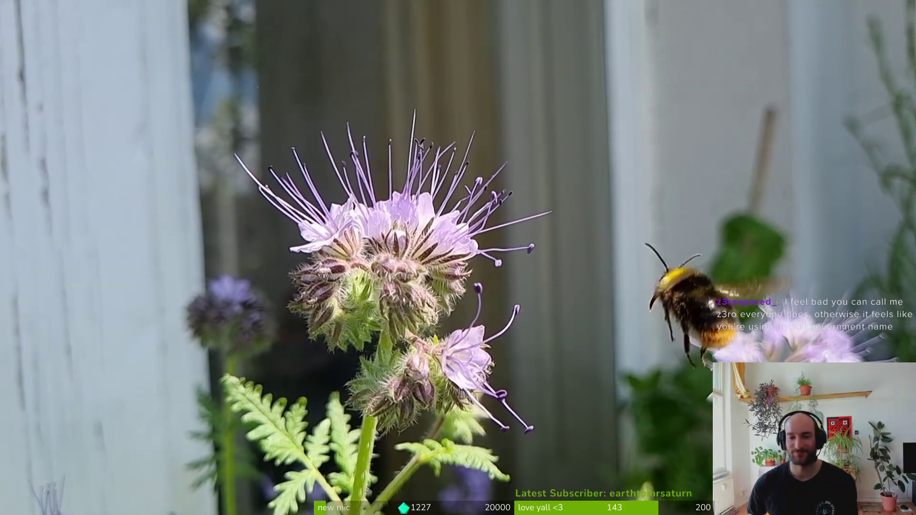
Rewind the bee clip to 00:12 to replay the landing, then skip to the next playlist clip.
{"action": "mouse_move", "coordinate": [585, 495]}
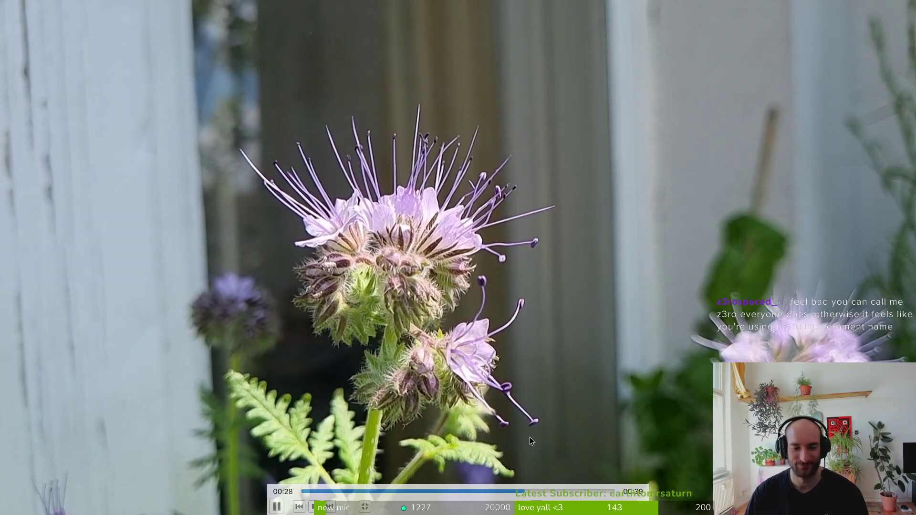
{"action": "left_click_drag", "start_coordinate": [588, 491], "coordinate": [399, 491]}
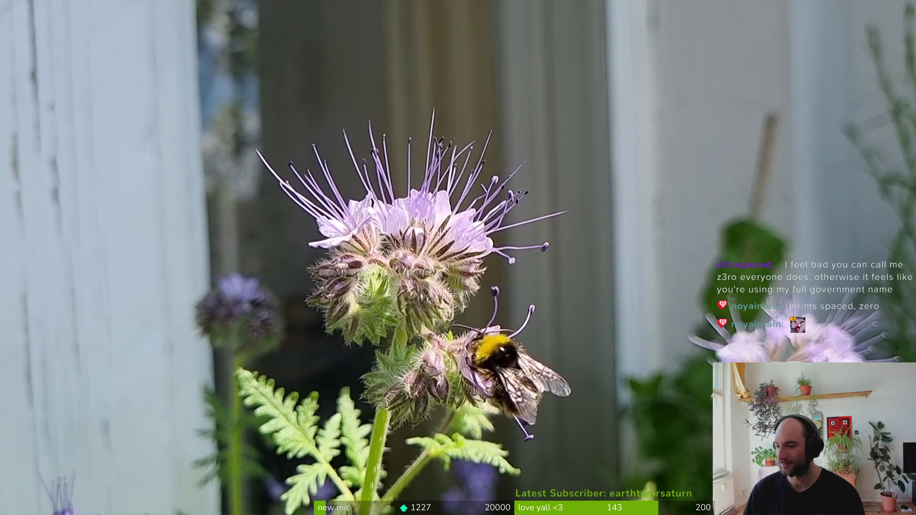
{"action": "key", "text": "n"}
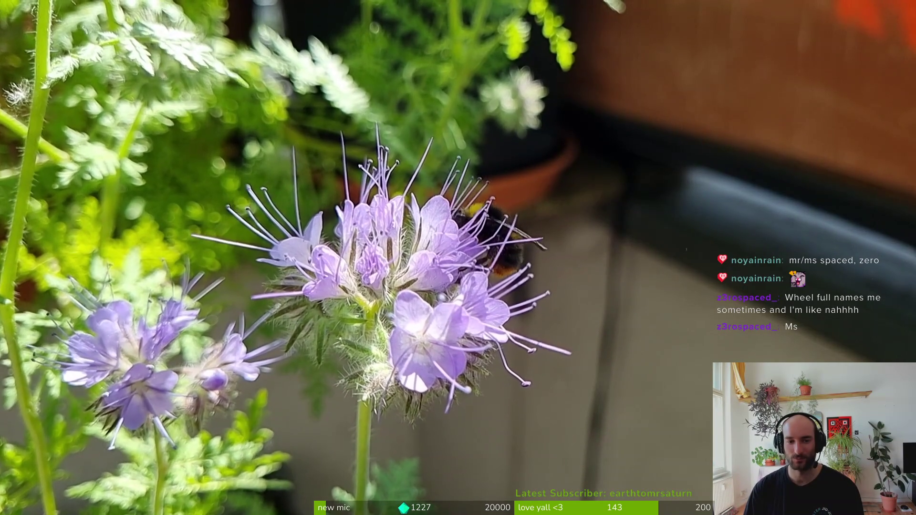
Skim the bee clip forward via the seek bar through 01:51, 03:27 and 04:24 to 04:46.
{"action": "mouse_move", "coordinate": [363, 502]}
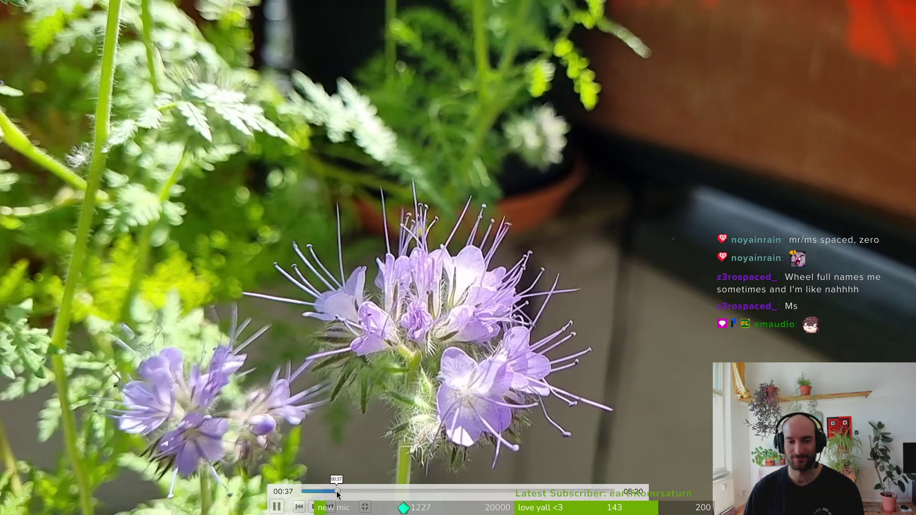
{"action": "left_click", "coordinate": [330, 491]}
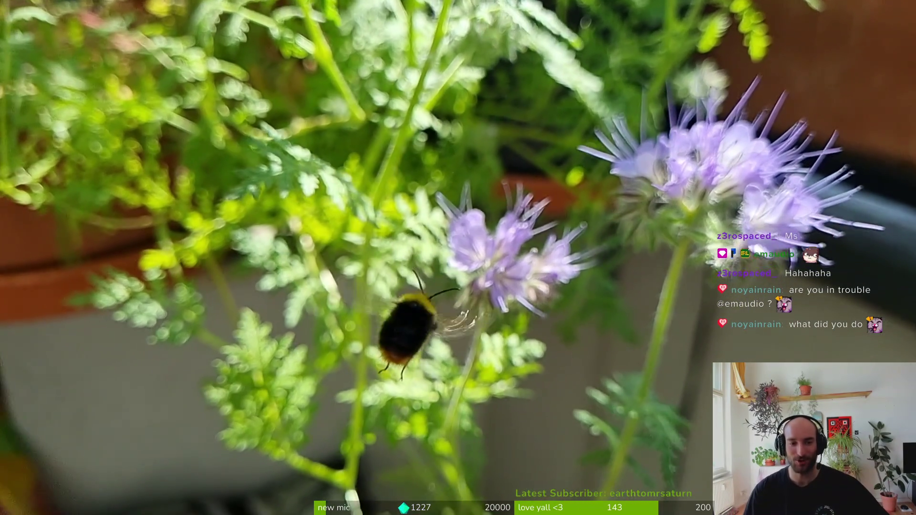
{"action": "mouse_move", "coordinate": [524, 294]}
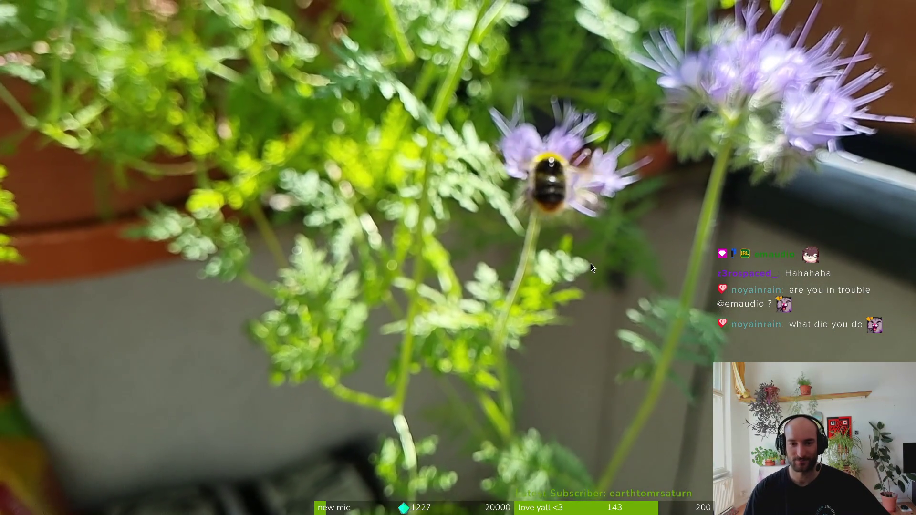
{"action": "mouse_move", "coordinate": [597, 267]}
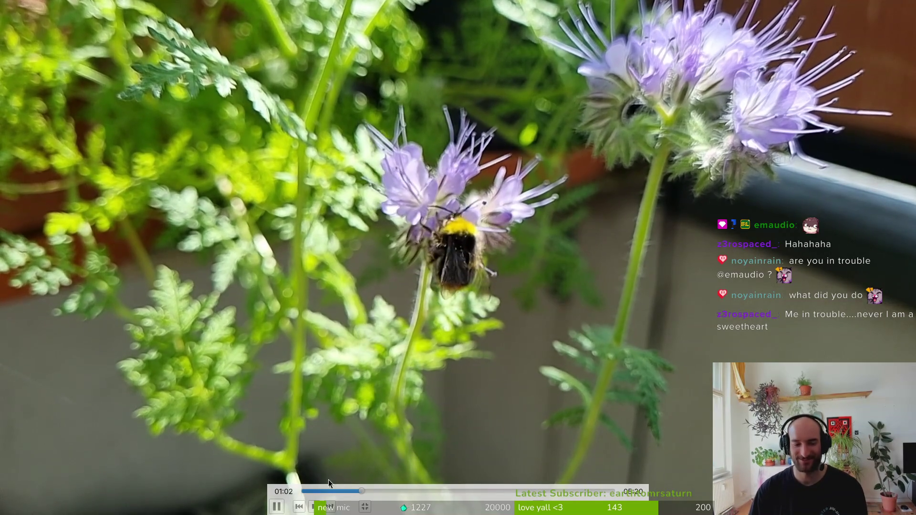
{"action": "mouse_move", "coordinate": [376, 489]}
{"action": "left_mouse_down"}
{"action": "mouse_move", "coordinate": [488, 493]}
{"action": "mouse_move", "coordinate": [477, 492]}
{"action": "left_mouse_up"}
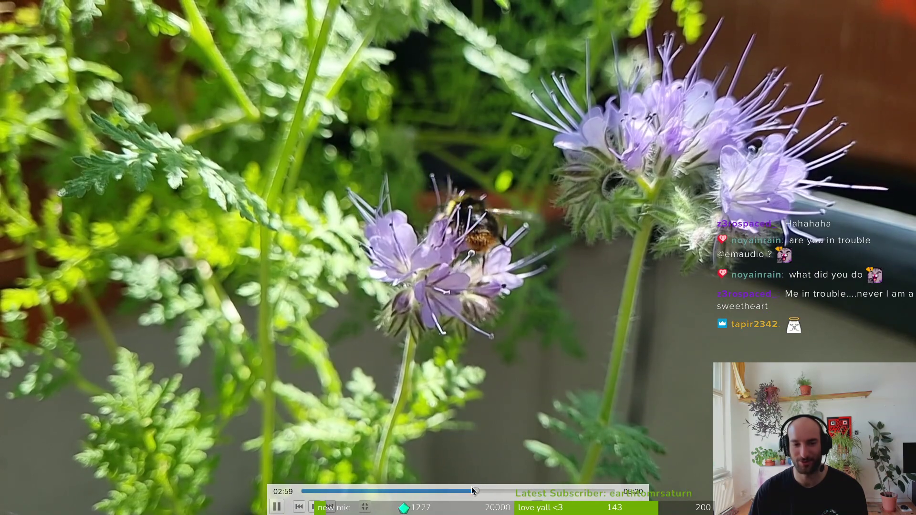
{"action": "left_click", "coordinate": [471, 492]}
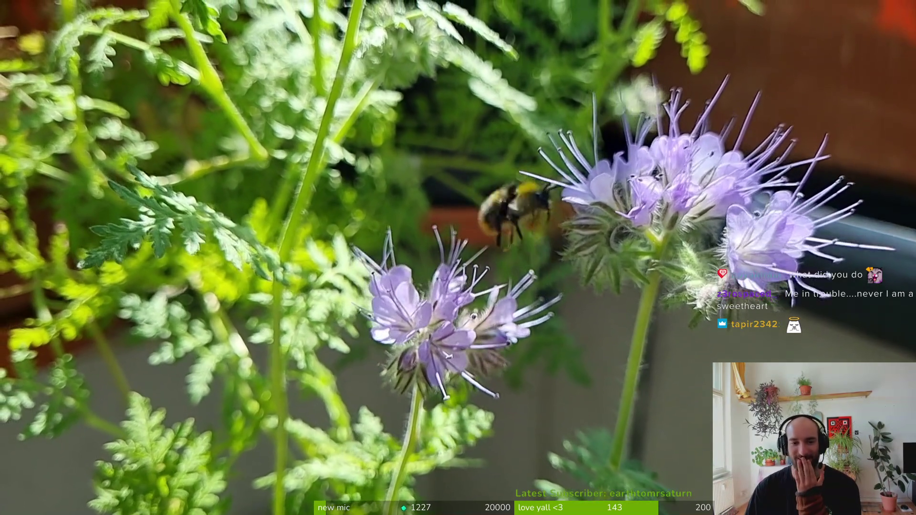
{"action": "mouse_move", "coordinate": [474, 496]}
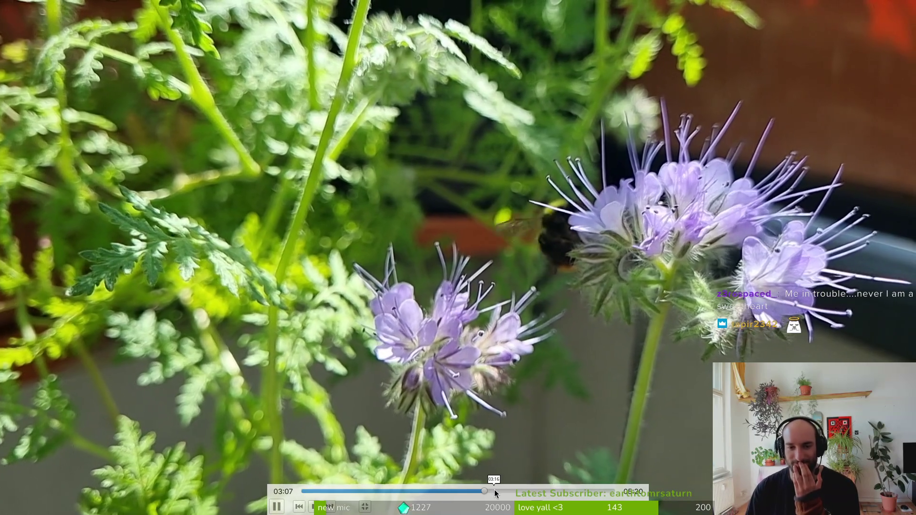
{"action": "left_click_drag", "start_coordinate": [495, 489], "coordinate": [540, 493]}
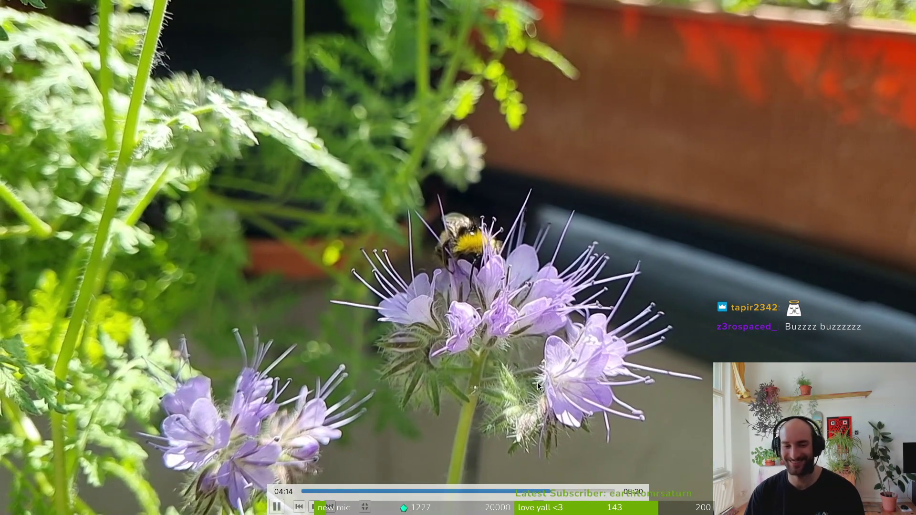
{"action": "left_click", "coordinate": [562, 491]}
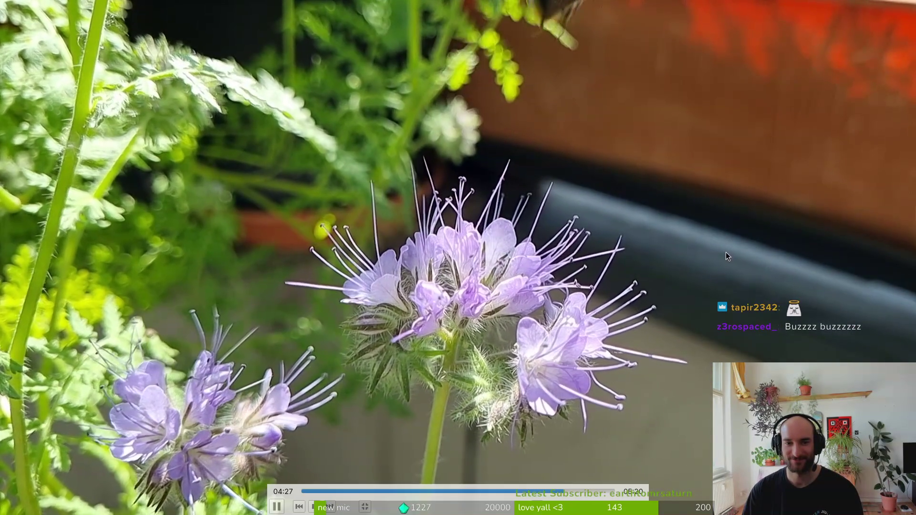
{"action": "left_click", "coordinate": [580, 491]}
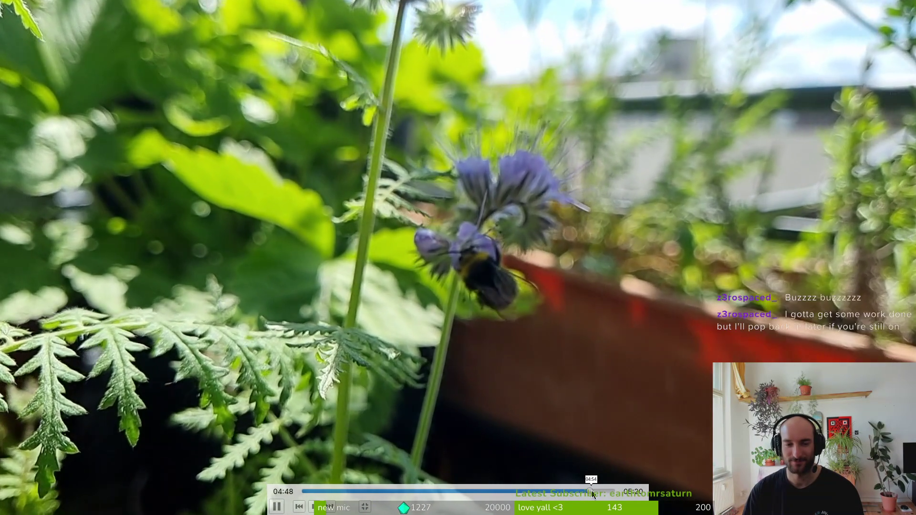
Jump to 04:56 and let the last bee clip play out to the end.
{"action": "left_click", "coordinate": [592, 492]}
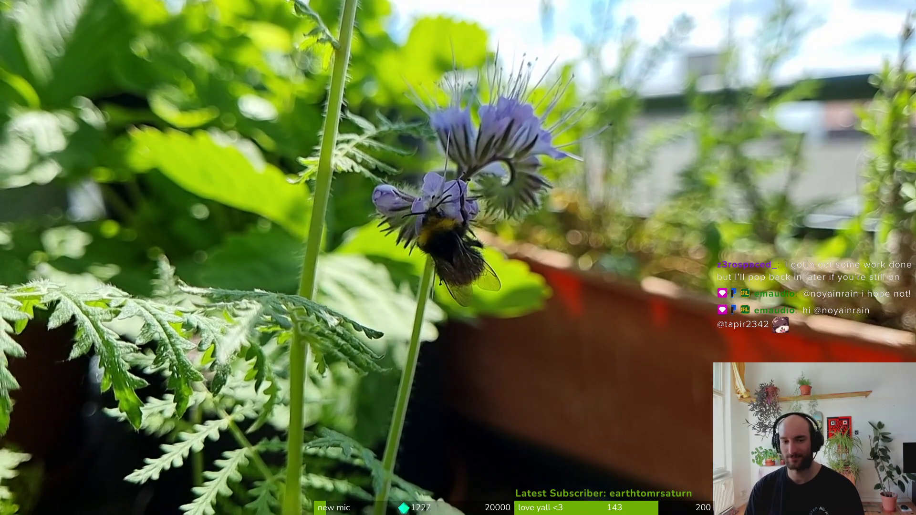
{"action": "mouse_move", "coordinate": [488, 299]}
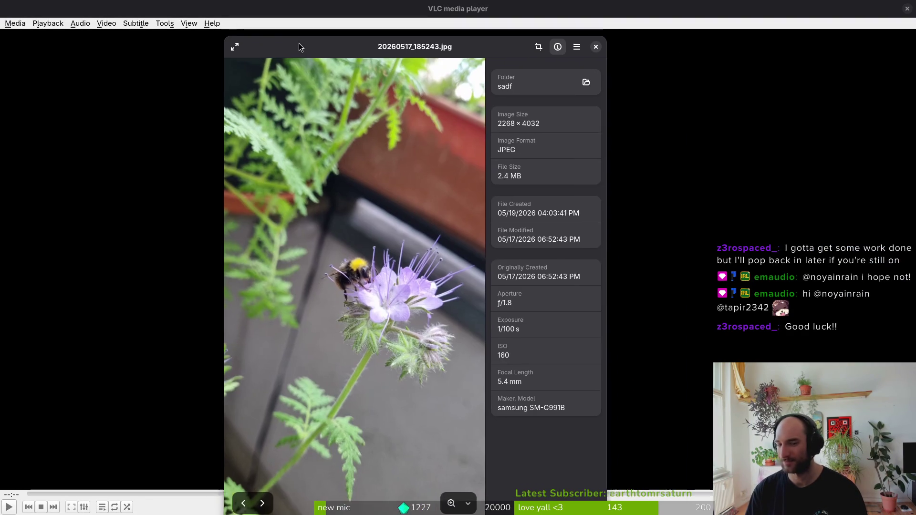
{"action": "scroll", "coordinate": [367, 287], "scroll_direction": "up", "scroll_amount": 5}
{"action": "left_click_drag", "start_coordinate": [334, 312], "coordinate": [367, 317]}
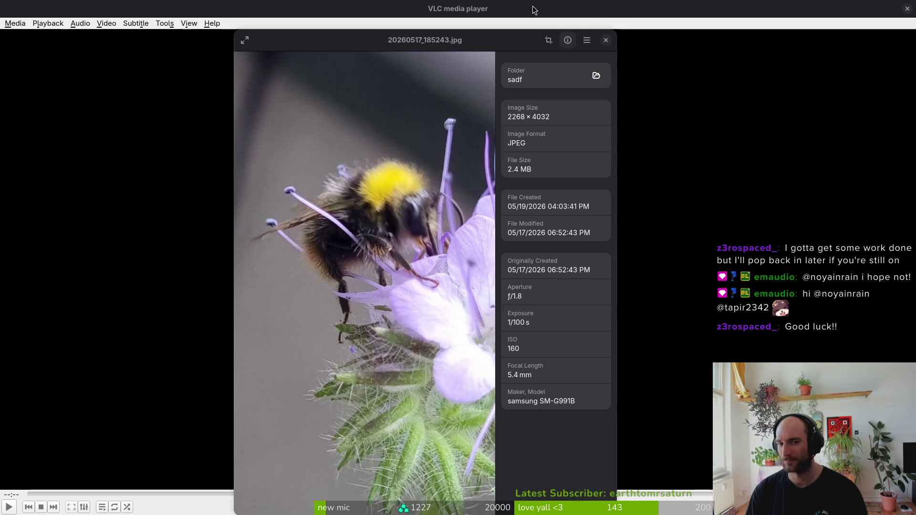
{"action": "left_click", "coordinate": [606, 40]}
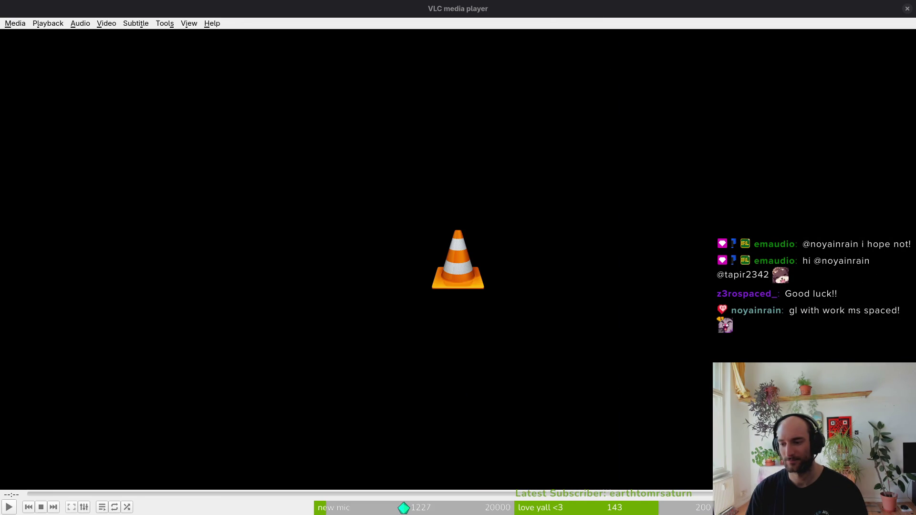
Close VLC and the pollinateOrDie debug game, then switch to mantis.aseprite in Aseprite.
{"action": "left_click", "coordinate": [908, 9]}
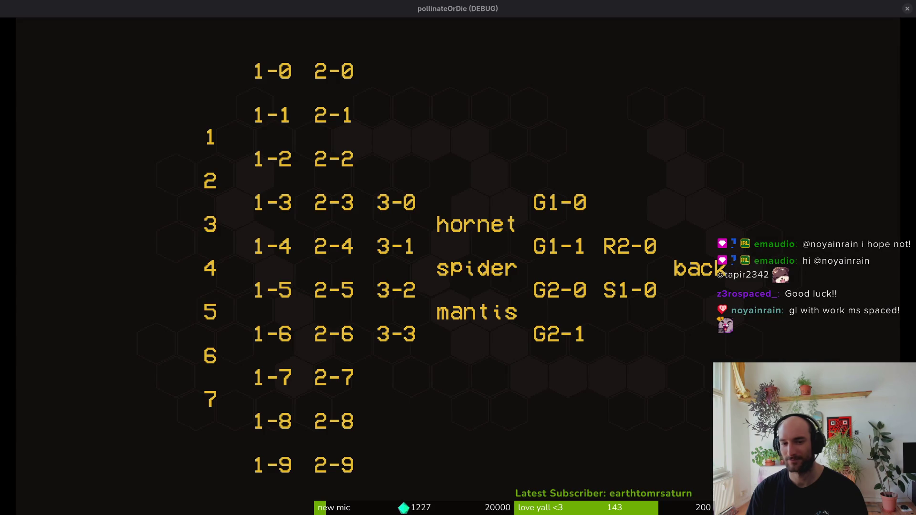
{"action": "left_click", "coordinate": [907, 10]}
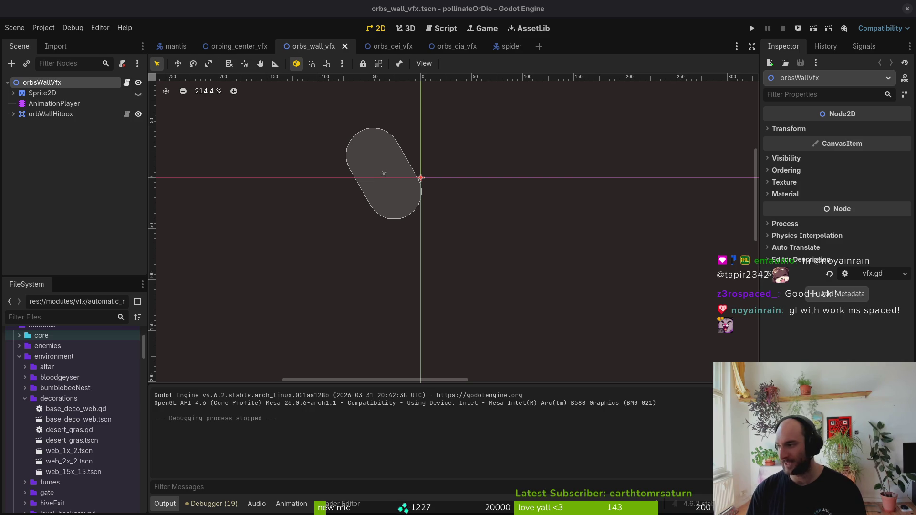
{"action": "key", "text": "alt+Tab"}
{"action": "scroll", "coordinate": [623, 420], "scroll_direction": "right", "scroll_amount": 20}
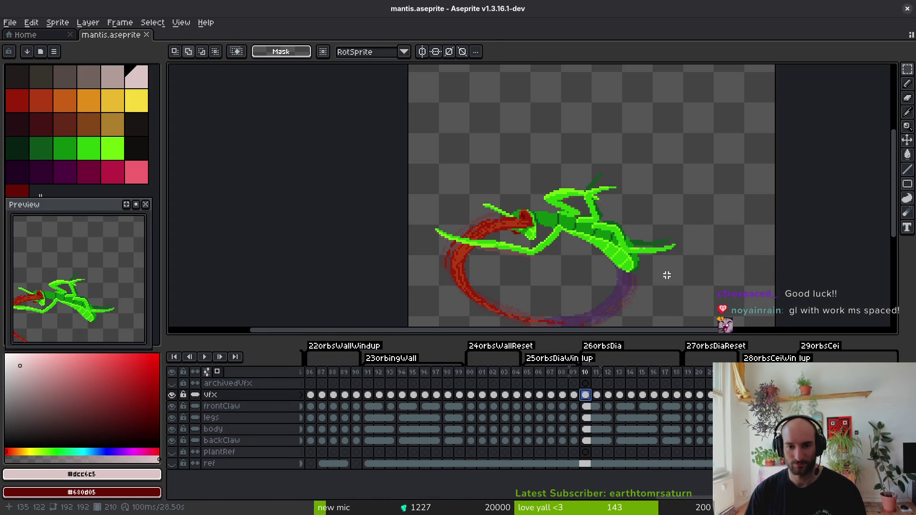
Select frames 05 onward across all layers and select the whole canvas area.
{"action": "scroll", "coordinate": [593, 291], "scroll_direction": "down", "scroll_amount": 2}
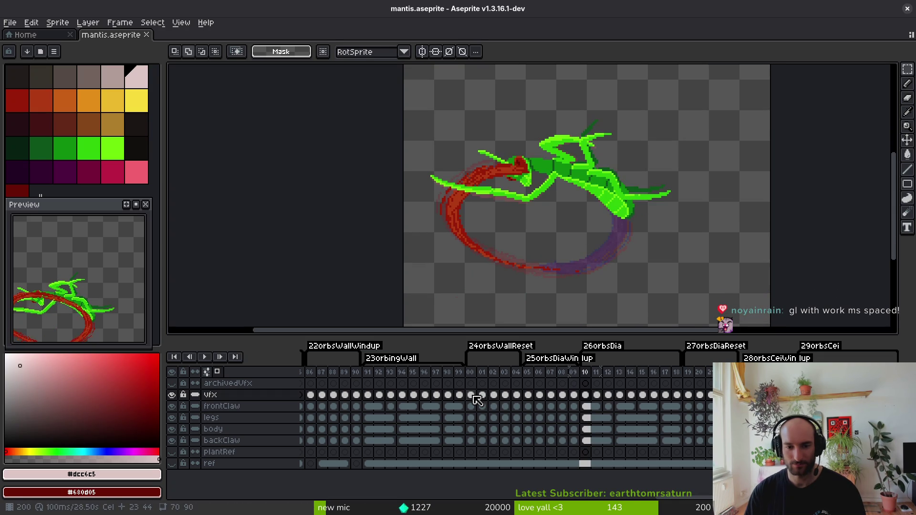
{"action": "left_click_drag", "start_coordinate": [529, 398], "coordinate": [678, 400]}
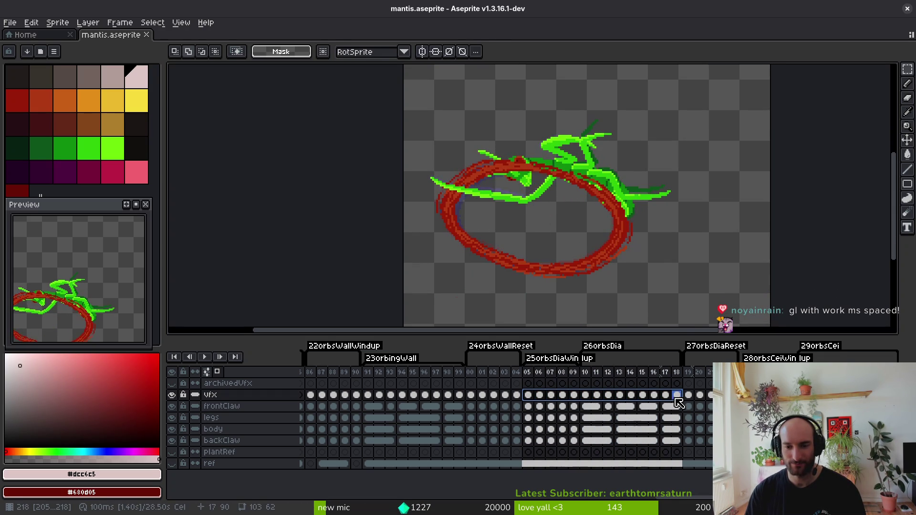
{"action": "scroll", "coordinate": [714, 215], "scroll_direction": "down", "scroll_amount": 3}
{"action": "key", "text": "ctrl+a"}
{"action": "scroll", "coordinate": [720, 219], "scroll_direction": "up", "scroll_amount": 3}
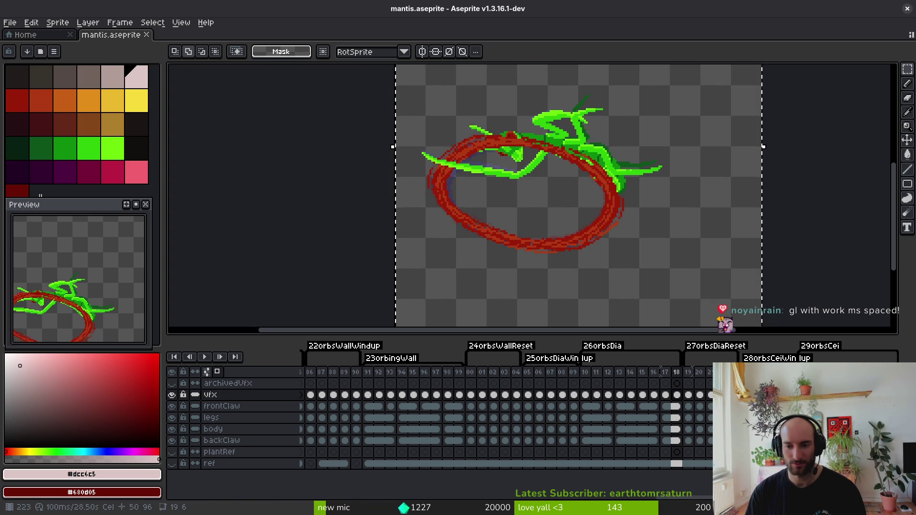
{"action": "left_click_drag", "start_coordinate": [677, 397], "coordinate": [539, 400]}
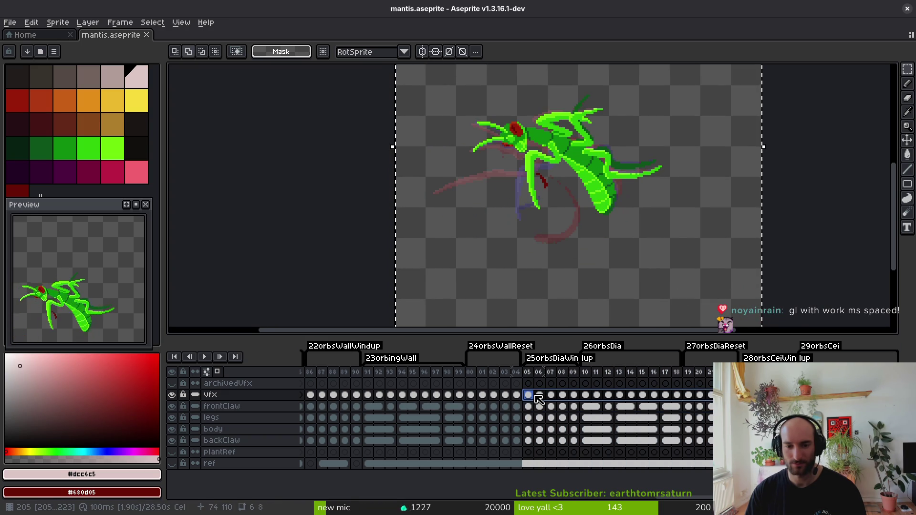
Nudge the selected artwork 4 px right and 4 px up, commit, and save mantis.aseprite.
{"action": "left_click", "coordinate": [568, 229]}
{"action": "key", "text": "Right"}
{"action": "key", "text": "Right"}
{"action": "key", "text": "Up"}
{"action": "key", "text": "Up"}
{"action": "key", "text": "Right"}
{"action": "key", "text": "Right"}
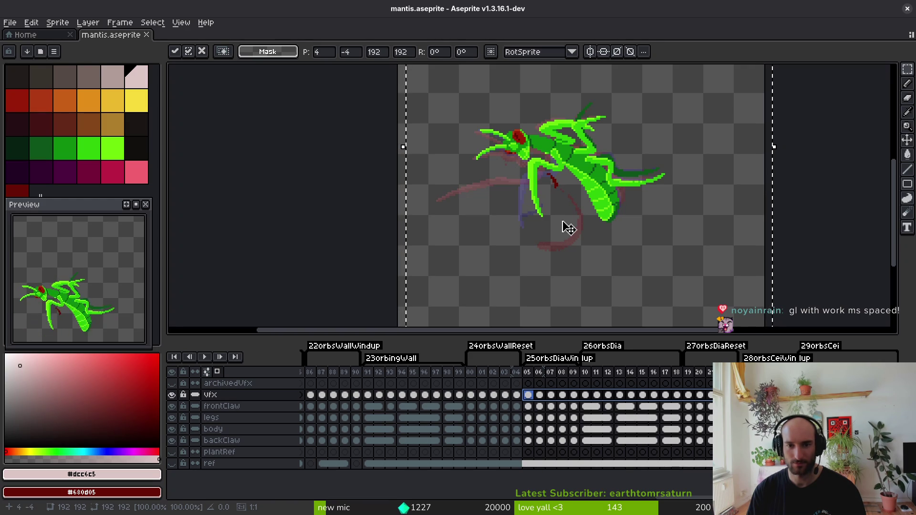
{"action": "key", "text": "ctrl+d"}
{"action": "key", "text": "ctrl+s"}
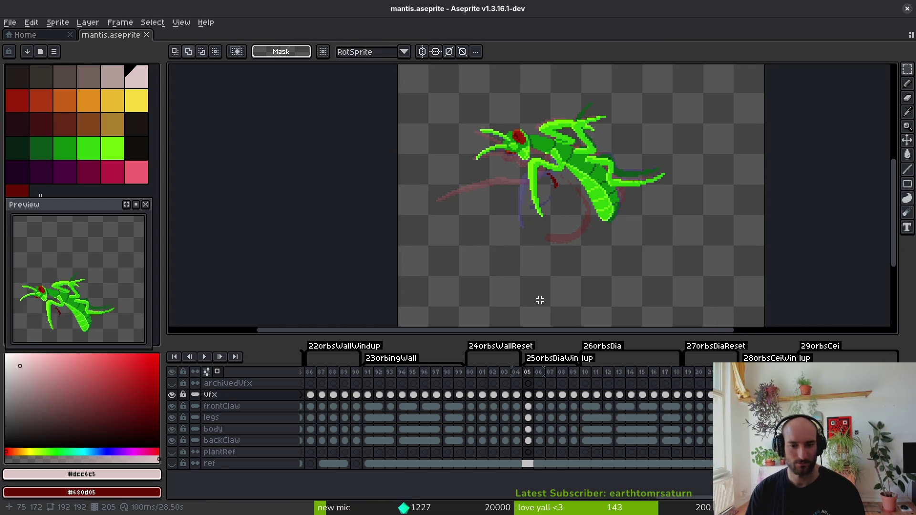
Step forward to frame 07 and switch to the eraser.
{"action": "key", "text": "Right"}
{"action": "key", "text": "Right"}
{"action": "key", "text": "i"}
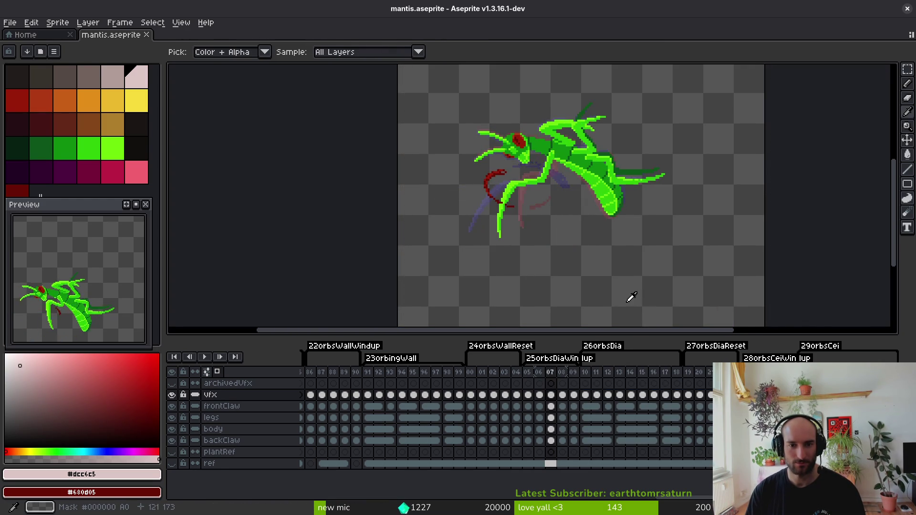
{"action": "key", "text": "e"}
{"action": "scroll", "coordinate": [465, 232], "scroll_direction": "up", "scroll_amount": 5}
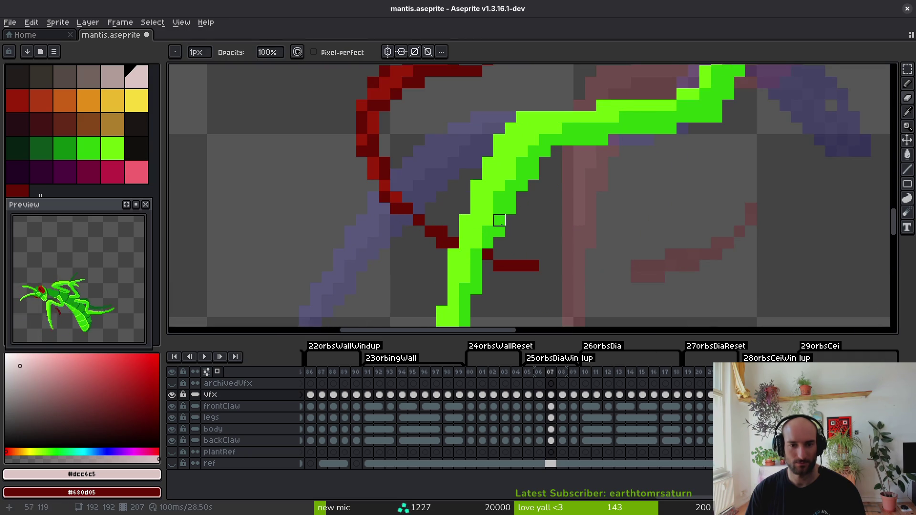
On frame 08, paint the claw's edge pixels dark red with the Pencil.
{"action": "scroll", "coordinate": [500, 232], "scroll_direction": "down", "scroll_amount": 5}
{"action": "key", "text": "Right"}
{"action": "key", "text": "i"}
{"action": "key", "text": "b"}
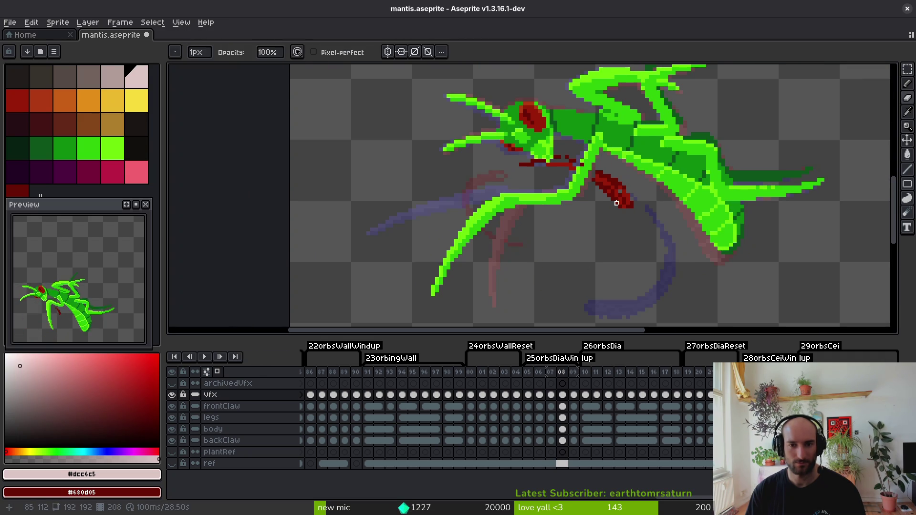
{"action": "scroll", "coordinate": [592, 146], "scroll_direction": "up", "scroll_amount": 2}
{"action": "left_click", "coordinate": [592, 146], "text": "alt"}
{"action": "scroll", "coordinate": [579, 141], "scroll_direction": "up", "scroll_amount": 3}
{"action": "left_click", "coordinate": [550, 130]}
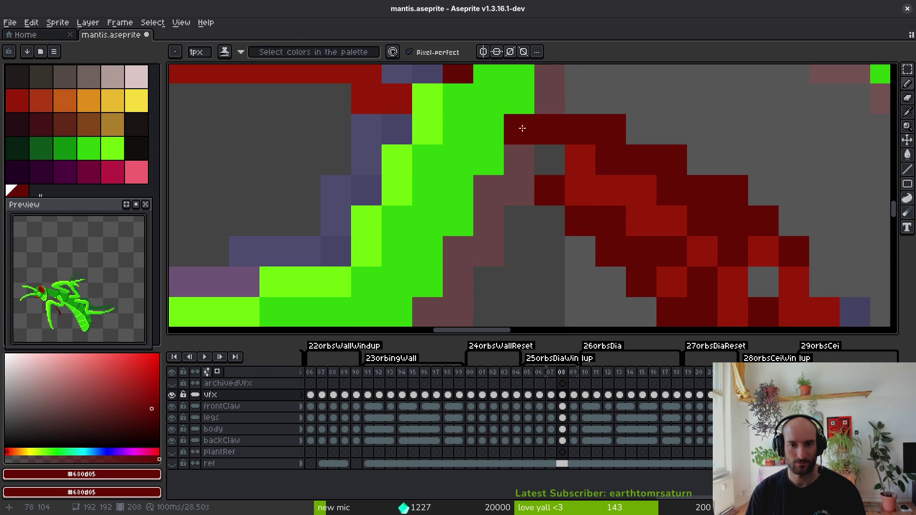
{"action": "left_click_drag", "start_coordinate": [520, 128], "coordinate": [517, 154]}
Retouch individual claw pixels on frame 08, alternating brighter red and dark red.
{"action": "left_click", "coordinate": [579, 156], "text": "alt"}
{"action": "left_click", "coordinate": [519, 124]}
{"action": "left_click", "coordinate": [568, 123], "text": "alt"}
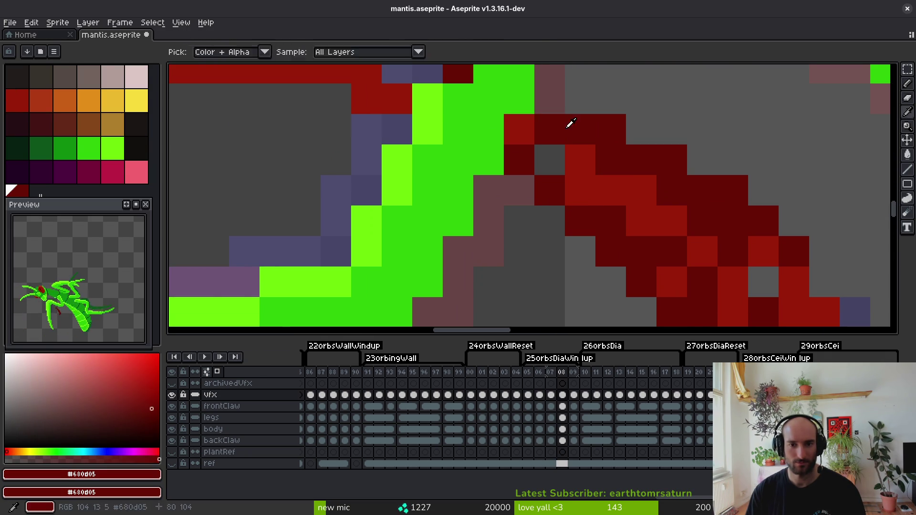
{"action": "left_click", "coordinate": [550, 160]}
{"action": "scroll", "coordinate": [603, 231], "scroll_direction": "up", "scroll_amount": 2}
{"action": "scroll", "coordinate": [603, 231], "scroll_direction": "left", "scroll_amount": 2}
{"action": "left_click", "coordinate": [637, 219], "text": "alt"}
{"action": "left_click", "coordinate": [622, 230]}
{"action": "scroll", "coordinate": [622, 230], "scroll_direction": "up", "scroll_amount": 1}
{"action": "scroll", "coordinate": [622, 229], "scroll_direction": "left", "scroll_amount": 1}
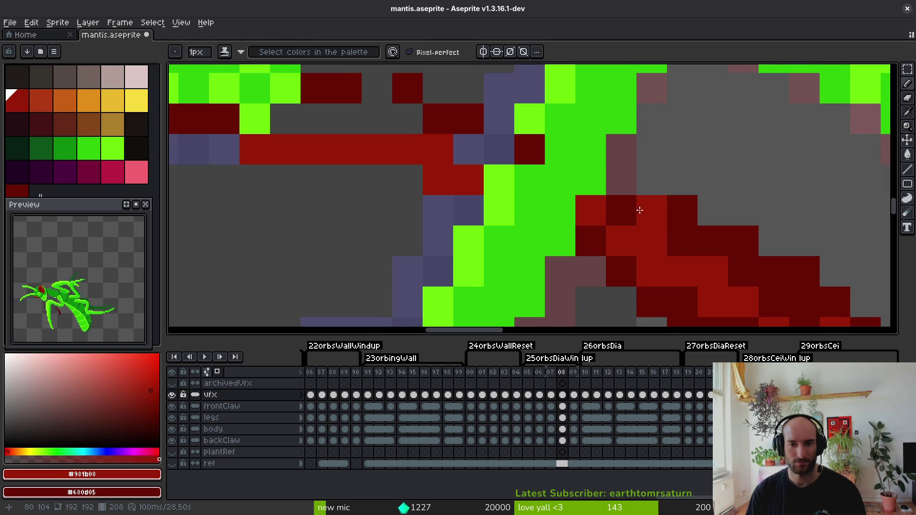
{"action": "key", "text": "e"}
{"action": "key", "text": "b"}
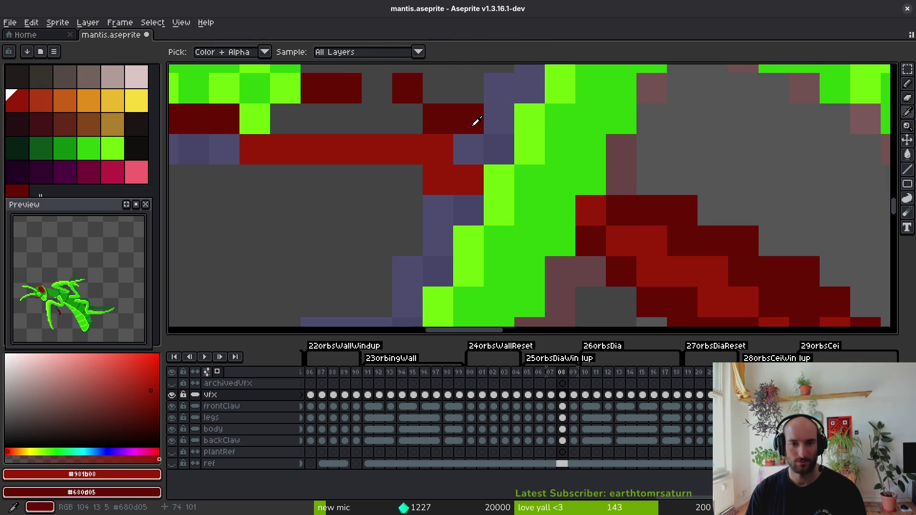
Repaint arm pixels red and dark red, extend a dark-red line along the arm, and save.
{"action": "left_click", "coordinate": [483, 130], "text": "alt"}
{"action": "left_click", "coordinate": [499, 149]}
{"action": "left_click", "coordinate": [451, 160], "text": "alt"}
{"action": "left_click", "coordinate": [376, 115]}
{"action": "mouse_move", "coordinate": [377, 114]}
{"action": "left_mouse_down"}
{"action": "mouse_move", "coordinate": [444, 123]}
{"action": "mouse_move", "coordinate": [371, 117]}
{"action": "left_mouse_up"}
{"action": "scroll", "coordinate": [466, 200], "scroll_direction": "down", "scroll_amount": 4}
{"action": "scroll", "coordinate": [482, 212], "scroll_direction": "up", "scroll_amount": 4}
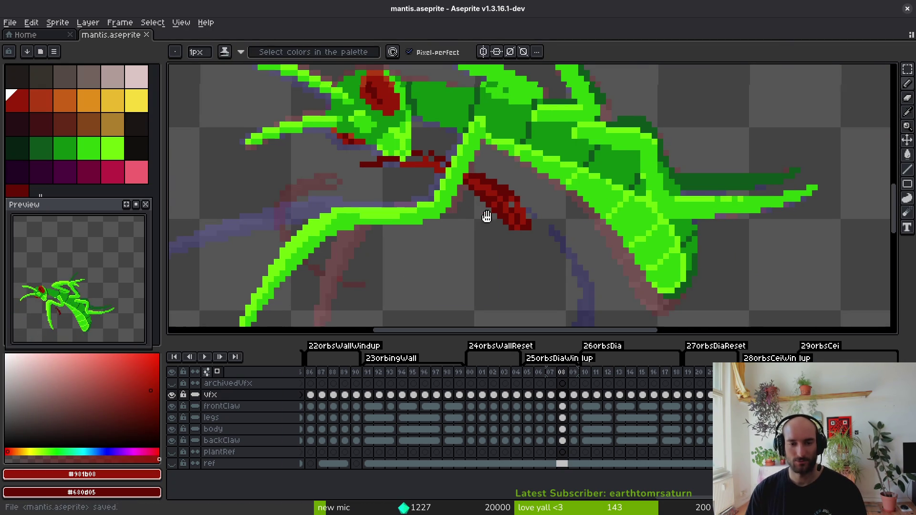
{"action": "left_click", "coordinate": [501, 196], "text": "alt"}
{"action": "left_click", "coordinate": [505, 221]}
{"action": "left_click_drag", "start_coordinate": [504, 221], "coordinate": [465, 211]}
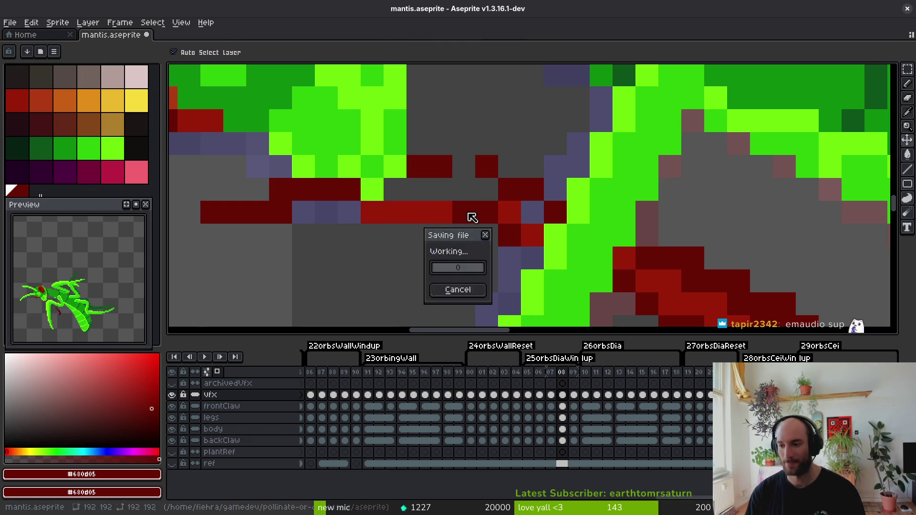
{"action": "left_click", "coordinate": [486, 235]}
{"action": "key", "text": "ctrl+s"}
Add another dark-red pixel to the claw and touch up with the eraser.
{"action": "scroll", "coordinate": [496, 251], "scroll_direction": "down", "scroll_amount": 4}
{"action": "scroll", "coordinate": [491, 242], "scroll_direction": "up", "scroll_amount": 2}
{"action": "left_click", "coordinate": [475, 242]}
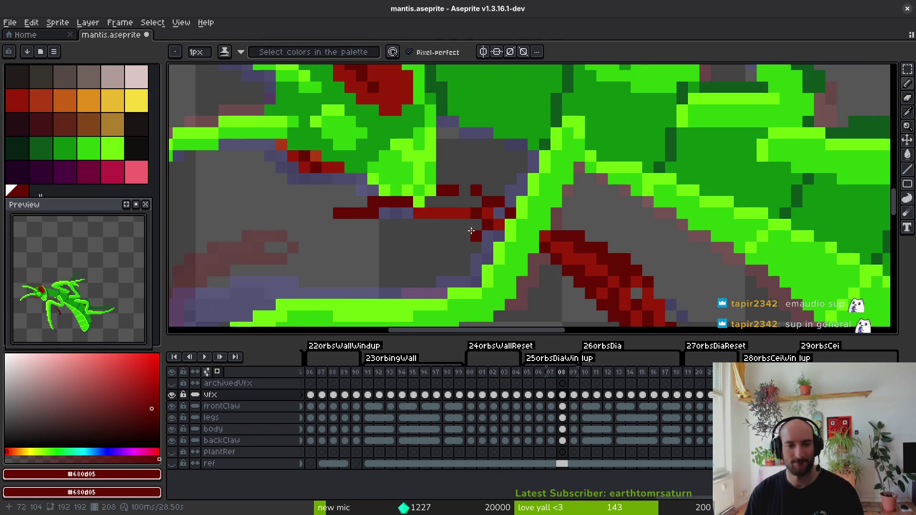
{"action": "scroll", "coordinate": [497, 234], "scroll_direction": "down", "scroll_amount": 3}
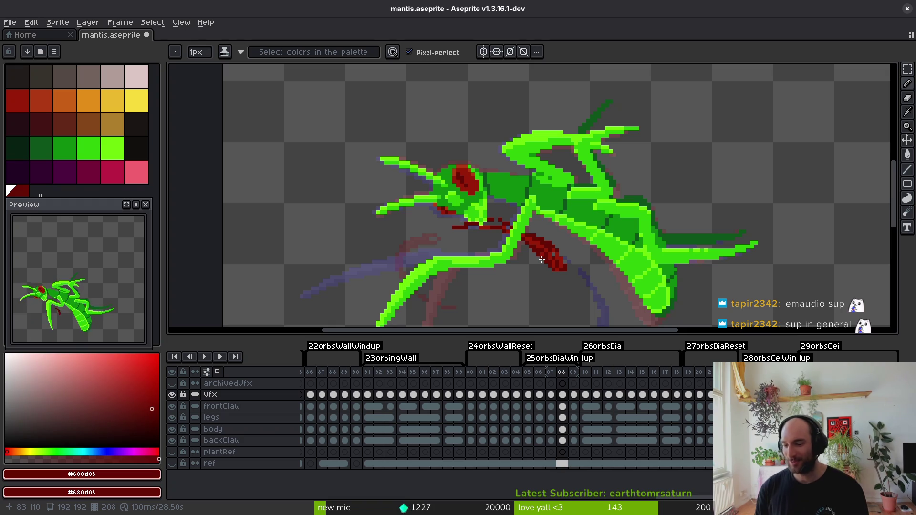
{"action": "scroll", "coordinate": [571, 209], "scroll_direction": "up", "scroll_amount": 2}
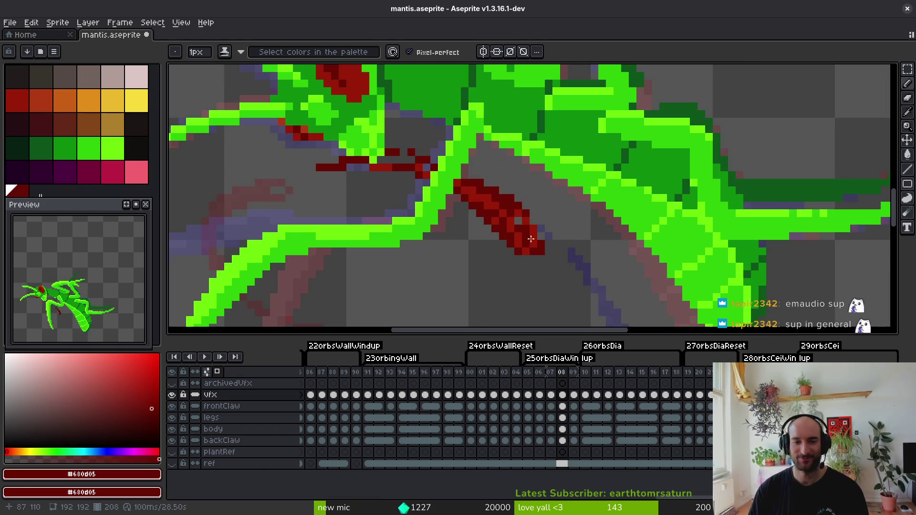
{"action": "scroll", "coordinate": [535, 215], "scroll_direction": "down", "scroll_amount": 1}
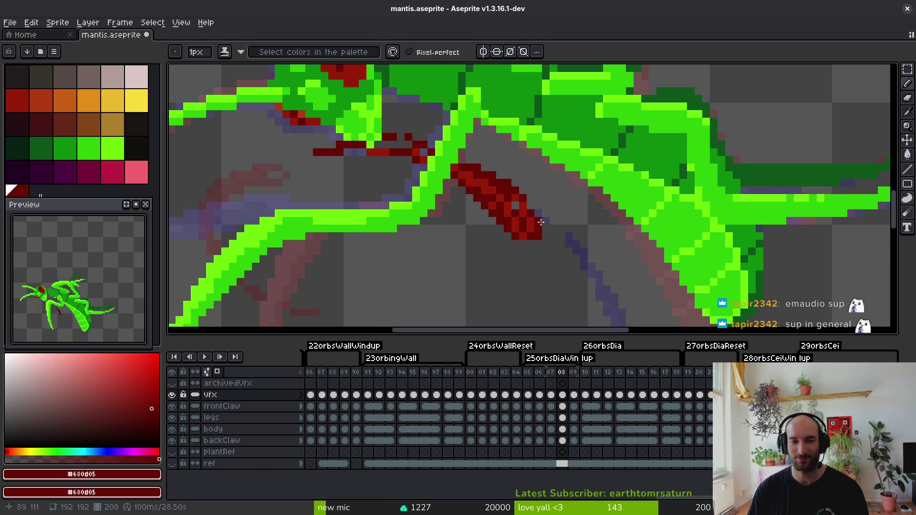
{"action": "scroll", "coordinate": [547, 216], "scroll_direction": "down", "scroll_amount": 1}
{"action": "key", "text": "e"}
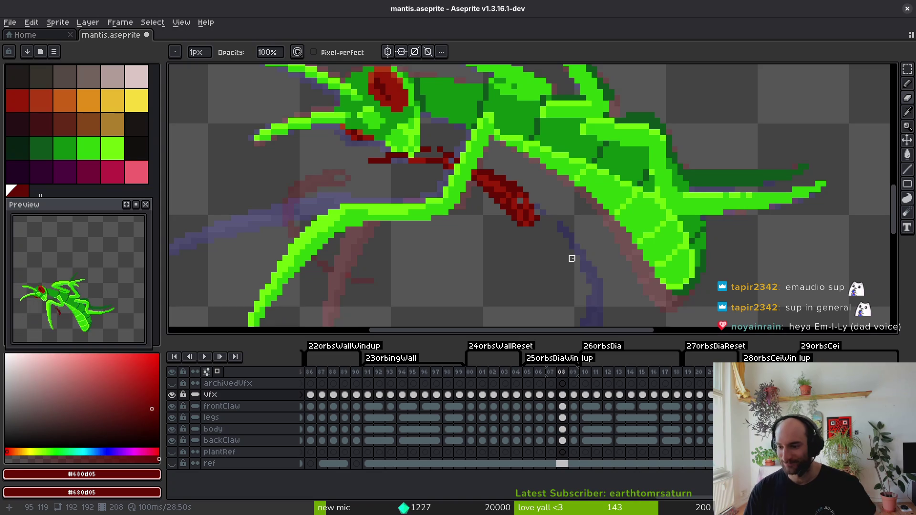
{"action": "scroll", "coordinate": [590, 264], "scroll_direction": "up", "scroll_amount": 2}
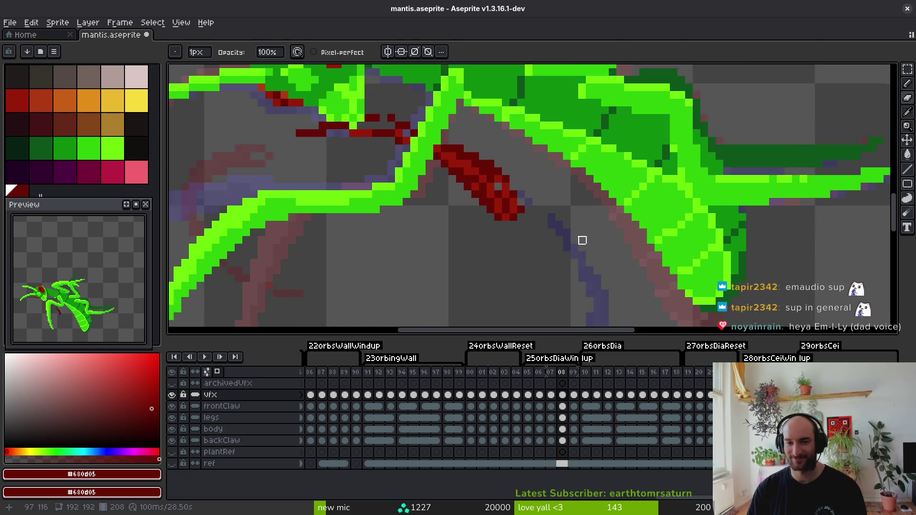
{"action": "key", "text": "b"}
{"action": "scroll", "coordinate": [536, 215], "scroll_direction": "down", "scroll_amount": 3}
On frame 10, move the claw-tip pixels down and left with a rectangular selection.
{"action": "key", "text": "Right"}
{"action": "key", "text": "Right"}
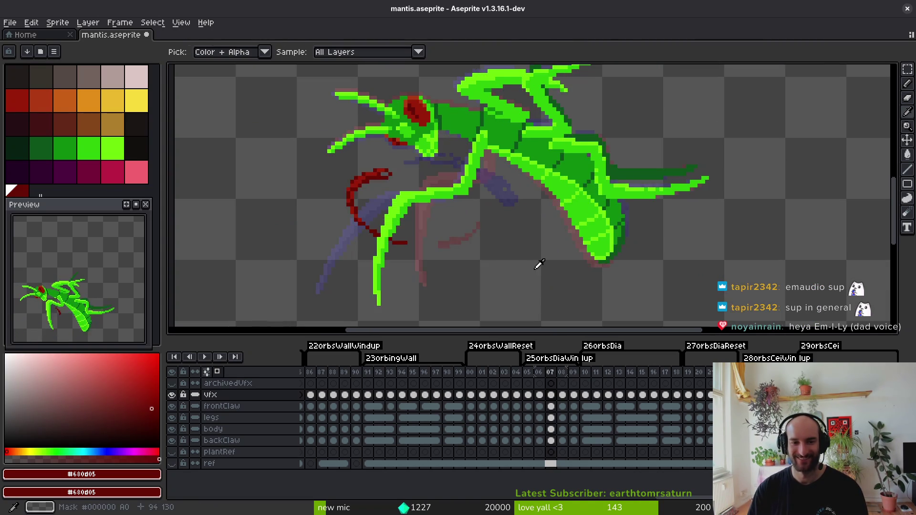
{"action": "key", "text": "alt"}
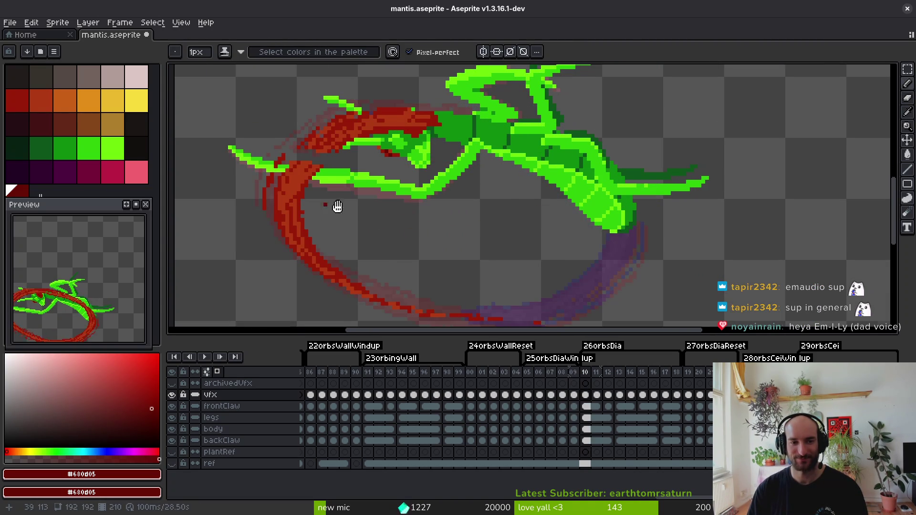
{"action": "scroll", "coordinate": [323, 205], "scroll_direction": "up", "scroll_amount": 3}
{"action": "key", "text": "m"}
{"action": "mouse_move", "coordinate": [398, 149]}
{"action": "left_mouse_down"}
{"action": "mouse_move", "coordinate": [527, 198]}
{"action": "mouse_move", "coordinate": [497, 184]}
{"action": "mouse_move", "coordinate": [492, 210]}
{"action": "left_mouse_up"}
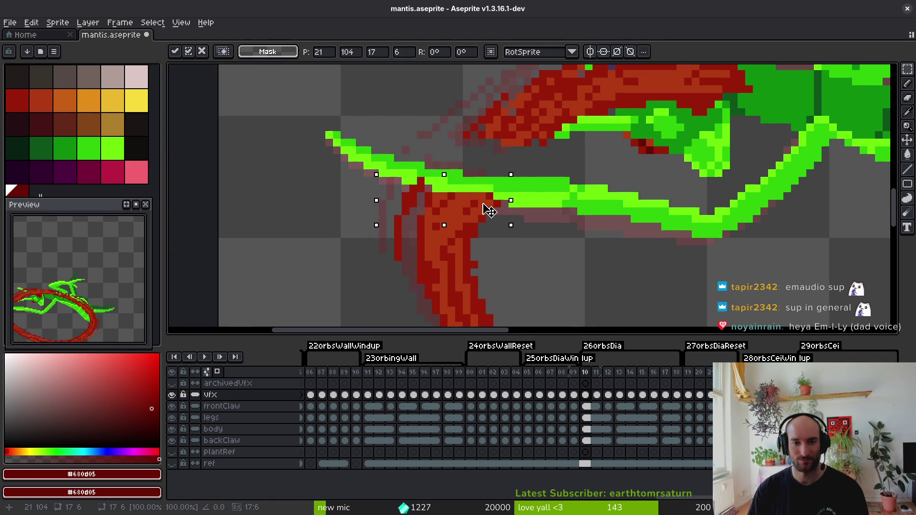
{"action": "key", "text": "b"}
Paint a red stroke down-left from the claw and fill the grey gap below it with red.
{"action": "scroll", "coordinate": [451, 163], "scroll_direction": "up", "scroll_amount": 3}
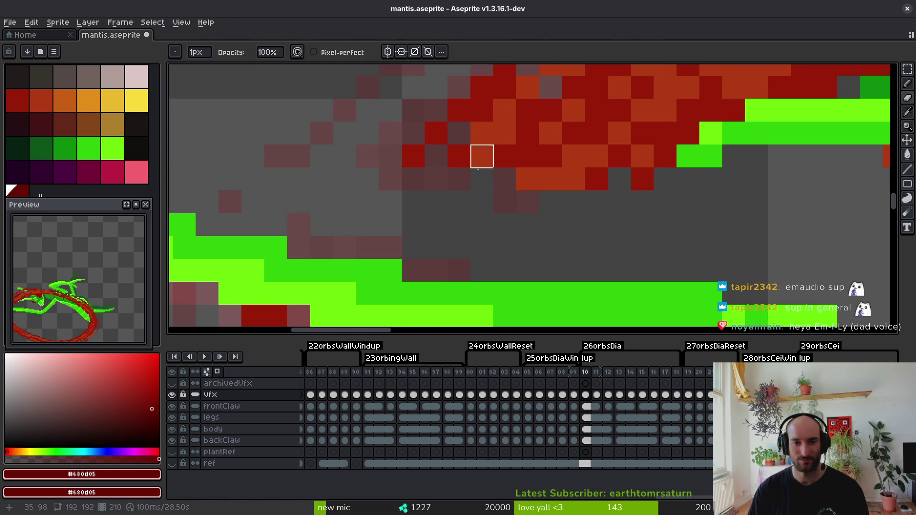
{"action": "left_click", "coordinate": [460, 179], "text": "alt"}
{"action": "mouse_move", "coordinate": [459, 179]}
{"action": "left_mouse_down"}
{"action": "mouse_move", "coordinate": [411, 247]}
{"action": "mouse_move", "coordinate": [391, 246]}
{"action": "left_mouse_up"}
{"action": "mouse_move", "coordinate": [499, 179]}
{"action": "left_mouse_down"}
{"action": "mouse_move", "coordinate": [474, 180]}
{"action": "mouse_move", "coordinate": [563, 180]}
{"action": "mouse_move", "coordinate": [566, 253]}
{"action": "mouse_move", "coordinate": [553, 273]}
{"action": "left_mouse_up"}
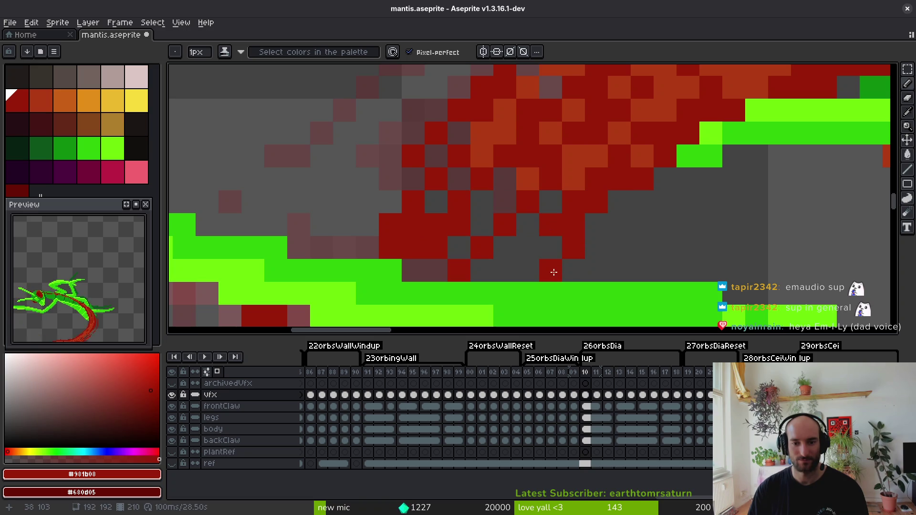
{"action": "scroll", "coordinate": [553, 273], "scroll_direction": "down", "scroll_amount": 2}
{"action": "scroll", "coordinate": [671, 196], "scroll_direction": "down", "scroll_amount": 4}
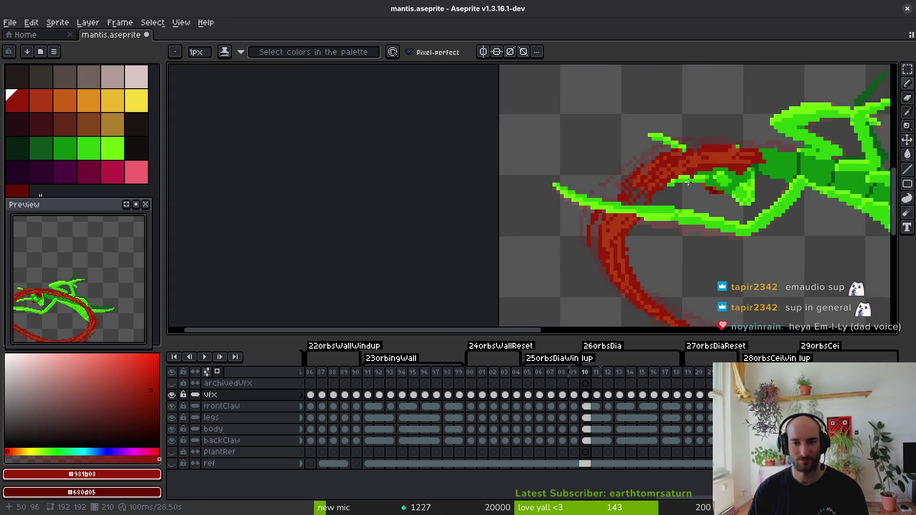
{"action": "scroll", "coordinate": [611, 191], "scroll_direction": "up", "scroll_amount": 5}
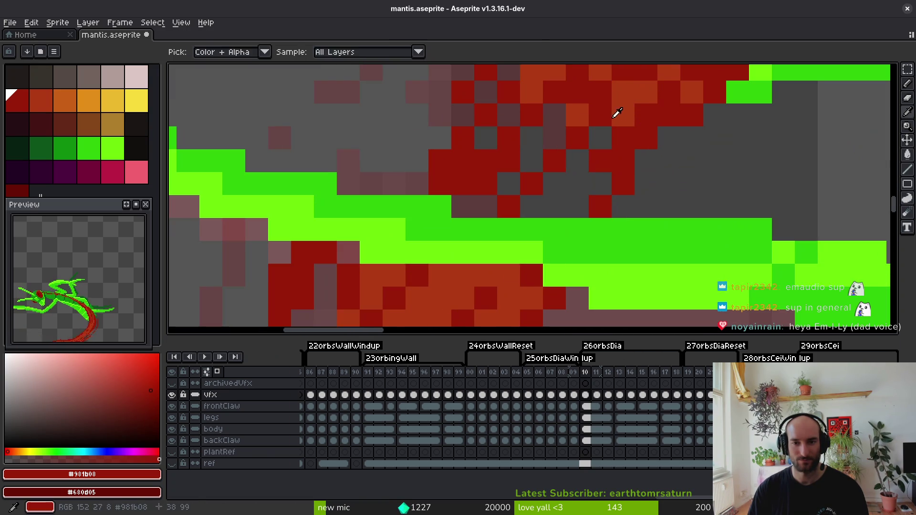
Shade the slash with diagonal orange #af3a13 strokes and dark red #981b08 cells.
{"action": "left_click", "coordinate": [563, 139], "text": "alt"}
{"action": "mouse_move", "coordinate": [554, 114]}
{"action": "left_mouse_down"}
{"action": "mouse_move", "coordinate": [487, 204]}
{"action": "mouse_move", "coordinate": [459, 207]}
{"action": "left_mouse_up"}
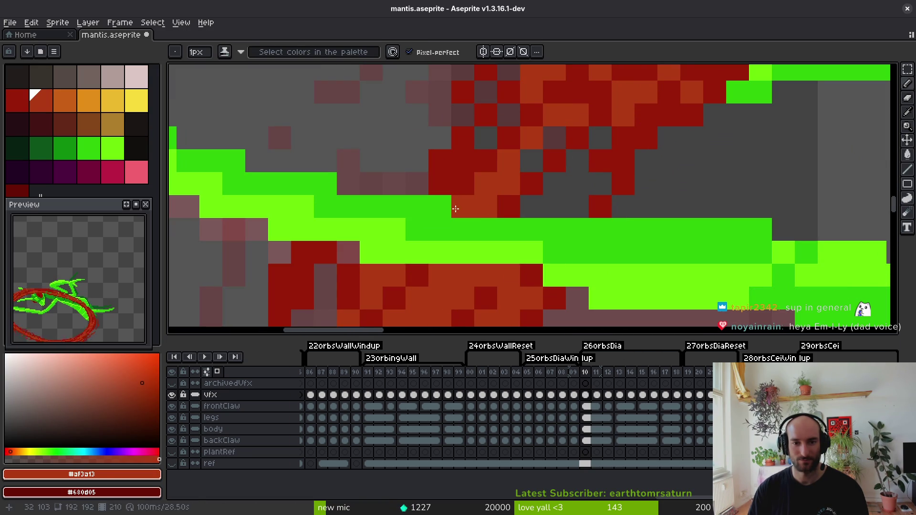
{"action": "mouse_move", "coordinate": [497, 116]}
{"action": "left_mouse_down"}
{"action": "mouse_move", "coordinate": [419, 177]}
{"action": "mouse_move", "coordinate": [454, 151]}
{"action": "mouse_move", "coordinate": [470, 194]}
{"action": "left_mouse_up"}
{"action": "left_click", "coordinate": [600, 161], "text": "alt"}
{"action": "left_click_drag", "start_coordinate": [555, 207], "coordinate": [583, 184]}
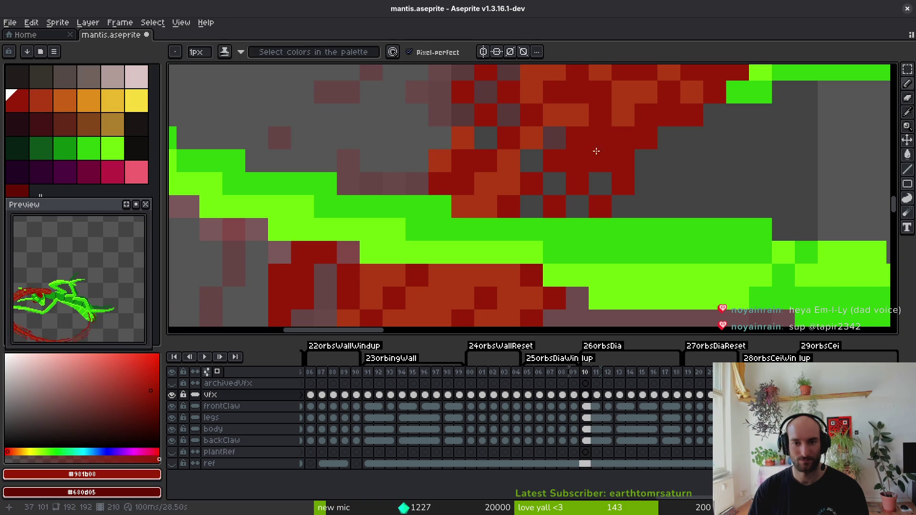
{"action": "left_click", "coordinate": [623, 115], "text": "alt"}
{"action": "left_click_drag", "start_coordinate": [623, 139], "coordinate": [562, 192]}
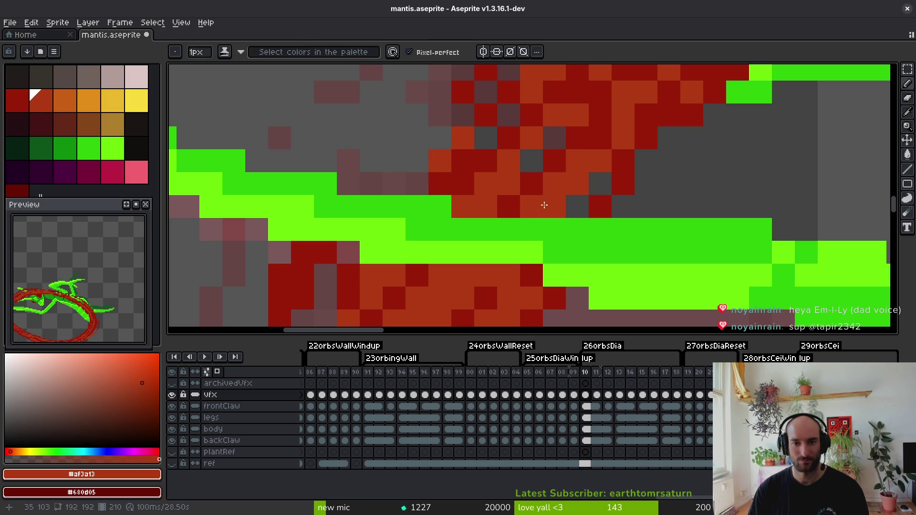
{"action": "left_click", "coordinate": [634, 178], "text": "alt"}
{"action": "left_click", "coordinate": [608, 158]}
Darken further slash cells with dark red.
{"action": "scroll", "coordinate": [613, 164], "scroll_direction": "down", "scroll_amount": 2}
{"action": "scroll", "coordinate": [597, 156], "scroll_direction": "up", "scroll_amount": 2}
{"action": "left_click", "coordinate": [597, 156], "text": "alt"}
{"action": "scroll", "coordinate": [591, 214], "scroll_direction": "up", "scroll_amount": 2}
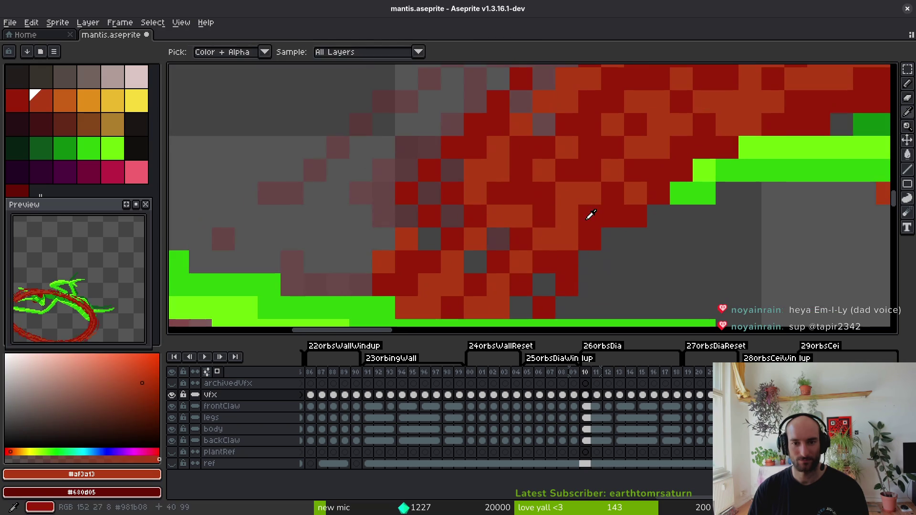
{"action": "left_click", "coordinate": [591, 215], "text": "alt"}
{"action": "left_click", "coordinate": [545, 243]}
{"action": "left_click", "coordinate": [517, 207], "text": "alt"}
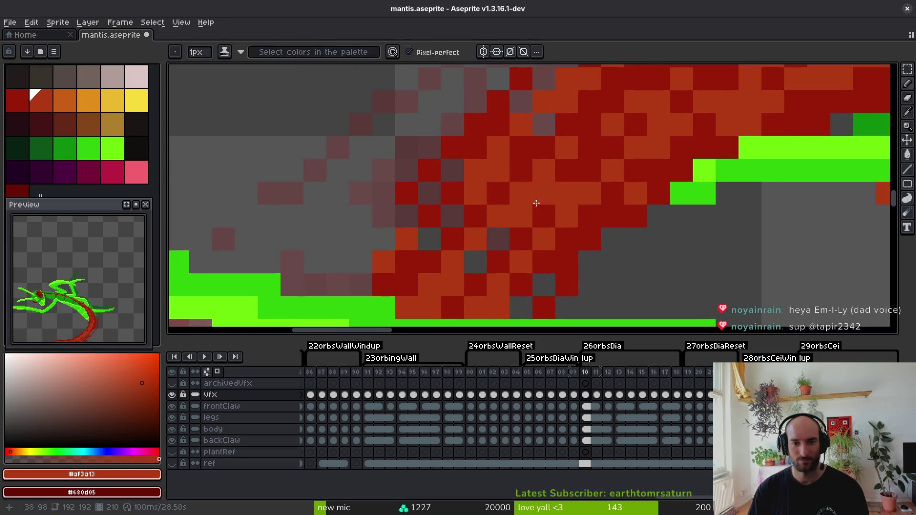
{"action": "left_click", "coordinate": [528, 200], "text": "alt"}
{"action": "left_click", "coordinate": [522, 217]}
Paint two more slash cells orange and save mantis.aseprite.
{"action": "left_click", "coordinate": [544, 193], "text": "alt"}
{"action": "left_click", "coordinate": [568, 169]}
{"action": "left_click", "coordinate": [590, 148]}
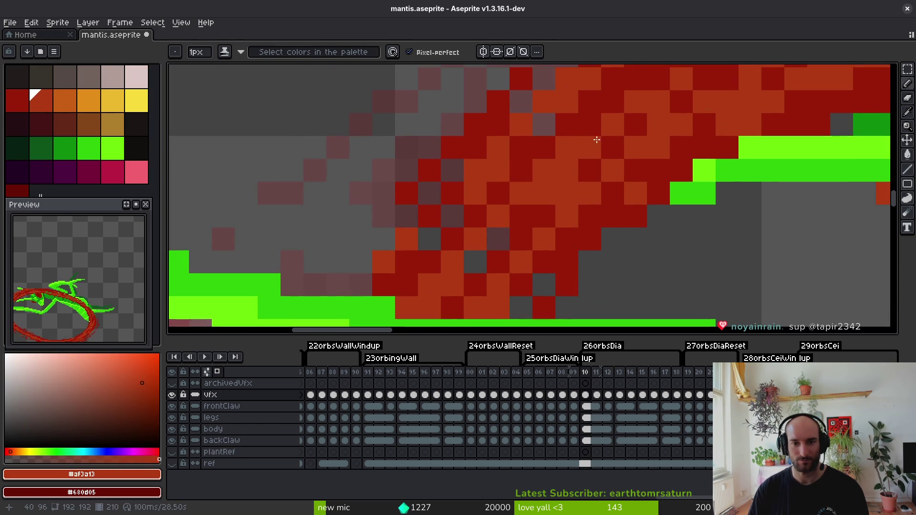
{"action": "scroll", "coordinate": [645, 201], "scroll_direction": "down", "scroll_amount": 3}
{"action": "key", "text": "ctrl+s"}
Add a diagonal line of dark-red cells across the slash.
{"action": "scroll", "coordinate": [645, 201], "scroll_direction": "down", "scroll_amount": 1}
{"action": "scroll", "coordinate": [585, 195], "scroll_direction": "up", "scroll_amount": 4}
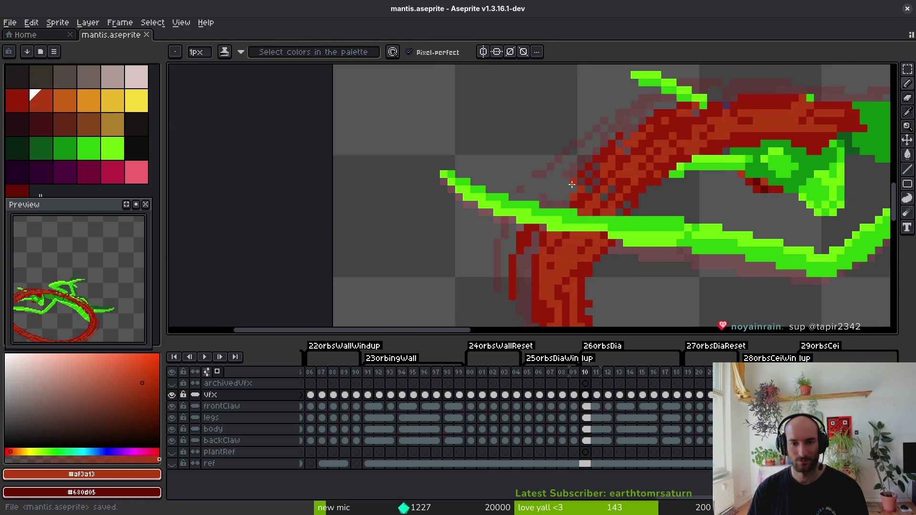
{"action": "left_click", "coordinate": [586, 196], "text": "alt"}
{"action": "left_click_drag", "start_coordinate": [552, 203], "coordinate": [570, 184]}
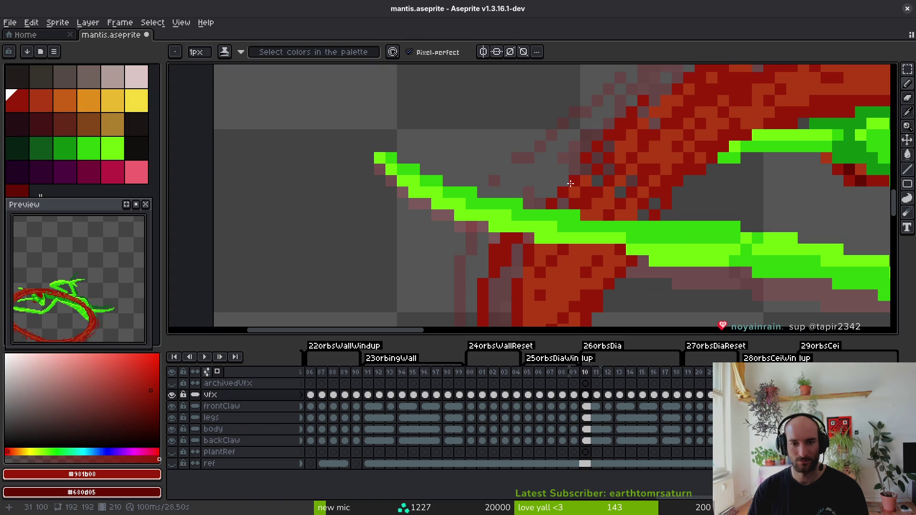
{"action": "scroll", "coordinate": [621, 190], "scroll_direction": "down", "scroll_amount": 3}
{"action": "key", "text": "."}
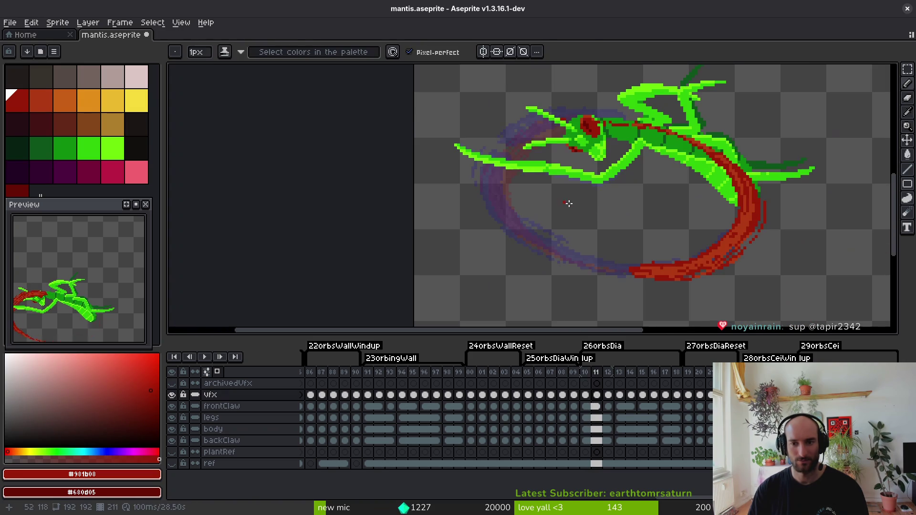
Advance to frame 12 and reposition the red claw pixels using a freehand selection.
{"action": "key", "text": "."}
{"action": "scroll", "coordinate": [532, 166], "scroll_direction": "up", "scroll_amount": 5}
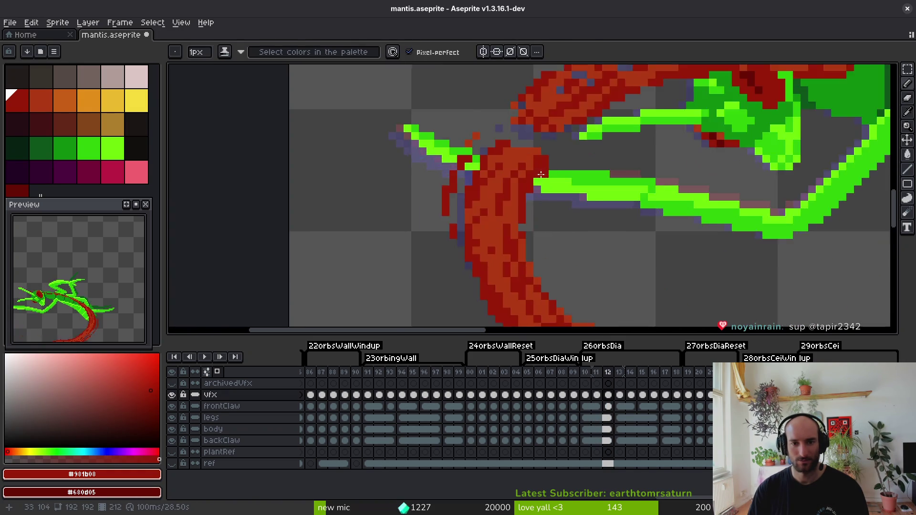
{"action": "key", "text": "q"}
{"action": "mouse_move", "coordinate": [594, 164]}
{"action": "left_mouse_down"}
{"action": "mouse_move", "coordinate": [429, 146]}
{"action": "mouse_move", "coordinate": [587, 272]}
{"action": "mouse_move", "coordinate": [605, 164]}
{"action": "mouse_move", "coordinate": [491, 293]}
{"action": "mouse_move", "coordinate": [454, 307]}
{"action": "mouse_move", "coordinate": [439, 283]}
{"action": "mouse_move", "coordinate": [454, 280]}
{"action": "mouse_move", "coordinate": [345, 268]}
{"action": "mouse_move", "coordinate": [444, 288]}
{"action": "mouse_move", "coordinate": [438, 253]}
{"action": "mouse_move", "coordinate": [448, 251]}
{"action": "mouse_move", "coordinate": [463, 273]}
{"action": "left_mouse_up"}
{"action": "key", "text": "ctrl+d"}
Sample the claw's orange-red and paint a stray grey pixel orange.
{"action": "scroll", "coordinate": [470, 265], "scroll_direction": "down", "scroll_amount": 3}
{"action": "scroll", "coordinate": [463, 271], "scroll_direction": "up", "scroll_amount": 3}
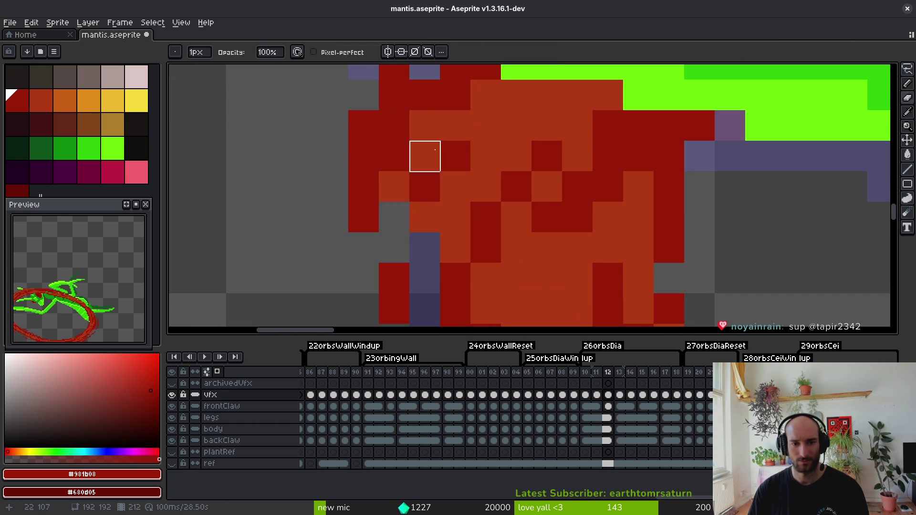
{"action": "key", "text": "alt"}
{"action": "left_click", "coordinate": [479, 168], "text": "alt"}
{"action": "left_click", "coordinate": [423, 186]}
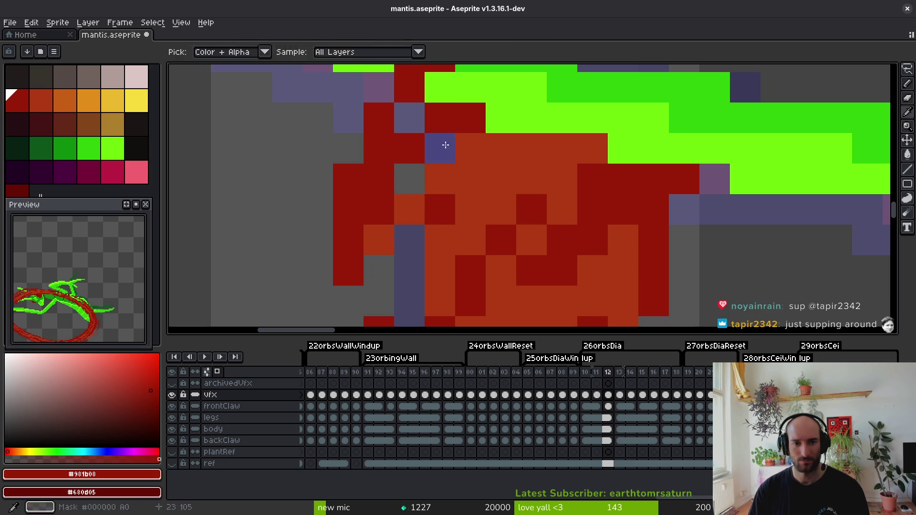
Paint dark-red (#981b08) diagonal and zigzag strokes along the claw slash.
{"action": "left_click", "coordinate": [458, 127], "text": "alt"}
{"action": "scroll", "coordinate": [497, 236], "scroll_direction": "down", "scroll_amount": 5}
{"action": "scroll", "coordinate": [494, 143], "scroll_direction": "up", "scroll_amount": 5}
{"action": "mouse_move", "coordinate": [491, 83]}
{"action": "left_mouse_down"}
{"action": "mouse_move", "coordinate": [430, 184]}
{"action": "mouse_move", "coordinate": [400, 197]}
{"action": "left_mouse_up"}
{"action": "left_click_drag", "start_coordinate": [538, 129], "coordinate": [492, 200]}
{"action": "mouse_move", "coordinate": [538, 154]}
{"action": "left_mouse_down"}
{"action": "mouse_move", "coordinate": [586, 197]}
{"action": "mouse_move", "coordinate": [583, 221]}
{"action": "left_mouse_up"}
{"action": "left_click", "coordinate": [630, 127], "text": "alt"}
Add orange (#af3a13) shading strokes and dark-red edge pixels to the claw.
{"action": "mouse_move", "coordinate": [560, 151]}
{"action": "left_mouse_down"}
{"action": "mouse_move", "coordinate": [535, 194]}
{"action": "mouse_move", "coordinate": [560, 197]}
{"action": "left_mouse_up"}
{"action": "left_click", "coordinate": [575, 198], "text": "alt"}
{"action": "left_click_drag", "start_coordinate": [469, 175], "coordinate": [462, 211]}
{"action": "left_click", "coordinate": [573, 78], "text": "alt"}
{"action": "left_click_drag", "start_coordinate": [515, 128], "coordinate": [476, 204]}
{"action": "left_click", "coordinate": [467, 149], "text": "alt"}
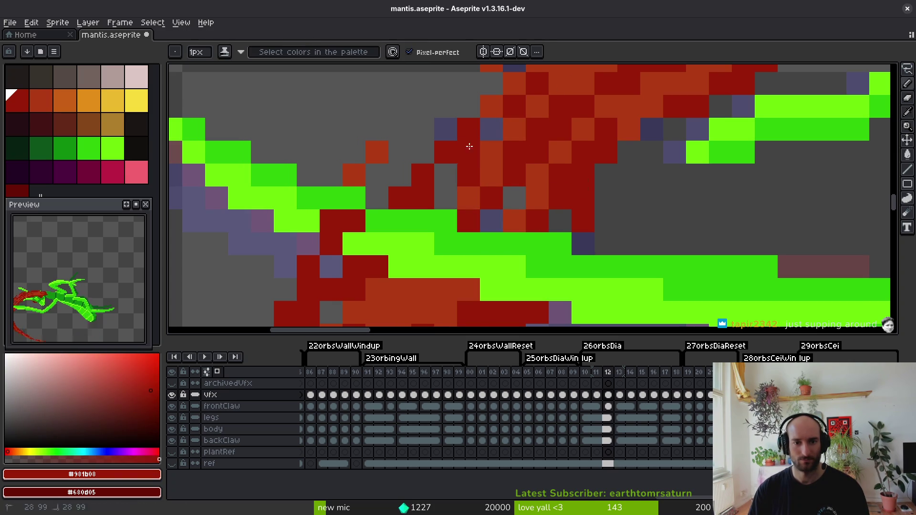
{"action": "left_click", "coordinate": [446, 198]}
{"action": "left_click", "coordinate": [446, 175], "text": "alt"}
Erase a stray claw pixel, add dark-red and orange touches, and save mantis.aseprite.
{"action": "key", "text": "e"}
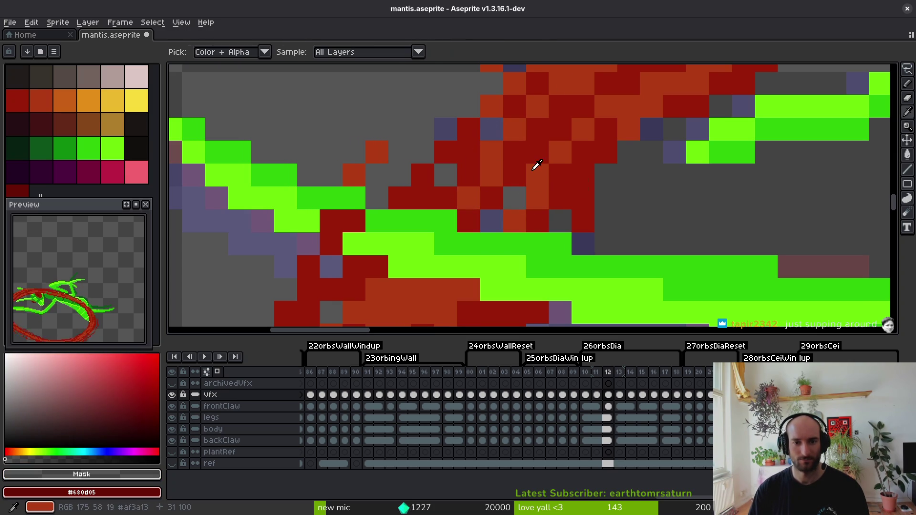
{"action": "left_click", "coordinate": [580, 194], "text": "alt"}
{"action": "left_click", "coordinate": [583, 220]}
{"action": "key", "text": "b"}
{"action": "left_click", "coordinate": [563, 218]}
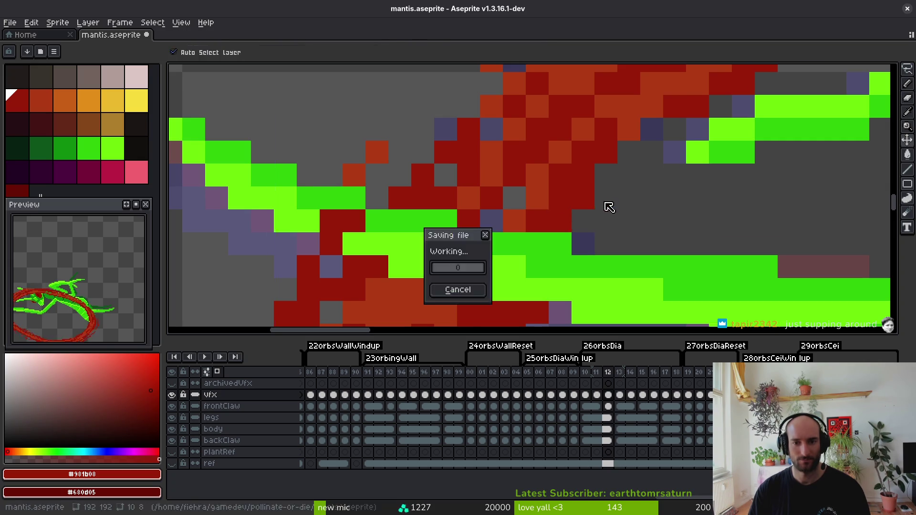
{"action": "scroll", "coordinate": [605, 206], "scroll_direction": "up", "scroll_amount": 2}
{"action": "left_click", "coordinate": [655, 74], "text": "alt"}
{"action": "left_click_drag", "start_coordinate": [618, 128], "coordinate": [592, 206]}
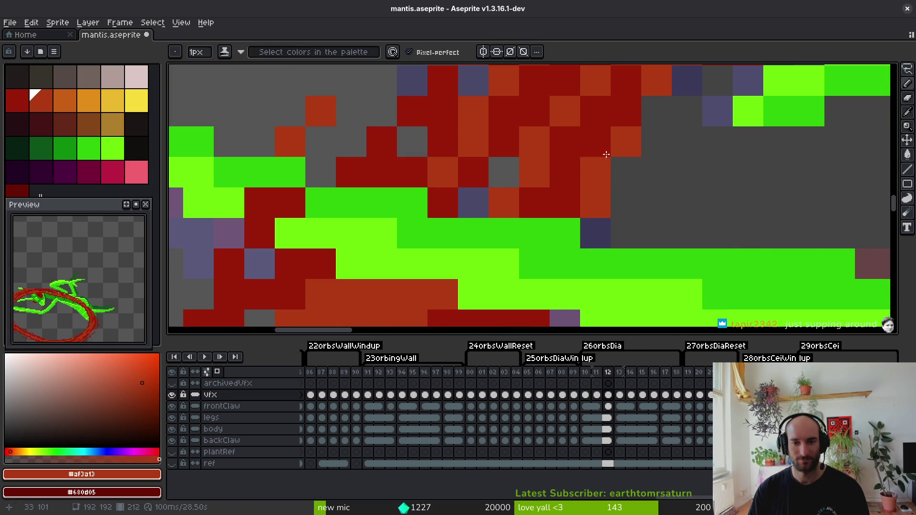
{"action": "key", "text": "ctrl+s"}
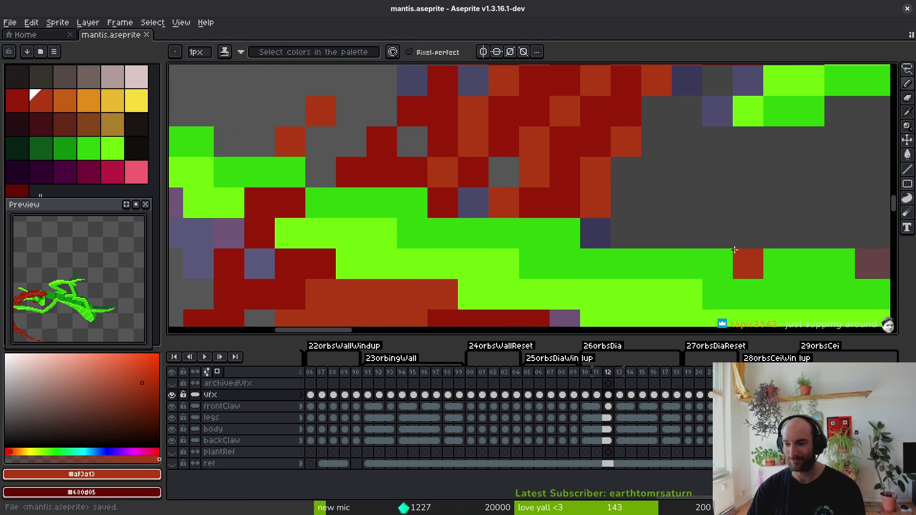
Cover a purple pixel with dark red and extend the claw edge up and left.
{"action": "scroll", "coordinate": [702, 272], "scroll_direction": "down", "scroll_amount": 5}
{"action": "scroll", "coordinate": [667, 289], "scroll_direction": "up", "scroll_amount": 4}
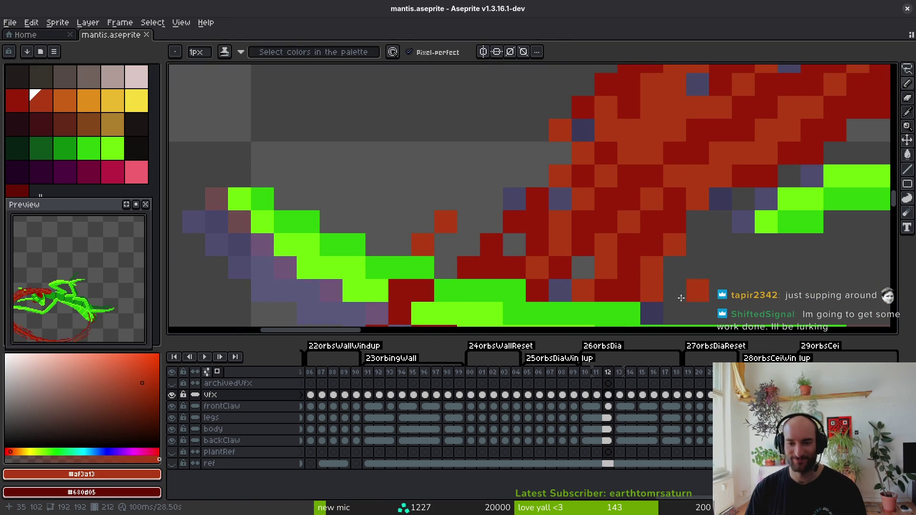
{"action": "left_click", "coordinate": [609, 262], "text": "alt"}
{"action": "left_click", "coordinate": [553, 291]}
{"action": "left_click", "coordinate": [515, 154]}
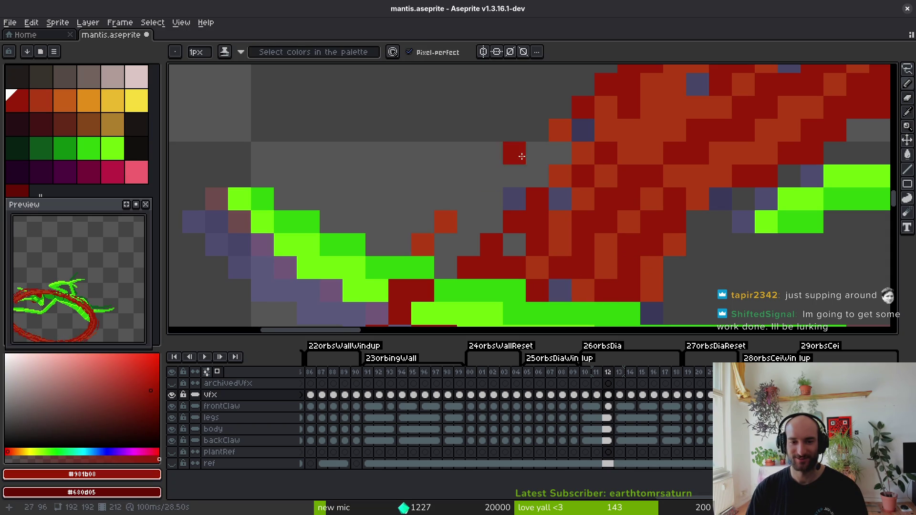
{"action": "left_click_drag", "start_coordinate": [491, 177], "coordinate": [491, 198]}
{"action": "left_click", "coordinate": [536, 147]}
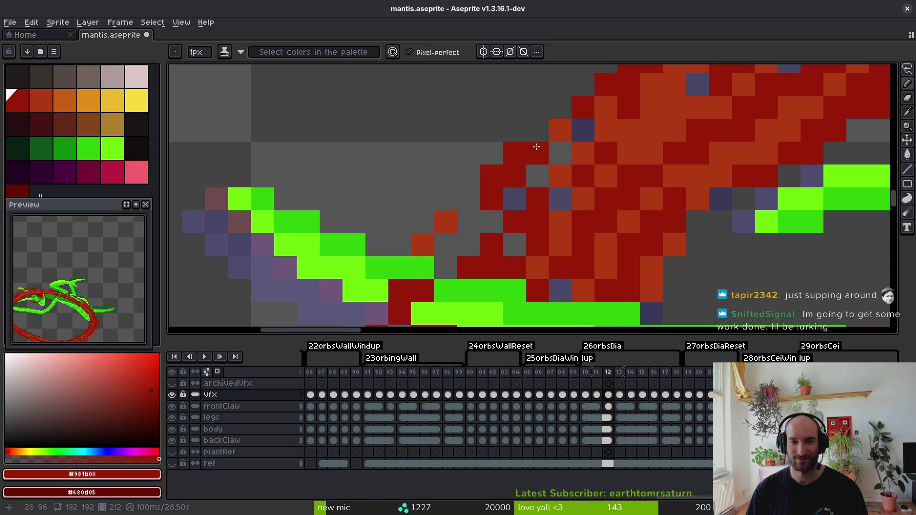
Sample the claw's orange and switch to the Eraser.
{"action": "scroll", "coordinate": [491, 174], "scroll_direction": "down", "scroll_amount": 6}
{"action": "scroll", "coordinate": [587, 185], "scroll_direction": "up", "scroll_amount": 5}
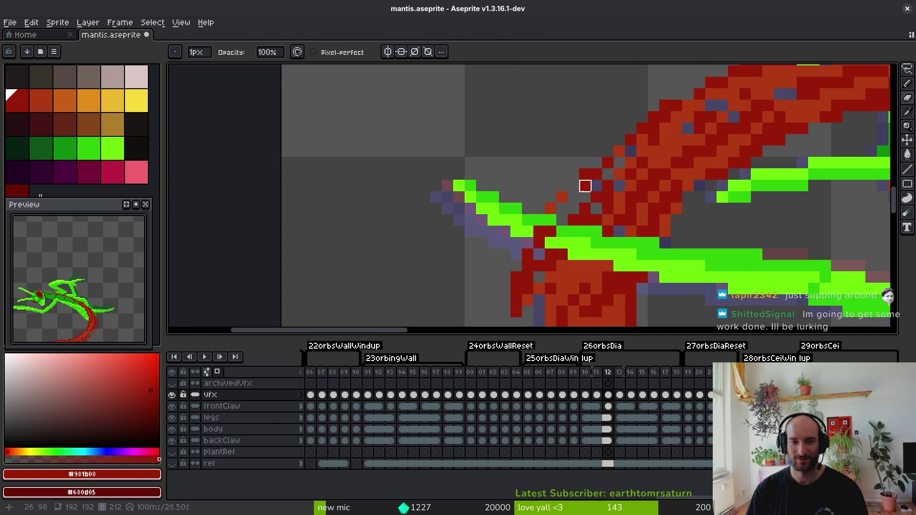
{"action": "left_click", "coordinate": [619, 151], "text": "alt"}
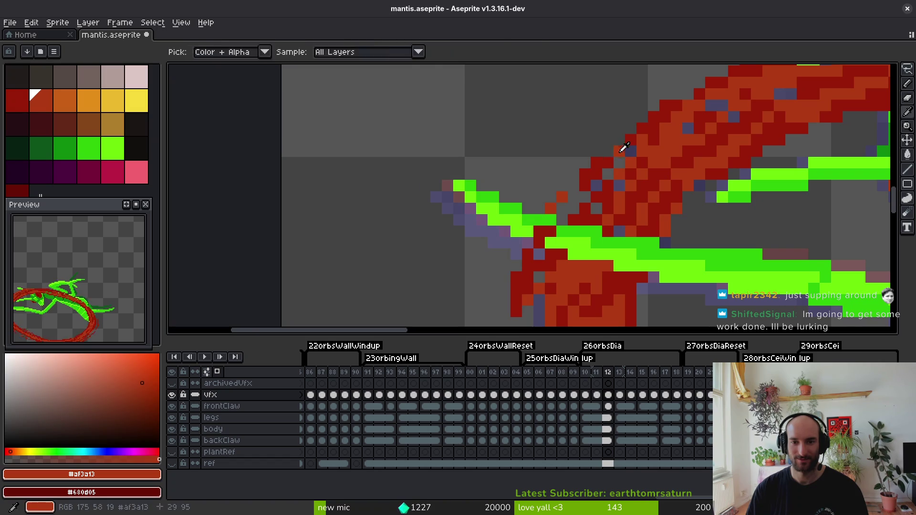
{"action": "scroll", "coordinate": [607, 161], "scroll_direction": "down", "scroll_amount": 6}
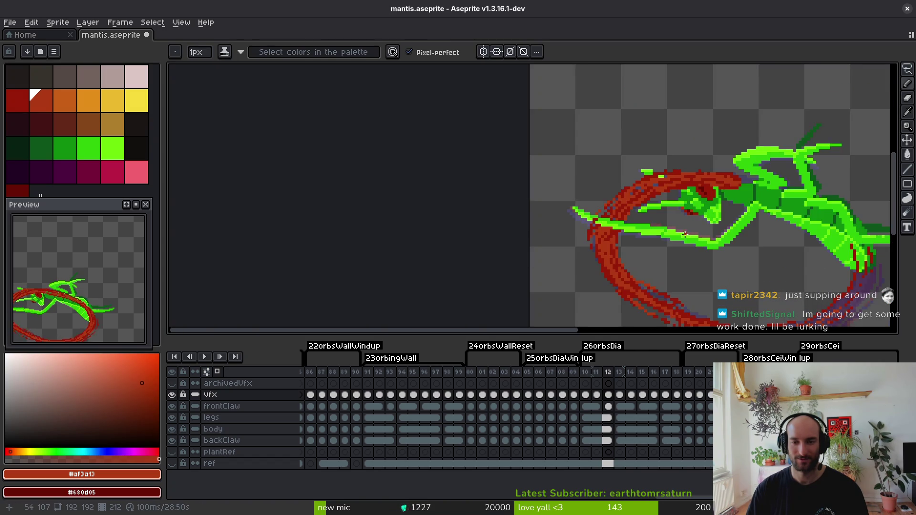
{"action": "scroll", "coordinate": [631, 218], "scroll_direction": "down", "scroll_amount": 2}
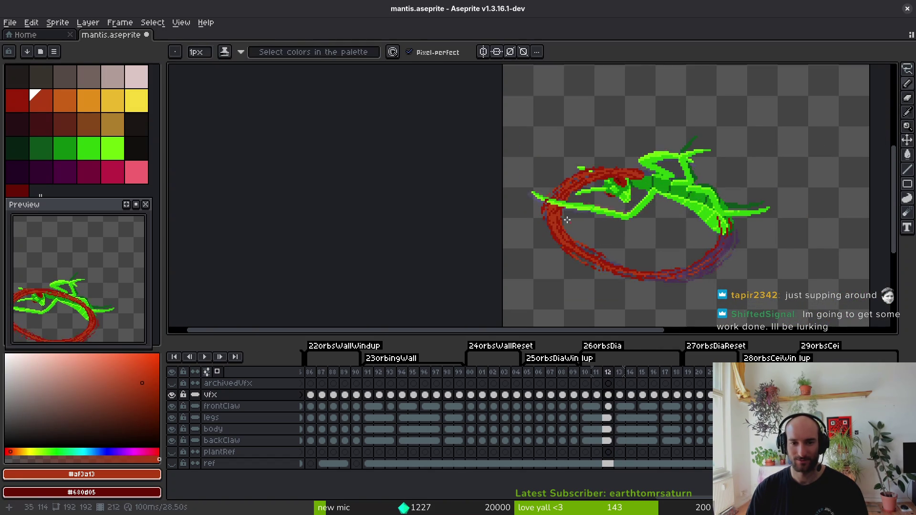
{"action": "key", "text": "e"}
{"action": "scroll", "coordinate": [524, 159], "scroll_direction": "up", "scroll_amount": 5}
{"action": "scroll", "coordinate": [546, 181], "scroll_direction": "down", "scroll_amount": 6}
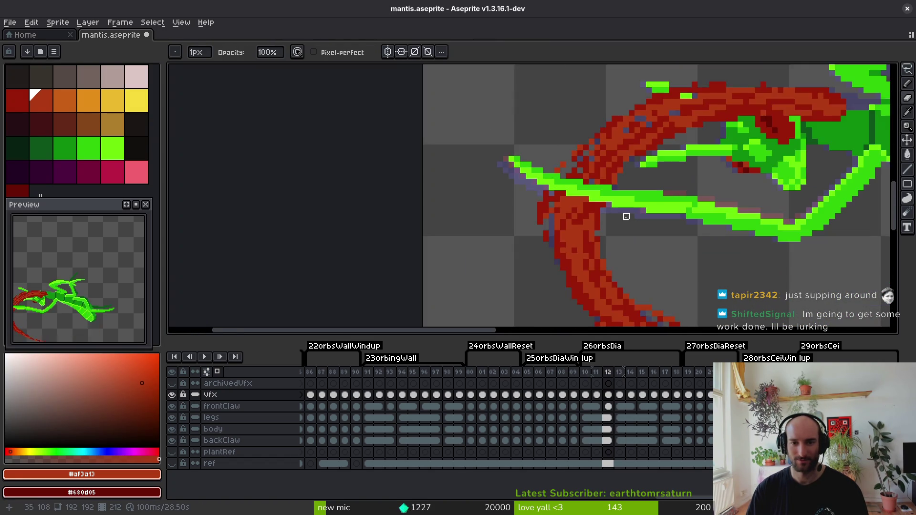
Move to frame 13 and repaint part of the claw stroke in green.
{"action": "key", "text": "period"}
{"action": "key", "text": "b"}
{"action": "scroll", "coordinate": [616, 215], "scroll_direction": "up", "scroll_amount": 5}
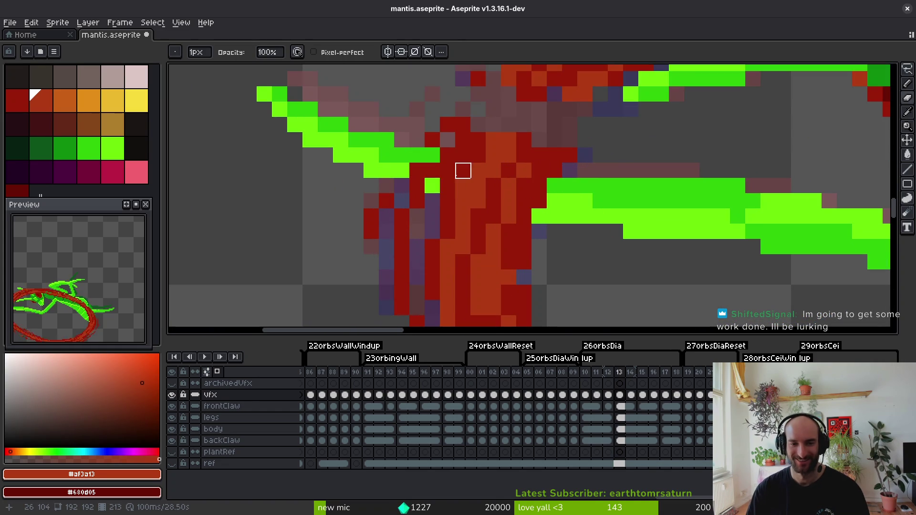
{"action": "mouse_move", "coordinate": [417, 171]}
{"action": "left_mouse_down"}
{"action": "mouse_move", "coordinate": [506, 201]}
{"action": "mouse_move", "coordinate": [463, 200]}
{"action": "left_mouse_up"}
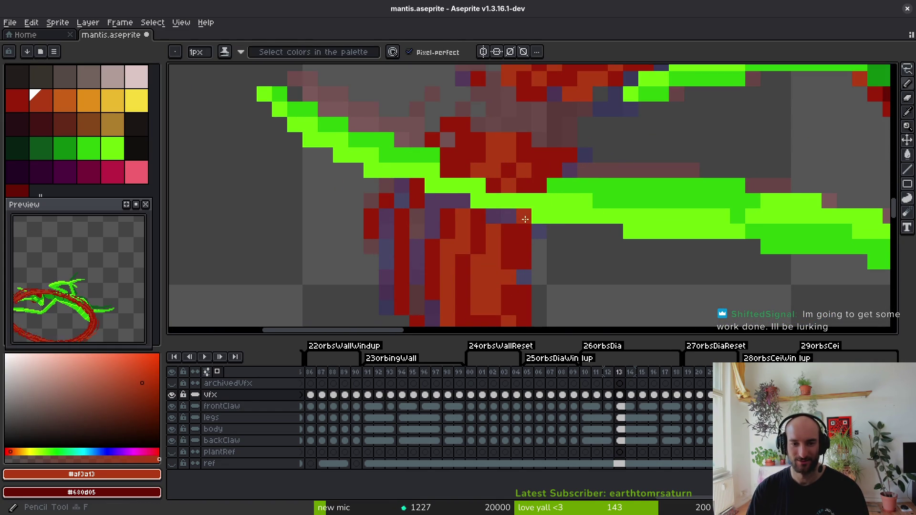
{"action": "scroll", "coordinate": [522, 215], "scroll_direction": "up", "scroll_amount": 3}
Freehand-select the claw's red pixels and shift them upward.
{"action": "key", "text": "shift+w"}
{"action": "mouse_move", "coordinate": [517, 175]}
{"action": "left_mouse_down"}
{"action": "mouse_move", "coordinate": [530, 235]}
{"action": "mouse_move", "coordinate": [484, 200]}
{"action": "left_mouse_up"}
{"action": "left_click_drag", "start_coordinate": [587, 210], "coordinate": [581, 171]}
{"action": "key", "text": "b"}
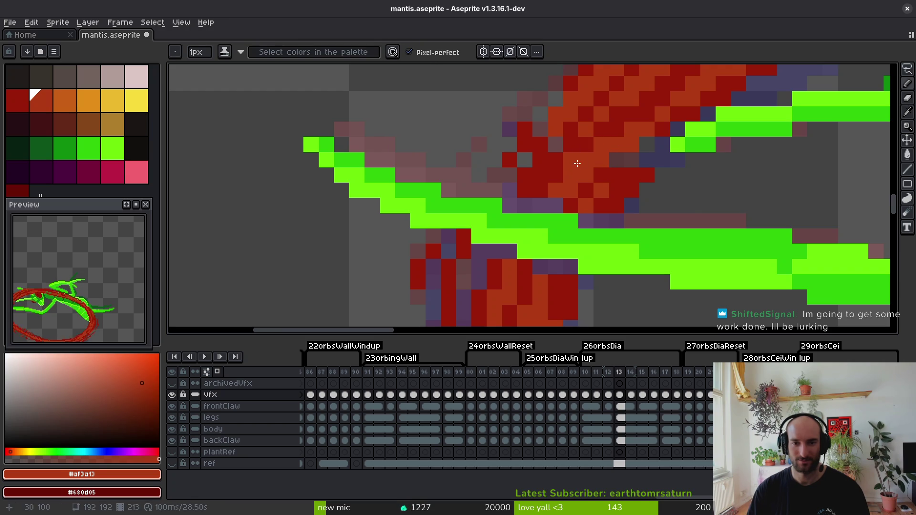
Paint orange pixels on the claw where it meets the red arc.
{"action": "left_click", "coordinate": [568, 138], "text": "alt"}
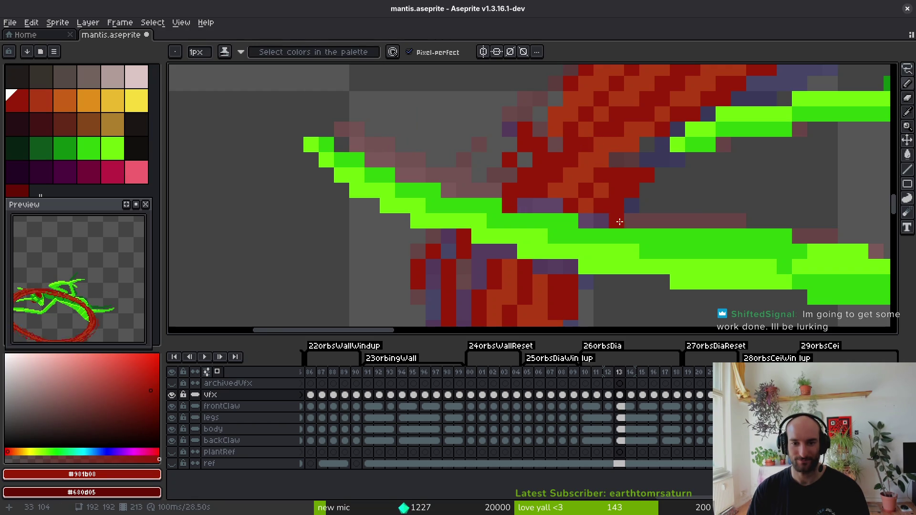
{"action": "key", "text": "alt"}
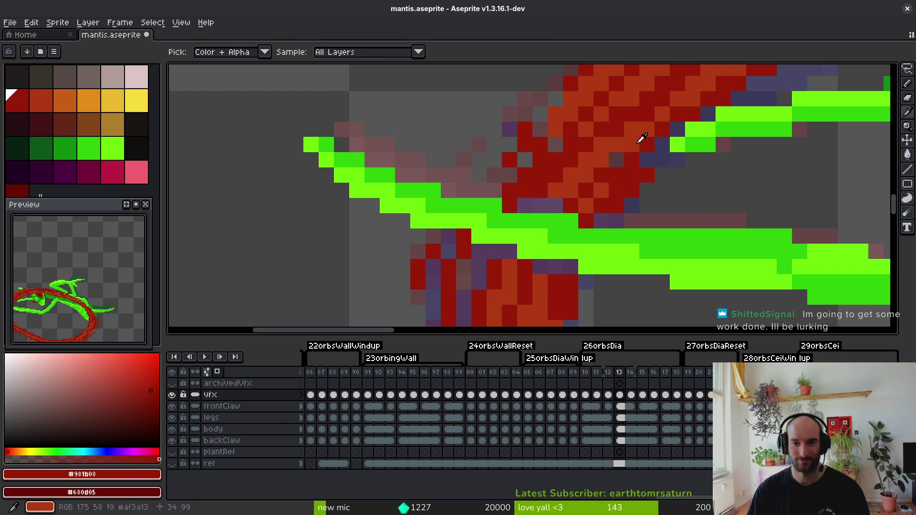
{"action": "left_click", "coordinate": [642, 138], "text": "alt"}
{"action": "left_click_drag", "start_coordinate": [540, 175], "coordinate": [525, 191]}
{"action": "left_click", "coordinate": [542, 159]}
Repaint the lower claw pixels with dark-red and orange shading.
{"action": "left_click", "coordinate": [543, 191], "text": "alt"}
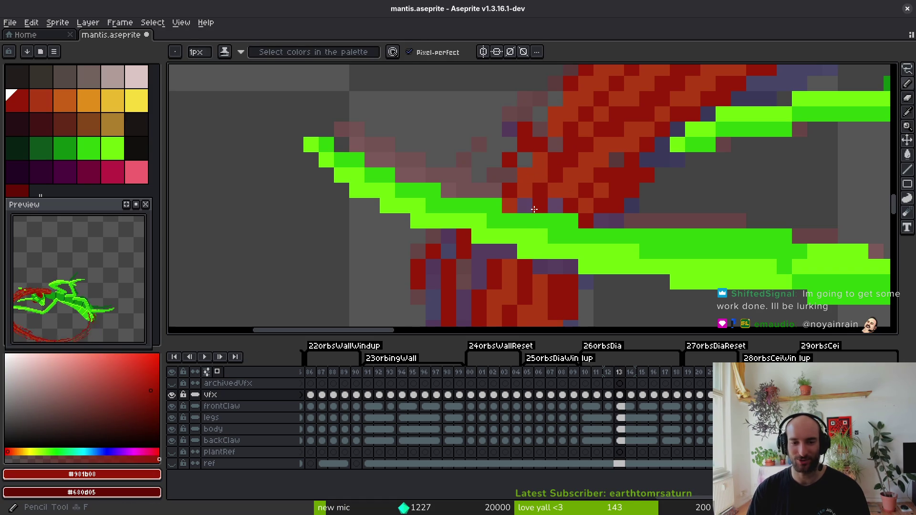
{"action": "left_click", "coordinate": [554, 269]}
{"action": "left_click", "coordinate": [549, 267], "text": "alt"}
{"action": "left_click", "coordinate": [554, 268], "text": "alt"}
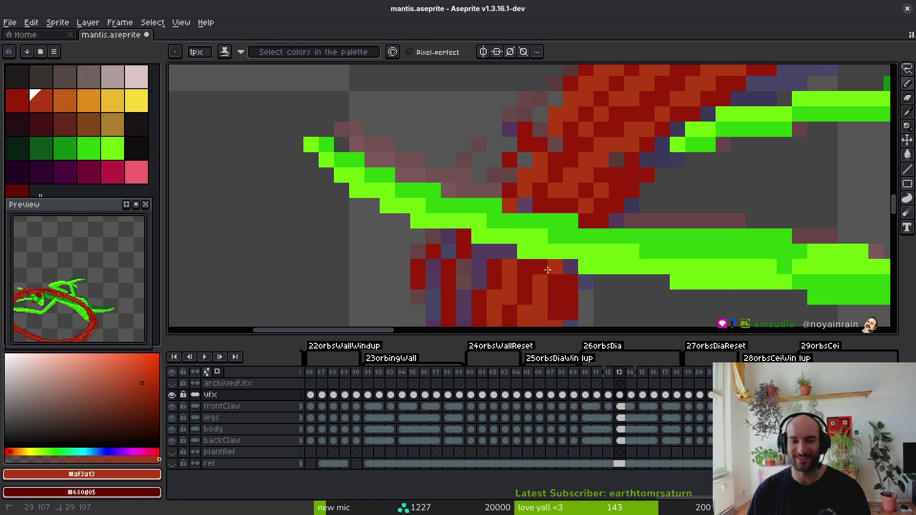
{"action": "left_click_drag", "start_coordinate": [512, 259], "coordinate": [533, 250]}
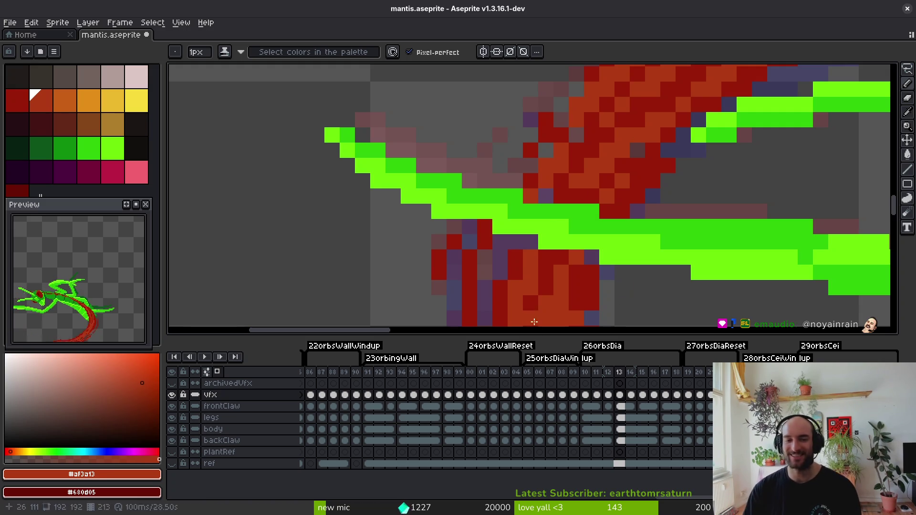
{"action": "left_click_drag", "start_coordinate": [535, 320], "coordinate": [562, 285]}
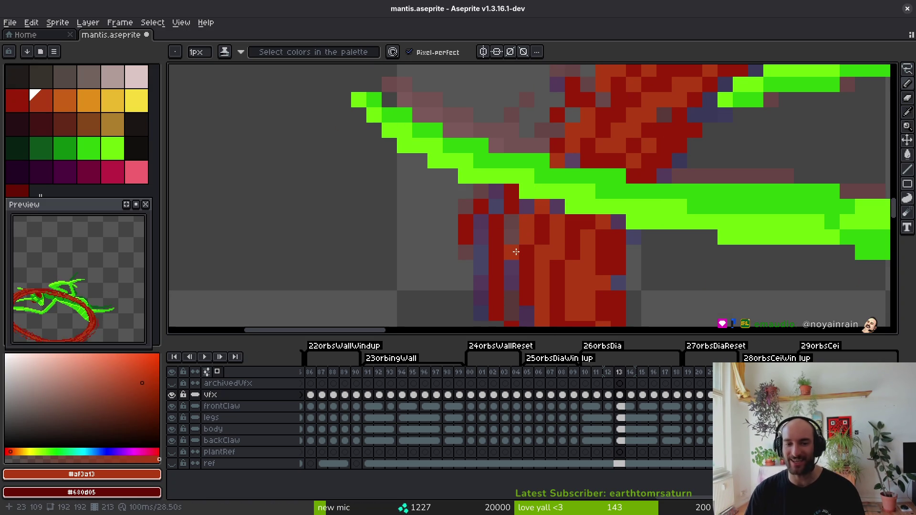
Turn an orange claw pixel dark red and save the sprite.
{"action": "left_click", "coordinate": [568, 222], "text": "alt"}
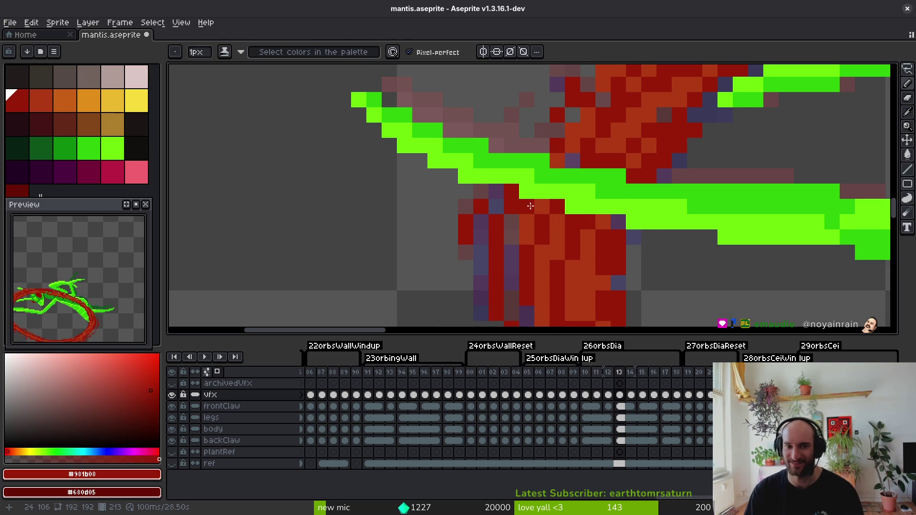
{"action": "left_click", "coordinate": [575, 139], "text": "alt"}
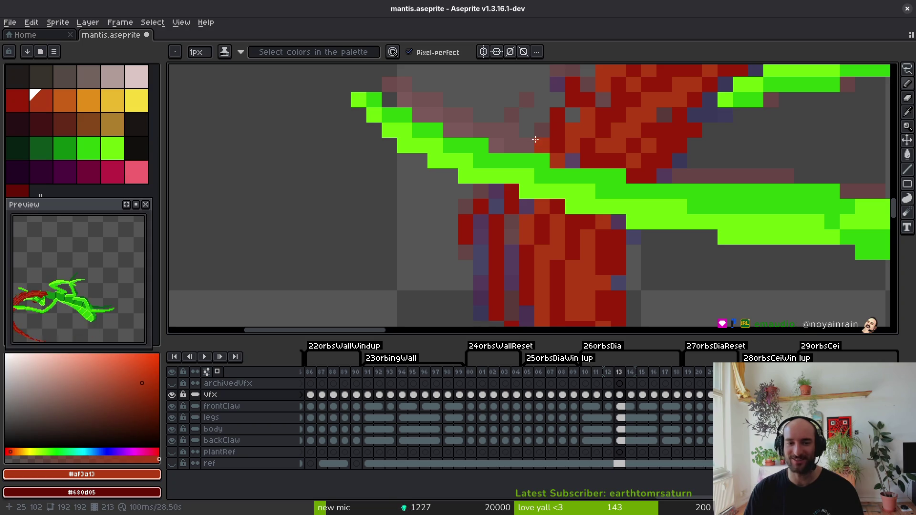
{"action": "scroll", "coordinate": [517, 221], "scroll_direction": "down", "scroll_amount": 1}
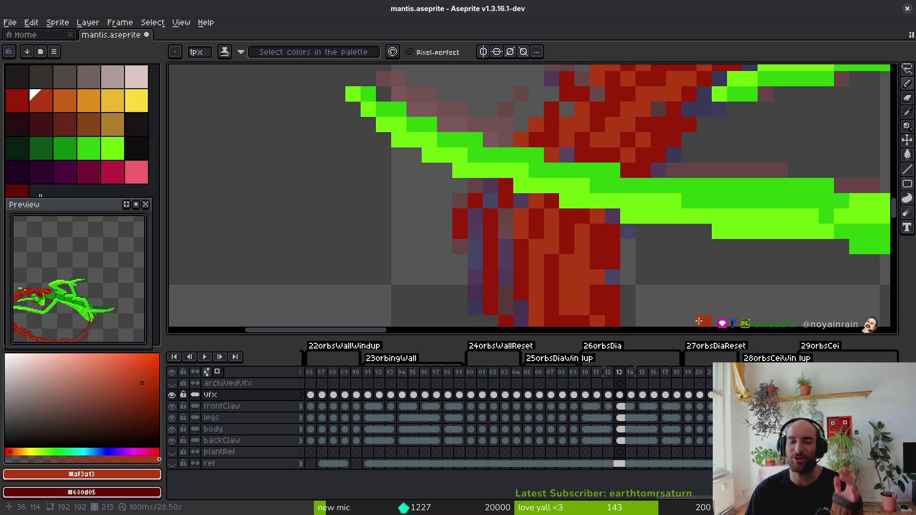
{"action": "scroll", "coordinate": [602, 191], "scroll_direction": "up", "scroll_amount": 2}
{"action": "left_click", "coordinate": [489, 213], "text": "alt"}
{"action": "scroll", "coordinate": [503, 192], "scroll_direction": "down", "scroll_amount": 1}
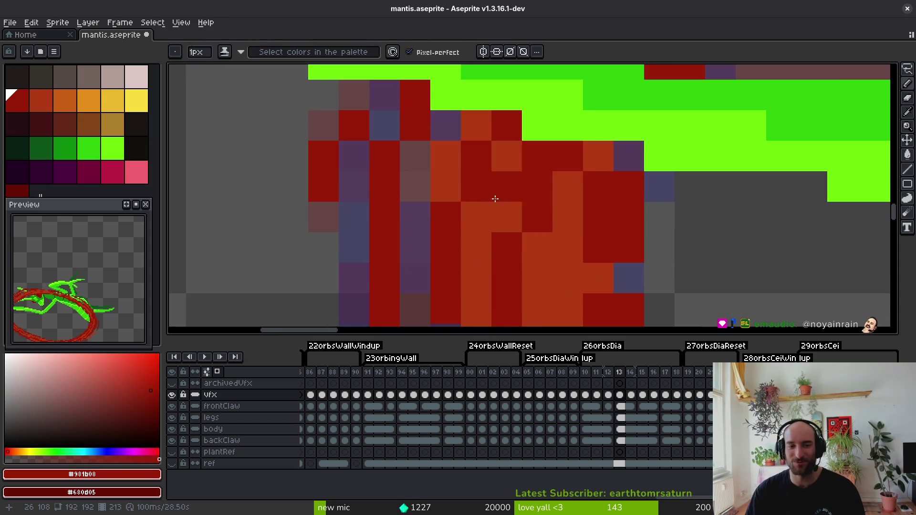
{"action": "left_click", "coordinate": [459, 165]}
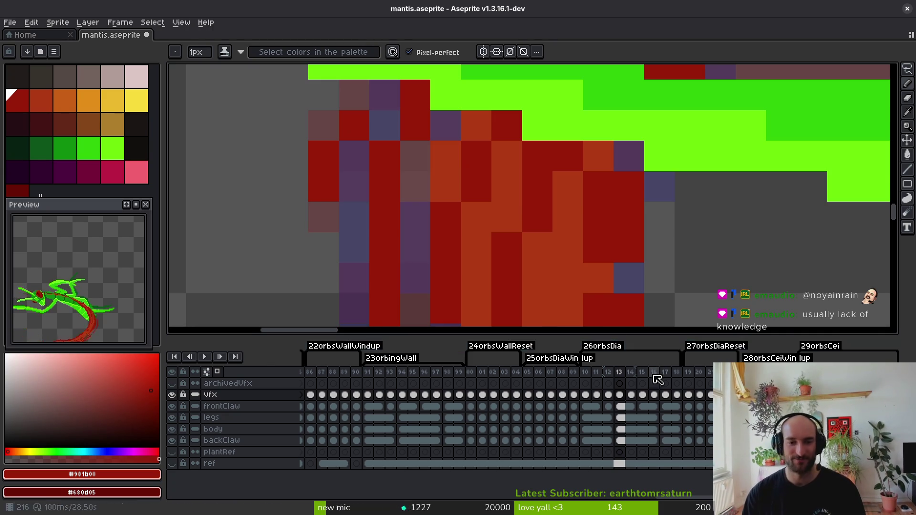
{"action": "scroll", "coordinate": [551, 262], "scroll_direction": "down", "scroll_amount": 3}
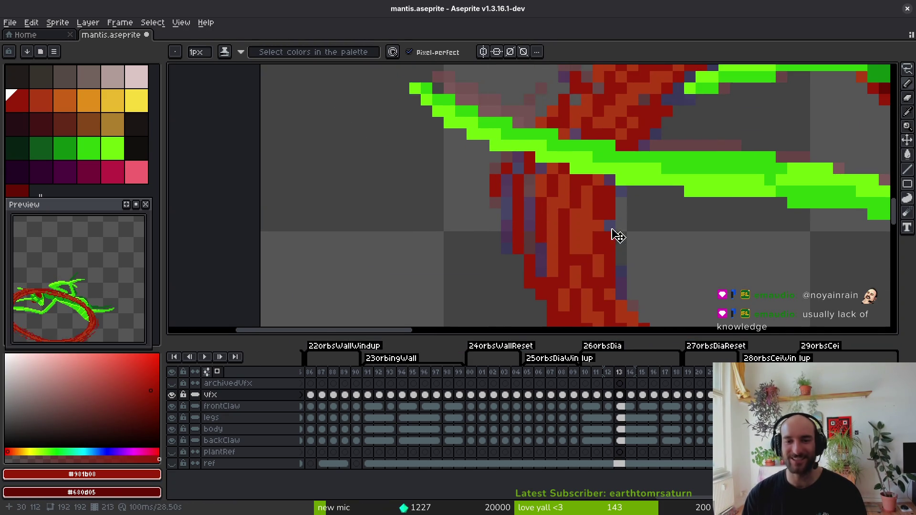
{"action": "scroll", "coordinate": [613, 233], "scroll_direction": "up", "scroll_amount": 1}
{"action": "key", "text": "e"}
{"action": "key", "text": "ctrl+s"}
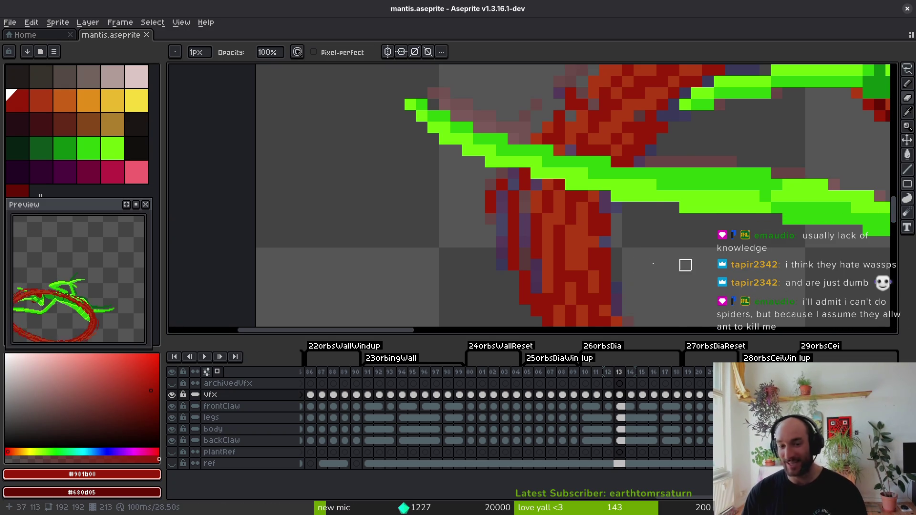
Paint lighter orange-red pixels along the slash edge.
{"action": "scroll", "coordinate": [640, 254], "scroll_direction": "down", "scroll_amount": 2}
{"action": "scroll", "coordinate": [596, 219], "scroll_direction": "up", "scroll_amount": 3}
{"action": "left_click", "coordinate": [581, 220], "text": "alt"}
{"action": "mouse_move", "coordinate": [570, 239]}
{"action": "left_mouse_down"}
{"action": "mouse_move", "coordinate": [552, 262]}
{"action": "mouse_move", "coordinate": [536, 256]}
{"action": "mouse_move", "coordinate": [561, 304]}
{"action": "left_mouse_up"}
{"action": "scroll", "coordinate": [549, 294], "scroll_direction": "down", "scroll_amount": 4}
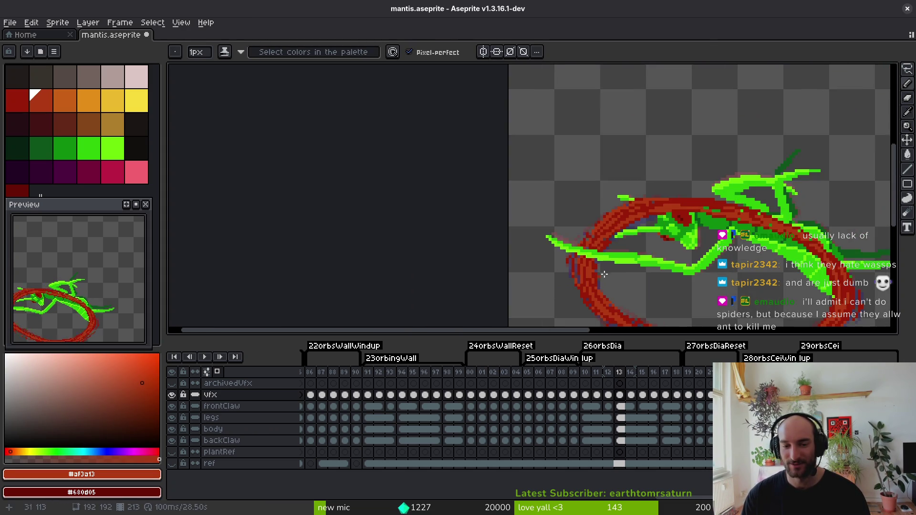
{"action": "scroll", "coordinate": [510, 295], "scroll_direction": "up", "scroll_amount": 3}
{"action": "left_click_drag", "start_coordinate": [511, 296], "coordinate": [526, 265]}
Sample the slash's dark red and save the sprite.
{"action": "key", "text": "m"}
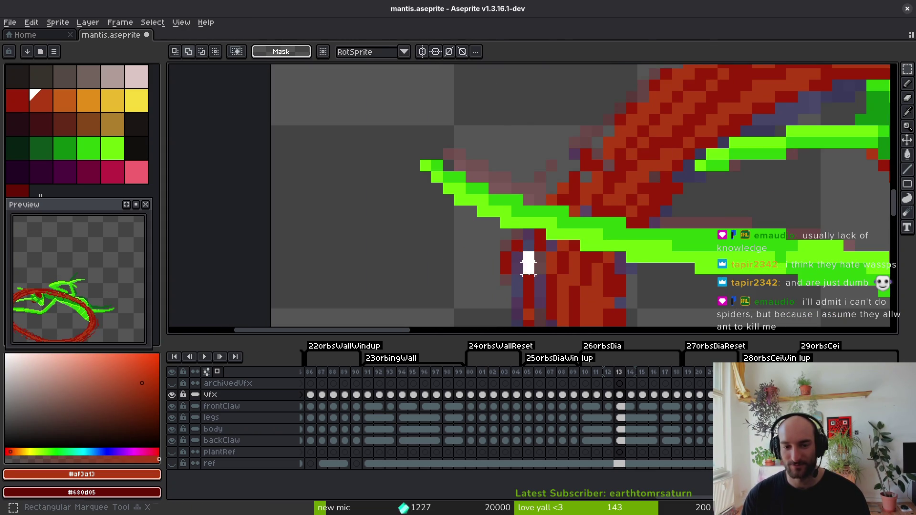
{"action": "scroll", "coordinate": [540, 256], "scroll_direction": "up", "scroll_amount": 1}
{"action": "left_click", "coordinate": [544, 246], "text": "alt"}
{"action": "key", "text": "b"}
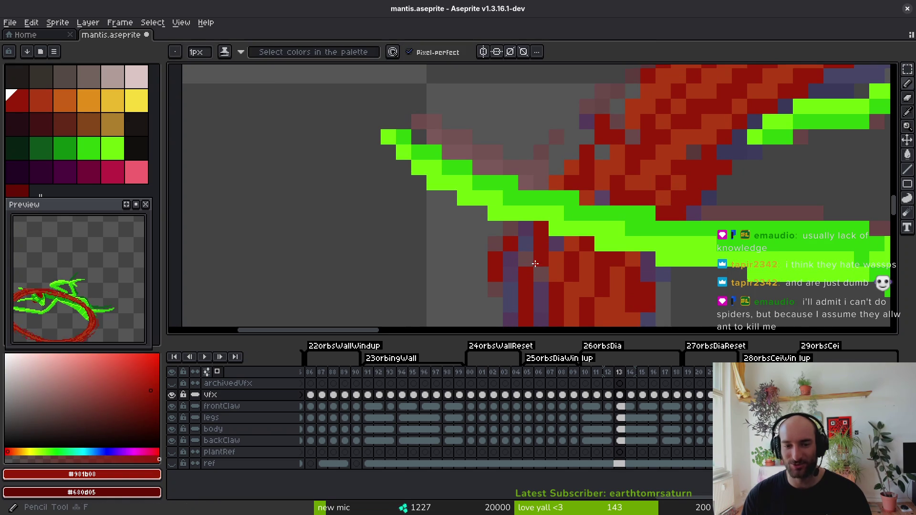
{"action": "key", "text": "alt"}
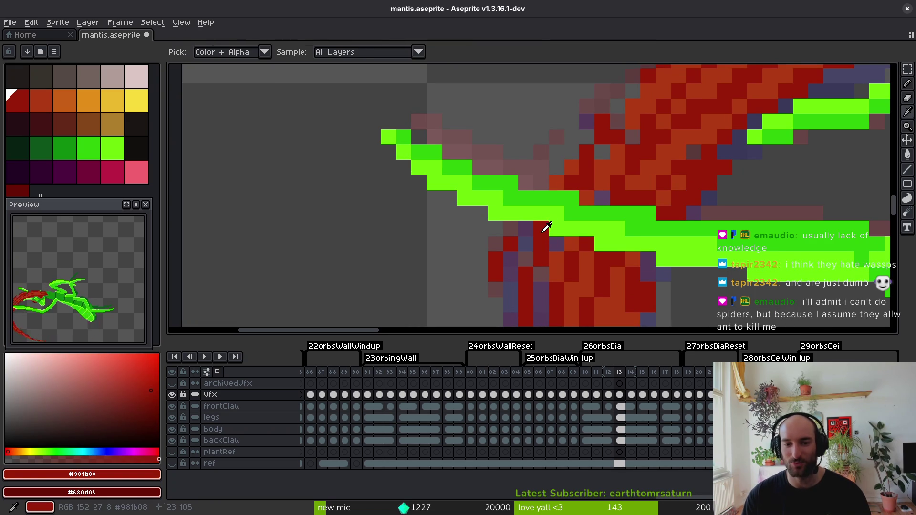
{"action": "scroll", "coordinate": [573, 152], "scroll_direction": "up", "scroll_amount": 6}
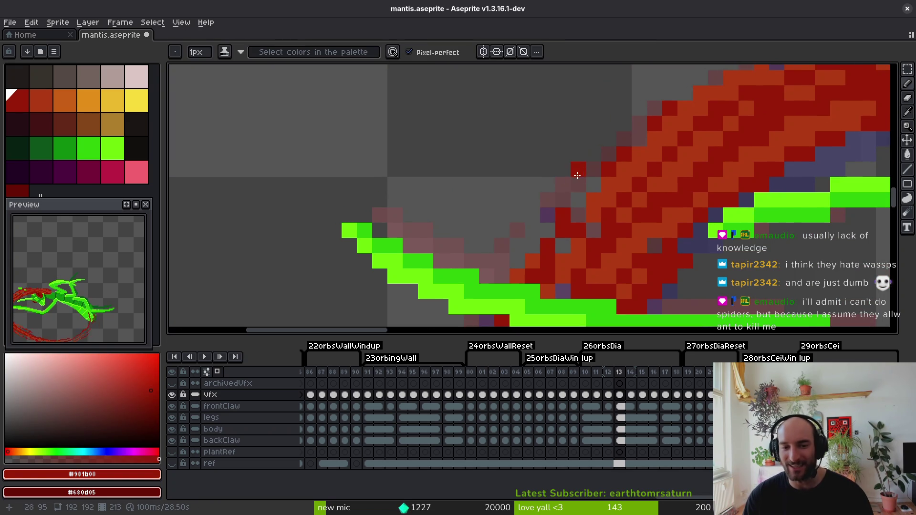
{"action": "key", "text": "ctrl+s"}
{"action": "scroll", "coordinate": [578, 235], "scroll_direction": "down", "scroll_amount": 4}
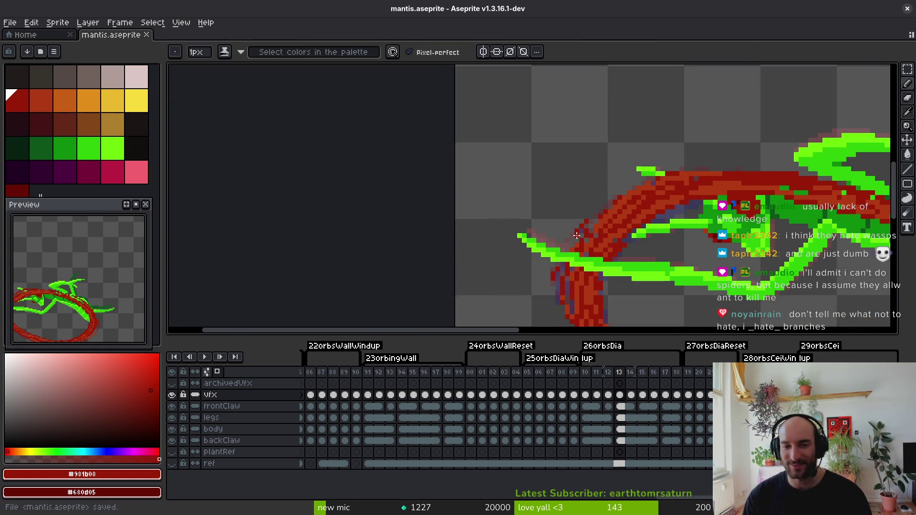
{"action": "scroll", "coordinate": [577, 235], "scroll_direction": "up", "scroll_amount": 3}
Paint one orange-red pixel on the slash and save again.
{"action": "left_click", "coordinate": [579, 181], "text": "alt"}
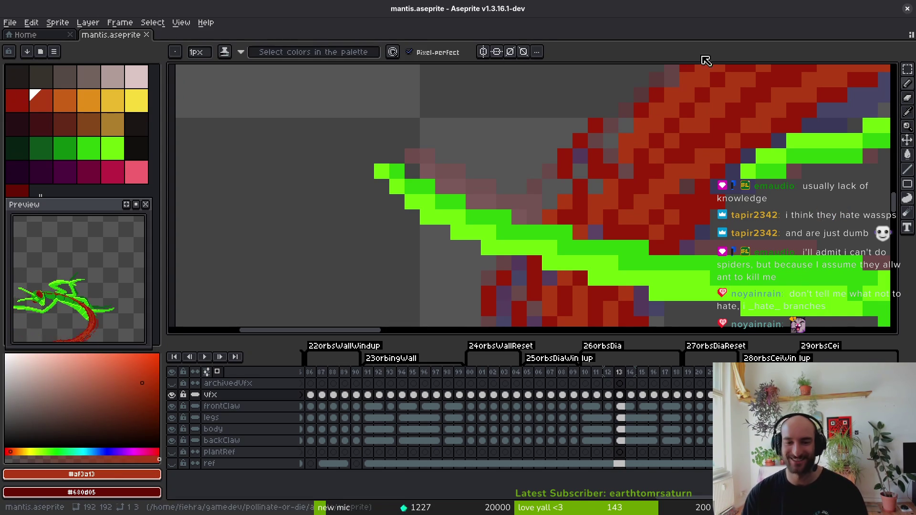
{"action": "left_click", "coordinate": [584, 193]}
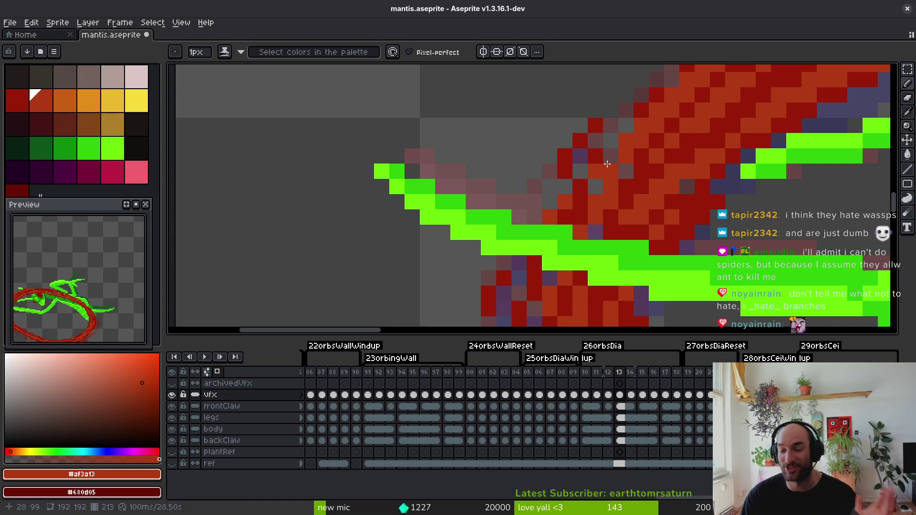
{"action": "scroll", "coordinate": [617, 210], "scroll_direction": "down", "scroll_amount": 4}
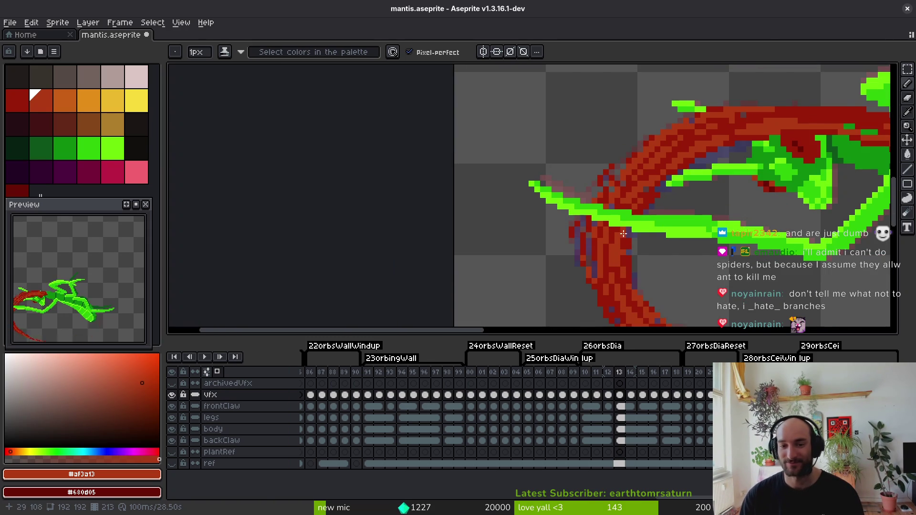
{"action": "left_click", "coordinate": [620, 233], "text": "alt"}
{"action": "scroll", "coordinate": [616, 234], "scroll_direction": "up", "scroll_amount": 4}
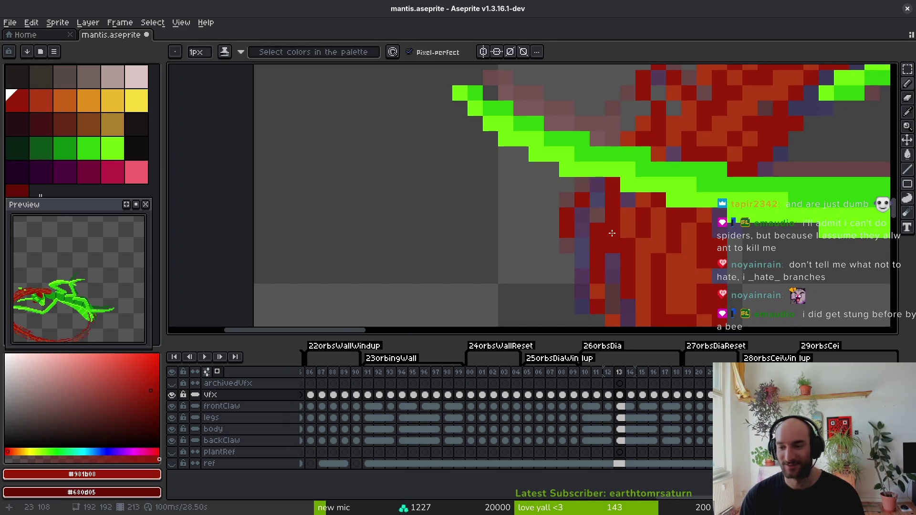
{"action": "key", "text": "ctrl+s"}
Touch up a pixel on the right side of the slash and save.
{"action": "scroll", "coordinate": [687, 217], "scroll_direction": "down", "scroll_amount": 4}
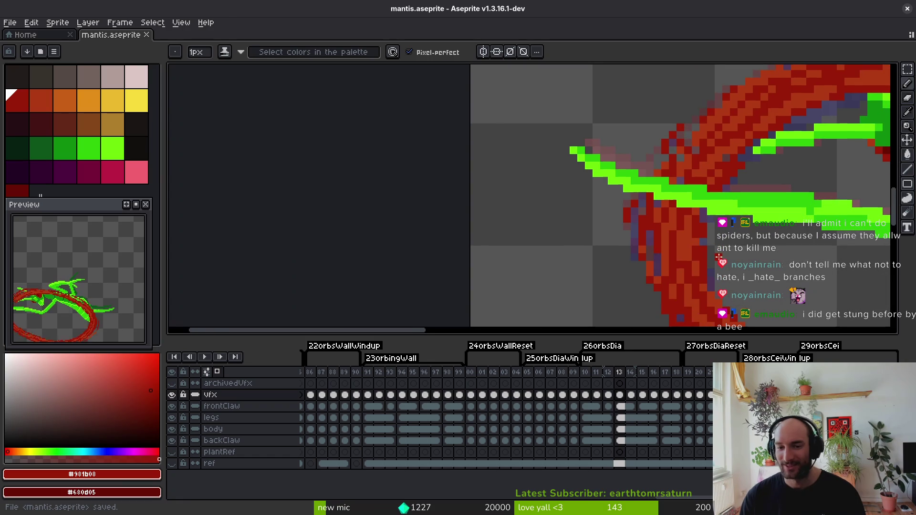
{"action": "left_click", "coordinate": [654, 208]}
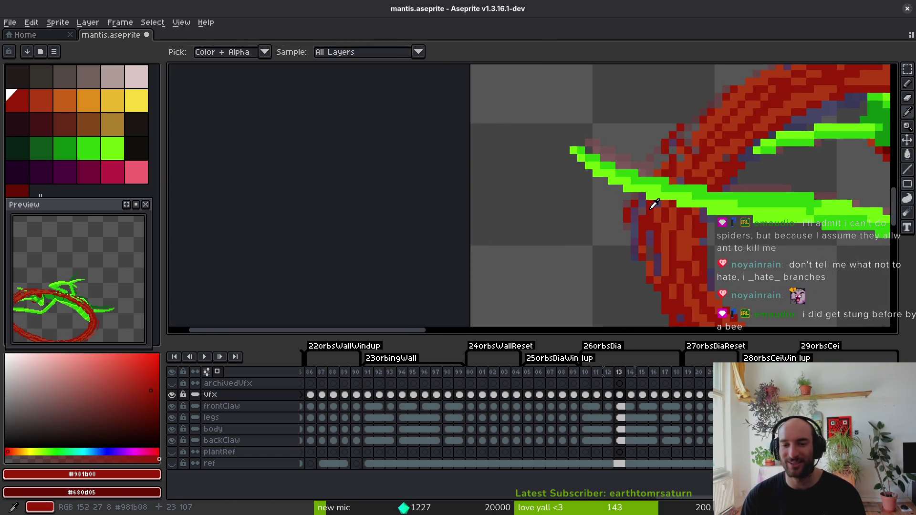
{"action": "scroll", "coordinate": [701, 202], "scroll_direction": "down", "scroll_amount": 3}
{"action": "key", "text": "ctrl+s"}
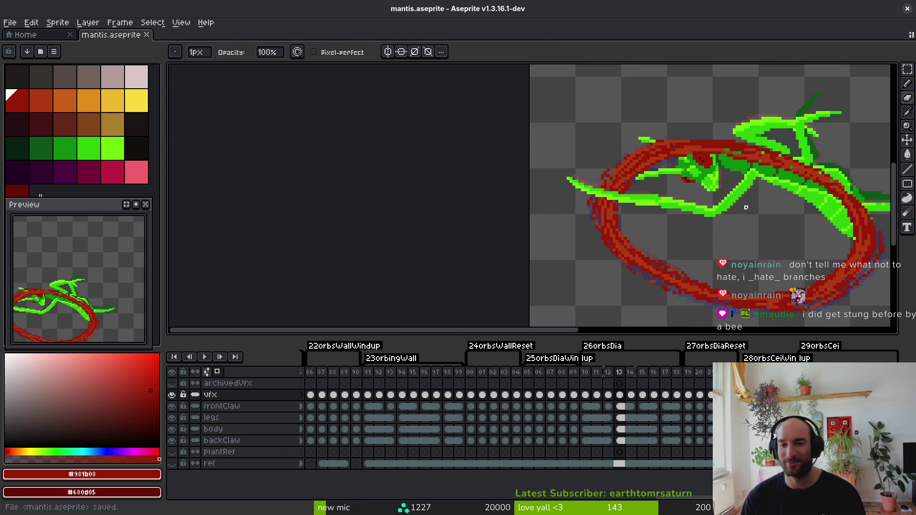
{"action": "scroll", "coordinate": [675, 177], "scroll_direction": "up", "scroll_amount": 2}
Eyedrop another slash colour with the Pencil active and save mantis.aseprite.
{"action": "key", "text": "b"}
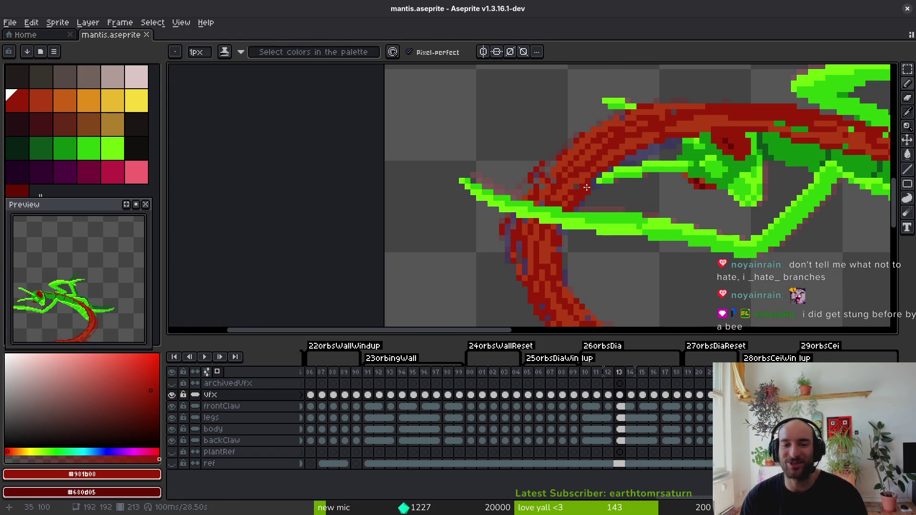
{"action": "key", "text": "i"}
{"action": "left_click", "coordinate": [585, 184]}
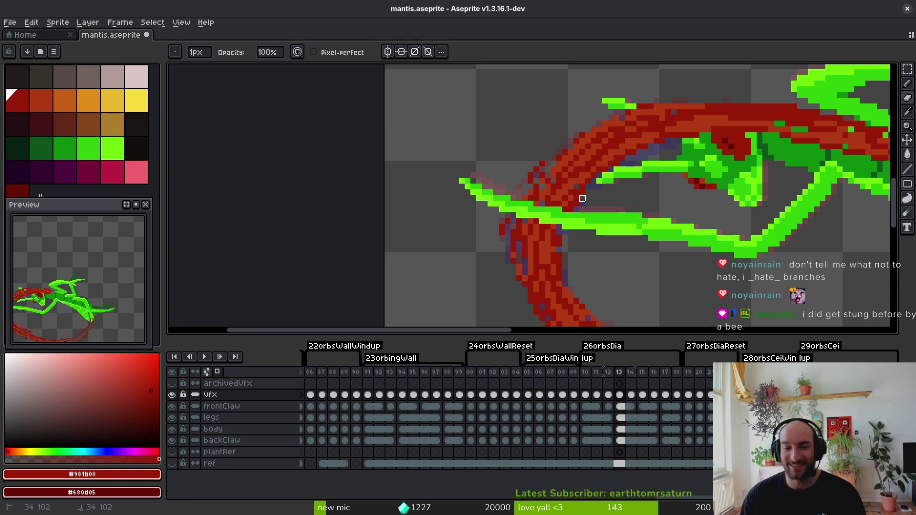
{"action": "key", "text": "b"}
{"action": "key", "text": "ctrl+s"}
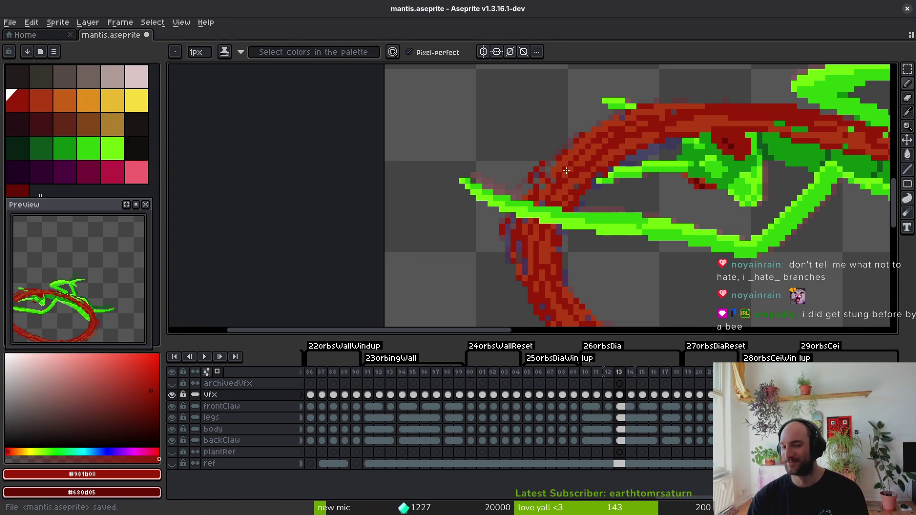
{"action": "scroll", "coordinate": [604, 172], "scroll_direction": "down", "scroll_amount": 4}
{"action": "key", "text": "ctrl+s"}
{"action": "scroll", "coordinate": [596, 250], "scroll_direction": "up", "scroll_amount": 1}
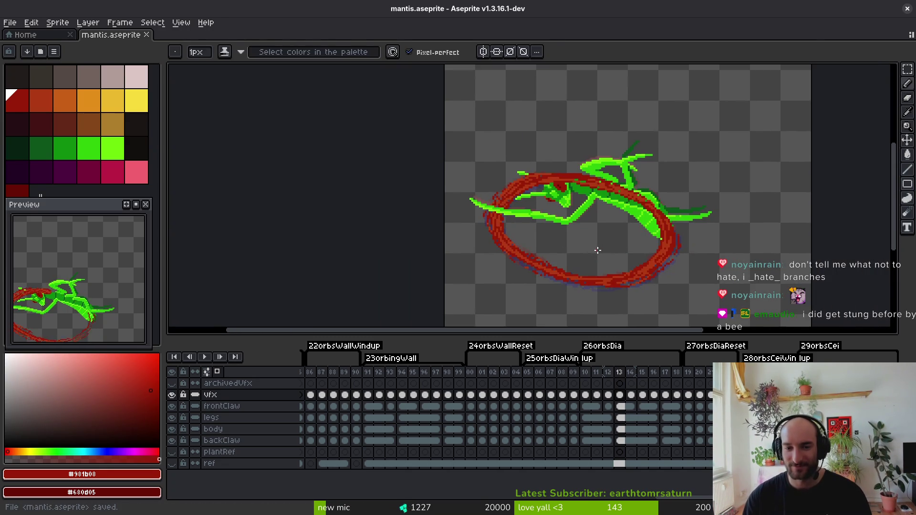
{"action": "scroll", "coordinate": [596, 250], "scroll_direction": "down", "scroll_amount": 1}
{"action": "scroll", "coordinate": [491, 153], "scroll_direction": "up", "scroll_amount": 4}
Move a block of claw pixels up and to the right, then save the sprite.
{"action": "key", "text": "m"}
{"action": "mouse_move", "coordinate": [490, 153]}
{"action": "left_mouse_down"}
{"action": "mouse_move", "coordinate": [593, 207]}
{"action": "mouse_move", "coordinate": [592, 176]}
{"action": "left_mouse_up"}
{"action": "key", "text": "Return"}
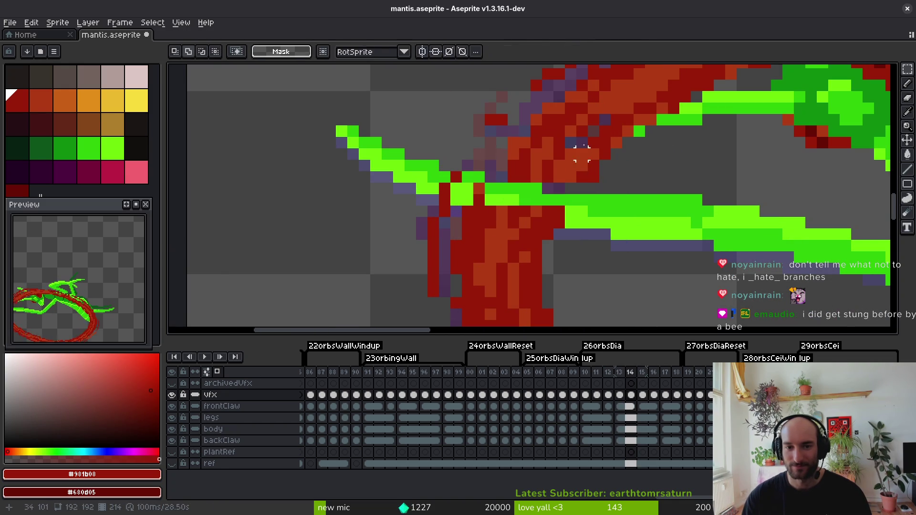
{"action": "key", "text": "i"}
{"action": "key", "text": "b"}
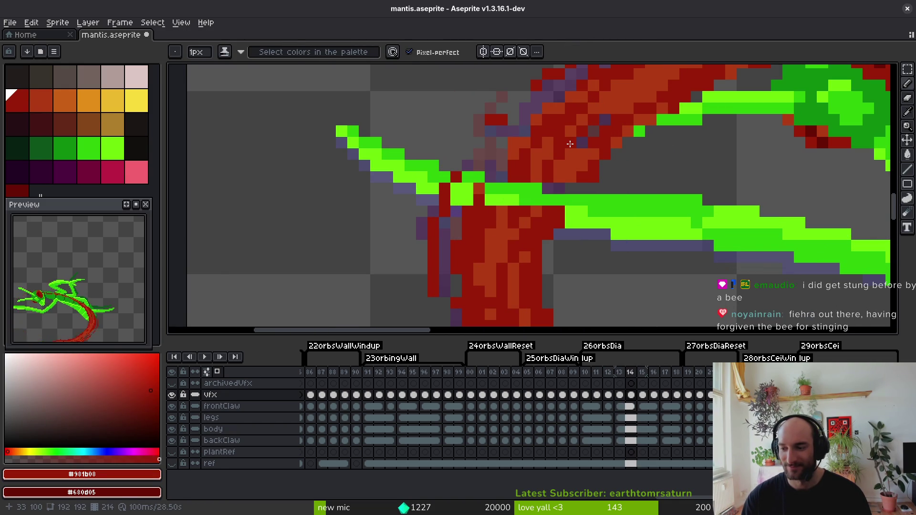
{"action": "key", "text": "ctrl+s"}
Turn red slash pixels under the claw green, add a purple shade pixel, and save.
{"action": "left_click", "coordinate": [565, 171]}
{"action": "left_click", "coordinate": [581, 171], "text": "alt"}
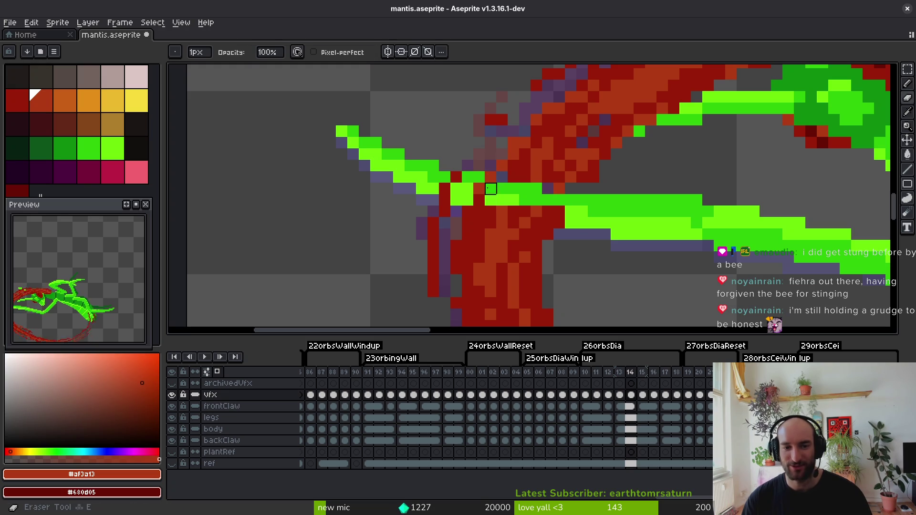
{"action": "right_click", "coordinate": [445, 188]}
{"action": "right_click", "coordinate": [456, 177]}
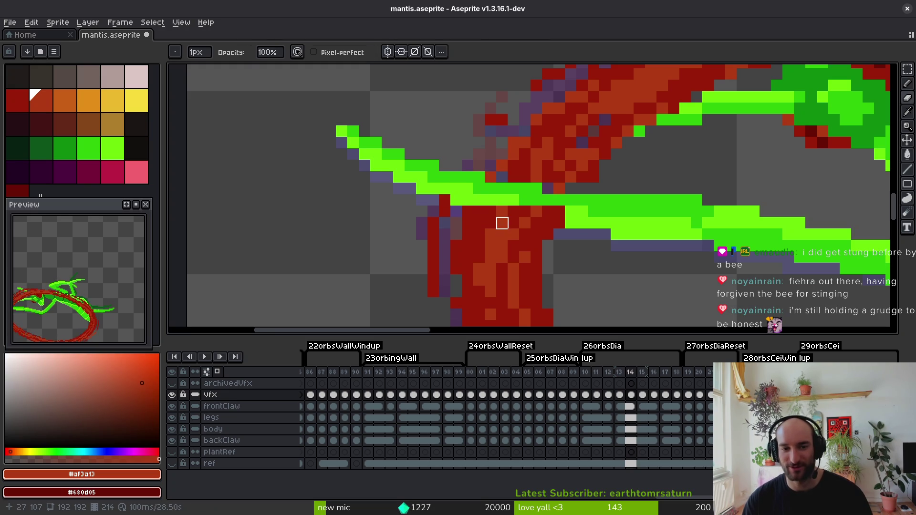
{"action": "left_click_drag", "start_coordinate": [571, 211], "coordinate": [502, 211]}
{"action": "left_click", "coordinate": [548, 223]}
{"action": "left_click", "coordinate": [491, 211]}
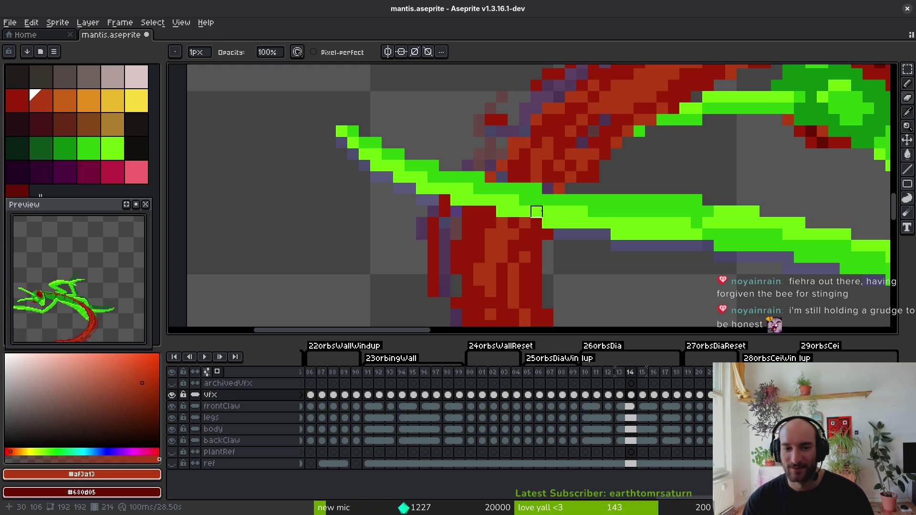
{"action": "key", "text": "alt+f"}
{"action": "key", "text": "Escape"}
{"action": "key", "text": "b"}
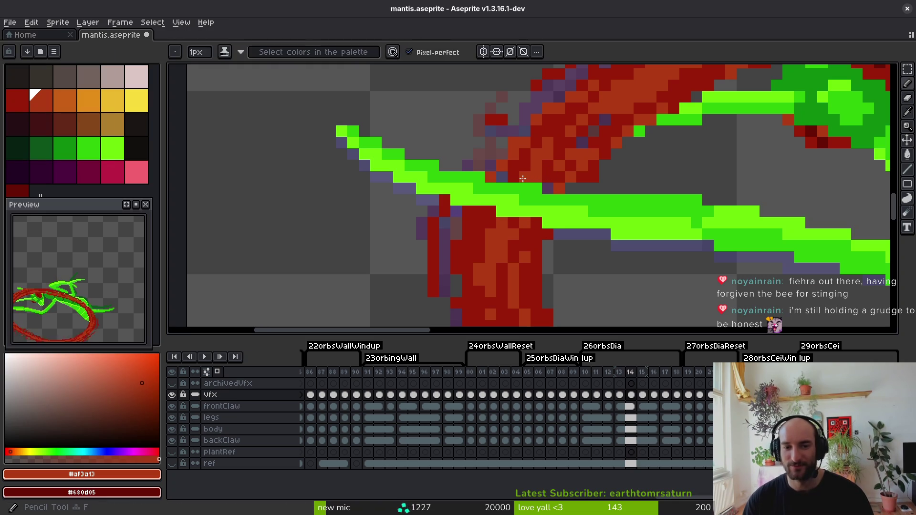
{"action": "key", "text": "ctrl+s"}
Select a small 2x3 block of slash pixels, deselect it, and save.
{"action": "scroll", "coordinate": [523, 178], "scroll_direction": "down", "scroll_amount": 3}
{"action": "scroll", "coordinate": [523, 171], "scroll_direction": "up", "scroll_amount": 3}
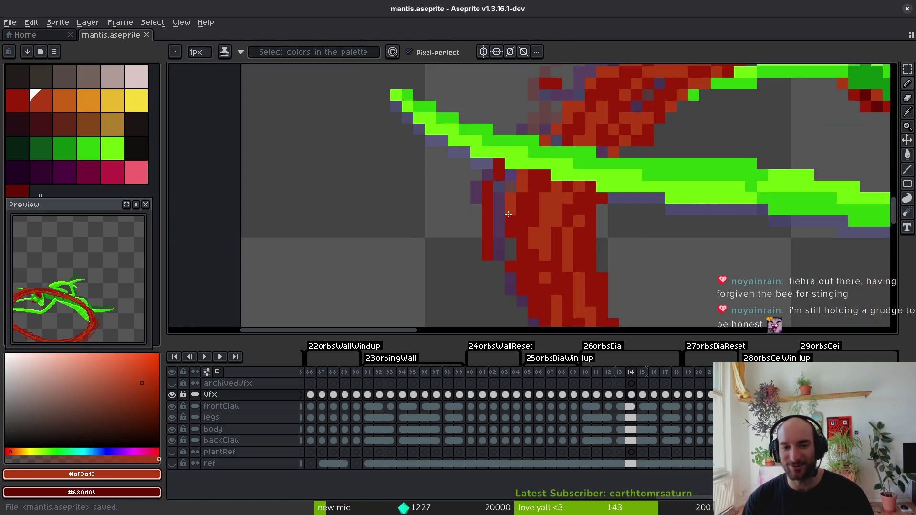
{"action": "scroll", "coordinate": [579, 197], "scroll_direction": "down", "scroll_amount": 3}
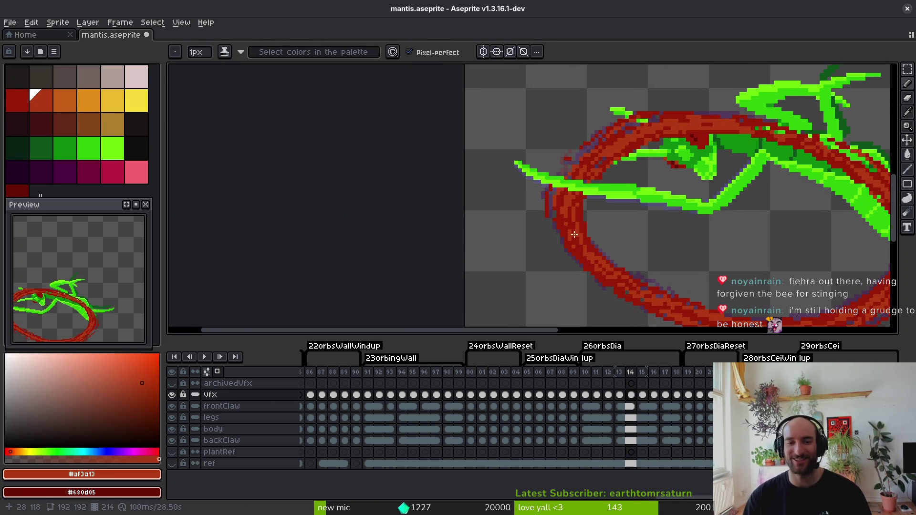
{"action": "scroll", "coordinate": [550, 191], "scroll_direction": "up", "scroll_amount": 5}
{"action": "key", "text": "m"}
{"action": "left_click_drag", "start_coordinate": [536, 167], "coordinate": [565, 212]}
{"action": "key", "text": "ctrl+d"}
{"action": "key", "text": "ctrl+s"}
{"action": "scroll", "coordinate": [596, 205], "scroll_direction": "down", "scroll_amount": 3}
{"action": "scroll", "coordinate": [621, 212], "scroll_direction": "up", "scroll_amount": 3}
Paint dark red pixels sampled from the slash onto the slash, then save.
{"action": "key", "text": "i"}
{"action": "left_click", "coordinate": [583, 192]}
{"action": "key", "text": "b"}
{"action": "left_click_drag", "start_coordinate": [592, 220], "coordinate": [600, 240]}
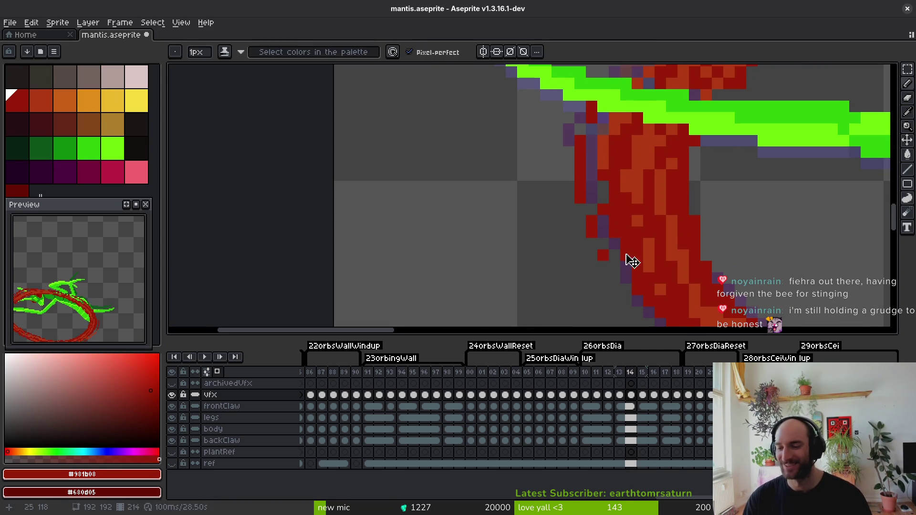
{"action": "key", "text": "ctrl+s"}
{"action": "scroll", "coordinate": [687, 265], "scroll_direction": "down", "scroll_amount": 2}
{"action": "scroll", "coordinate": [690, 255], "scroll_direction": "up", "scroll_amount": 3}
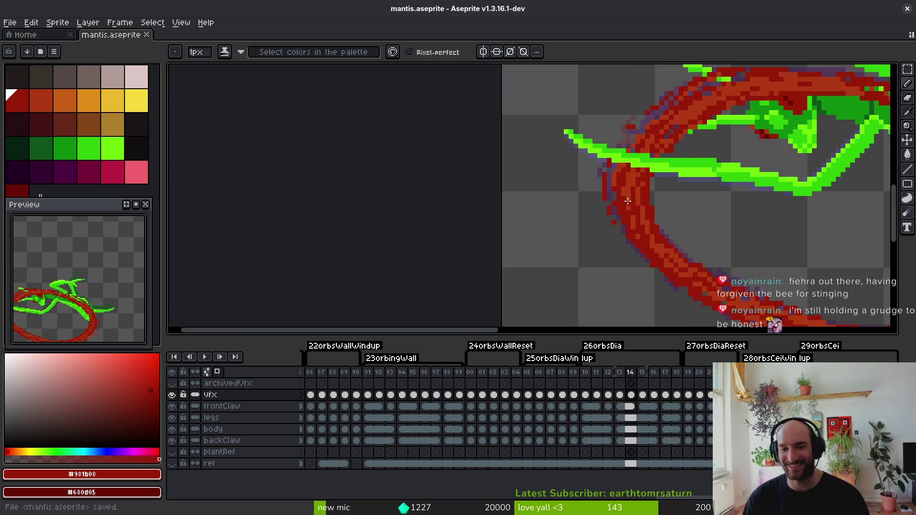
Paint orange-red shading along the claw's left edge and save.
{"action": "left_click", "coordinate": [634, 180], "text": "alt"}
{"action": "scroll", "coordinate": [547, 169], "scroll_direction": "up", "scroll_amount": 1}
{"action": "left_click_drag", "start_coordinate": [548, 169], "coordinate": [570, 237]}
{"action": "key", "text": "ctrl+s"}
{"action": "scroll", "coordinate": [631, 248], "scroll_direction": "down", "scroll_amount": 1}
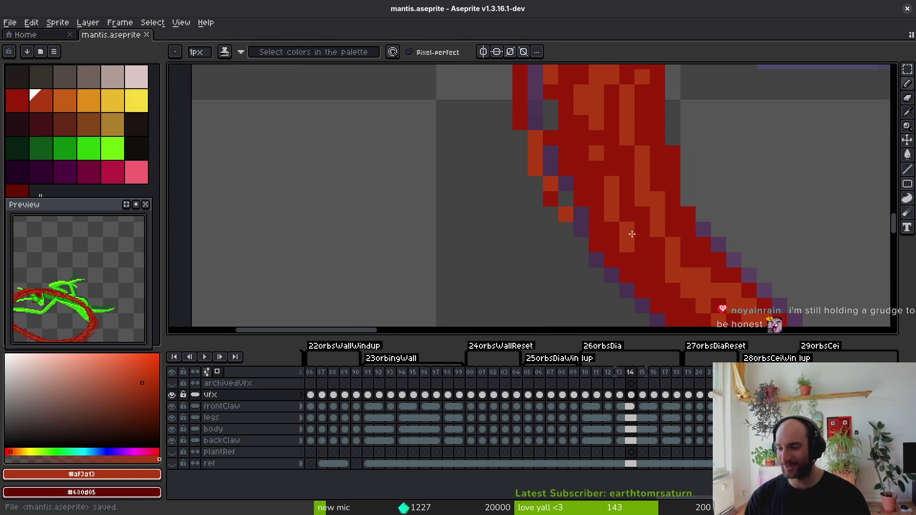
{"action": "scroll", "coordinate": [632, 234], "scroll_direction": "down", "scroll_amount": 4}
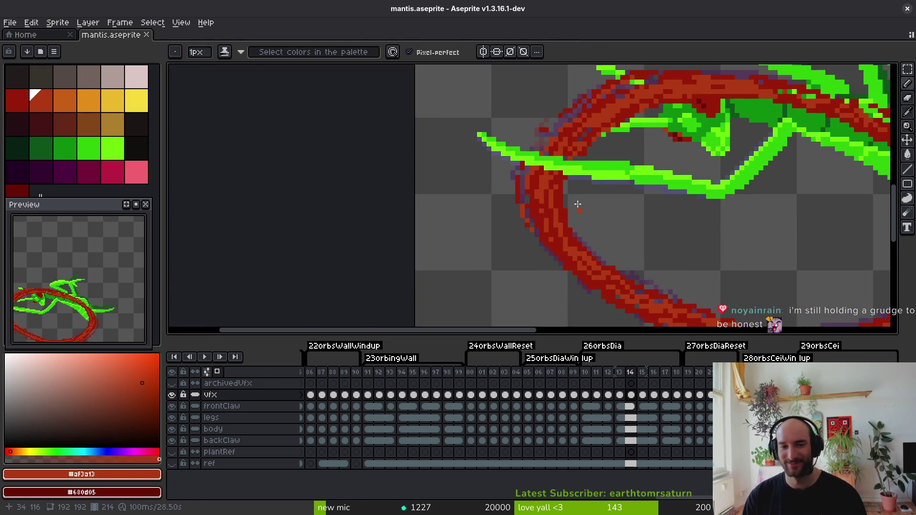
{"action": "scroll", "coordinate": [589, 208], "scroll_direction": "up", "scroll_amount": 3}
Repaint the claw-edge pixels in dark red, saving along the way.
{"action": "left_click", "coordinate": [532, 178], "text": "alt"}
{"action": "key", "text": "ctrl+s"}
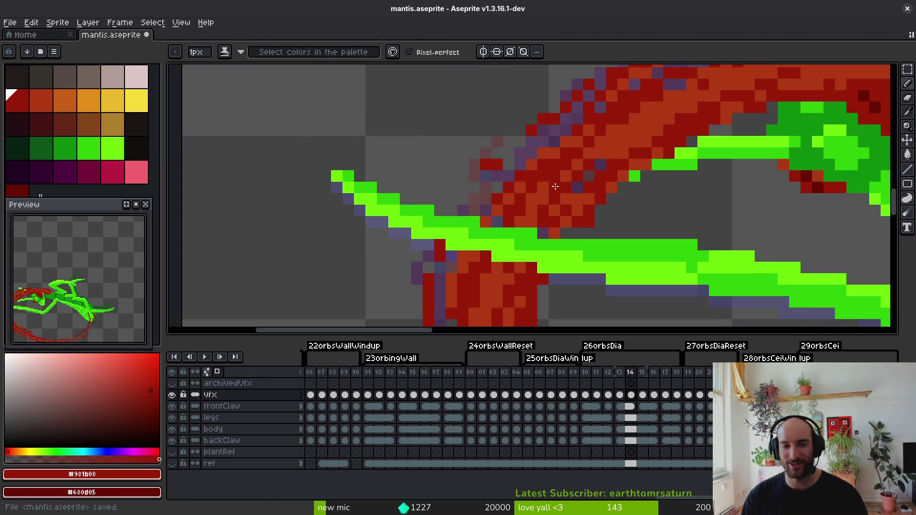
{"action": "left_click", "coordinate": [577, 231]}
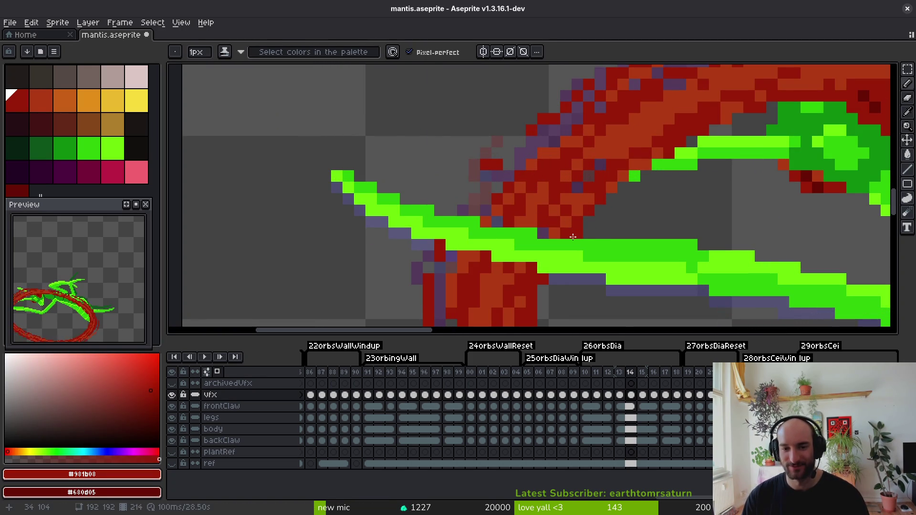
{"action": "scroll", "coordinate": [626, 219], "scroll_direction": "down", "scroll_amount": 1}
{"action": "scroll", "coordinate": [626, 219], "scroll_direction": "down", "scroll_amount": 4}
{"action": "key", "text": "ctrl+s"}
{"action": "scroll", "coordinate": [577, 202], "scroll_direction": "up", "scroll_amount": 8}
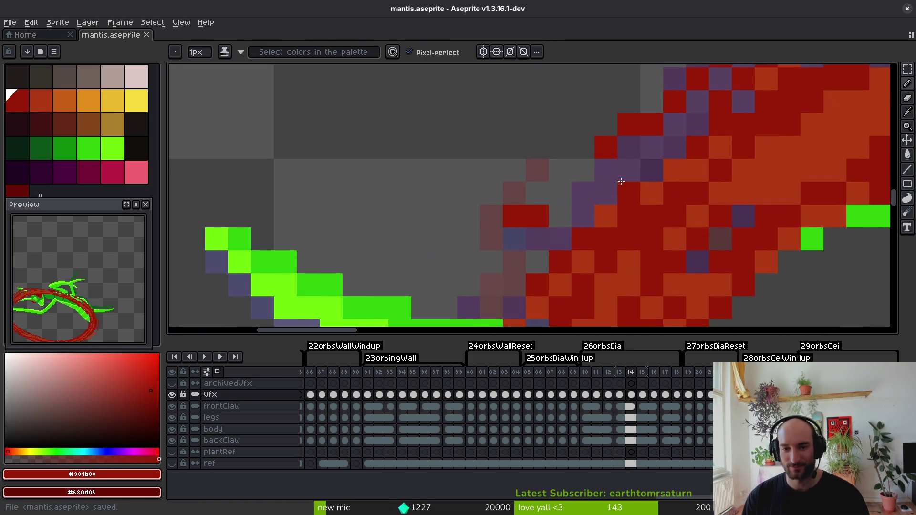
{"action": "left_click_drag", "start_coordinate": [578, 203], "coordinate": [519, 258]}
{"action": "scroll", "coordinate": [535, 218], "scroll_direction": "down", "scroll_amount": 3}
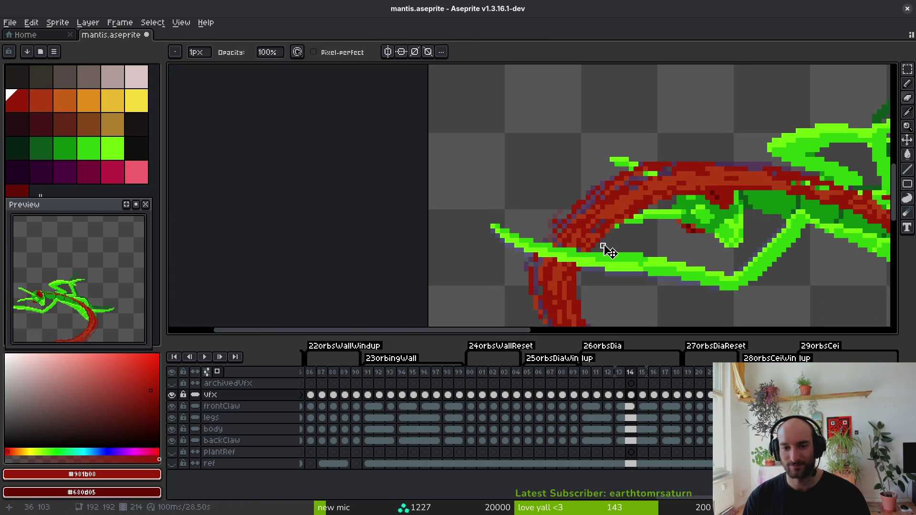
{"action": "scroll", "coordinate": [604, 246], "scroll_direction": "down", "scroll_amount": 2}
{"action": "key", "text": "ctrl+s"}
On frame 15, select and reshape a block of claw pixels, then commit the transform.
{"action": "left_click_drag", "start_coordinate": [593, 251], "coordinate": [574, 210]}
{"action": "key", "text": "Right"}
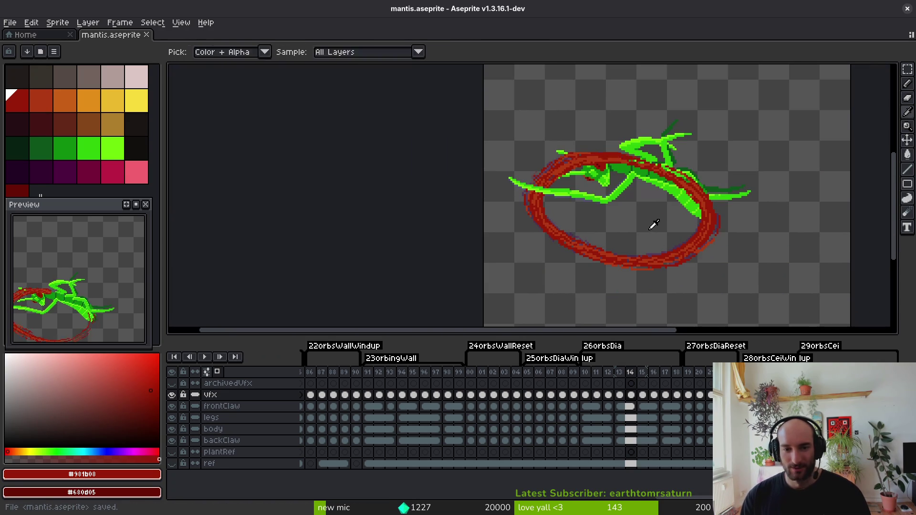
{"action": "scroll", "coordinate": [525, 186], "scroll_direction": "up", "scroll_amount": 5}
{"action": "key", "text": "m"}
{"action": "mouse_move", "coordinate": [467, 141]}
{"action": "left_mouse_down"}
{"action": "mouse_move", "coordinate": [638, 222]}
{"action": "mouse_move", "coordinate": [614, 199]}
{"action": "mouse_move", "coordinate": [629, 180]}
{"action": "left_mouse_up"}
{"action": "key", "text": "Return"}
Paint purple and green claw pixels in orange-red and dark red on frame 15.
{"action": "key", "text": "i"}
{"action": "key", "text": "b"}
{"action": "left_click", "coordinate": [507, 181]}
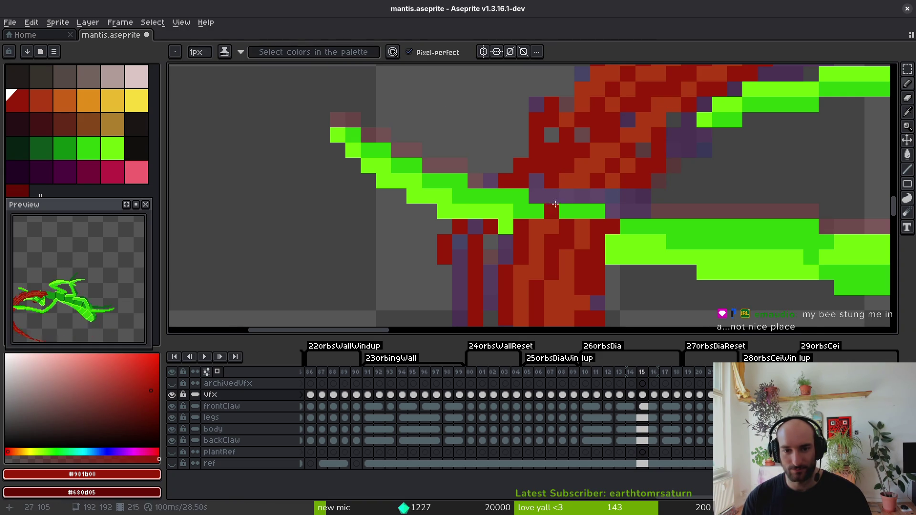
{"action": "left_click", "coordinate": [552, 196]}
{"action": "left_click", "coordinate": [593, 168], "text": "alt"}
{"action": "left_click_drag", "start_coordinate": [544, 179], "coordinate": [539, 195]}
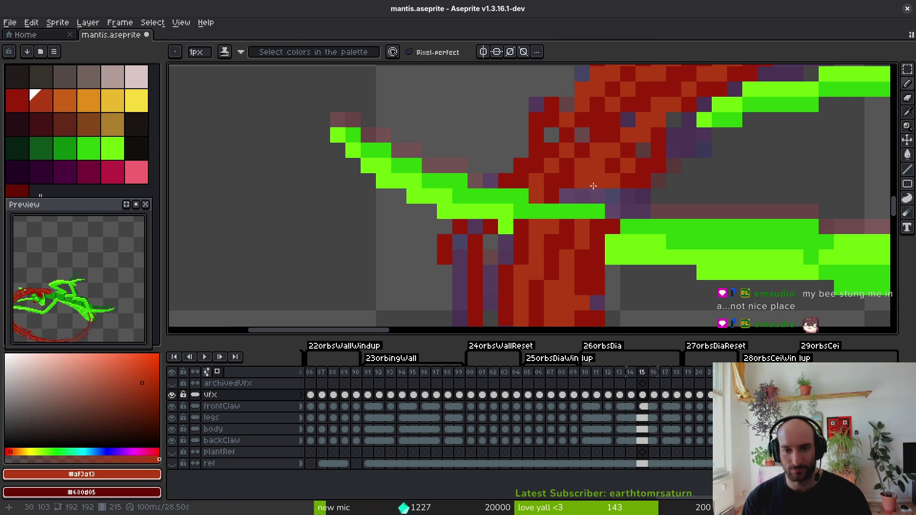
{"action": "left_click", "coordinate": [607, 177], "text": "alt"}
{"action": "mouse_move", "coordinate": [613, 196]}
{"action": "left_mouse_down"}
{"action": "mouse_move", "coordinate": [629, 211]}
{"action": "mouse_move", "coordinate": [598, 227]}
{"action": "mouse_move", "coordinate": [537, 228]}
{"action": "mouse_move", "coordinate": [598, 242]}
{"action": "left_mouse_up"}
Erase a stray claw pixel and the red pixel covering the green blade.
{"action": "key", "text": "e"}
{"action": "left_click", "coordinate": [567, 242]}
{"action": "left_click", "coordinate": [491, 227]}
{"action": "scroll", "coordinate": [552, 242], "scroll_direction": "down", "scroll_amount": 3}
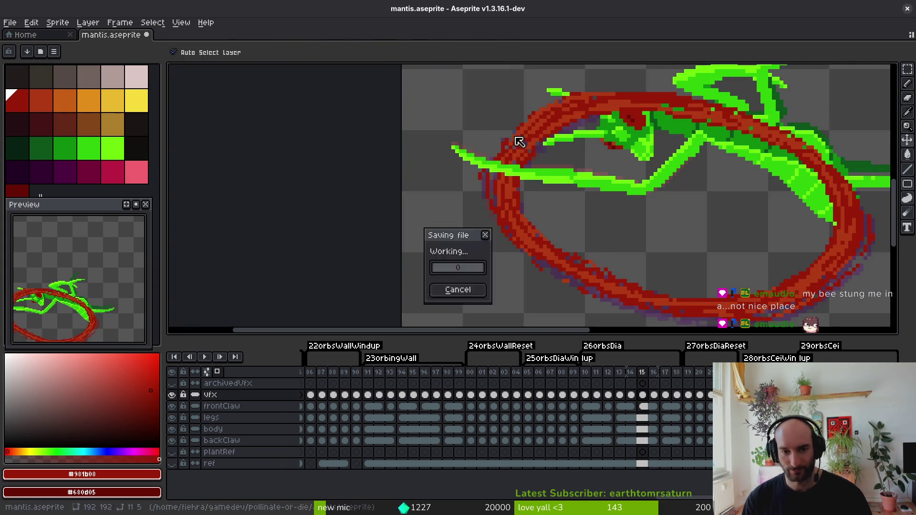
{"action": "scroll", "coordinate": [535, 158], "scroll_direction": "up", "scroll_amount": 3}
Repaint the dark red claw pixels in orange-red.
{"action": "left_click", "coordinate": [516, 176], "text": "alt"}
{"action": "key", "text": "b"}
{"action": "left_click_drag", "start_coordinate": [516, 176], "coordinate": [492, 209]}
{"action": "left_click", "coordinate": [475, 223]}
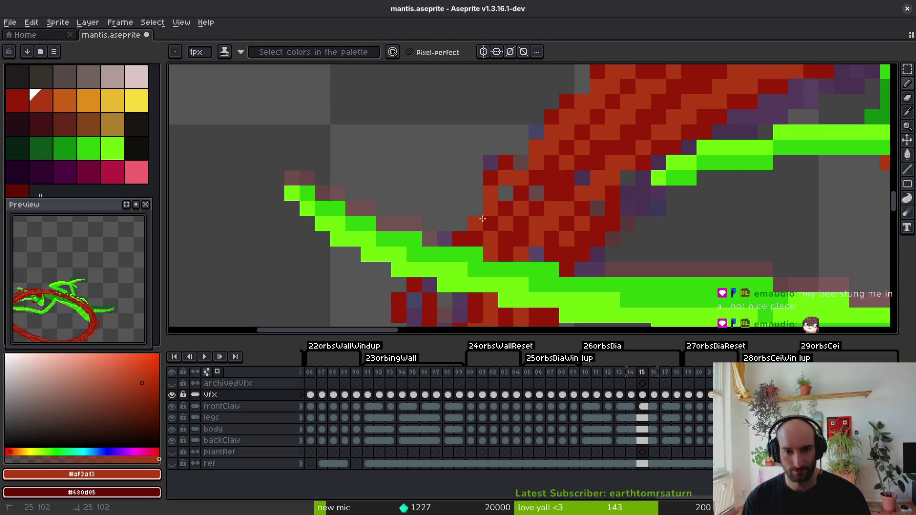
{"action": "scroll", "coordinate": [520, 166], "scroll_direction": "down", "scroll_amount": 3}
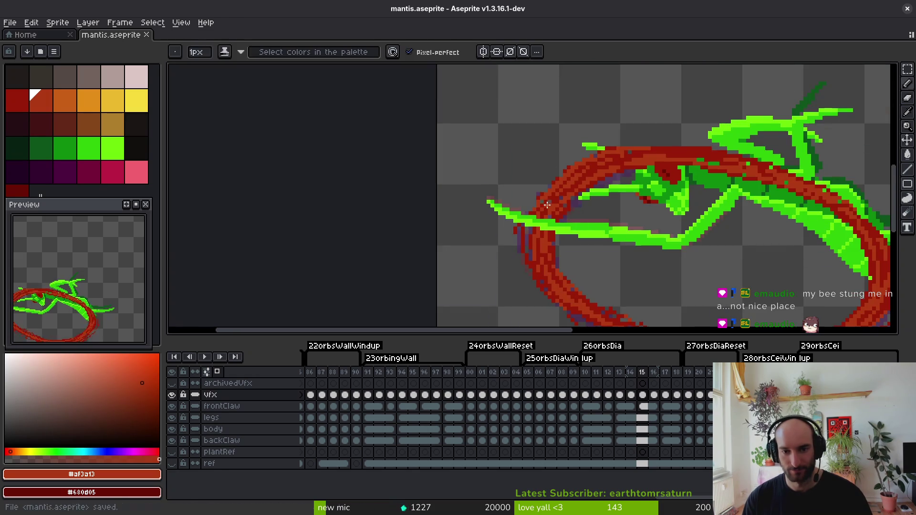
{"action": "scroll", "coordinate": [542, 188], "scroll_direction": "up", "scroll_amount": 3}
Pick the darker red from the claw and save the sprite.
{"action": "left_click", "coordinate": [542, 206], "text": "alt"}
{"action": "key", "text": "ctrl+s"}
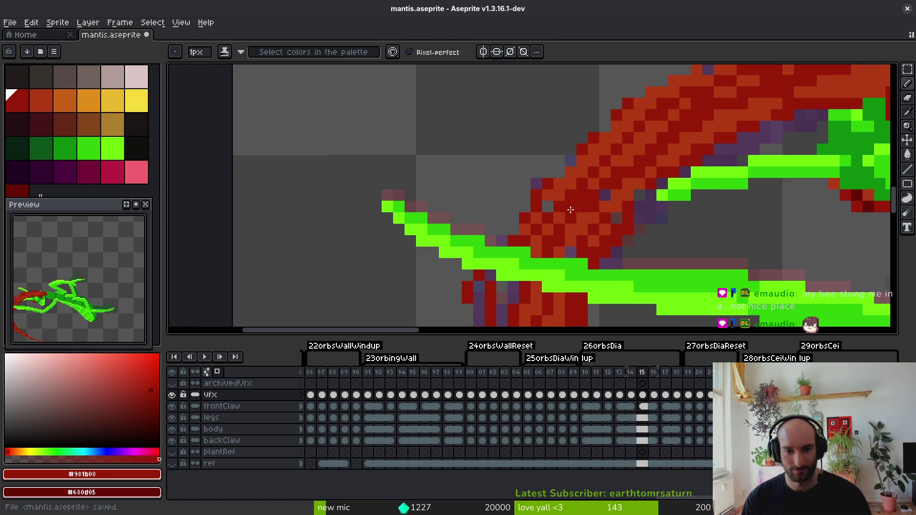
{"action": "key", "text": "ctrl+s"}
{"action": "scroll", "coordinate": [570, 203], "scroll_direction": "down", "scroll_amount": 3}
{"action": "scroll", "coordinate": [568, 205], "scroll_direction": "up", "scroll_amount": 3}
{"action": "scroll", "coordinate": [569, 177], "scroll_direction": "up", "scroll_amount": 3}
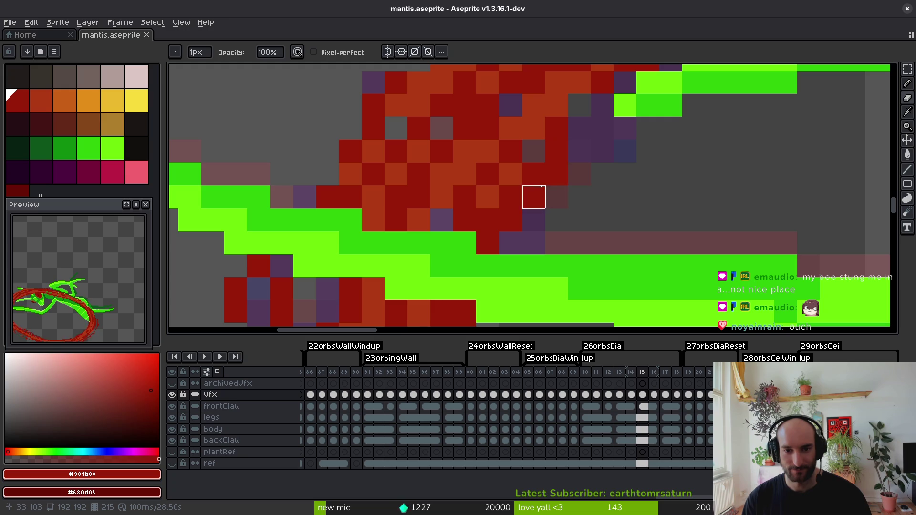
{"action": "key", "text": "ctrl+s"}
{"action": "scroll", "coordinate": [603, 185], "scroll_direction": "down", "scroll_amount": 3}
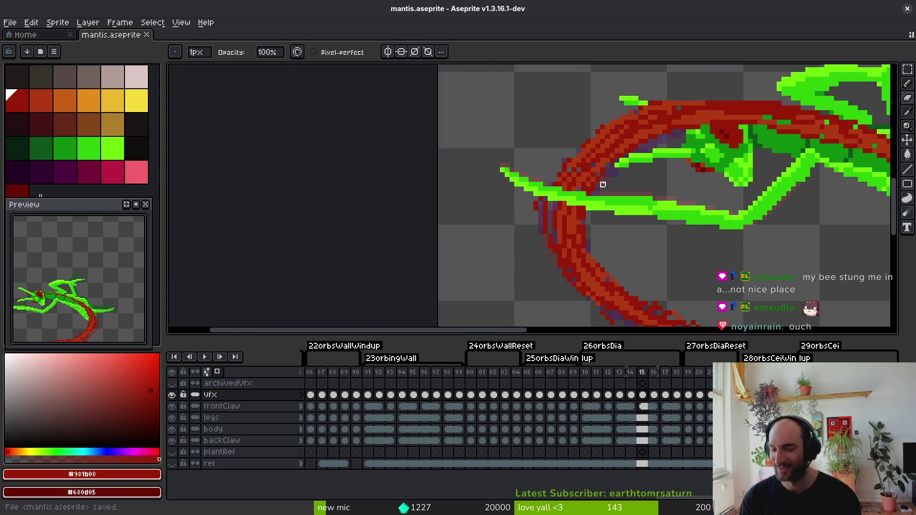
{"action": "scroll", "coordinate": [616, 186], "scroll_direction": "down", "scroll_amount": 1}
{"action": "scroll", "coordinate": [625, 184], "scroll_direction": "up", "scroll_amount": 2}
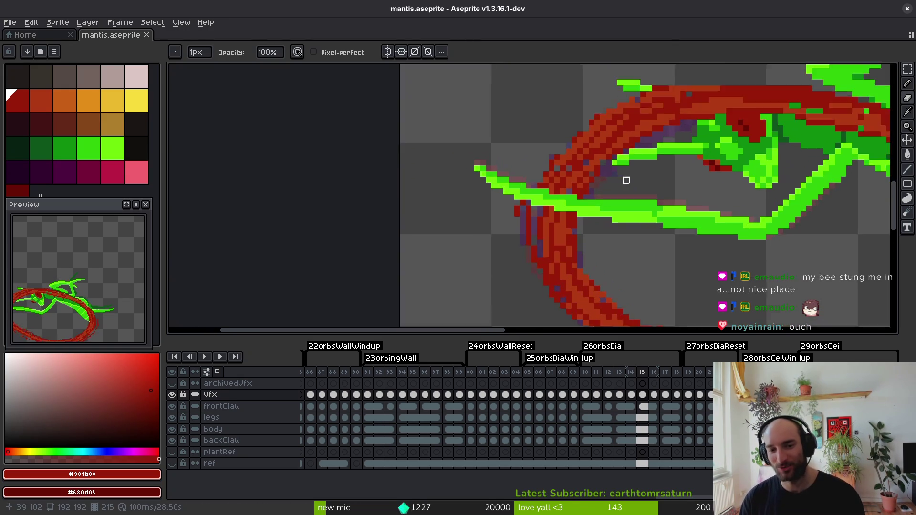
{"action": "scroll", "coordinate": [614, 168], "scroll_direction": "down", "scroll_amount": 1}
{"action": "key", "text": "ctrl+s"}
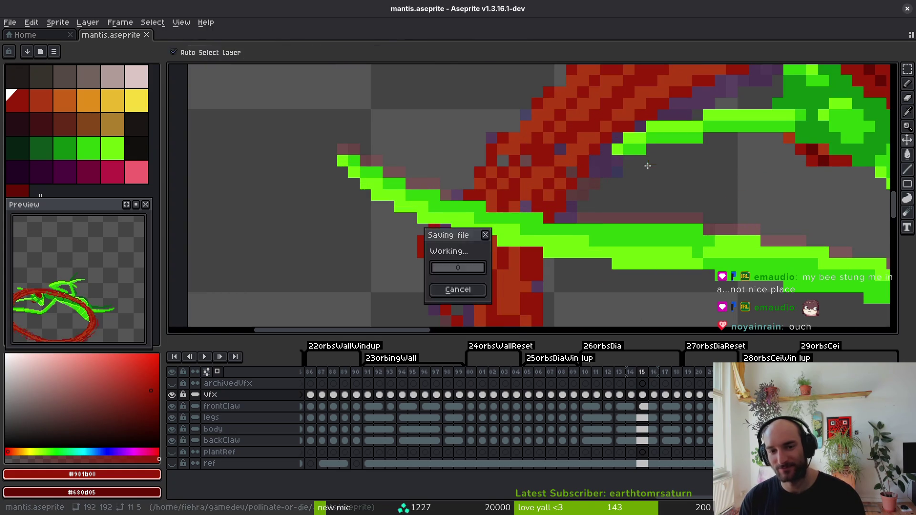
Draw dark red pixels along the claw edge and save.
{"action": "scroll", "coordinate": [609, 164], "scroll_direction": "up", "scroll_amount": 5}
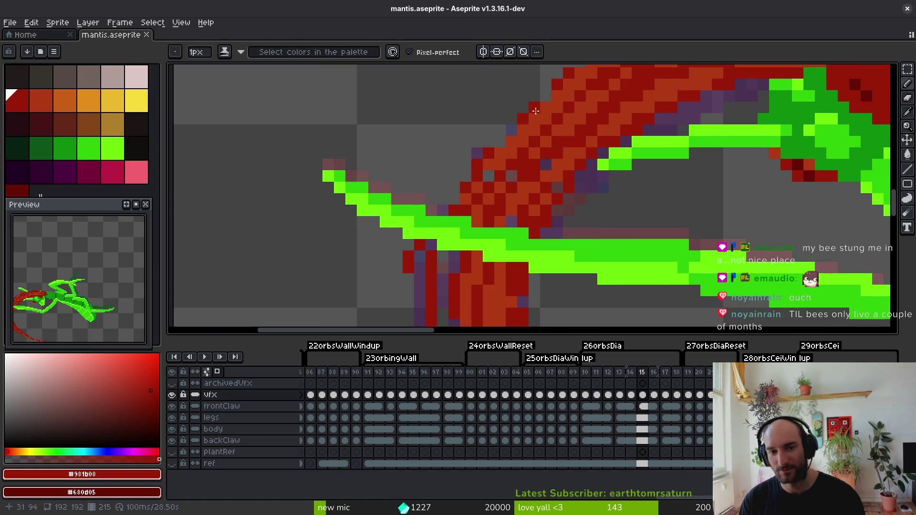
{"action": "left_click_drag", "start_coordinate": [510, 140], "coordinate": [484, 166]}
{"action": "scroll", "coordinate": [562, 134], "scroll_direction": "down", "scroll_amount": 2}
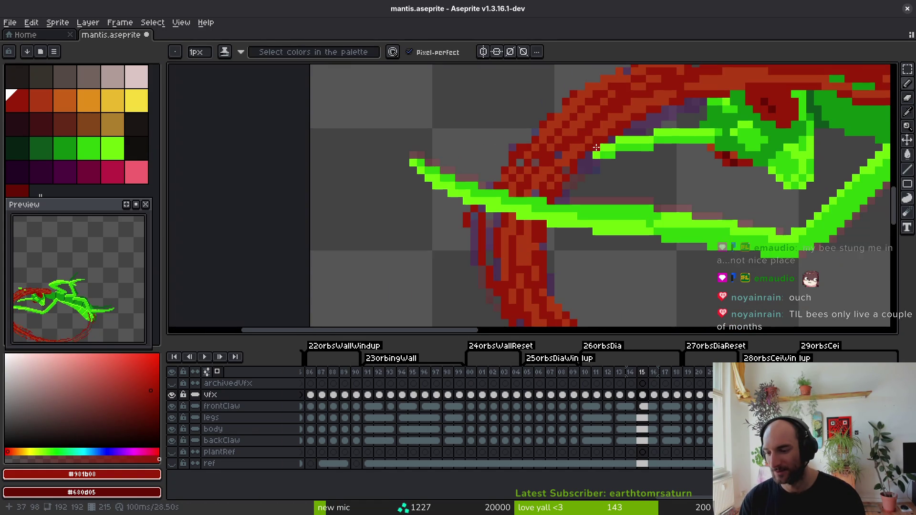
{"action": "key", "text": "ctrl+s"}
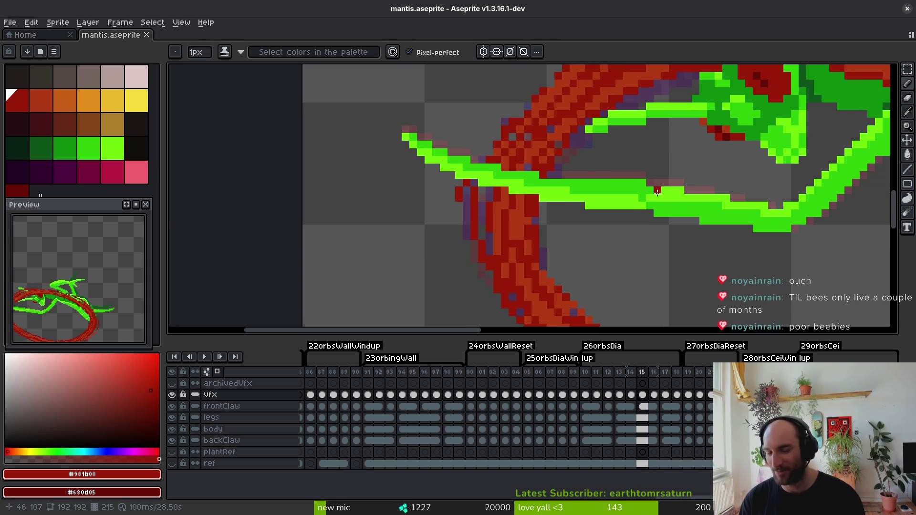
{"action": "key", "text": "e"}
{"action": "key", "text": "ctrl+s"}
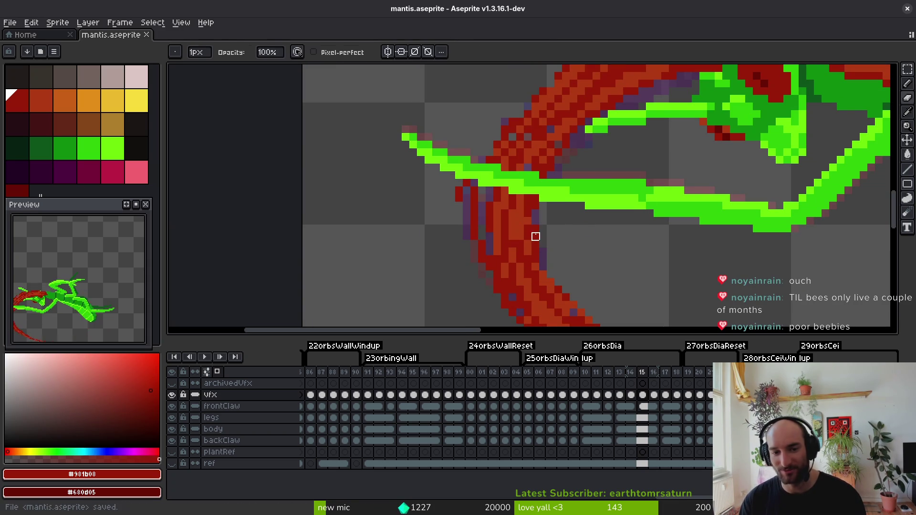
{"action": "key", "text": "b"}
{"action": "scroll", "coordinate": [551, 229], "scroll_direction": "down", "scroll_amount": 1}
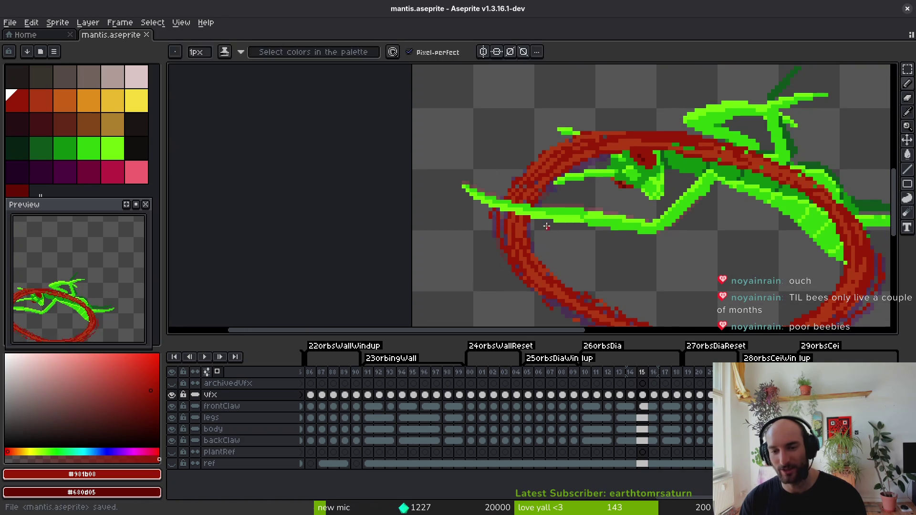
{"action": "scroll", "coordinate": [667, 173], "scroll_direction": "up", "scroll_amount": 5}
Erase a stray pixel on the claw and save.
{"action": "key", "text": "e"}
{"action": "left_click", "coordinate": [643, 152]}
{"action": "key", "text": "b"}
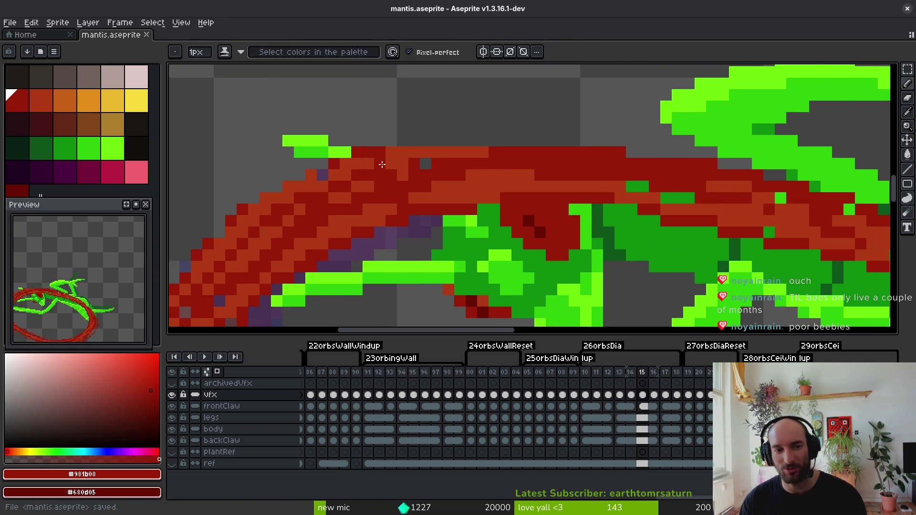
{"action": "scroll", "coordinate": [382, 157], "scroll_direction": "left", "scroll_amount": 2}
{"action": "key", "text": "v"}
{"action": "key", "text": "ctrl+s"}
{"action": "scroll", "coordinate": [477, 190], "scroll_direction": "down", "scroll_amount": 1}
{"action": "scroll", "coordinate": [487, 182], "scroll_direction": "left", "scroll_amount": 1}
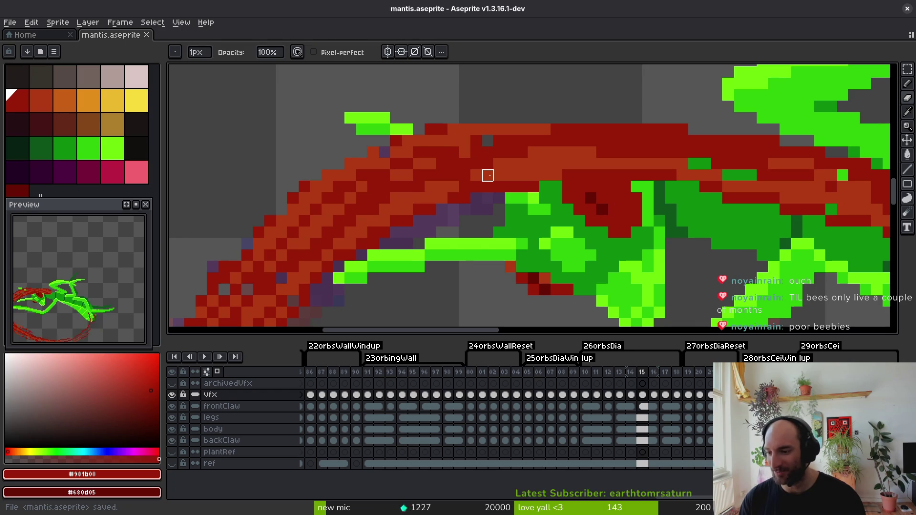
Paint red pixels along the diagonal claw edge and save.
{"action": "scroll", "coordinate": [589, 195], "scroll_direction": "down", "scroll_amount": 1}
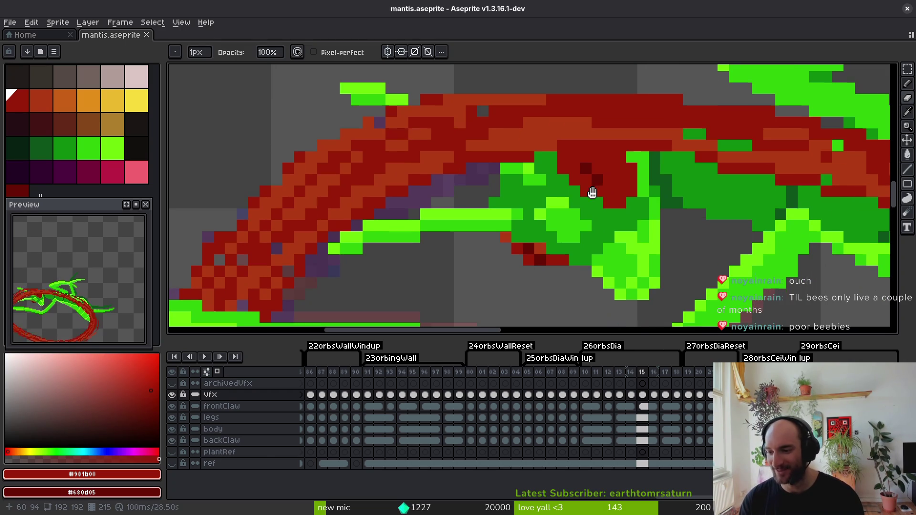
{"action": "scroll", "coordinate": [598, 237], "scroll_direction": "down", "scroll_amount": 1}
{"action": "scroll", "coordinate": [620, 206], "scroll_direction": "down", "scroll_amount": 3}
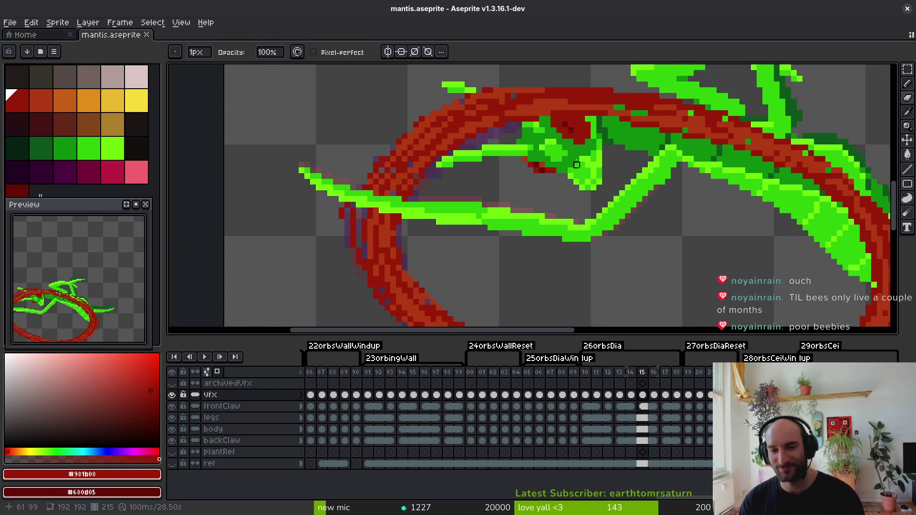
{"action": "scroll", "coordinate": [765, 203], "scroll_direction": "up", "scroll_amount": 3}
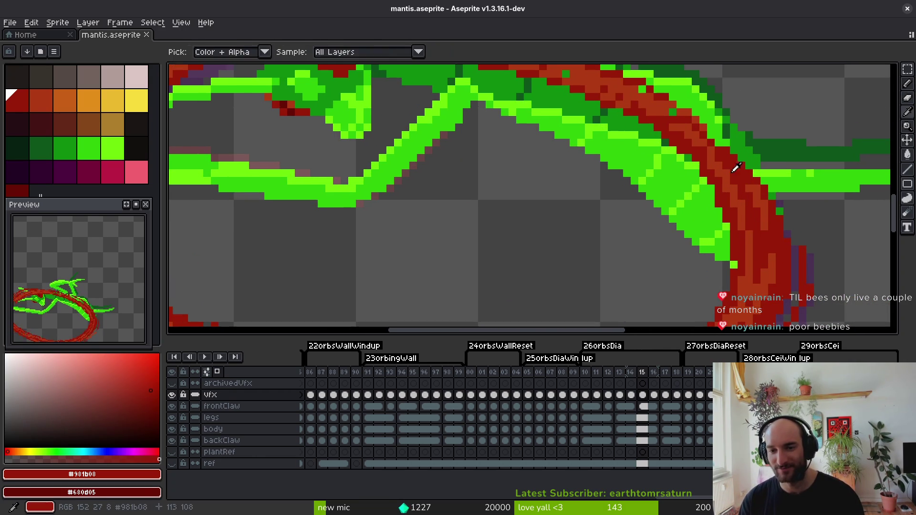
{"action": "scroll", "coordinate": [740, 174], "scroll_direction": "up", "scroll_amount": 1}
{"action": "mouse_move", "coordinate": [666, 172]}
{"action": "left_mouse_down"}
{"action": "mouse_move", "coordinate": [714, 208]}
{"action": "mouse_move", "coordinate": [692, 181]}
{"action": "left_mouse_up"}
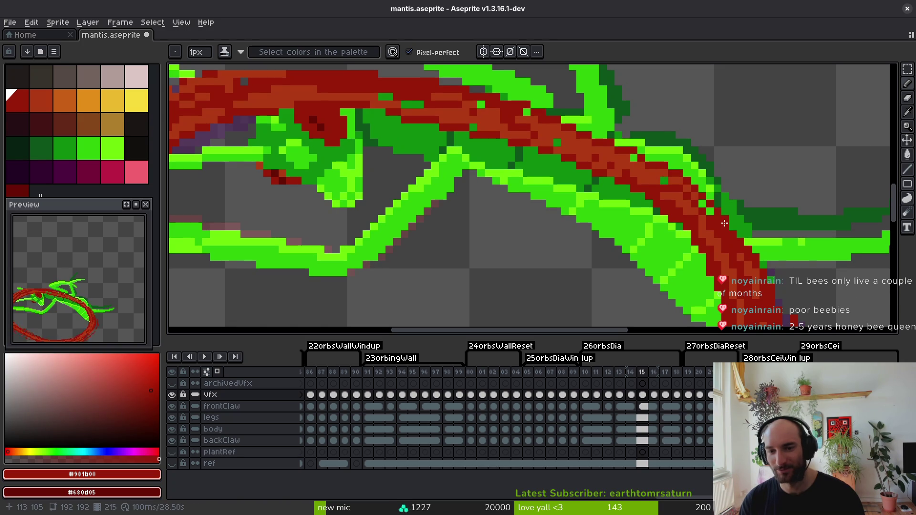
{"action": "key", "text": "ctrl+s"}
Paint the green claw pixels where the slash crosses dark red, then save.
{"action": "scroll", "coordinate": [642, 197], "scroll_direction": "down", "scroll_amount": 1}
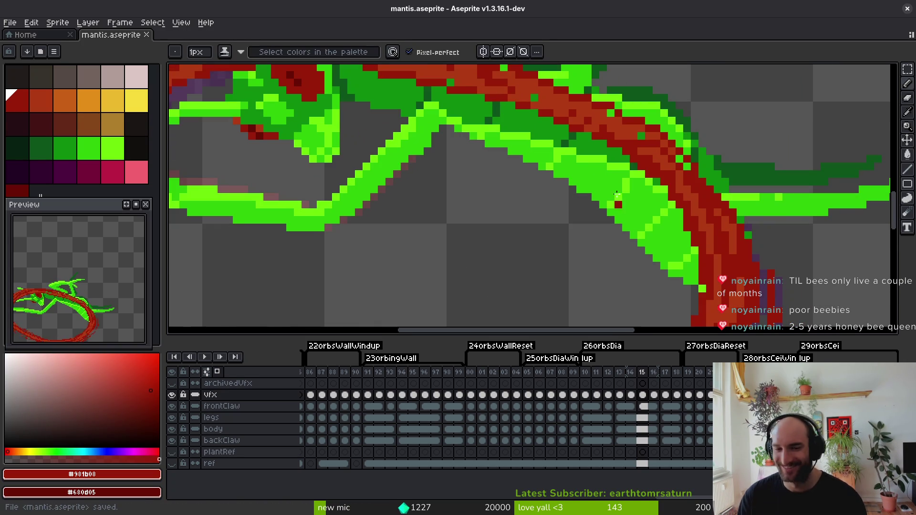
{"action": "scroll", "coordinate": [623, 214], "scroll_direction": "down", "scroll_amount": 3}
{"action": "scroll", "coordinate": [688, 167], "scroll_direction": "up", "scroll_amount": 3}
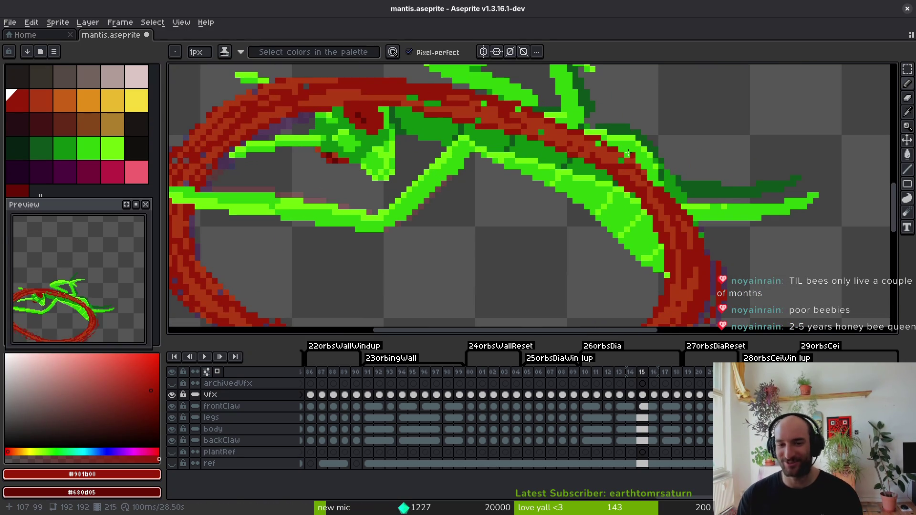
{"action": "scroll", "coordinate": [626, 153], "scroll_direction": "up", "scroll_amount": 2}
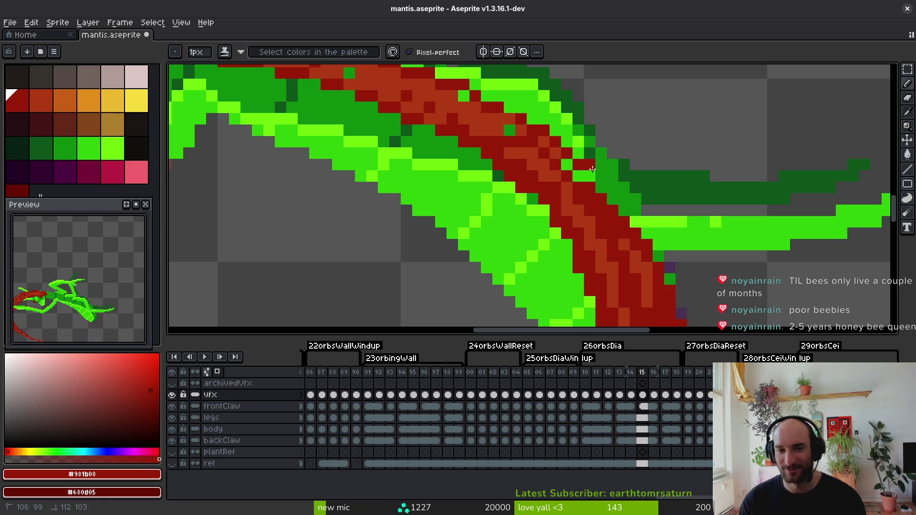
{"action": "left_click_drag", "start_coordinate": [611, 194], "coordinate": [620, 196]}
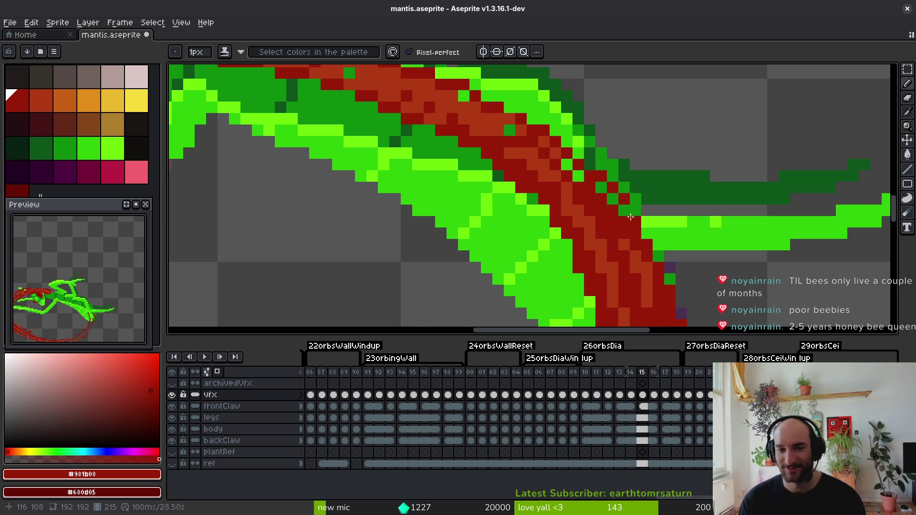
{"action": "scroll", "coordinate": [636, 224], "scroll_direction": "down", "scroll_amount": 2}
{"action": "key", "text": "ctrl+s"}
Cover the remaining green pixels with the lighter slash red and save mantis.aseprite.
{"action": "scroll", "coordinate": [630, 239], "scroll_direction": "up", "scroll_amount": 2}
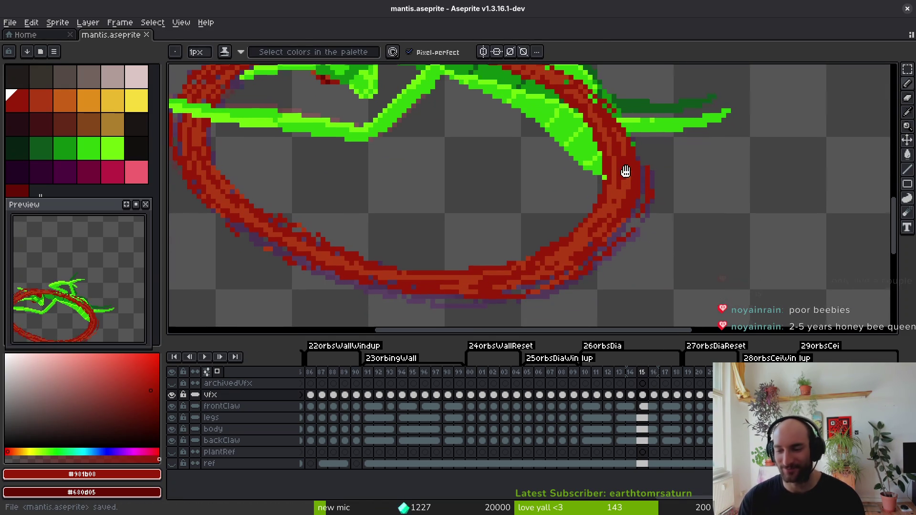
{"action": "scroll", "coordinate": [619, 188], "scroll_direction": "up", "scroll_amount": 4}
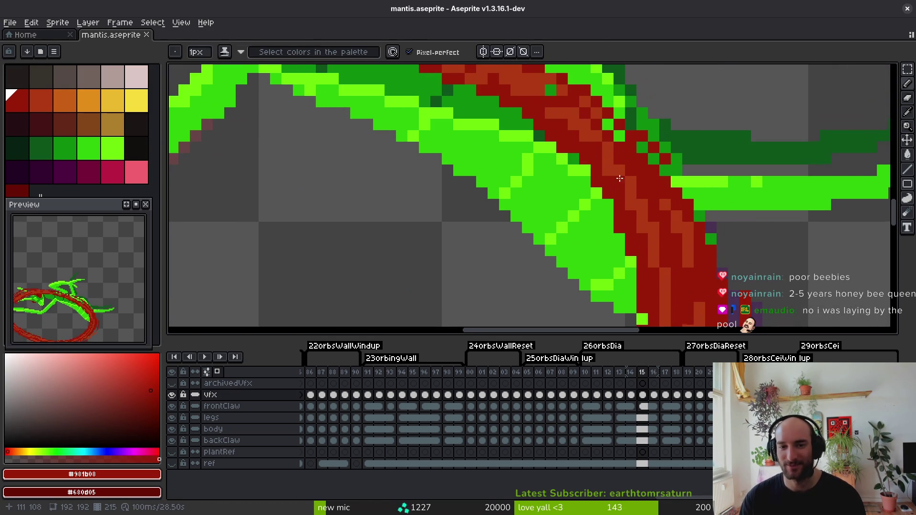
{"action": "left_click", "coordinate": [619, 189], "text": "alt"}
{"action": "mouse_move", "coordinate": [539, 135]}
{"action": "left_mouse_down"}
{"action": "mouse_move", "coordinate": [564, 143]}
{"action": "mouse_move", "coordinate": [600, 186]}
{"action": "left_mouse_up"}
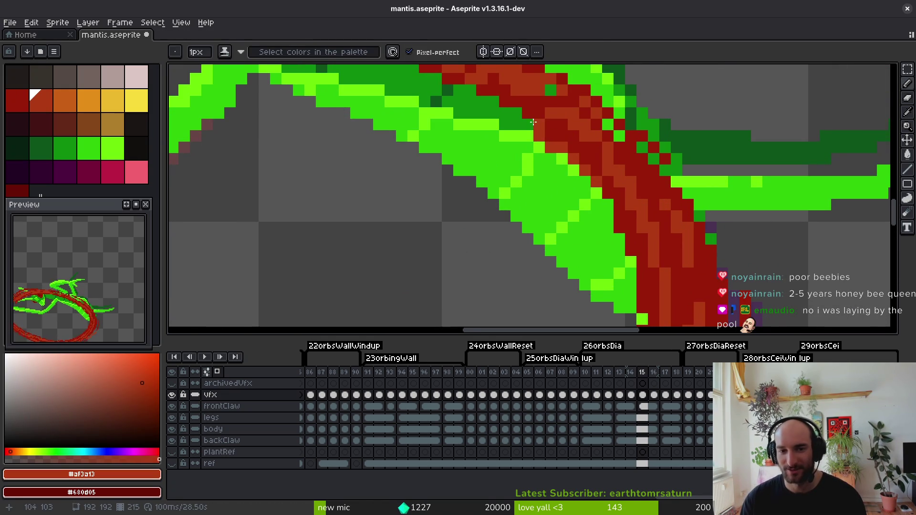
{"action": "scroll", "coordinate": [579, 159], "scroll_direction": "down", "scroll_amount": 3}
{"action": "key", "text": "ctrl+s"}
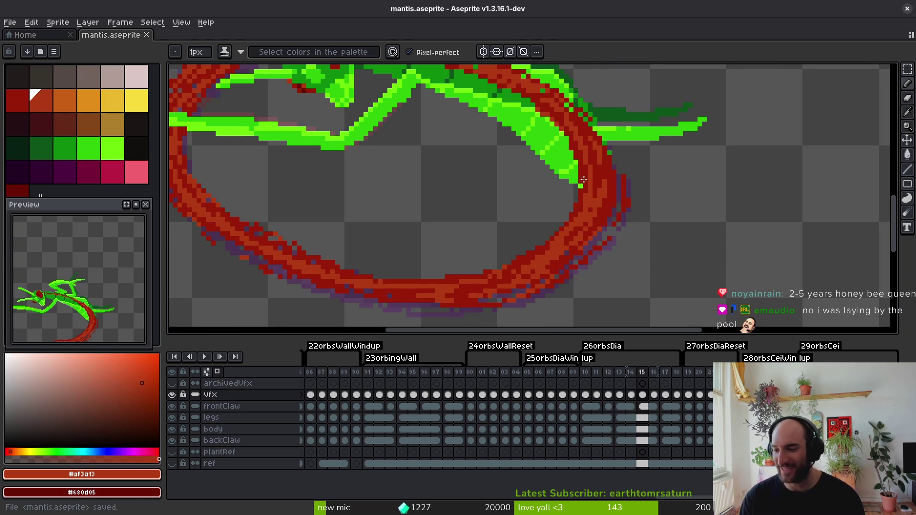
{"action": "scroll", "coordinate": [573, 215], "scroll_direction": "up", "scroll_amount": 4}
{"action": "key", "text": "e"}
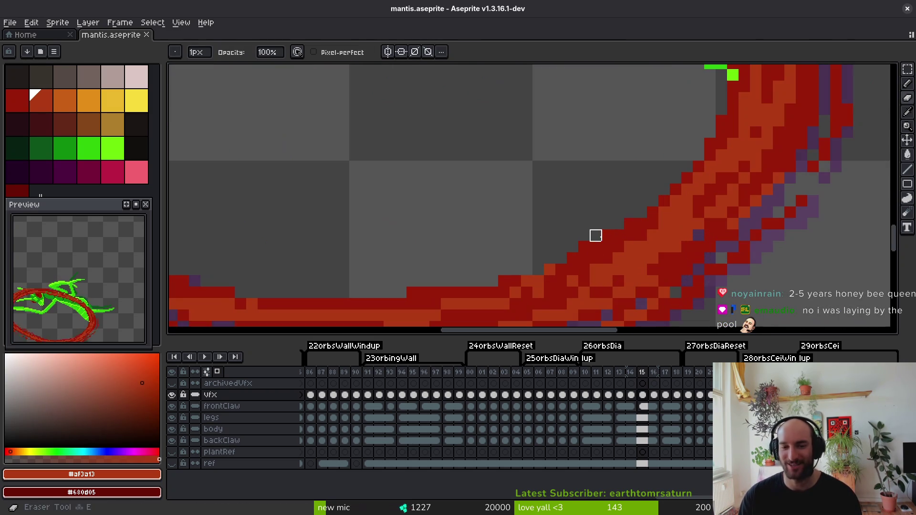
{"action": "key", "text": "ctrl+s"}
{"action": "scroll", "coordinate": [584, 247], "scroll_direction": "down", "scroll_amount": 4}
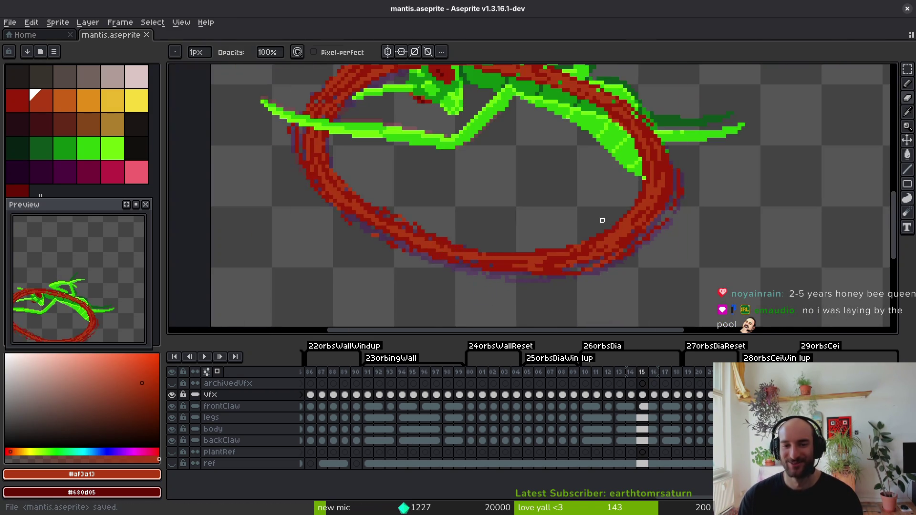
{"action": "scroll", "coordinate": [611, 233], "scroll_direction": "up", "scroll_amount": 2}
{"action": "key", "text": "period"}
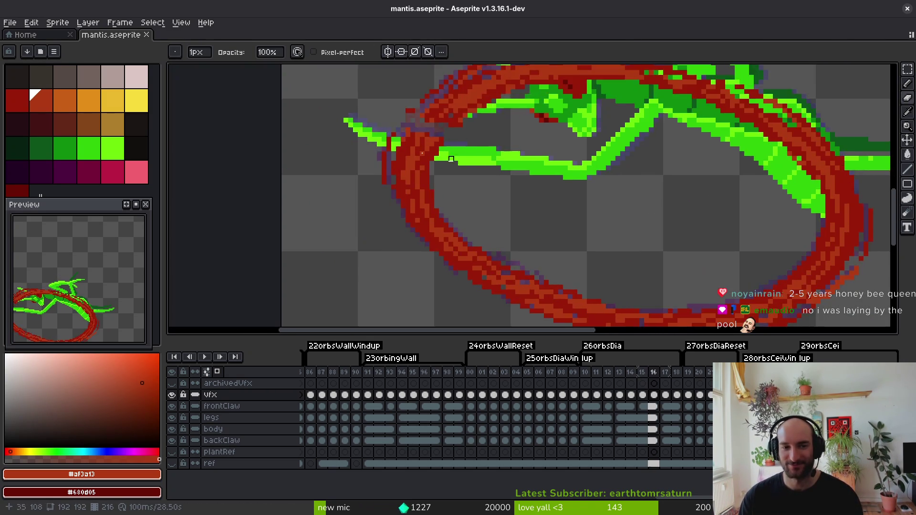
On frame 16, shift a block of the red slash up and to the right, then deselect.
{"action": "scroll", "coordinate": [579, 192], "scroll_direction": "up", "scroll_amount": 2}
{"action": "key", "text": "m"}
{"action": "left_click_drag", "start_coordinate": [485, 147], "coordinate": [618, 212]}
{"action": "left_click_drag", "start_coordinate": [562, 201], "coordinate": [593, 176]}
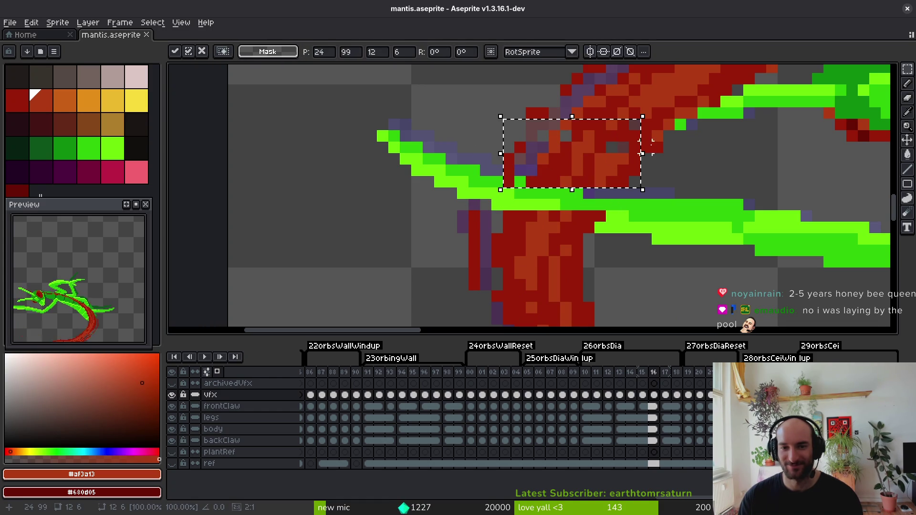
{"action": "key", "text": "bracketleft"}
{"action": "key", "text": "ctrl+d"}
{"action": "key", "text": "b"}
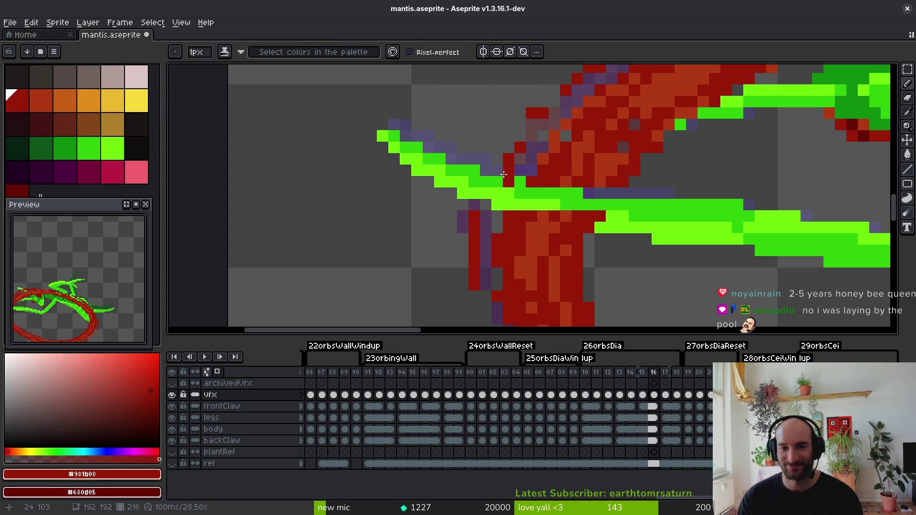
Erase the red pixels covering the green claw.
{"action": "key", "text": "e"}
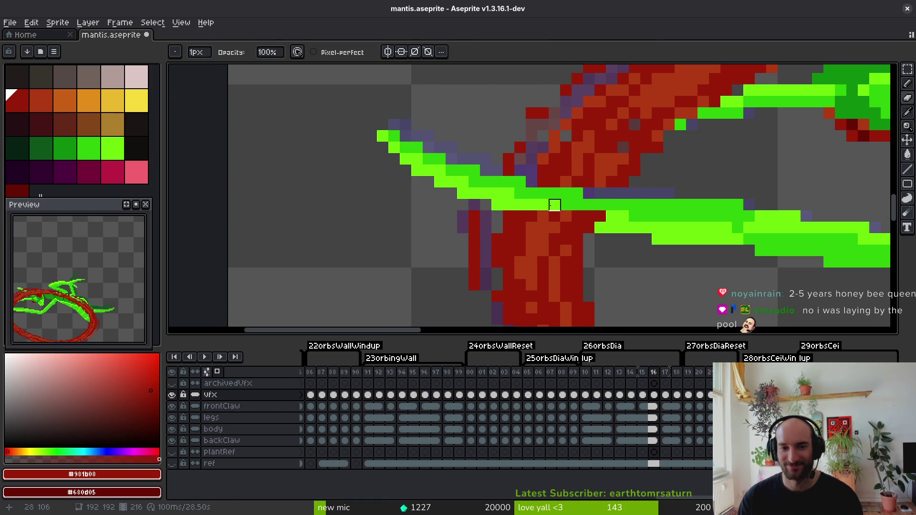
{"action": "mouse_move", "coordinate": [600, 216]}
{"action": "left_mouse_down"}
{"action": "mouse_move", "coordinate": [542, 214]}
{"action": "mouse_move", "coordinate": [577, 228]}
{"action": "left_mouse_up"}
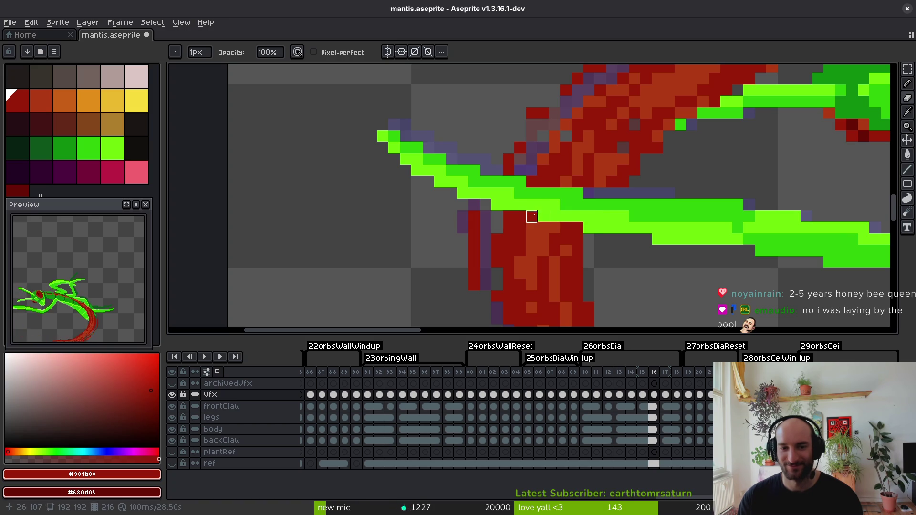
{"action": "key", "text": "i"}
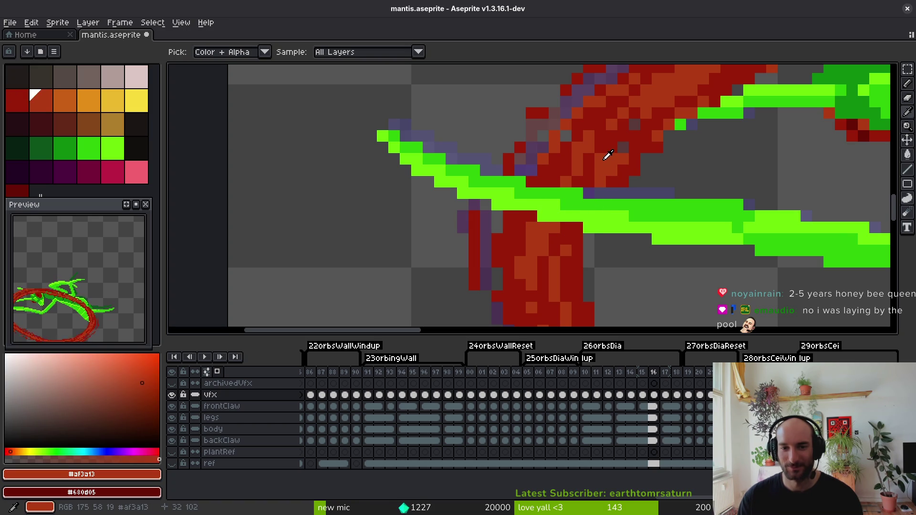
{"action": "key", "text": "b"}
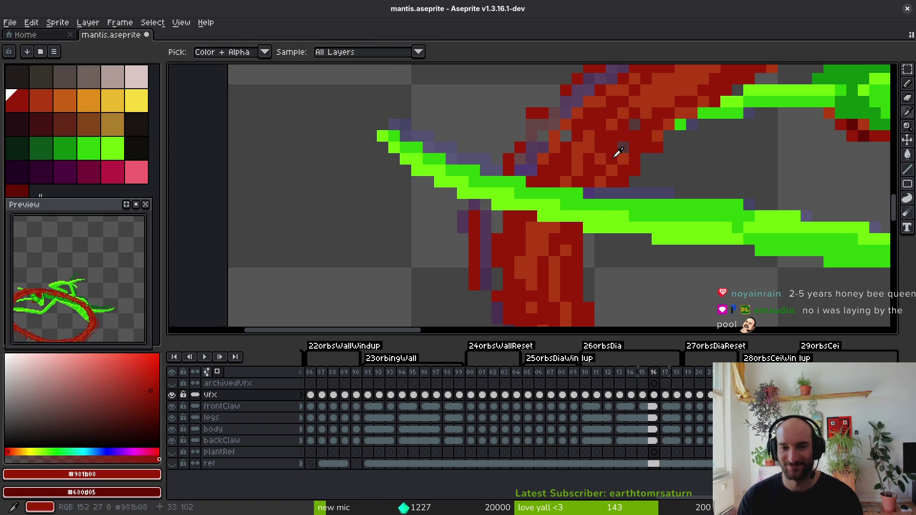
{"action": "scroll", "coordinate": [520, 232], "scroll_direction": "up", "scroll_amount": 1}
Repaint two slash pixels in the lighter red sampled from the canvas.
{"action": "left_click", "coordinate": [554, 225], "text": "alt"}
{"action": "left_click", "coordinate": [503, 206]}
{"action": "left_click", "coordinate": [490, 236]}
{"action": "scroll", "coordinate": [517, 232], "scroll_direction": "down", "scroll_amount": 4}
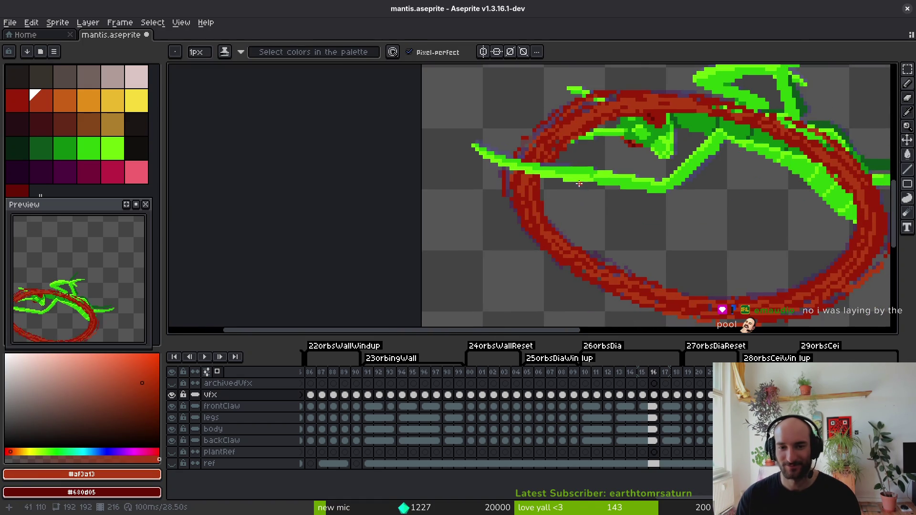
{"action": "scroll", "coordinate": [554, 188], "scroll_direction": "up", "scroll_amount": 3}
{"action": "scroll", "coordinate": [592, 209], "scroll_direction": "down", "scroll_amount": 5}
{"action": "scroll", "coordinate": [588, 195], "scroll_direction": "up", "scroll_amount": 2}
Look over the retouched frame 16 and advance to frame 17.
{"action": "key", "text": "e"}
{"action": "scroll", "coordinate": [572, 179], "scroll_direction": "down", "scroll_amount": 1}
{"action": "scroll", "coordinate": [606, 195], "scroll_direction": "up", "scroll_amount": 1}
{"action": "scroll", "coordinate": [610, 207], "scroll_direction": "down", "scroll_amount": 2}
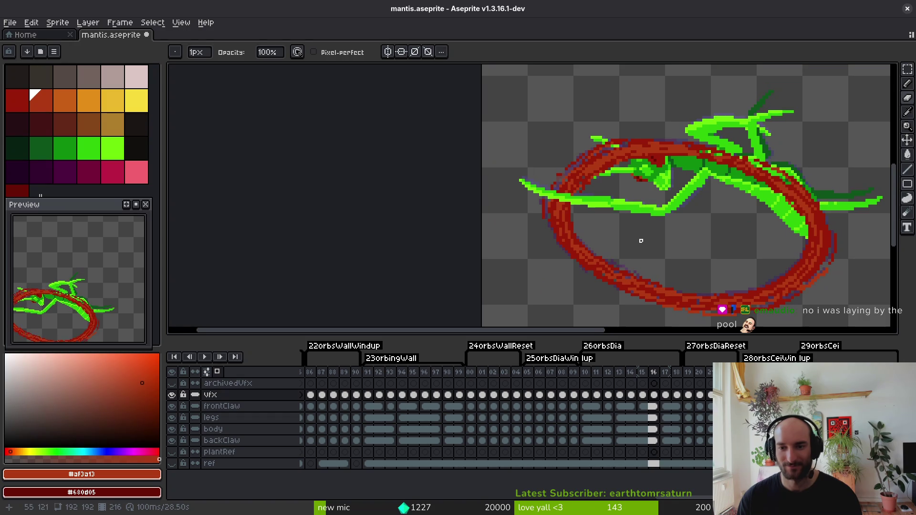
{"action": "scroll", "coordinate": [757, 232], "scroll_direction": "right", "scroll_amount": 2}
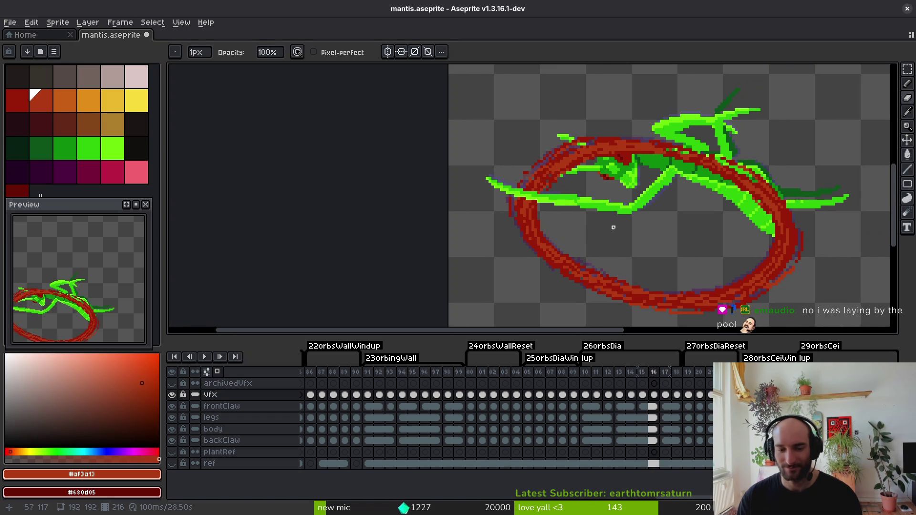
{"action": "key", "text": "."}
Paint a green band so the claw strokes join unbroken across the slash.
{"action": "scroll", "coordinate": [607, 228], "scroll_direction": "up", "scroll_amount": 6}
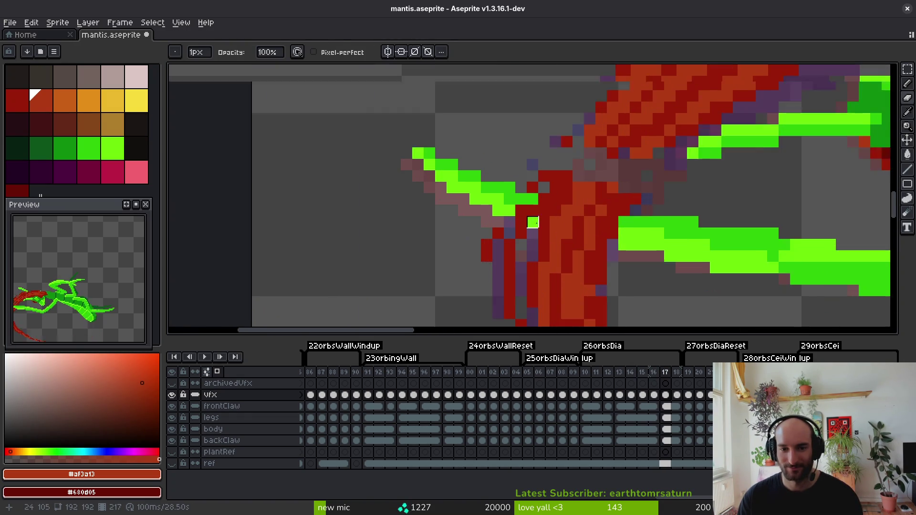
{"action": "mouse_move", "coordinate": [562, 206]}
{"action": "left_mouse_down"}
{"action": "mouse_move", "coordinate": [639, 229]}
{"action": "mouse_move", "coordinate": [511, 215]}
{"action": "mouse_move", "coordinate": [638, 221]}
{"action": "mouse_move", "coordinate": [623, 221]}
{"action": "left_mouse_up"}
{"action": "left_click", "coordinate": [639, 206]}
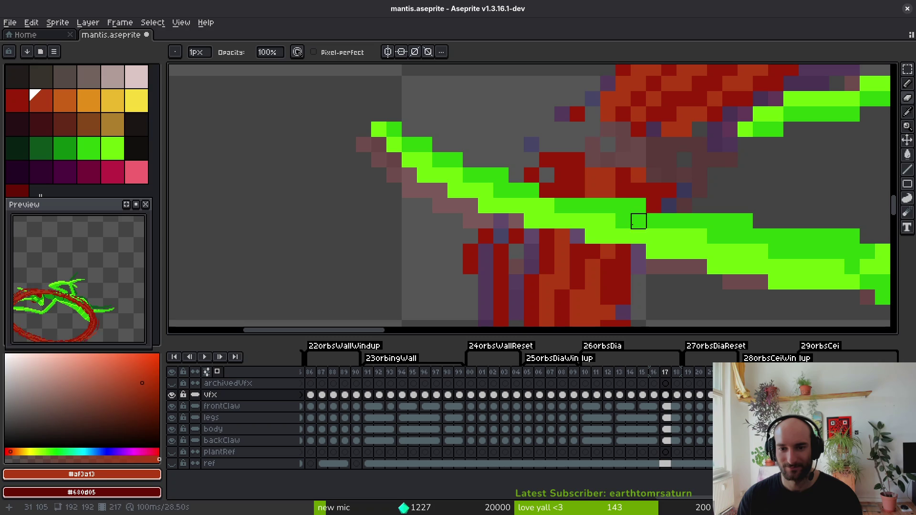
Reshade the slash with dark red and lighter red picked from the canvas, and save.
{"action": "left_click", "coordinate": [557, 236], "text": "alt"}
{"action": "mouse_move", "coordinate": [577, 146]}
{"action": "left_mouse_down"}
{"action": "mouse_move", "coordinate": [592, 129]}
{"action": "mouse_move", "coordinate": [631, 131]}
{"action": "mouse_move", "coordinate": [685, 153]}
{"action": "mouse_move", "coordinate": [662, 179]}
{"action": "mouse_move", "coordinate": [700, 117]}
{"action": "left_mouse_up"}
{"action": "key", "text": "0"}
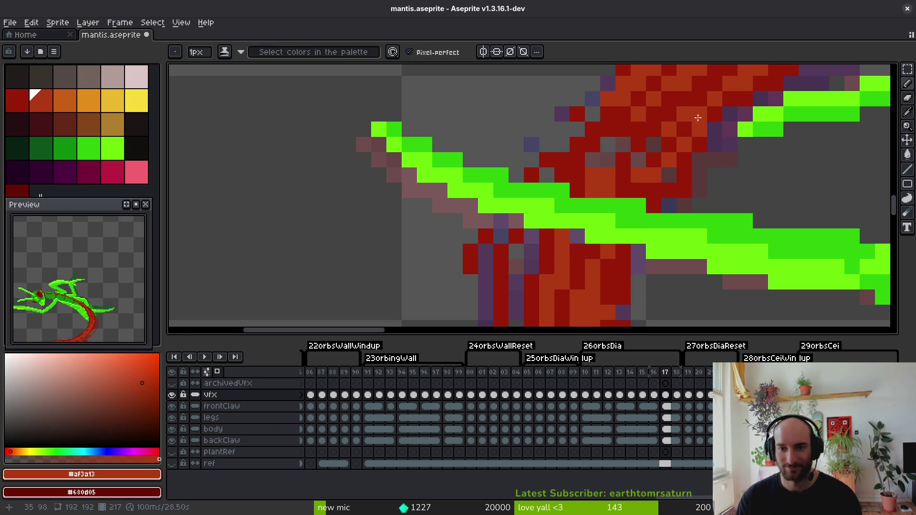
{"action": "mouse_move", "coordinate": [604, 111]}
{"action": "left_mouse_down"}
{"action": "mouse_move", "coordinate": [620, 129]}
{"action": "mouse_move", "coordinate": [603, 167]}
{"action": "mouse_move", "coordinate": [597, 162]}
{"action": "mouse_move", "coordinate": [614, 175]}
{"action": "mouse_move", "coordinate": [620, 146]}
{"action": "left_mouse_up"}
{"action": "left_click", "coordinate": [639, 191], "text": "alt"}
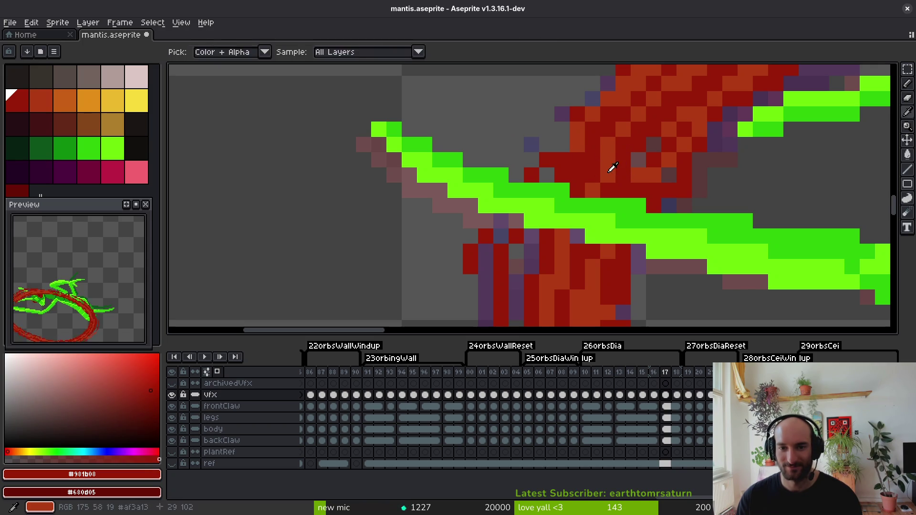
{"action": "left_click", "coordinate": [612, 166], "text": "alt"}
{"action": "scroll", "coordinate": [661, 211], "scroll_direction": "down", "scroll_amount": 5}
{"action": "key", "text": "ctrl+s"}
Touch up stray slash pixels in dark red and save the sprite again.
{"action": "scroll", "coordinate": [570, 129], "scroll_direction": "up", "scroll_amount": 4}
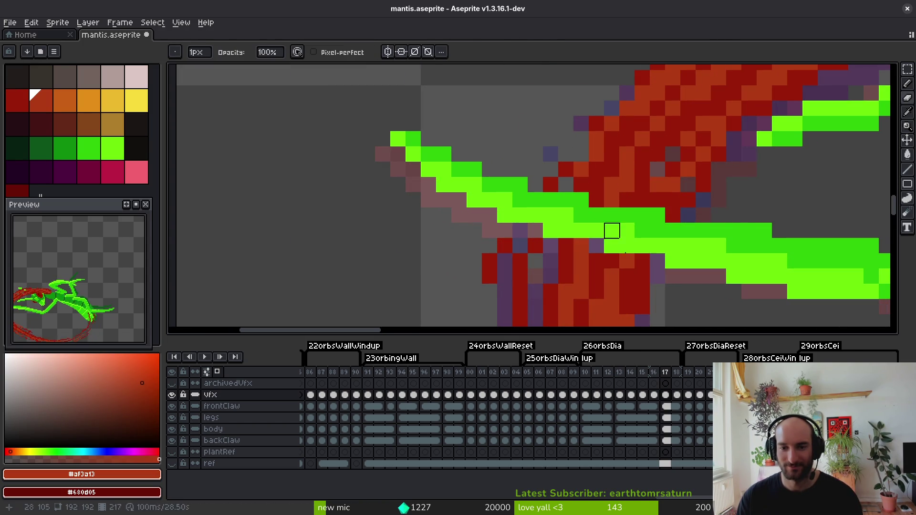
{"action": "left_click", "coordinate": [581, 170], "text": "alt"}
{"action": "left_click_drag", "start_coordinate": [646, 301], "coordinate": [591, 170]}
{"action": "left_click", "coordinate": [572, 161]}
{"action": "key", "text": "b"}
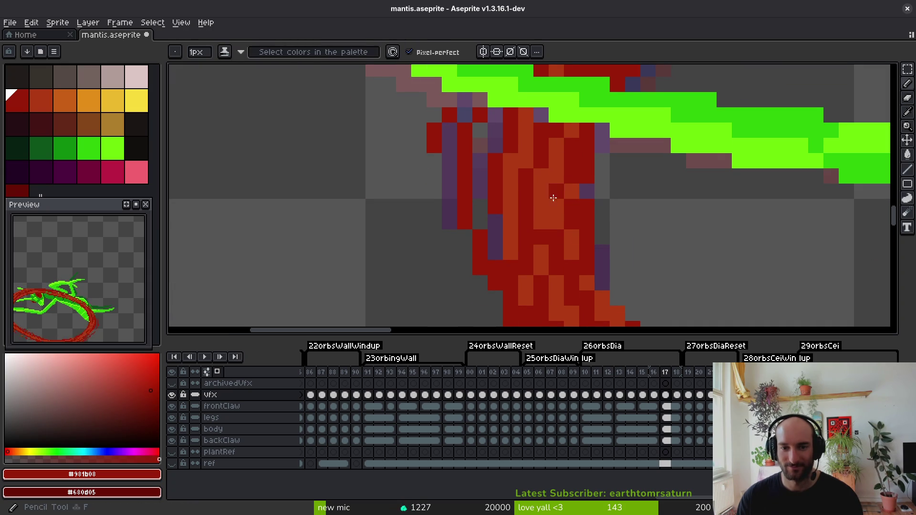
{"action": "scroll", "coordinate": [565, 188], "scroll_direction": "down", "scroll_amount": 1}
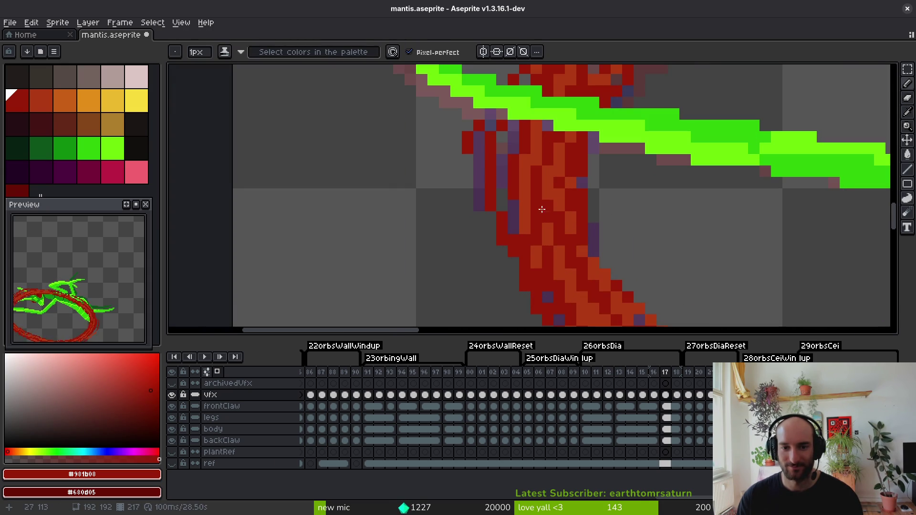
{"action": "scroll", "coordinate": [550, 206], "scroll_direction": "down", "scroll_amount": 5}
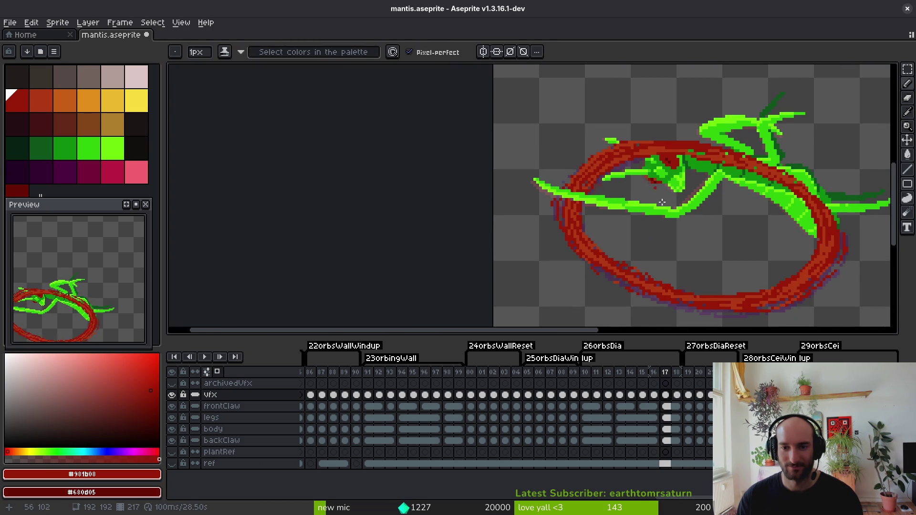
{"action": "key", "text": "Right"}
{"action": "key", "text": "ctrl+s"}
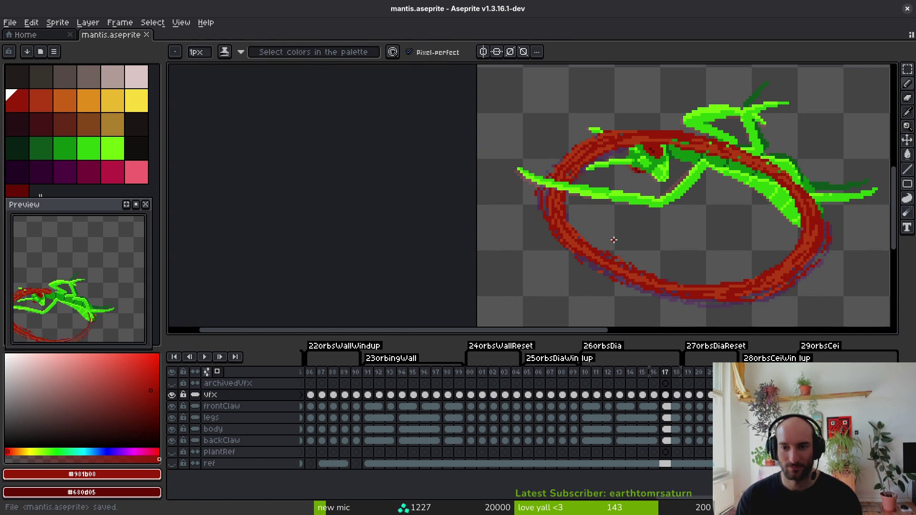
{"action": "scroll", "coordinate": [603, 196], "scroll_direction": "up", "scroll_amount": 9}
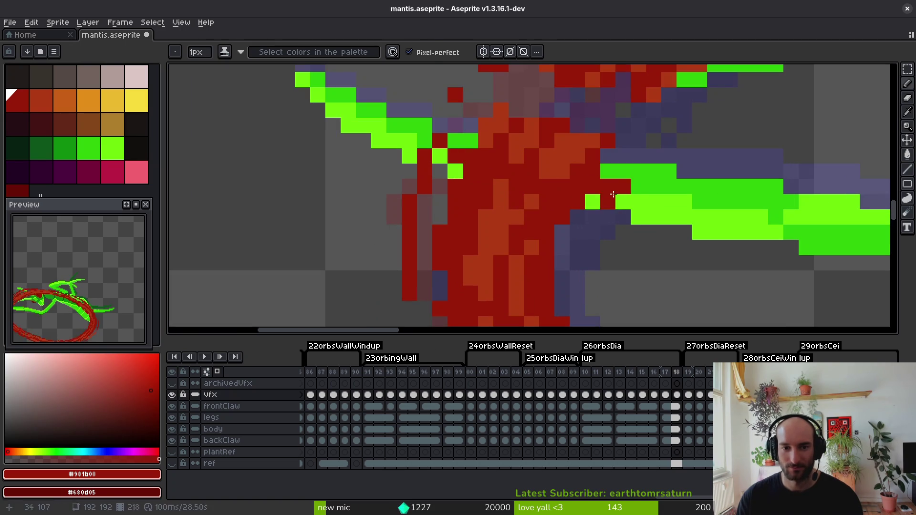
On frame 18, erase the red band covering the green claw.
{"action": "key", "text": "e"}
{"action": "mouse_move", "coordinate": [470, 156]}
{"action": "left_mouse_down"}
{"action": "mouse_move", "coordinate": [501, 186]}
{"action": "mouse_move", "coordinate": [608, 203]}
{"action": "left_mouse_up"}
{"action": "key", "text": "ctrl+z"}
{"action": "key", "text": "ctrl+z"}
{"action": "left_click_drag", "start_coordinate": [532, 187], "coordinate": [577, 187]}
{"action": "mouse_move", "coordinate": [501, 187]}
{"action": "left_mouse_down"}
{"action": "mouse_move", "coordinate": [485, 170]}
{"action": "mouse_move", "coordinate": [425, 156]}
{"action": "mouse_move", "coordinate": [426, 142]}
{"action": "left_mouse_up"}
{"action": "left_click_drag", "start_coordinate": [517, 173], "coordinate": [543, 196]}
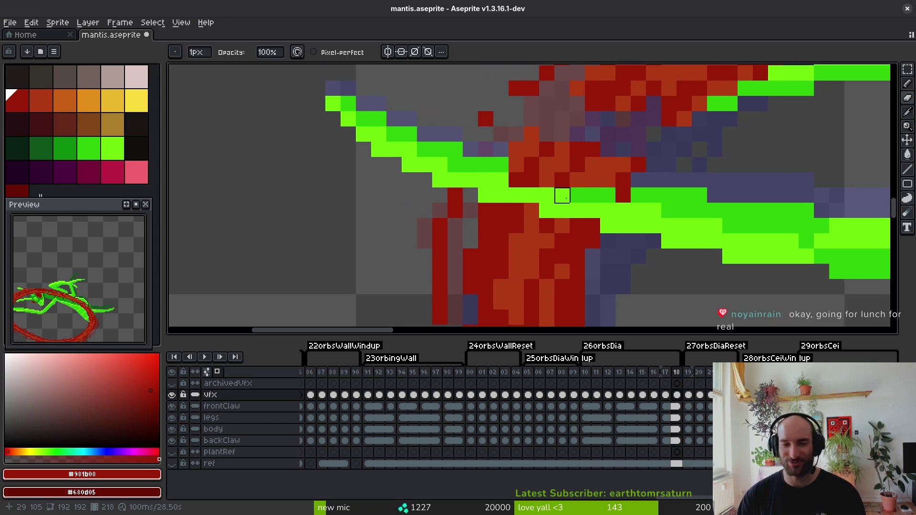
{"action": "left_click_drag", "start_coordinate": [620, 193], "coordinate": [516, 165]}
Repaint slash pixels in dark red and orange-red, covering stray purple pixels.
{"action": "key", "text": "b"}
{"action": "mouse_move", "coordinate": [587, 154]}
{"action": "left_mouse_down"}
{"action": "mouse_move", "coordinate": [569, 194]}
{"action": "mouse_move", "coordinate": [550, 151]}
{"action": "left_mouse_up"}
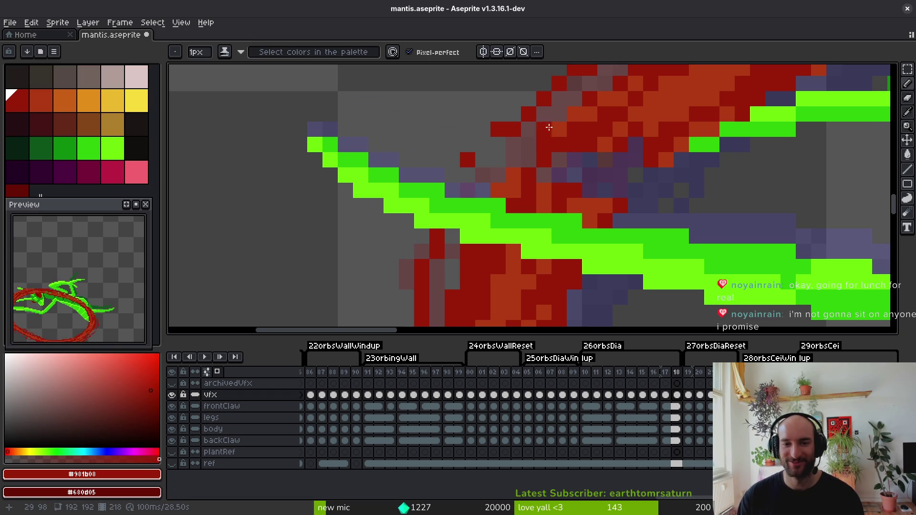
{"action": "left_click", "coordinate": [546, 187], "text": "alt"}
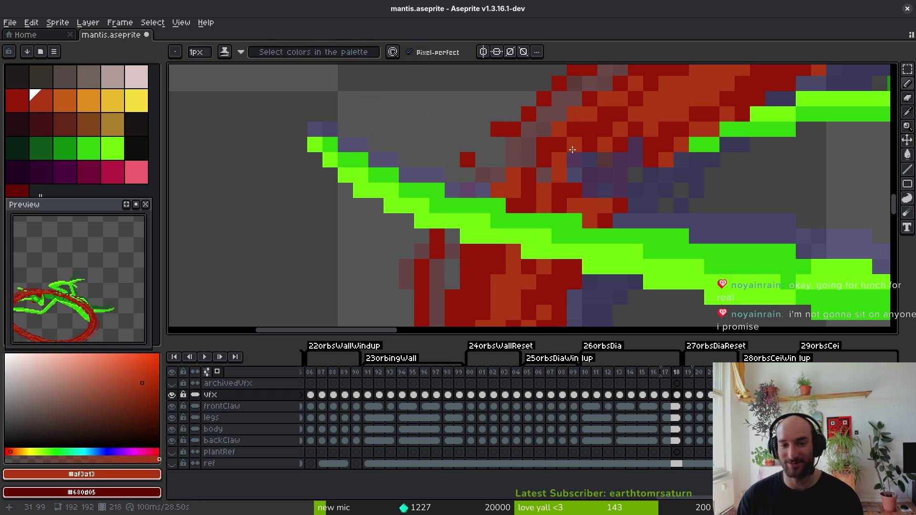
{"action": "left_click", "coordinate": [573, 188], "text": "alt"}
{"action": "left_click", "coordinate": [667, 169]}
{"action": "mouse_move", "coordinate": [606, 196]}
{"action": "left_mouse_down"}
{"action": "mouse_move", "coordinate": [622, 192]}
{"action": "mouse_move", "coordinate": [605, 174]}
{"action": "mouse_move", "coordinate": [635, 159]}
{"action": "left_mouse_up"}
{"action": "left_click", "coordinate": [613, 133], "text": "alt"}
Save the sprite and move on to frame 19.
{"action": "scroll", "coordinate": [635, 159], "scroll_direction": "down", "scroll_amount": 4}
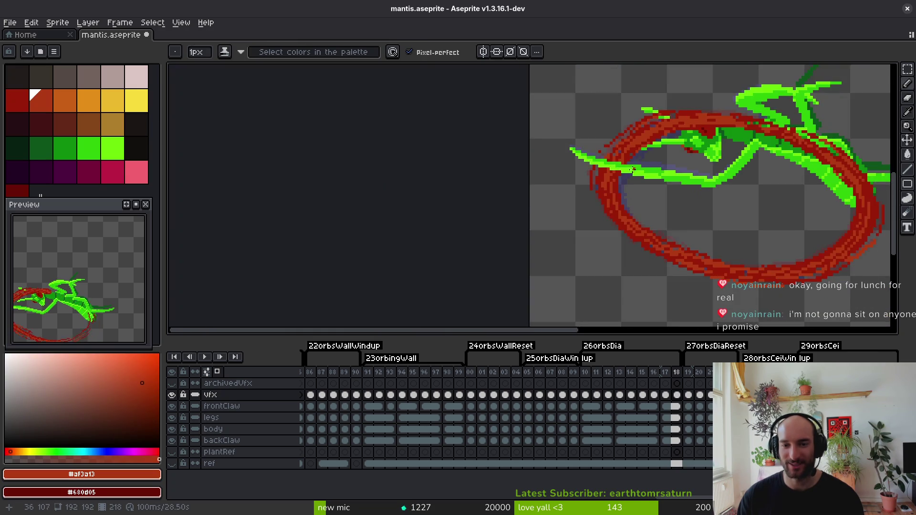
{"action": "scroll", "coordinate": [632, 138], "scroll_direction": "up", "scroll_amount": 4}
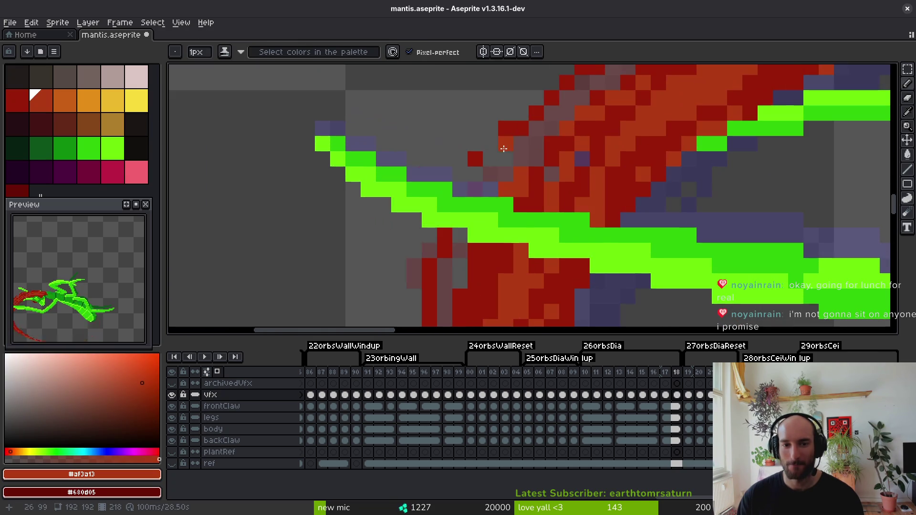
{"action": "left_click", "coordinate": [497, 147], "text": "alt"}
{"action": "key", "text": "ctrl+s"}
{"action": "scroll", "coordinate": [586, 163], "scroll_direction": "down", "scroll_amount": 2}
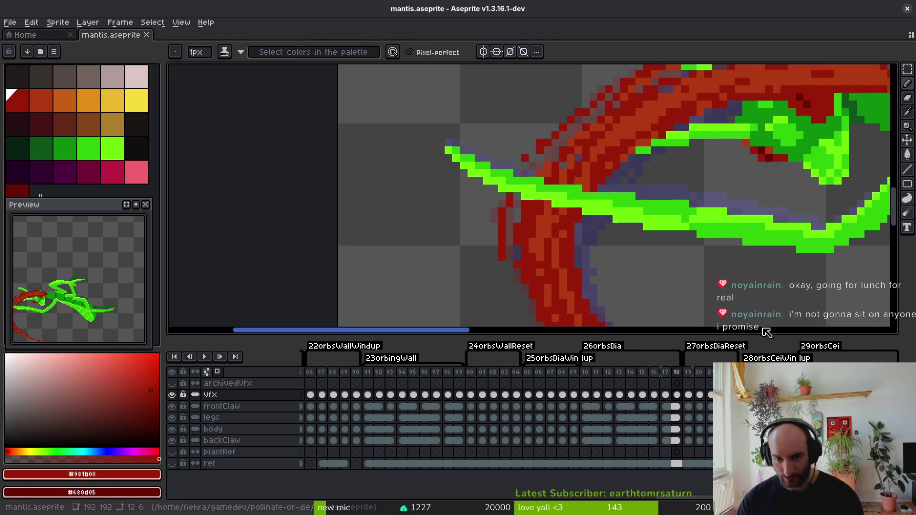
{"action": "scroll", "coordinate": [618, 254], "scroll_direction": "down", "scroll_amount": 3}
{"action": "scroll", "coordinate": [598, 214], "scroll_direction": "up", "scroll_amount": 2}
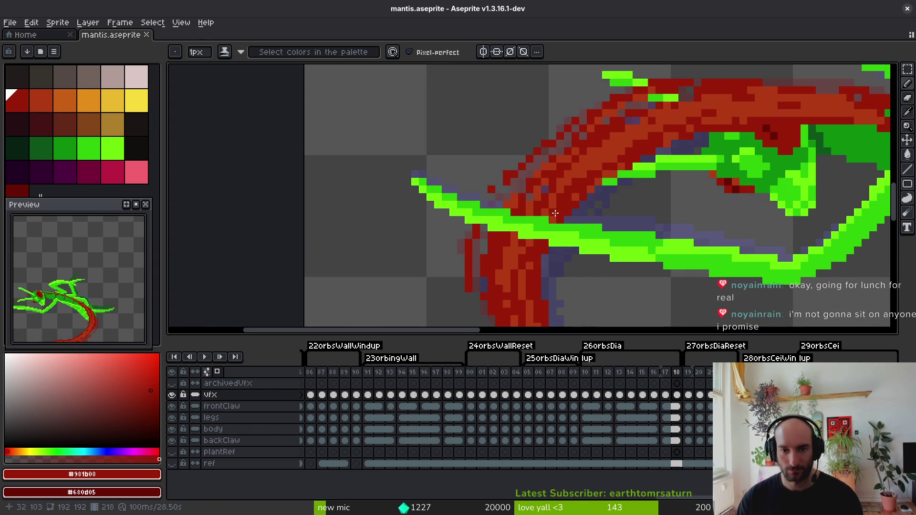
{"action": "scroll", "coordinate": [605, 209], "scroll_direction": "down", "scroll_amount": 3}
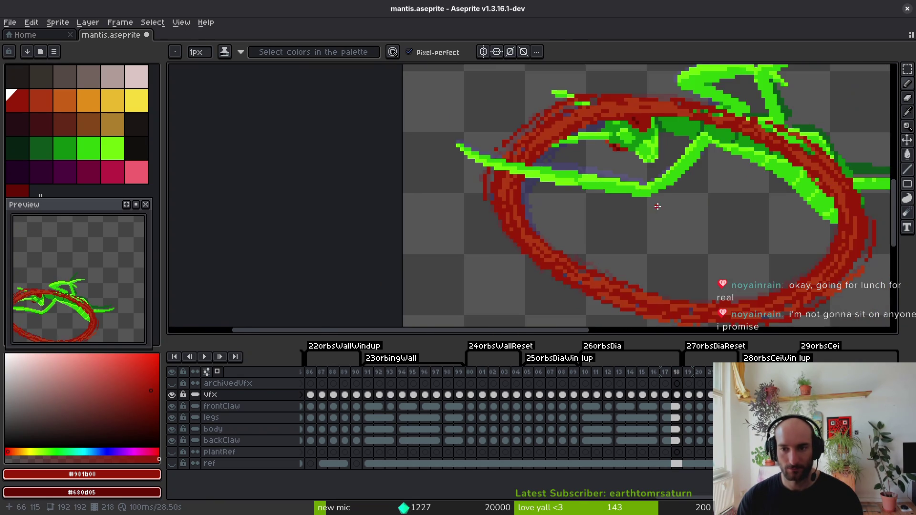
{"action": "key", "text": "shift+w"}
{"action": "key", "text": "period"}
{"action": "scroll", "coordinate": [630, 135], "scroll_direction": "up", "scroll_amount": 5}
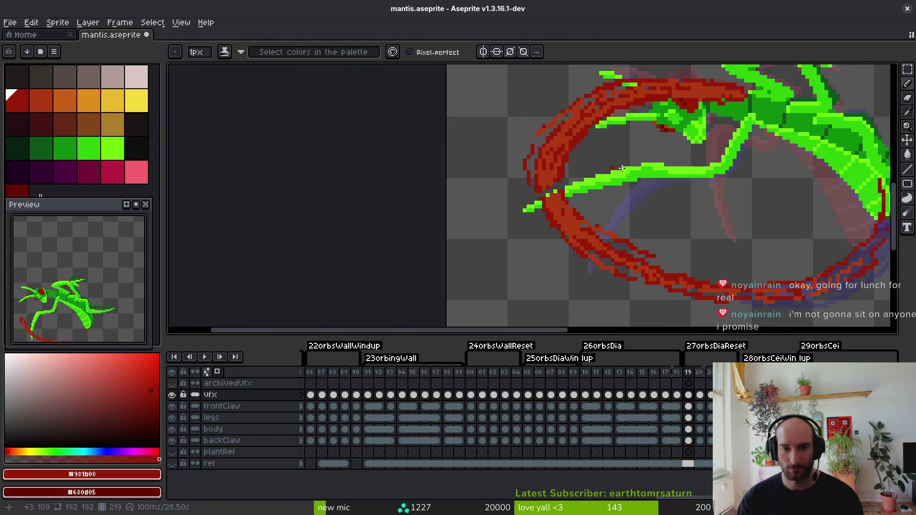
Lasso-move a slash piece and add dark-red pixels around the green claw stroke.
{"action": "mouse_move", "coordinate": [630, 135]}
{"action": "left_mouse_down"}
{"action": "mouse_move", "coordinate": [525, 158]}
{"action": "mouse_move", "coordinate": [579, 208]}
{"action": "mouse_move", "coordinate": [620, 275]}
{"action": "mouse_move", "coordinate": [620, 262]}
{"action": "left_mouse_up"}
{"action": "key", "text": "b"}
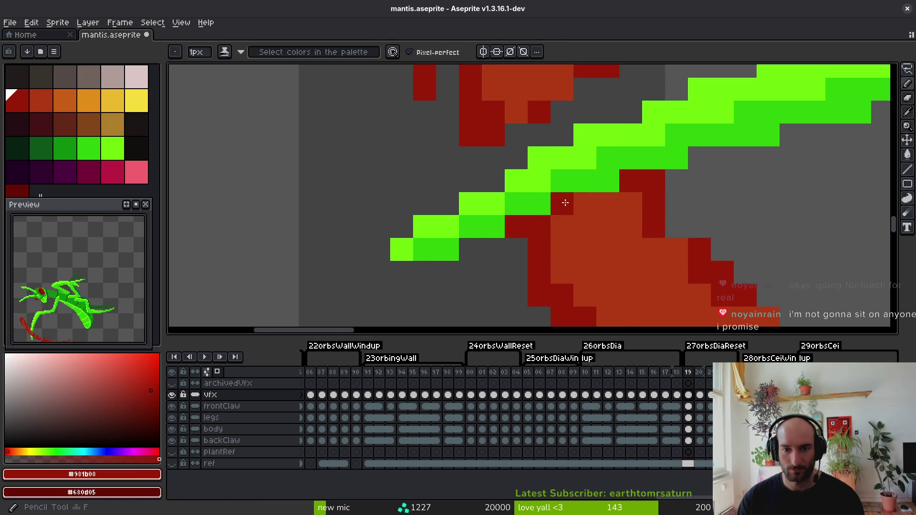
{"action": "left_click_drag", "start_coordinate": [566, 202], "coordinate": [630, 295]}
{"action": "left_click_drag", "start_coordinate": [585, 112], "coordinate": [582, 98]}
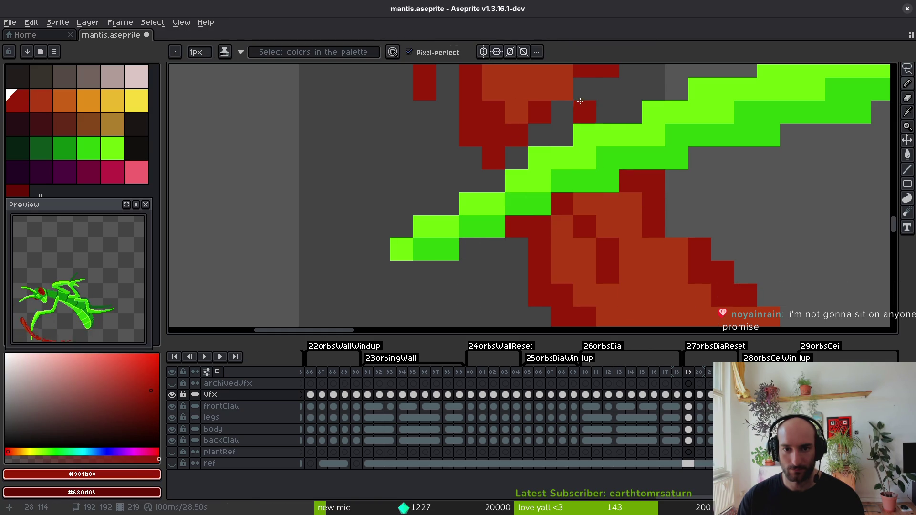
{"action": "left_click", "coordinate": [607, 113]}
Paint orange-red pixels upward along the slash.
{"action": "left_click", "coordinate": [553, 134]}
{"action": "left_click", "coordinate": [565, 98], "text": "alt"}
{"action": "left_click", "coordinate": [539, 134]}
{"action": "left_click", "coordinate": [517, 157]}
{"action": "scroll", "coordinate": [517, 157], "scroll_direction": "down", "scroll_amount": 3}
{"action": "scroll", "coordinate": [590, 151], "scroll_direction": "up", "scroll_amount": 3}
{"action": "left_click", "coordinate": [589, 152]}
{"action": "left_click_drag", "start_coordinate": [589, 152], "coordinate": [563, 81]}
{"action": "scroll", "coordinate": [577, 96], "scroll_direction": "down", "scroll_amount": 4}
Draw dark-red strokes along the slash's arc below the claw.
{"action": "left_click", "coordinate": [577, 95], "text": "alt"}
{"action": "left_click", "coordinate": [573, 143], "text": "alt"}
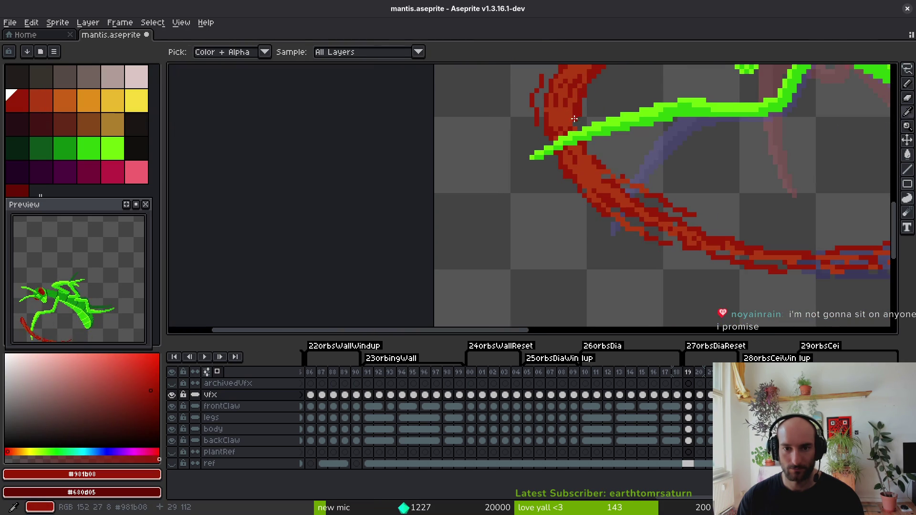
{"action": "scroll", "coordinate": [574, 143], "scroll_direction": "up", "scroll_amount": 4}
{"action": "left_click_drag", "start_coordinate": [561, 117], "coordinate": [585, 186]}
{"action": "scroll", "coordinate": [622, 208], "scroll_direction": "down", "scroll_amount": 4}
{"action": "scroll", "coordinate": [623, 208], "scroll_direction": "down", "scroll_amount": 3}
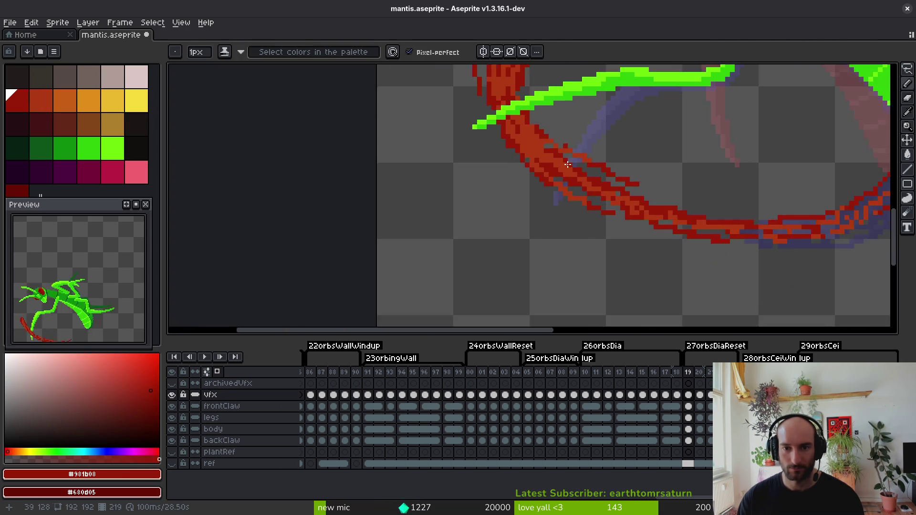
{"action": "scroll", "coordinate": [576, 192], "scroll_direction": "up", "scroll_amount": 5}
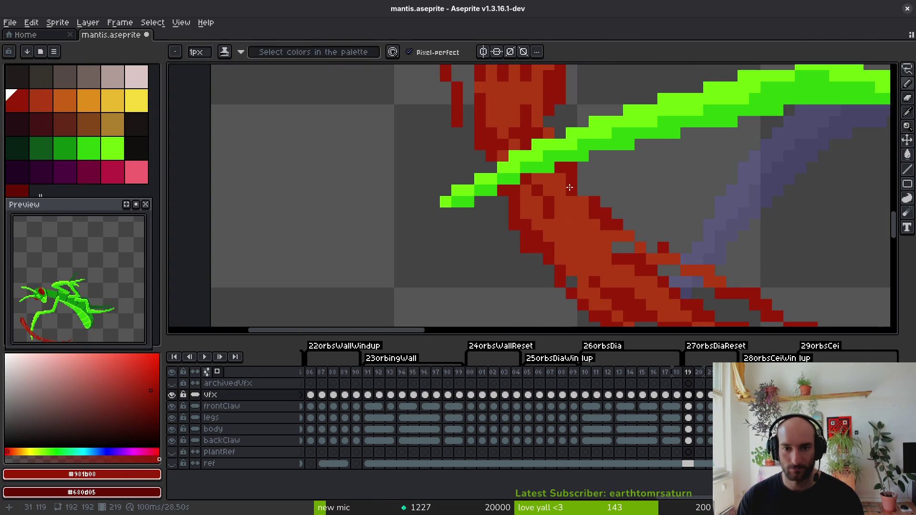
{"action": "left_click", "coordinate": [590, 246]}
{"action": "left_click_drag", "start_coordinate": [559, 224], "coordinate": [621, 286]}
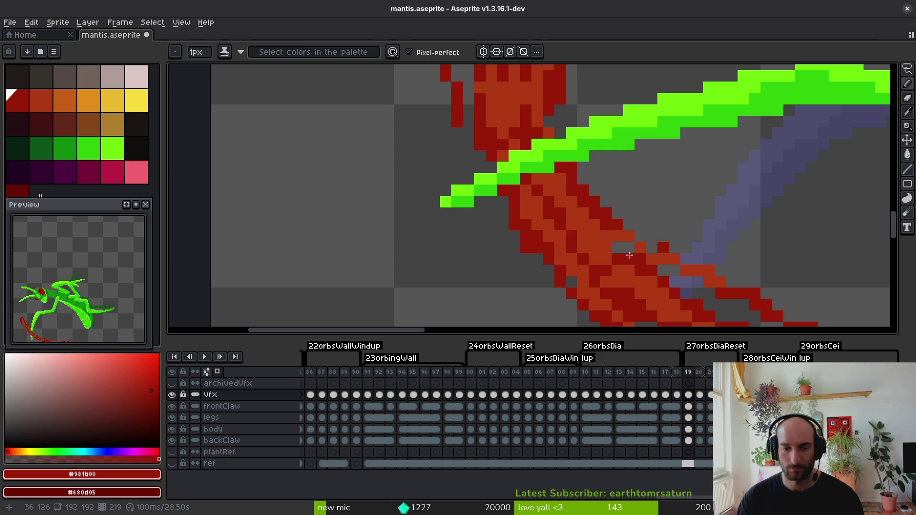
Review the repainted frame 19 and advance to frame 20.
{"action": "scroll", "coordinate": [655, 270], "scroll_direction": "down", "scroll_amount": 4}
{"action": "scroll", "coordinate": [632, 193], "scroll_direction": "up", "scroll_amount": 4}
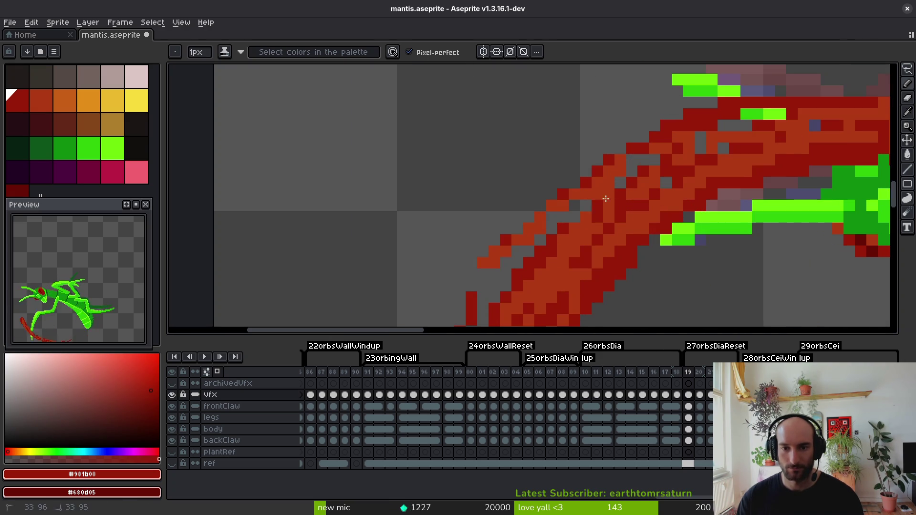
{"action": "scroll", "coordinate": [634, 177], "scroll_direction": "down", "scroll_amount": 3}
{"action": "scroll", "coordinate": [571, 160], "scroll_direction": "up", "scroll_amount": 3}
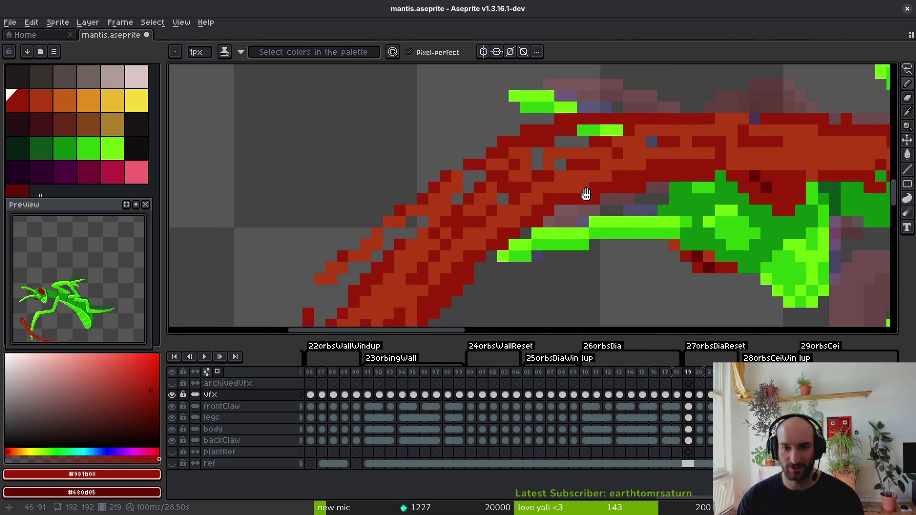
{"action": "scroll", "coordinate": [634, 196], "scroll_direction": "down", "scroll_amount": 4}
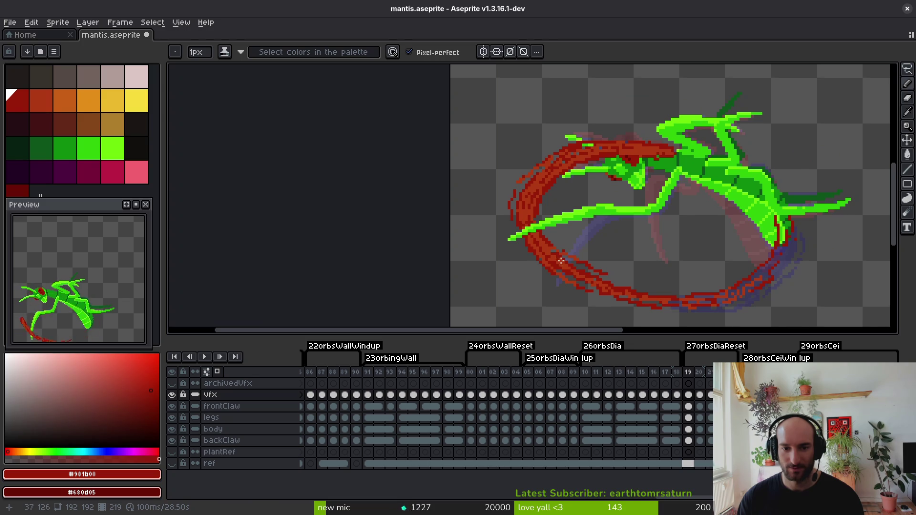
{"action": "scroll", "coordinate": [536, 183], "scroll_direction": "up", "scroll_amount": 3}
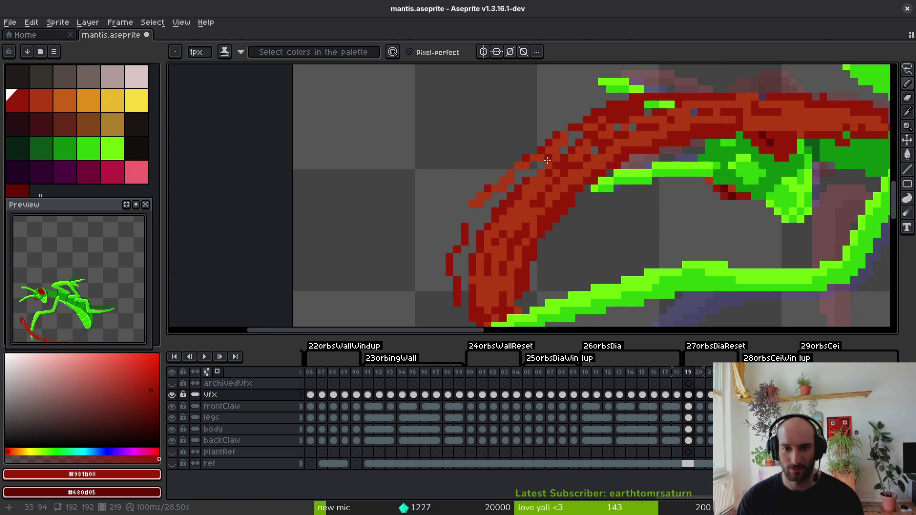
{"action": "scroll", "coordinate": [548, 160], "scroll_direction": "up", "scroll_amount": 2}
{"action": "scroll", "coordinate": [592, 212], "scroll_direction": "down", "scroll_amount": 4}
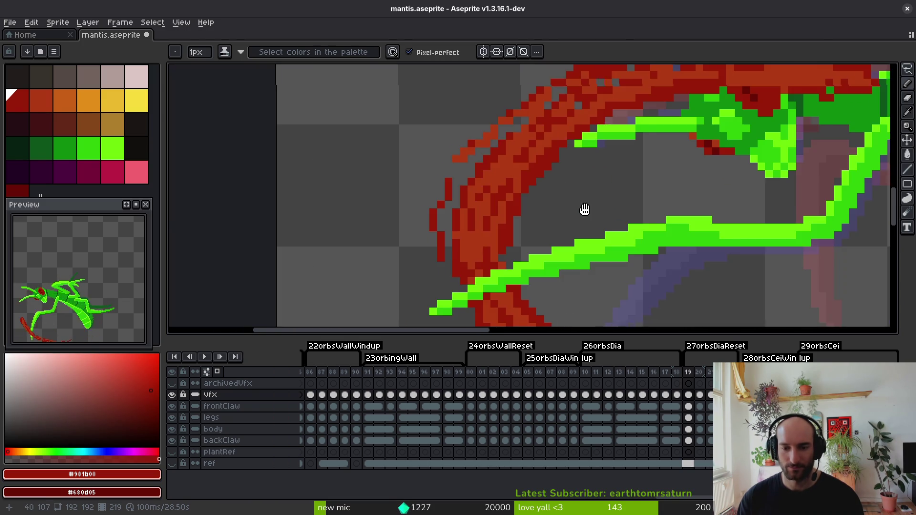
{"action": "key", "text": "Right"}
{"action": "scroll", "coordinate": [601, 220], "scroll_direction": "down", "scroll_amount": 3}
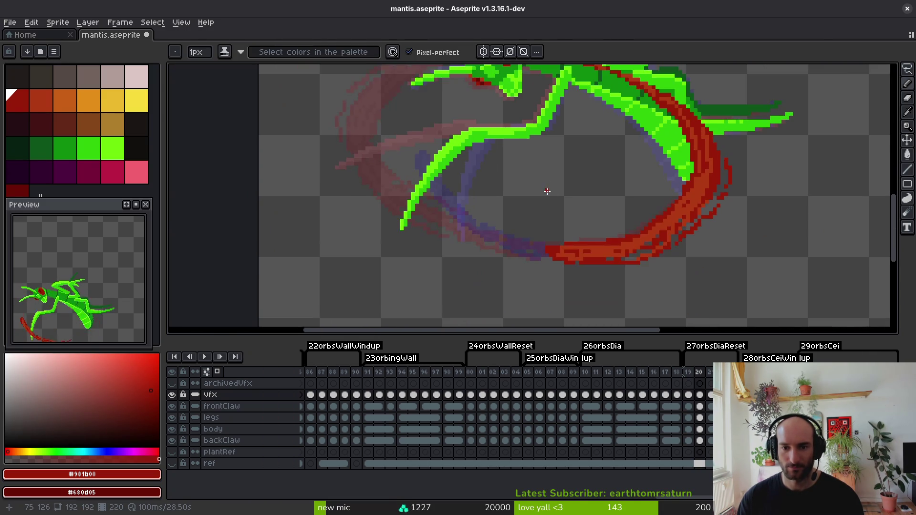
Check frame 20 against frame 19 where the green claw crosses the red trail.
{"action": "key", "text": "Right"}
{"action": "scroll", "coordinate": [528, 227], "scroll_direction": "up", "scroll_amount": 4}
{"action": "scroll", "coordinate": [528, 227], "scroll_direction": "down", "scroll_amount": 1}
{"action": "key", "text": "e"}
{"action": "scroll", "coordinate": [544, 232], "scroll_direction": "down", "scroll_amount": 3}
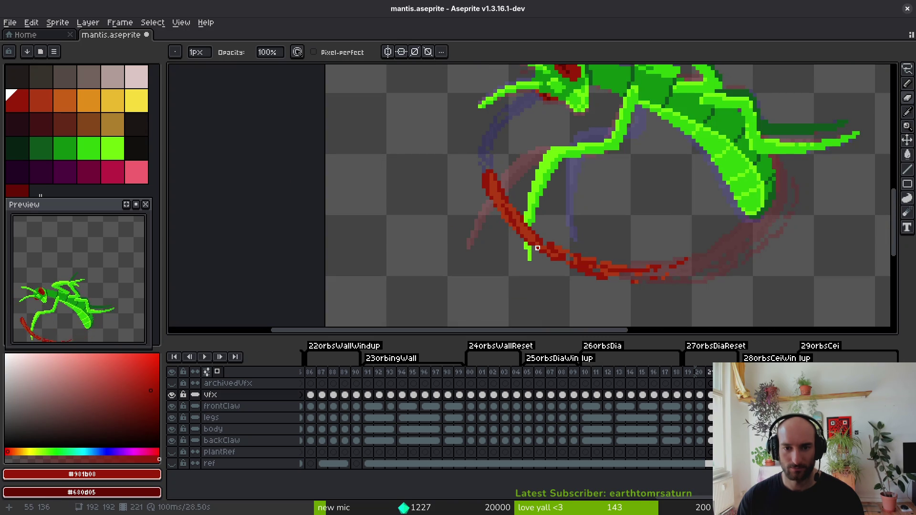
{"action": "key", "text": "i"}
{"action": "key", "text": "Left"}
{"action": "key", "text": "Left"}
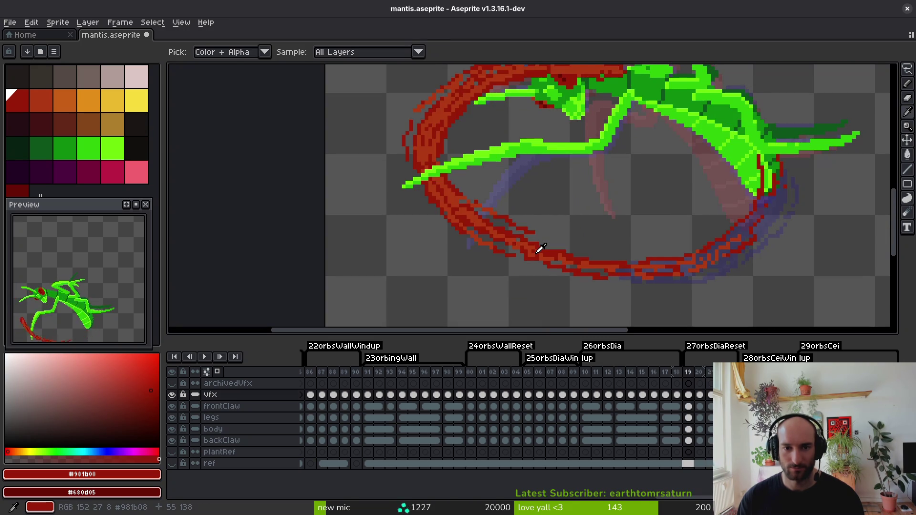
{"action": "key", "text": "Right"}
{"action": "key", "text": "Right"}
Step forward through the following animation frames to review the slash.
{"action": "key", "text": "b"}
{"action": "scroll", "coordinate": [534, 253], "scroll_direction": "up", "scroll_amount": 3}
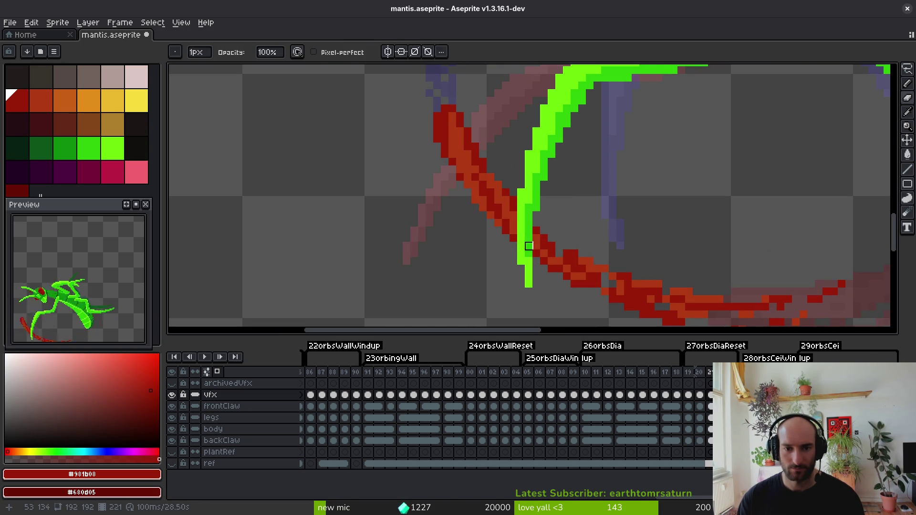
{"action": "scroll", "coordinate": [529, 262], "scroll_direction": "down", "scroll_amount": 3}
{"action": "scroll", "coordinate": [554, 201], "scroll_direction": "up", "scroll_amount": 2}
{"action": "key", "text": "Right"}
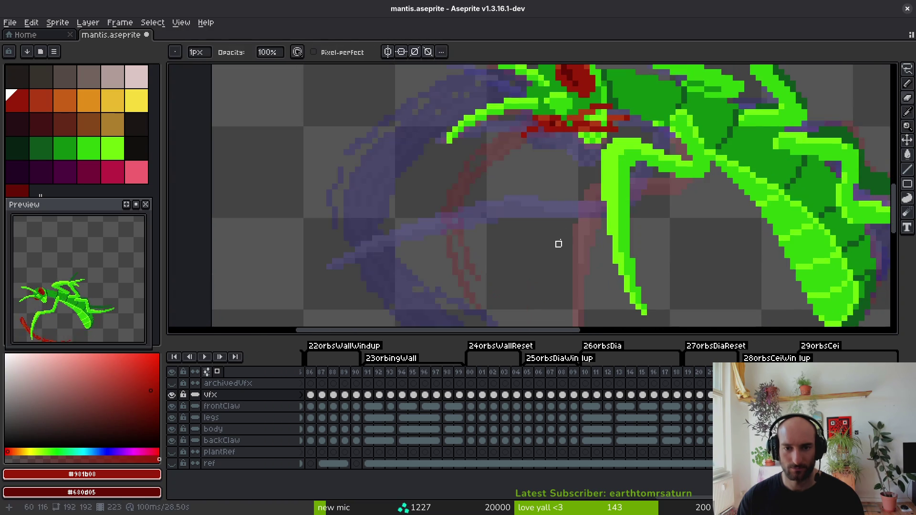
{"action": "scroll", "coordinate": [556, 243], "scroll_direction": "down", "scroll_amount": 2}
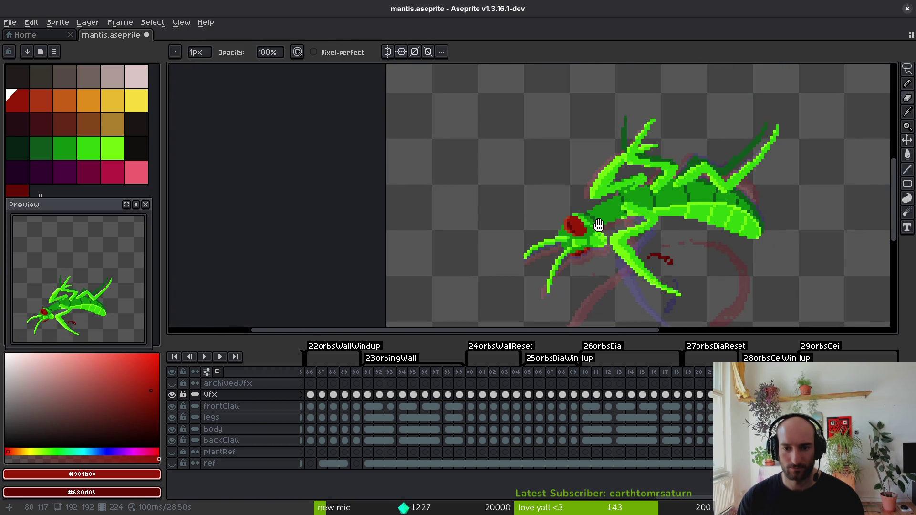
{"action": "scroll", "coordinate": [578, 205], "scroll_direction": "up", "scroll_amount": 2}
{"action": "key", "text": "Right"}
{"action": "scroll", "coordinate": [578, 203], "scroll_direction": "down", "scroll_amount": 2}
{"action": "key", "text": "Right"}
{"action": "key", "text": "Right"}
{"action": "key", "text": "Right"}
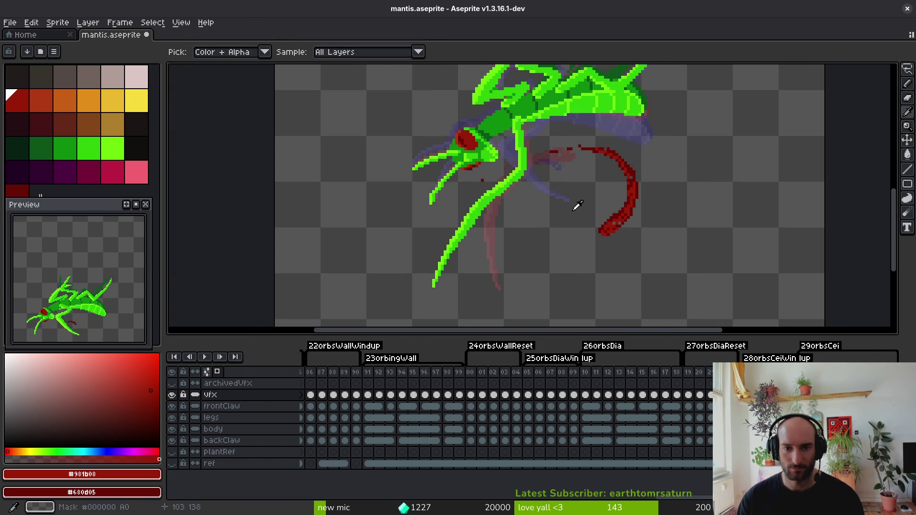
{"action": "key", "text": "Right"}
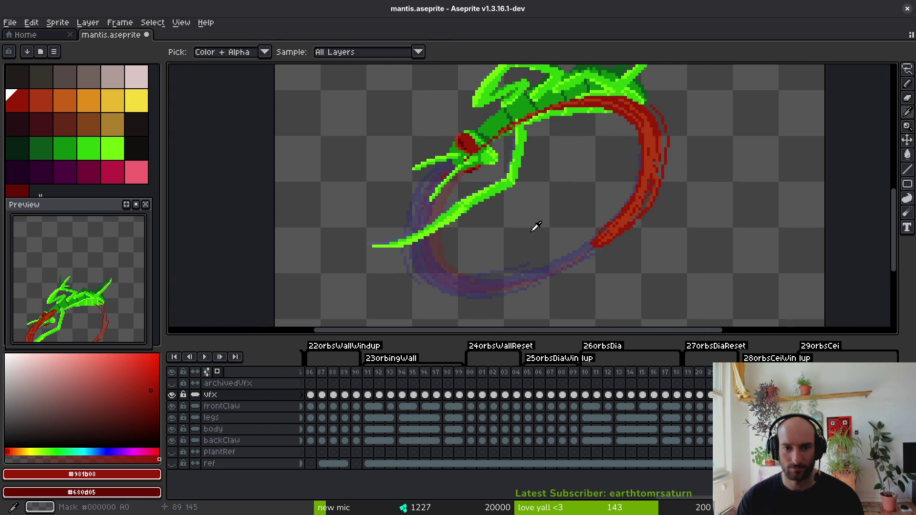
{"action": "key", "text": "Right"}
{"action": "key", "text": "b"}
{"action": "key", "text": "Right"}
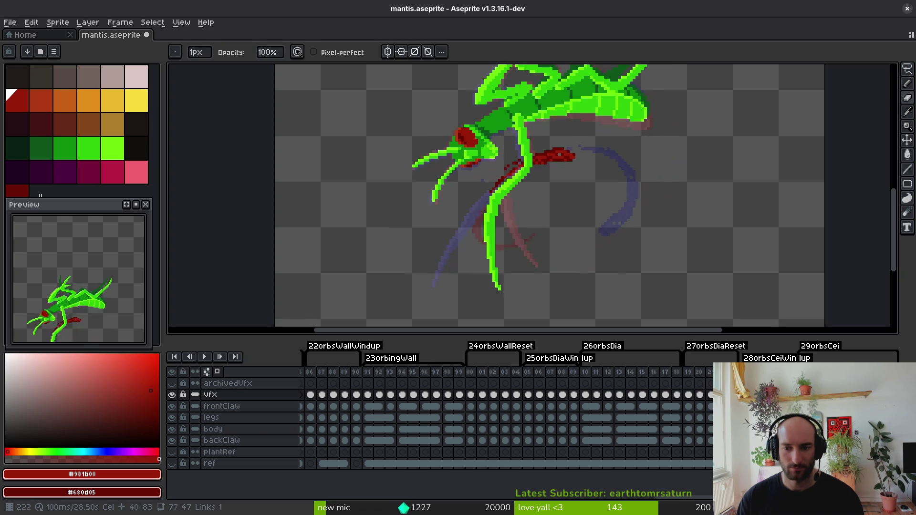
{"action": "key", "text": "Right"}
{"action": "scroll", "coordinate": [572, 221], "scroll_direction": "down", "scroll_amount": 4}
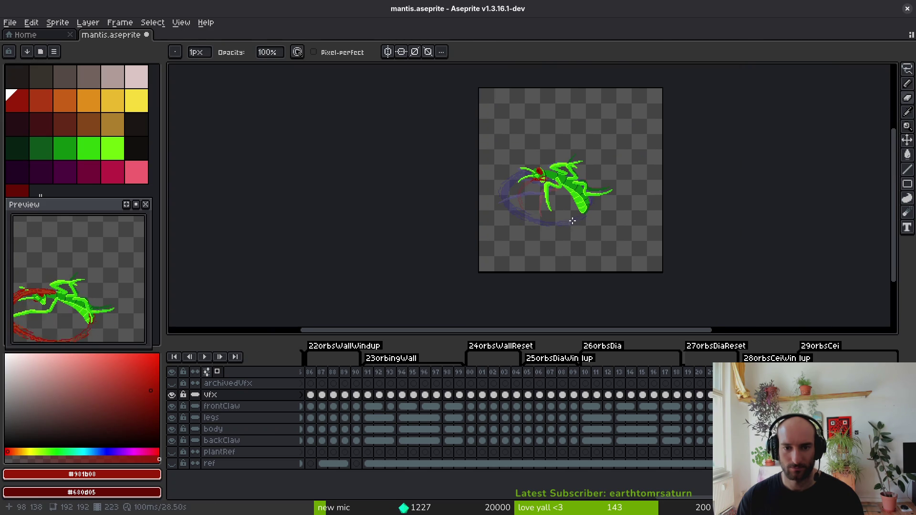
Step back to frame 18, where the red orb ring fully loops the mantis.
{"action": "key", "text": "i"}
{"action": "key", "text": "Right"}
{"action": "key", "text": "Left"}
{"action": "key", "text": "Left"}
{"action": "key", "text": "Left"}
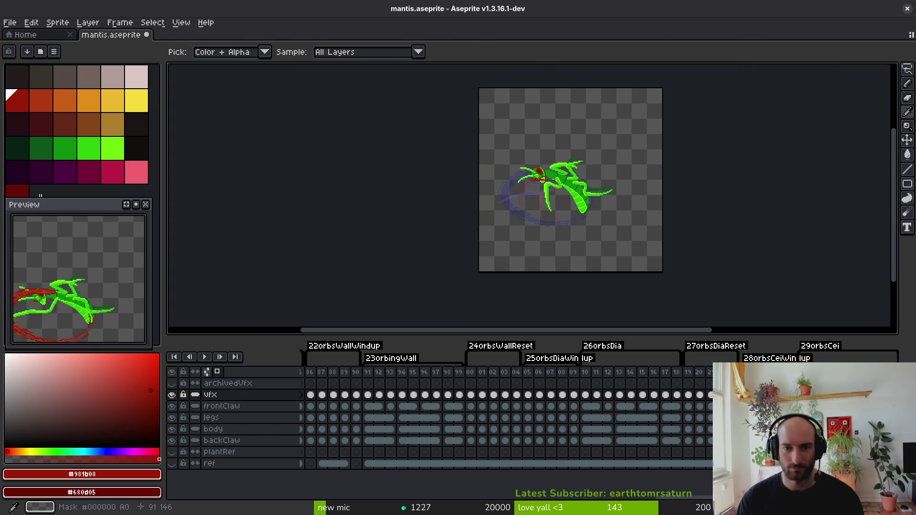
{"action": "key", "text": "Left"}
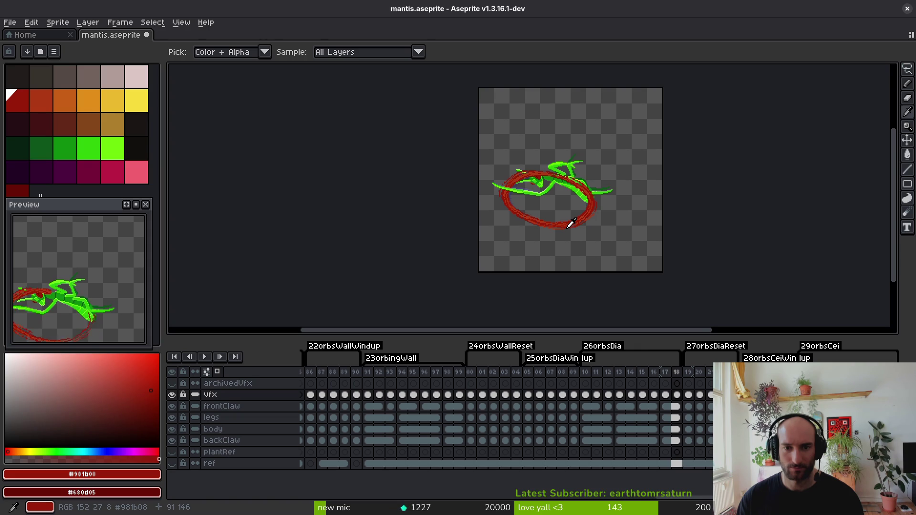
{"action": "key", "text": "b"}
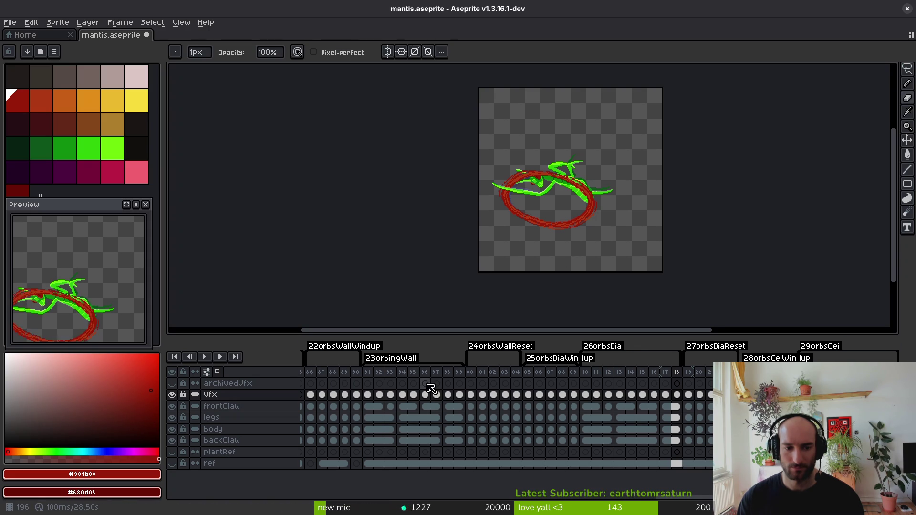
{"action": "scroll", "coordinate": [429, 392], "scroll_direction": "left", "scroll_amount": 5}
Select the vfx slash cels from frame 86 through frame 04 in the timeline.
{"action": "left_click_drag", "start_coordinate": [420, 396], "coordinate": [509, 396]}
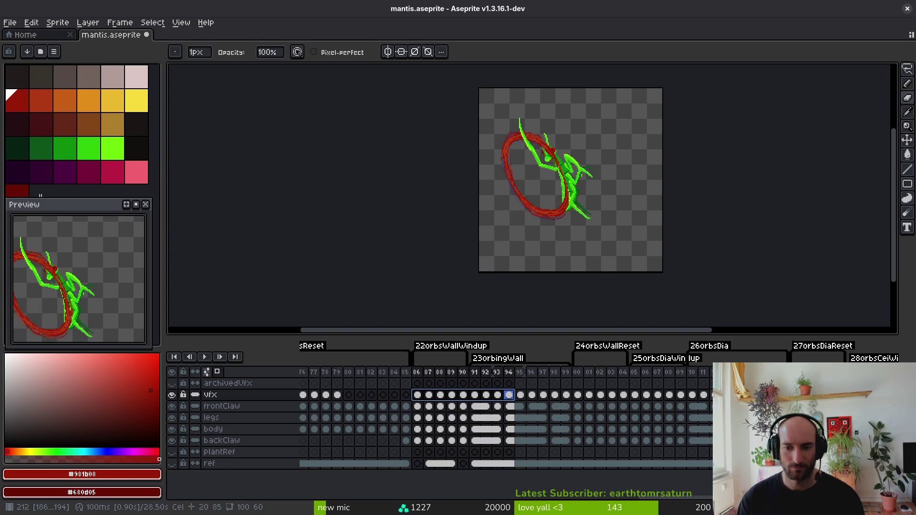
{"action": "left_click", "coordinate": [712, 394]}
{"action": "key", "text": "Right"}
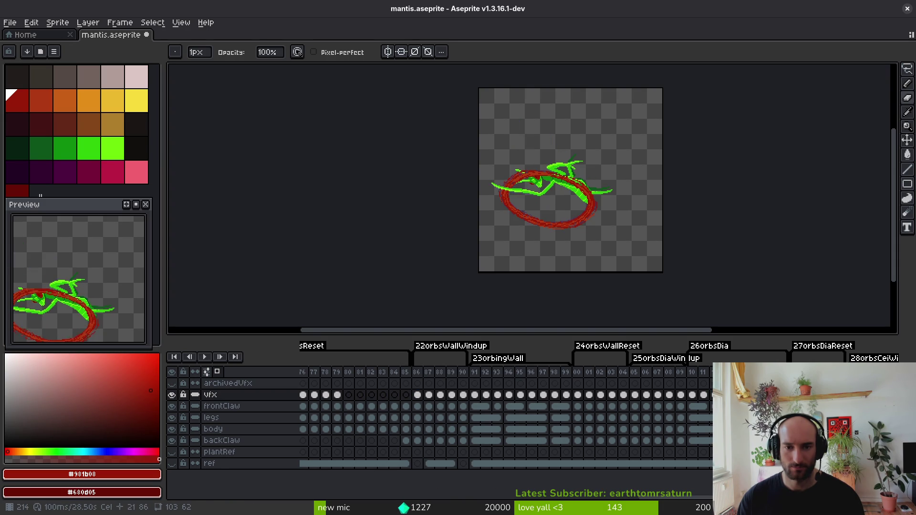
{"action": "left_click", "coordinate": [431, 399]}
{"action": "left_click_drag", "start_coordinate": [418, 395], "coordinate": [492, 399]}
{"action": "left_click_drag", "start_coordinate": [525, 403], "coordinate": [624, 399]}
{"action": "left_click_drag", "start_coordinate": [550, 227], "coordinate": [562, 241]}
Select the whole canvas across cels 04 back to 86 and nudge the slash sideways, applying it.
{"action": "key", "text": "m"}
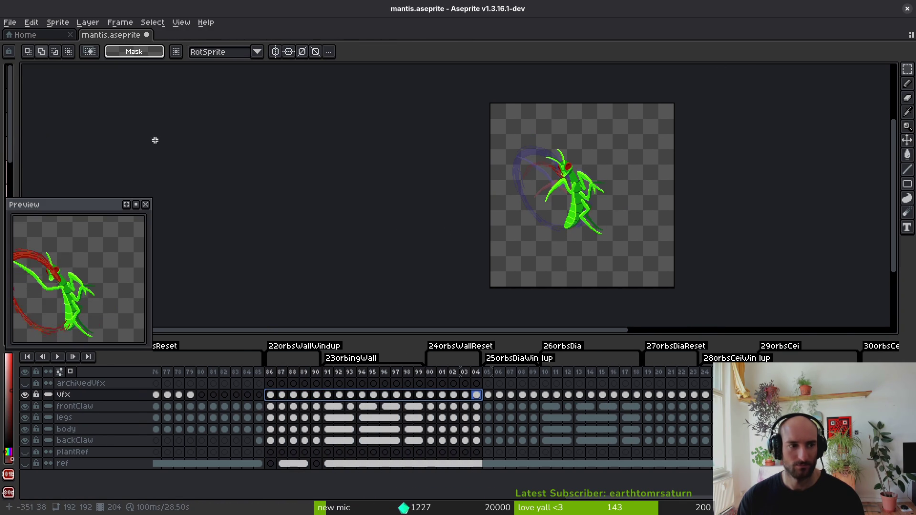
{"action": "mouse_move", "coordinate": [13, 126]}
{"action": "left_mouse_down"}
{"action": "mouse_move", "coordinate": [180, 153]}
{"action": "mouse_move", "coordinate": [153, 158]}
{"action": "mouse_move", "coordinate": [470, 184]}
{"action": "mouse_move", "coordinate": [550, 305]}
{"action": "left_mouse_up"}
{"action": "left_click", "coordinate": [619, 407]}
{"action": "key", "text": "ctrl+a"}
{"action": "left_click_drag", "start_coordinate": [619, 395], "coordinate": [413, 395]}
{"action": "left_click", "coordinate": [462, 230]}
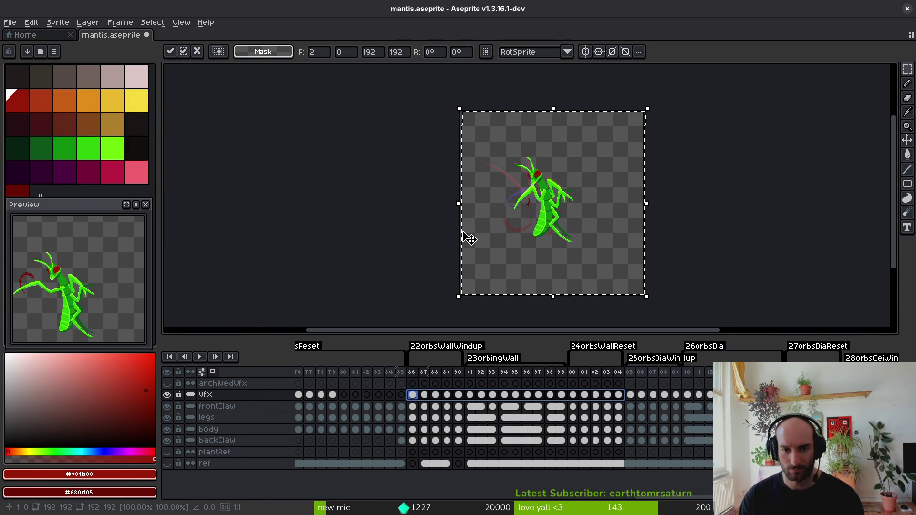
{"action": "key", "text": "Return"}
{"action": "key", "text": "Return"}
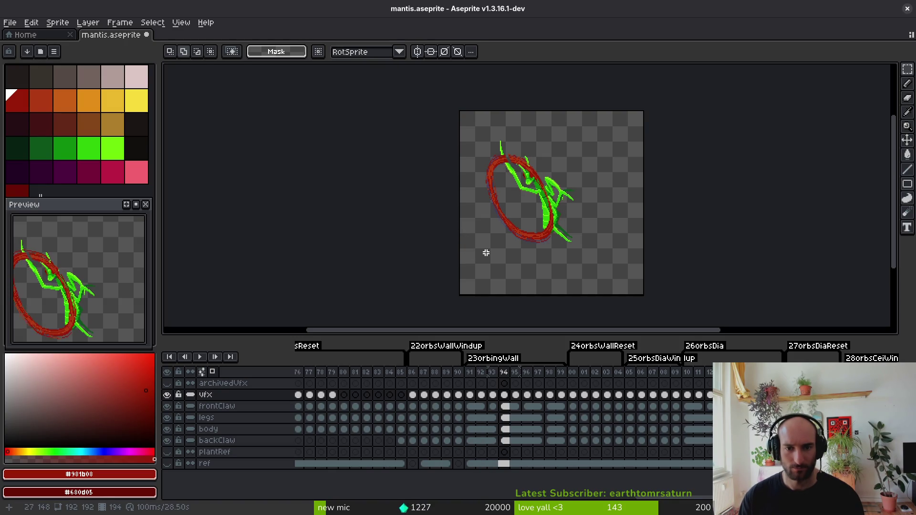
{"action": "scroll", "coordinate": [509, 184], "scroll_direction": "up", "scroll_amount": 3}
{"action": "scroll", "coordinate": [522, 188], "scroll_direction": "down", "scroll_amount": 3}
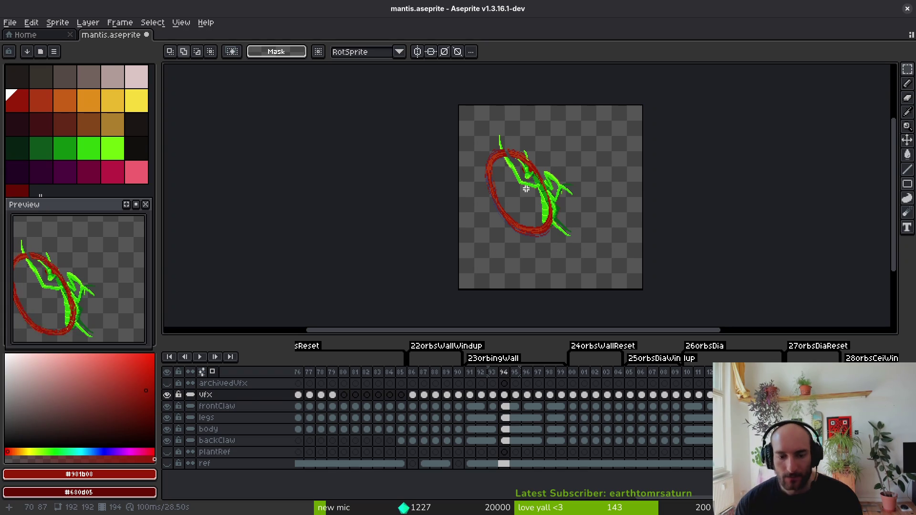
Reselect the canvas over slash cels 86–04, then deselect everything.
{"action": "key", "text": "ctrl+a"}
{"action": "left_click_drag", "start_coordinate": [619, 395], "coordinate": [412, 396]}
{"action": "left_click_drag", "start_coordinate": [531, 213], "coordinate": [538, 221]}
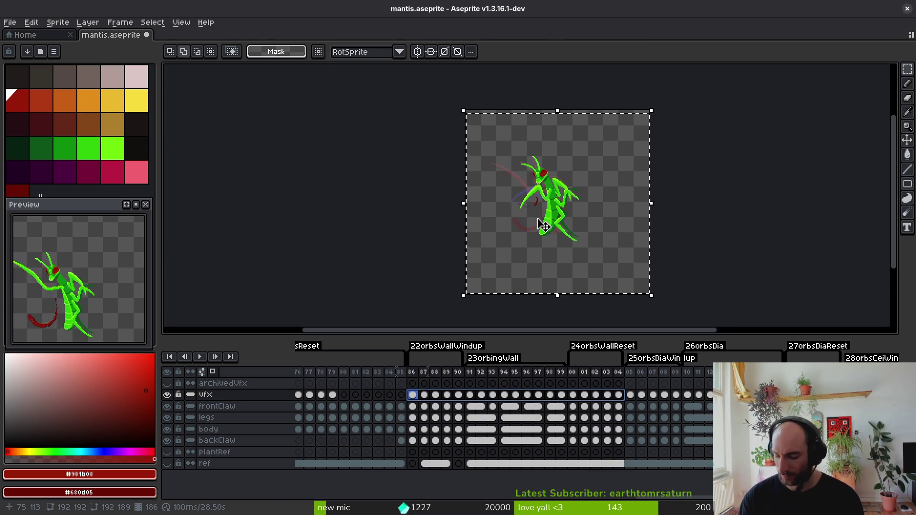
{"action": "key", "text": "ctrl+d"}
On frame 88, erase stray pixels and draw dark red pixels where the slash crosses the leg.
{"action": "key", "text": "i"}
{"action": "key", "text": "Right"}
{"action": "key", "text": "Right"}
{"action": "key", "text": "m"}
{"action": "scroll", "coordinate": [508, 193], "scroll_direction": "up", "scroll_amount": 5}
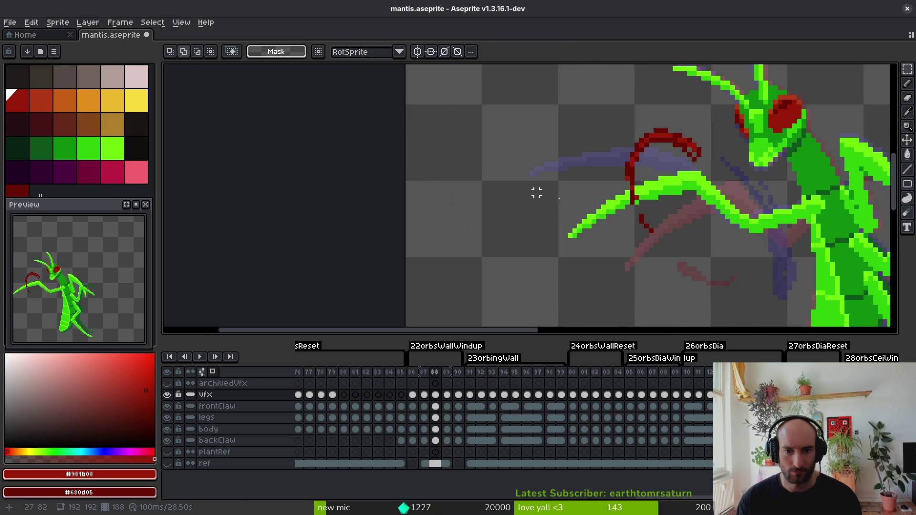
{"action": "scroll", "coordinate": [679, 207], "scroll_direction": "up", "scroll_amount": 3}
{"action": "key", "text": "e"}
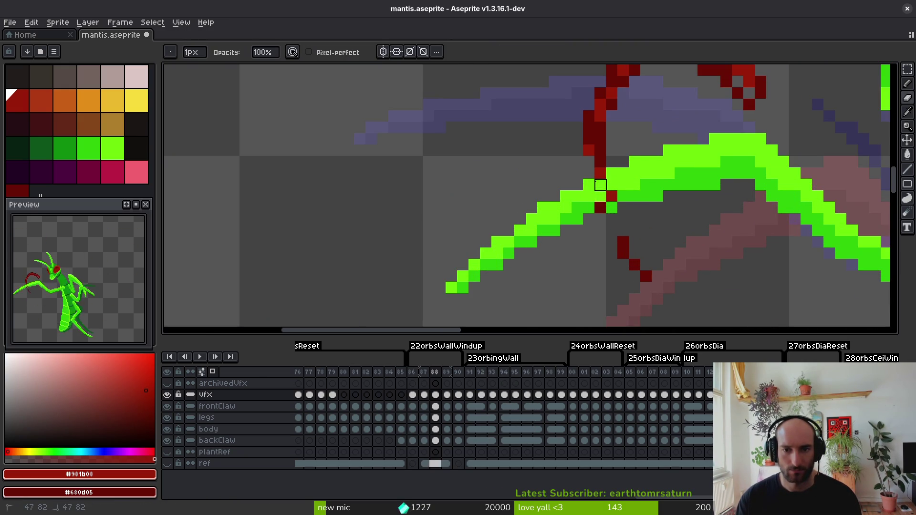
{"action": "left_click_drag", "start_coordinate": [612, 185], "coordinate": [600, 185]}
{"action": "left_click", "coordinate": [600, 208]}
{"action": "key", "text": "b"}
{"action": "left_click_drag", "start_coordinate": [612, 219], "coordinate": [612, 236]}
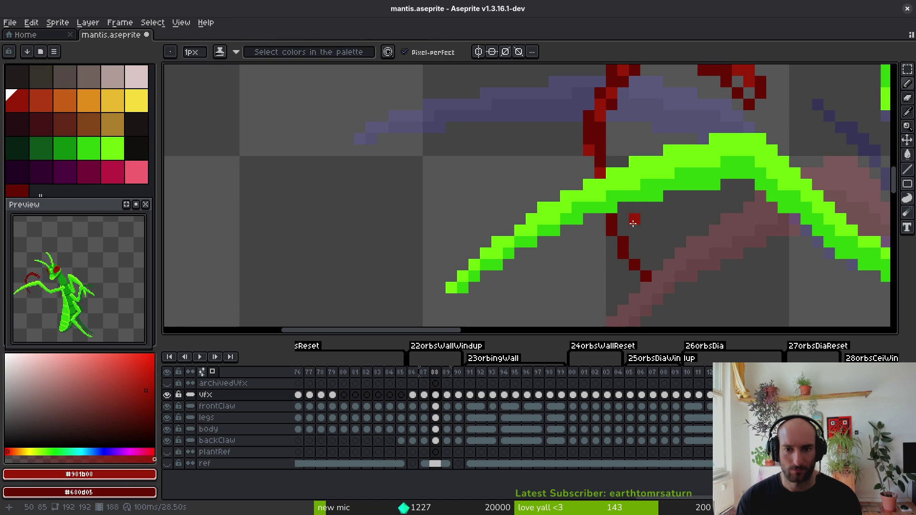
{"action": "scroll", "coordinate": [632, 235], "scroll_direction": "down", "scroll_amount": 4}
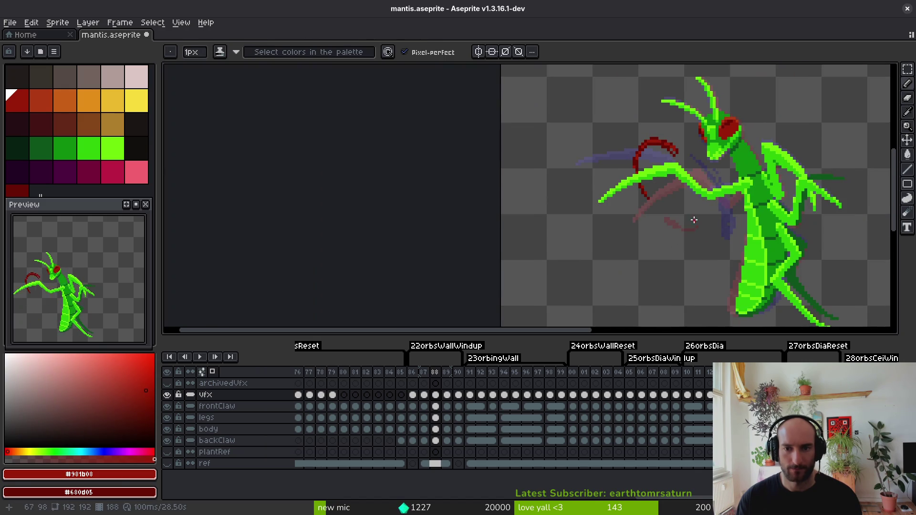
Step through frames 89 to 91 to check the slash.
{"action": "key", "text": "i"}
{"action": "key", "text": "b"}
{"action": "key", "text": "."}
{"action": "scroll", "coordinate": [690, 207], "scroll_direction": "up", "scroll_amount": 3}
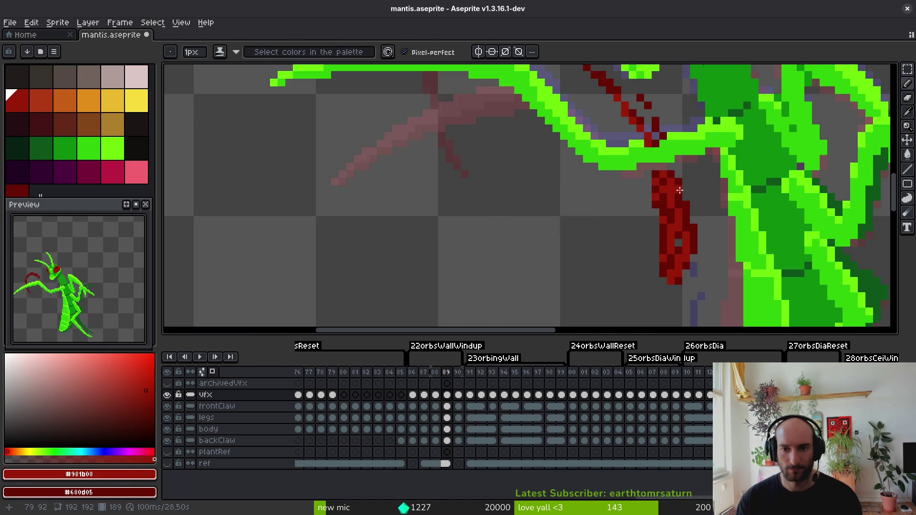
{"action": "scroll", "coordinate": [680, 190], "scroll_direction": "down", "scroll_amount": 3}
{"action": "key", "text": "period"}
{"action": "key", "text": "period"}
{"action": "key", "text": "i"}
{"action": "scroll", "coordinate": [690, 196], "scroll_direction": "up", "scroll_amount": 2}
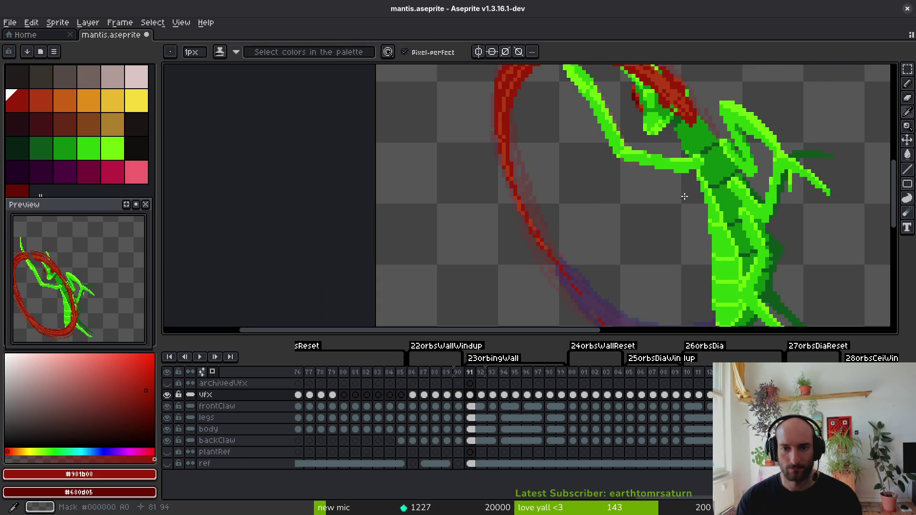
{"action": "key", "text": "b"}
{"action": "scroll", "coordinate": [687, 196], "scroll_direction": "down", "scroll_amount": 2}
Review the swipe frames from 91 to 98, ending on frame 05.
{"action": "key", "text": "i"}
{"action": "key", "text": "comma"}
{"action": "key", "text": "period"}
{"action": "key", "text": "period"}
{"action": "key", "text": "period"}
{"action": "key", "text": "period"}
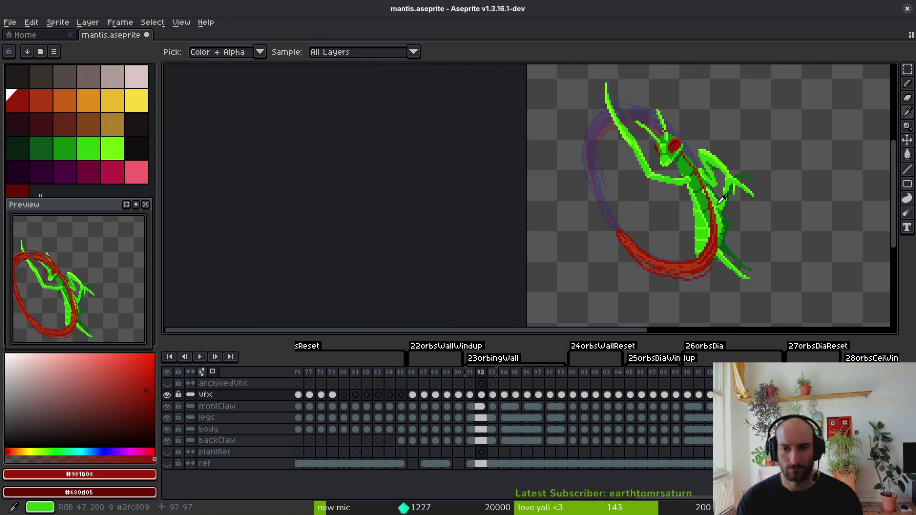
{"action": "key", "text": "period"}
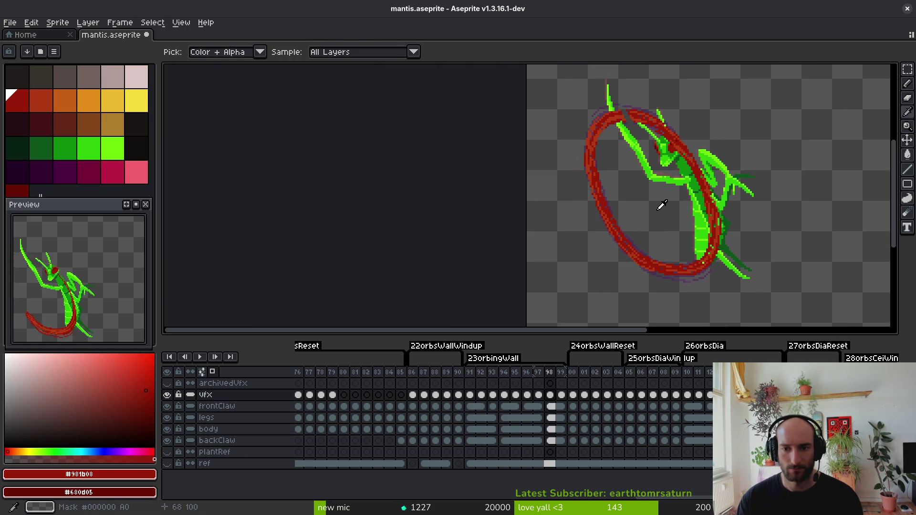
{"action": "scroll", "coordinate": [669, 210], "scroll_direction": "down", "scroll_amount": 3}
{"action": "key", "text": "comma"}
{"action": "key", "text": "comma"}
{"action": "key", "text": "comma"}
{"action": "key", "text": "period"}
{"action": "key", "text": "period"}
{"action": "key", "text": "period"}
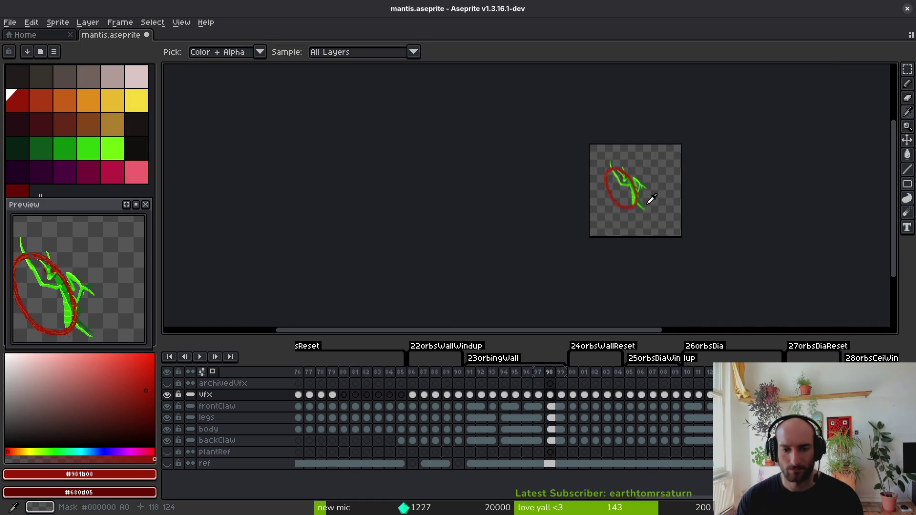
{"action": "key", "text": "period"}
{"action": "key", "text": "period"}
{"action": "key", "text": "period"}
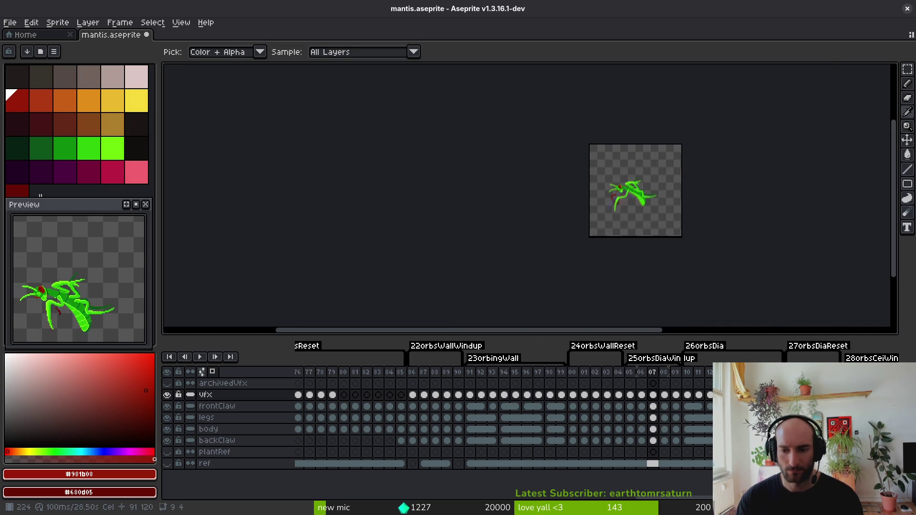
{"action": "key", "text": "comma"}
{"action": "key", "text": "comma"}
Select the canvas on the frame 08 slash cel and nudge the slash up and right.
{"action": "key", "text": "m"}
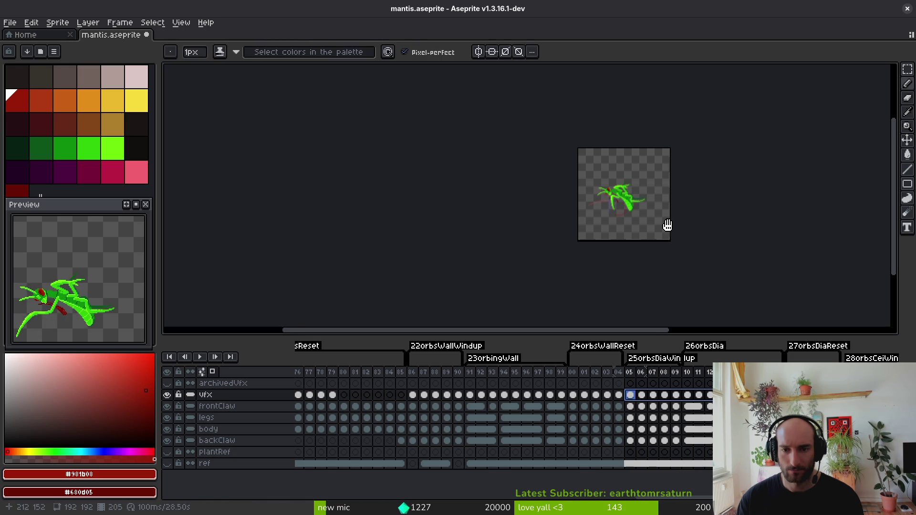
{"action": "key", "text": "ctrl+a"}
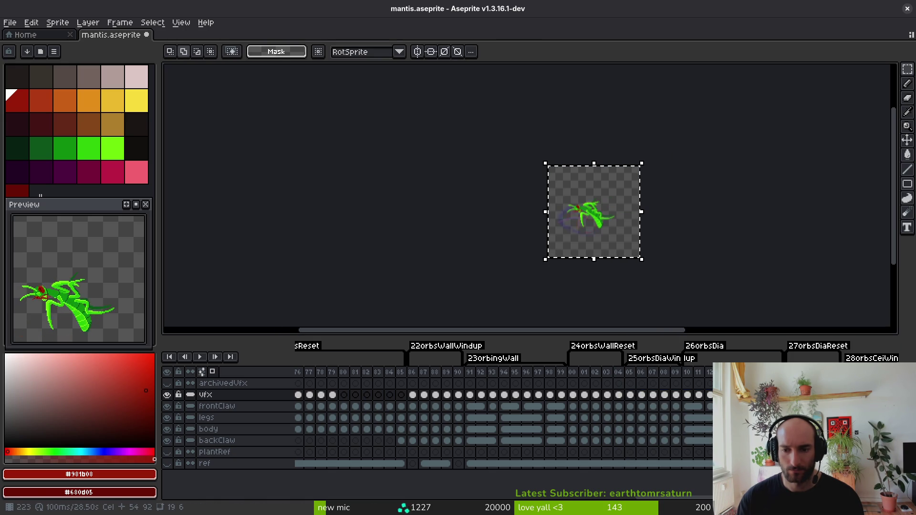
{"action": "left_click", "coordinate": [664, 395]}
{"action": "key", "text": "comma"}
{"action": "key", "text": "comma"}
{"action": "key", "text": "comma"}
{"action": "scroll", "coordinate": [616, 221], "scroll_direction": "up", "scroll_amount": 3}
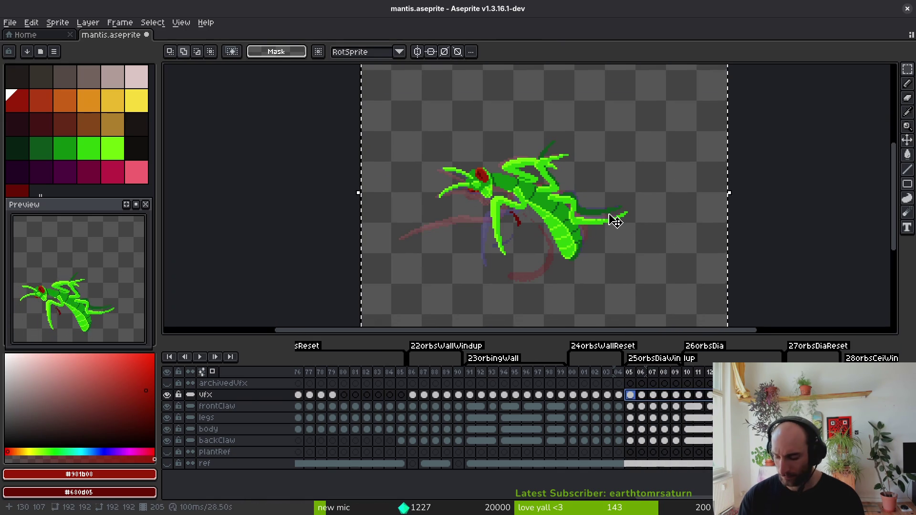
{"action": "key", "text": "Right"}
{"action": "key", "text": "Right"}
{"action": "key", "text": "Up"}
{"action": "key", "text": "Up"}
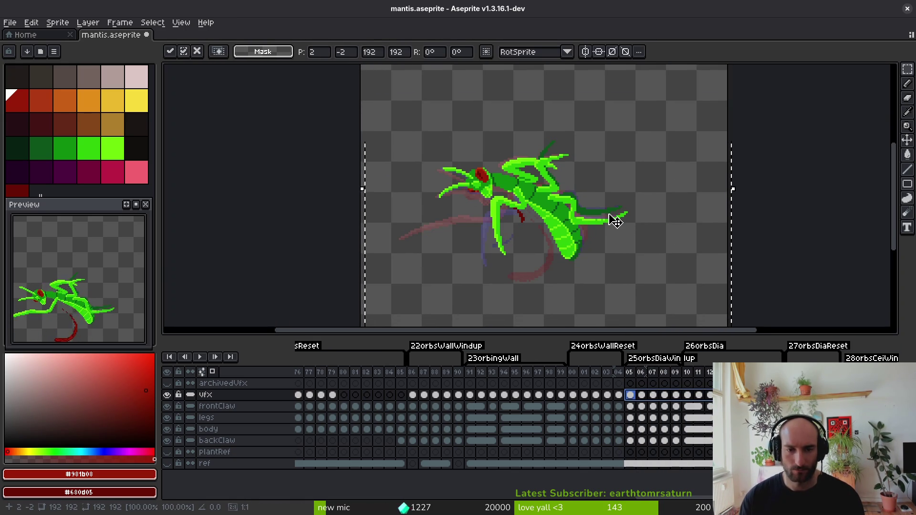
{"action": "key", "text": "ctrl+d"}
Select cels 26 to 42, nudge the slash up, and save mantis.aseprite.
{"action": "left_click_drag", "start_coordinate": [655, 195], "coordinate": [574, 150]}
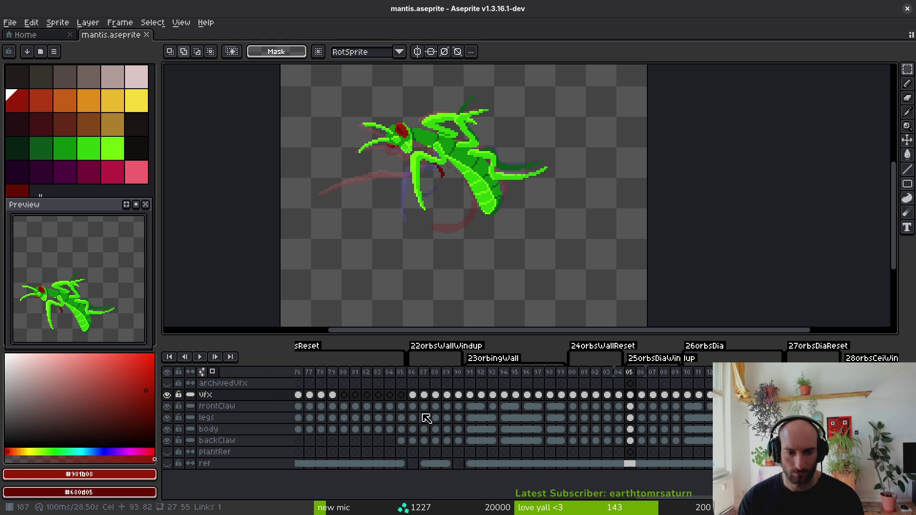
{"action": "scroll", "coordinate": [426, 419], "scroll_direction": "left", "scroll_amount": 5}
{"action": "scroll", "coordinate": [546, 400], "scroll_direction": "right", "scroll_amount": 7}
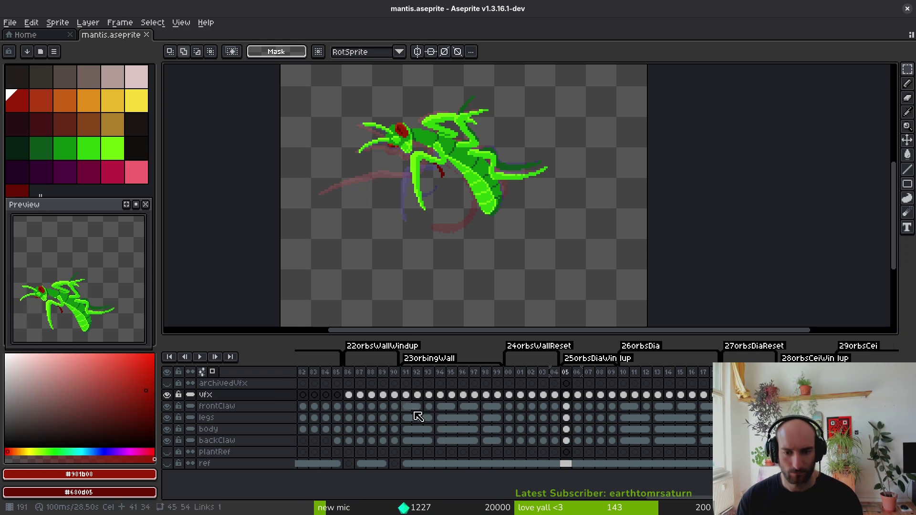
{"action": "scroll", "coordinate": [556, 405], "scroll_direction": "right", "scroll_amount": 2}
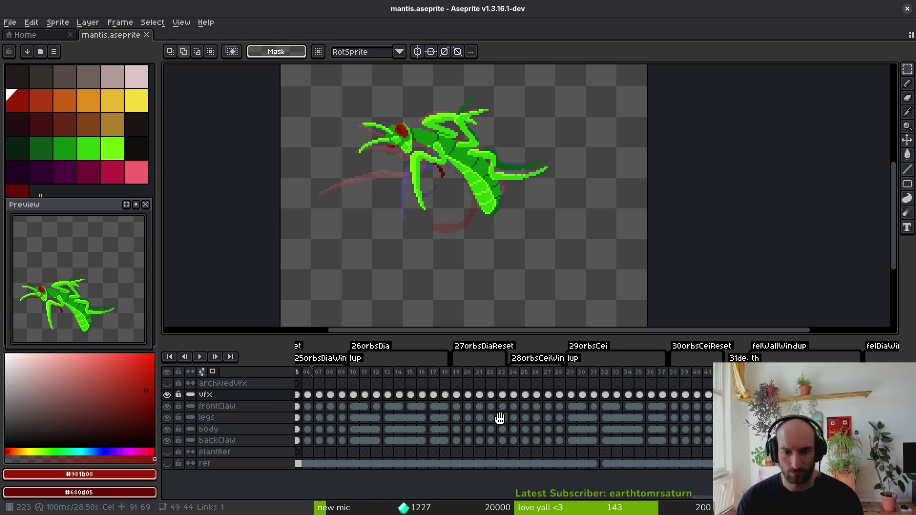
{"action": "scroll", "coordinate": [644, 202], "scroll_direction": "down", "scroll_amount": 3}
{"action": "left_click_drag", "start_coordinate": [701, 395], "coordinate": [496, 396]}
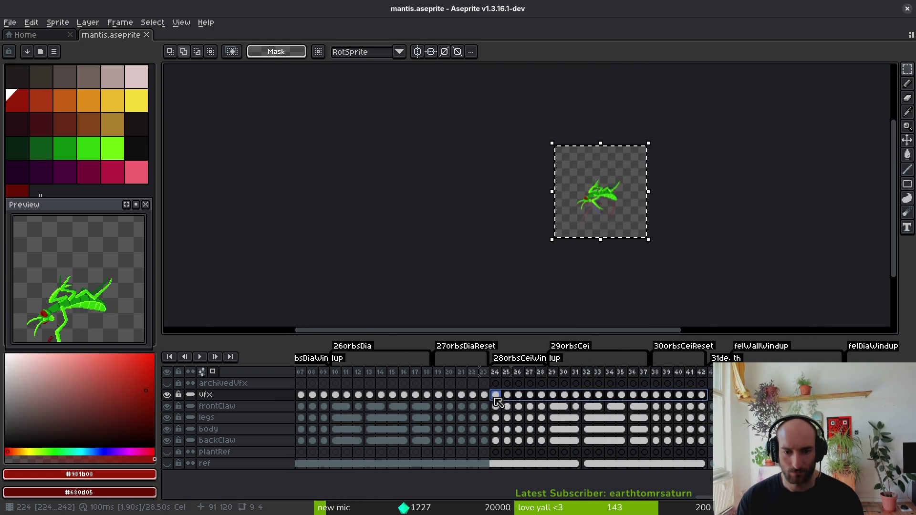
{"action": "scroll", "coordinate": [592, 180], "scroll_direction": "up", "scroll_amount": 3}
{"action": "key", "text": "Up"}
{"action": "key", "text": "Up"}
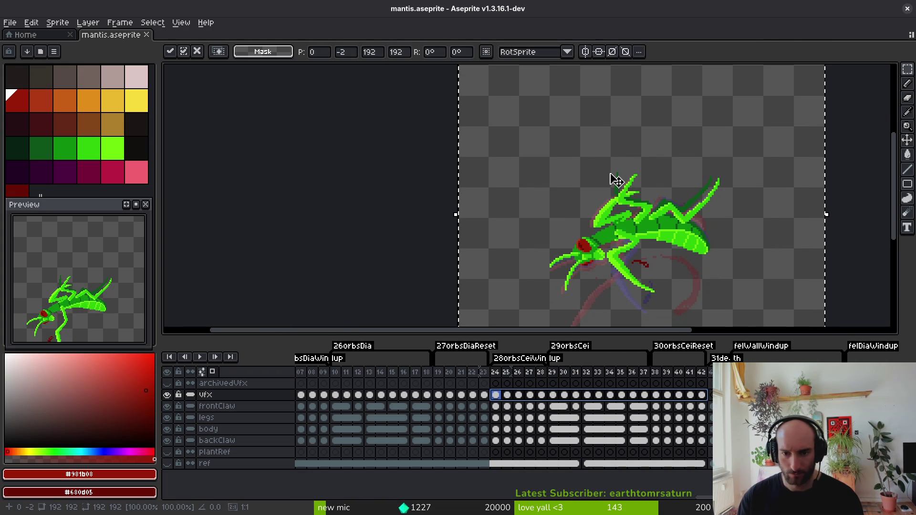
{"action": "key", "text": "ctrl+s"}
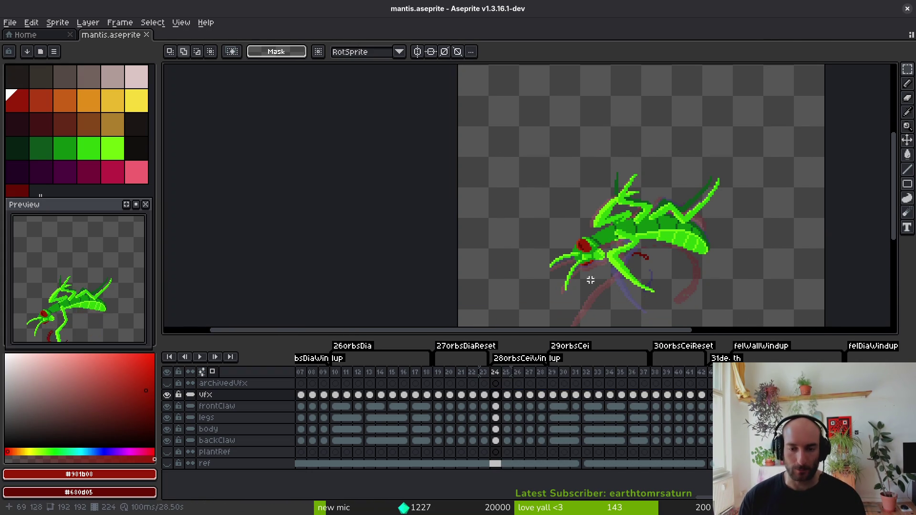
{"action": "scroll", "coordinate": [600, 256], "scroll_direction": "down", "scroll_amount": 3}
{"action": "scroll", "coordinate": [589, 184], "scroll_direction": "right", "scroll_amount": 3}
{"action": "scroll", "coordinate": [620, 404], "scroll_direction": "right", "scroll_amount": 3}
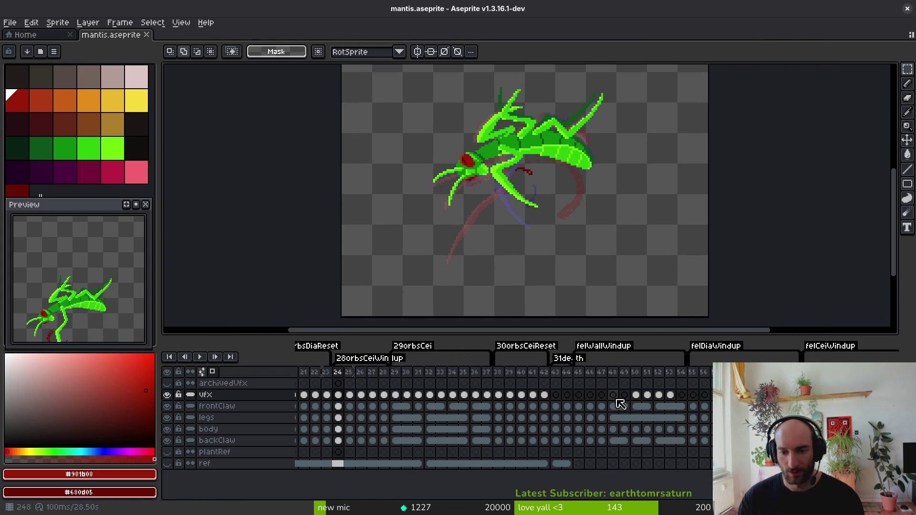
Jump to the felWallWindup frames and play the animation to review the slash.
{"action": "left_click", "coordinate": [590, 399]}
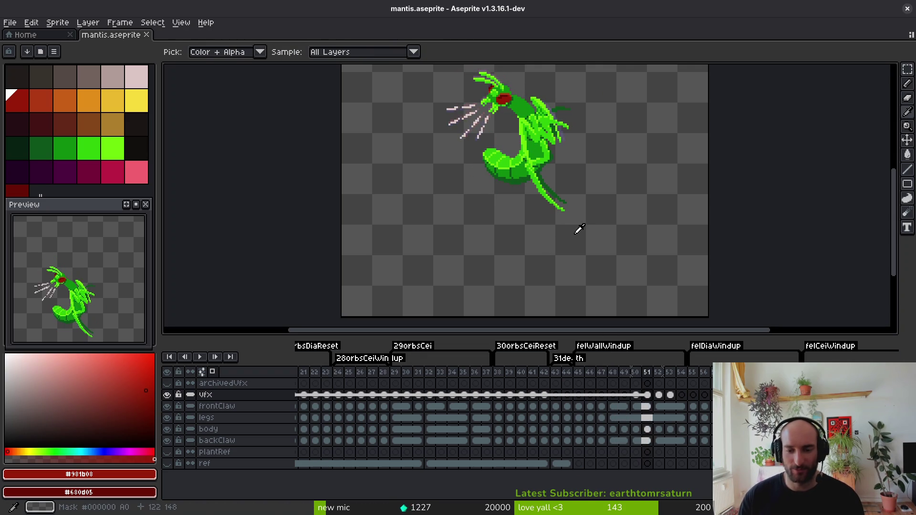
{"action": "scroll", "coordinate": [576, 236], "scroll_direction": "down", "scroll_amount": 2}
{"action": "key", "text": "i"}
{"action": "key", "text": "Right"}
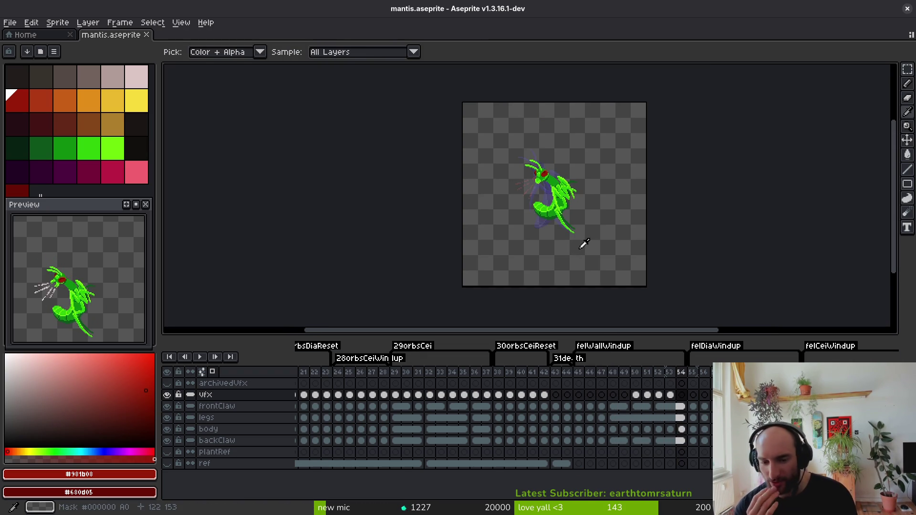
{"action": "key", "text": "Return"}
{"action": "key", "text": "Return"}
{"action": "key", "text": "Return"}
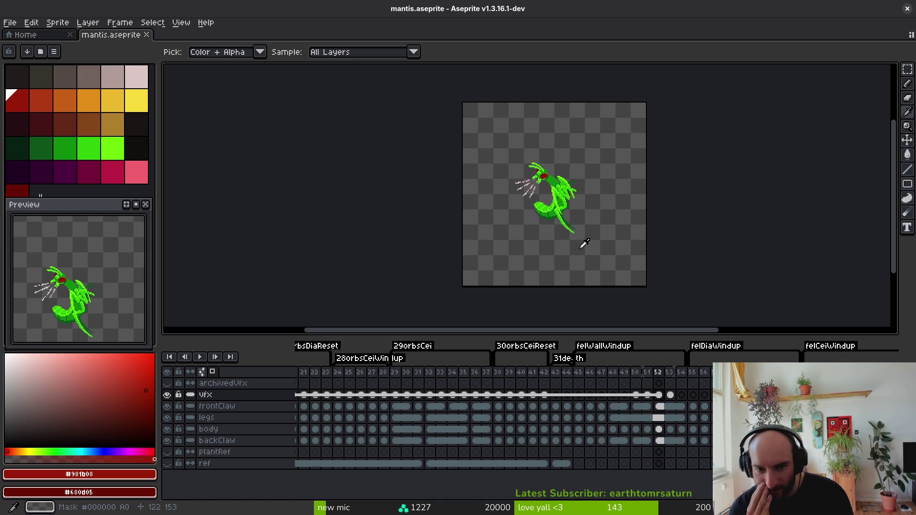
{"action": "key", "text": "v"}
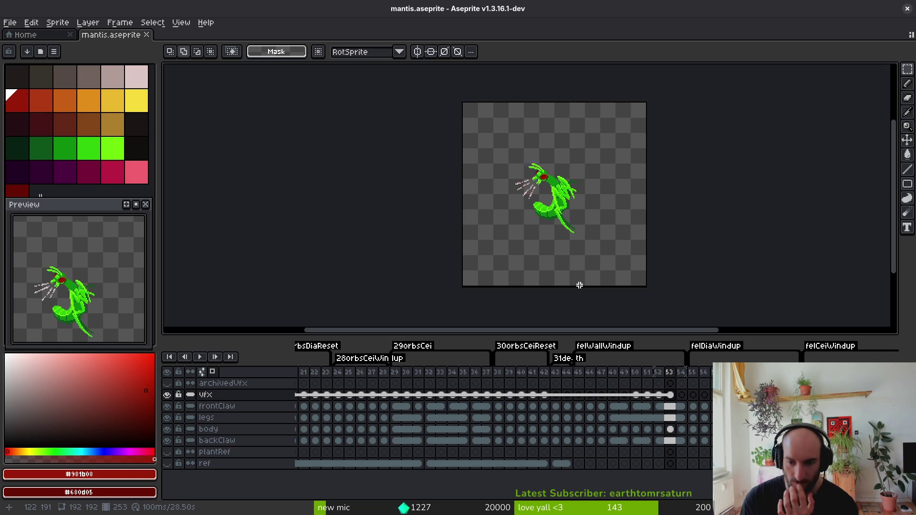
Step through frames 47 to 52 and replay the animation, stopping on frame 52.
{"action": "key", "text": "Left"}
{"action": "key", "text": "Left"}
{"action": "key", "text": "Left"}
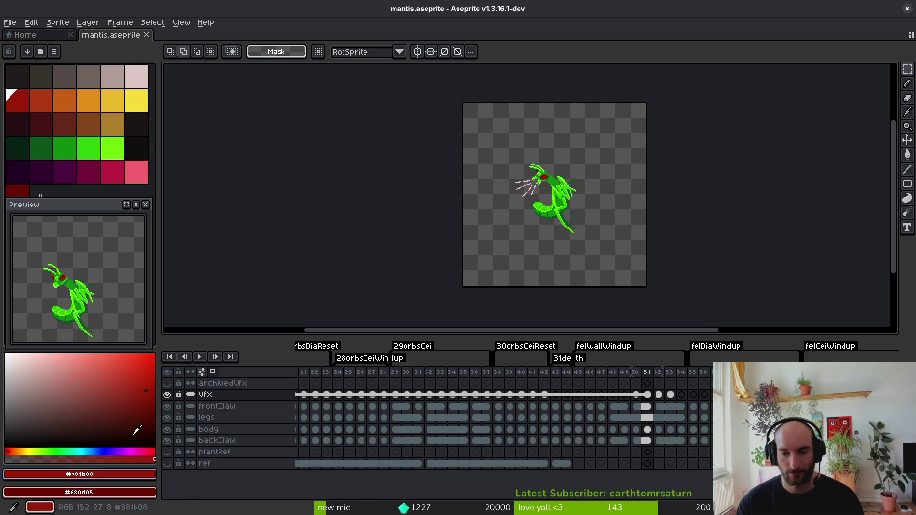
{"action": "key", "text": "i"}
{"action": "key", "text": "Right"}
{"action": "key", "text": "Right"}
{"action": "key", "text": "Right"}
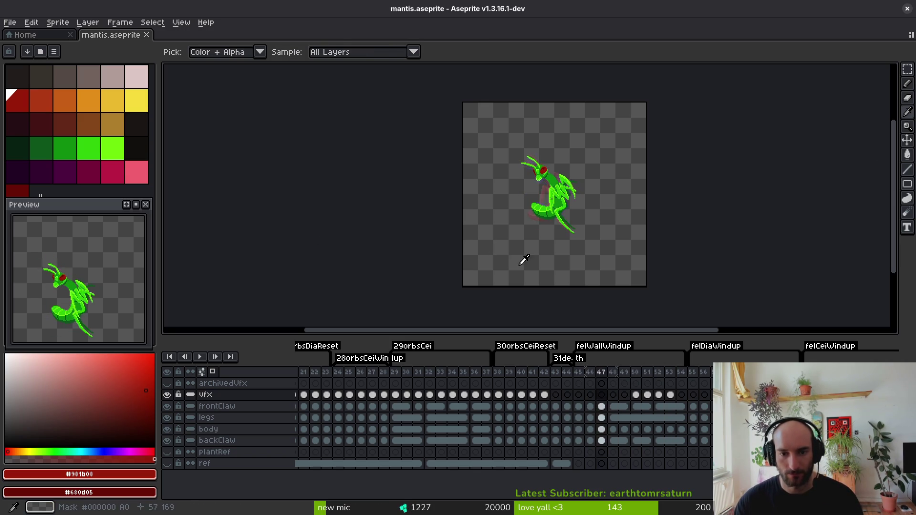
{"action": "key", "text": "Return"}
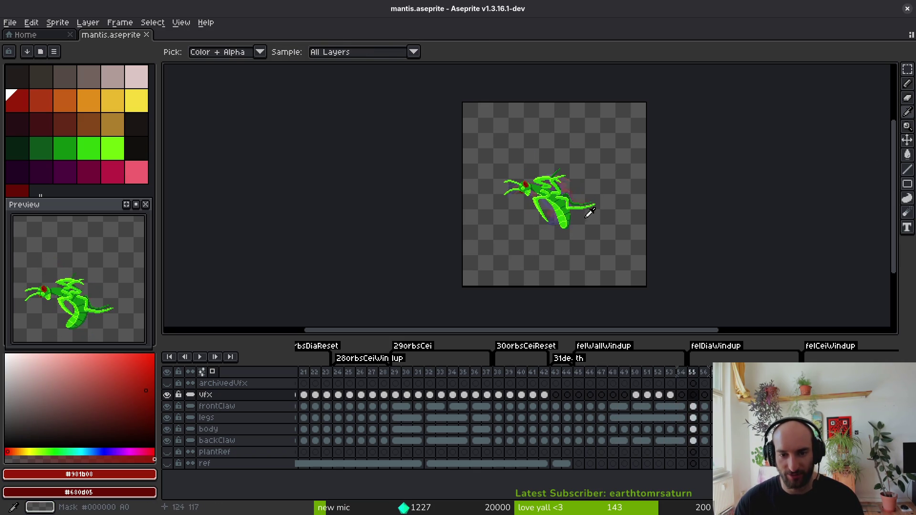
{"action": "key", "text": "Return"}
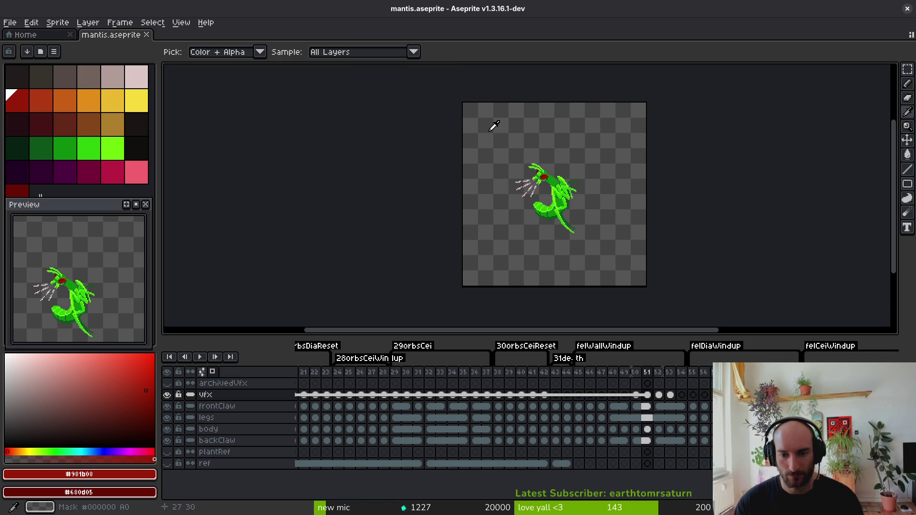
{"action": "key", "text": "m"}
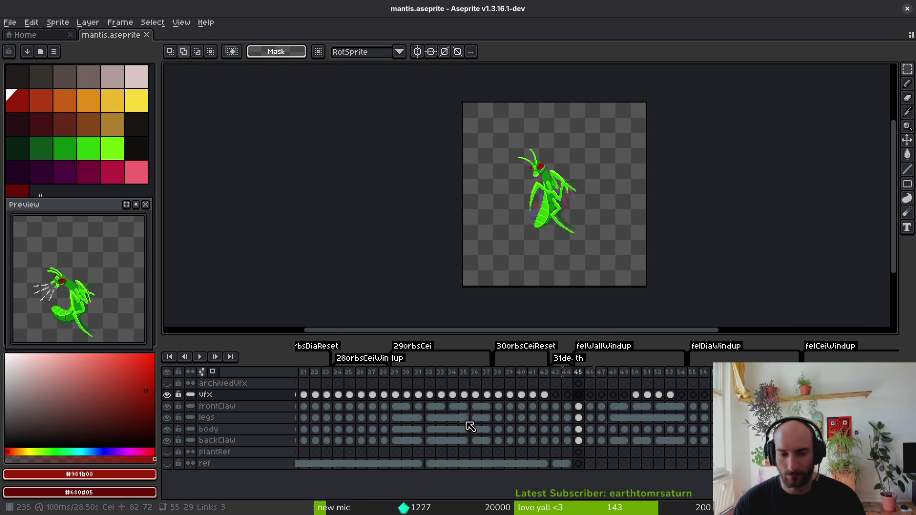
{"action": "scroll", "coordinate": [695, 440], "scroll_direction": "left", "scroll_amount": 5}
Select the vfx cels of orbing frames 62–71, then switch to Godot Engine.
{"action": "scroll", "coordinate": [506, 426], "scroll_direction": "left", "scroll_amount": 1}
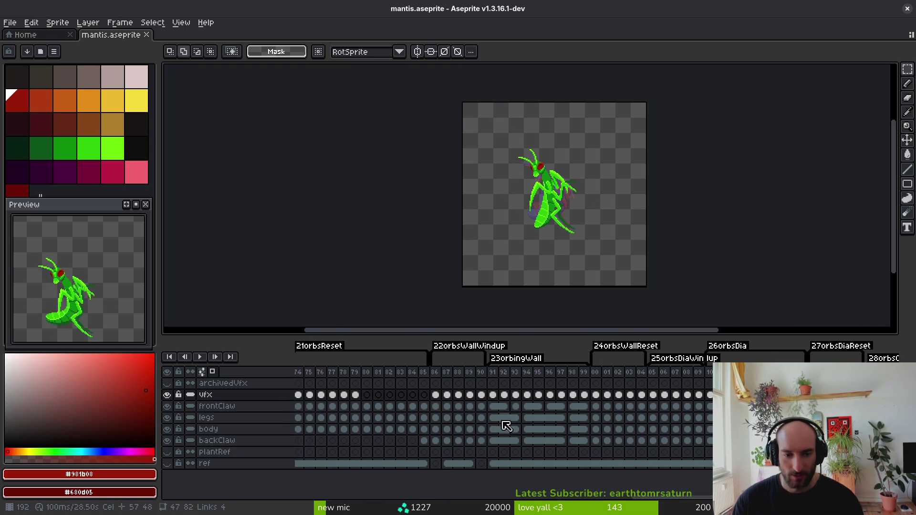
{"action": "left_click", "coordinate": [437, 396]}
{"action": "scroll", "coordinate": [500, 394], "scroll_direction": "left", "scroll_amount": 5}
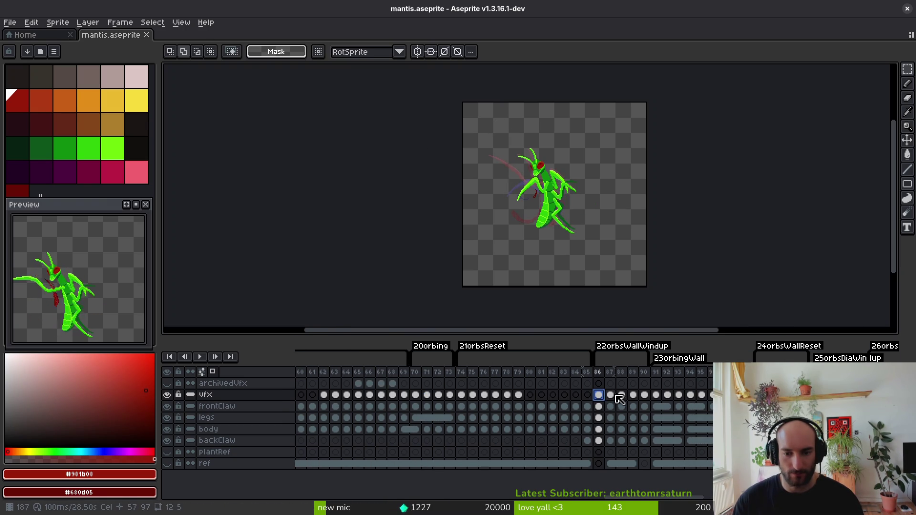
{"action": "left_click_drag", "start_coordinate": [472, 324], "coordinate": [498, 327]}
{"action": "scroll", "coordinate": [525, 397], "scroll_direction": "left", "scroll_amount": 5}
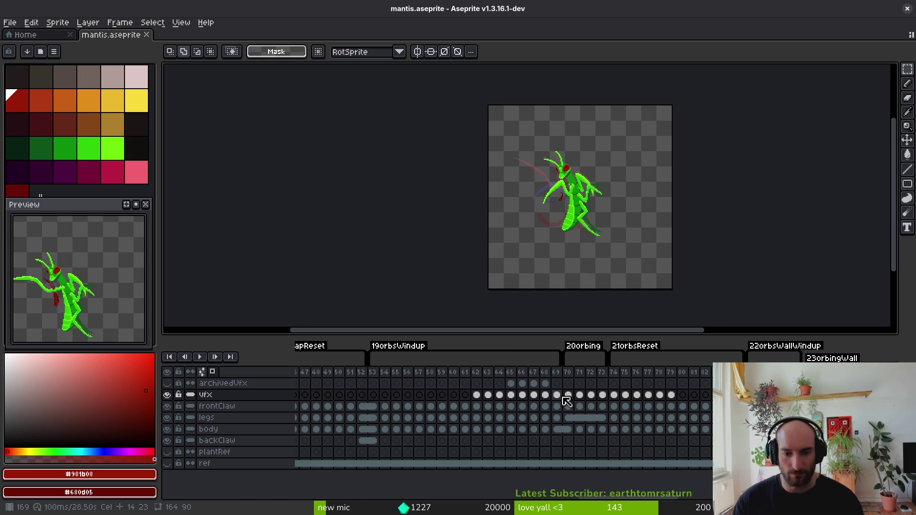
{"action": "mouse_move", "coordinate": [479, 400]}
{"action": "left_mouse_down"}
{"action": "mouse_move", "coordinate": [611, 405]}
{"action": "mouse_move", "coordinate": [600, 406]}
{"action": "left_mouse_up"}
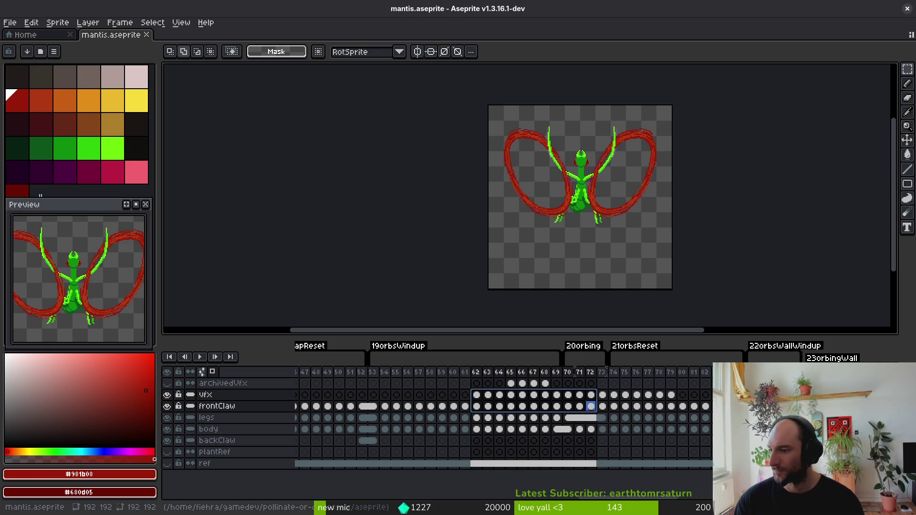
{"action": "key", "text": "alt+Tab"}
Open the mantis scene and select its Sprite2D and AnimationPlayer nodes.
{"action": "left_click", "coordinate": [410, 286]}
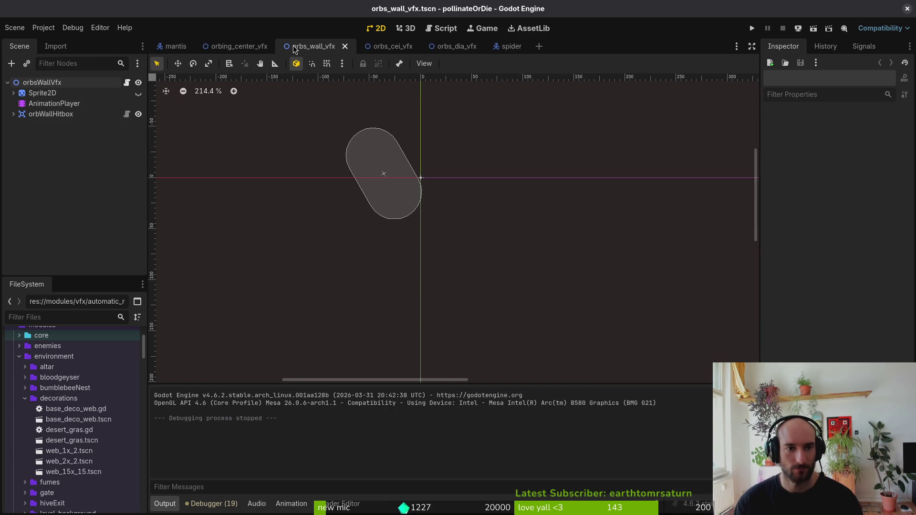
{"action": "left_click", "coordinate": [170, 47]}
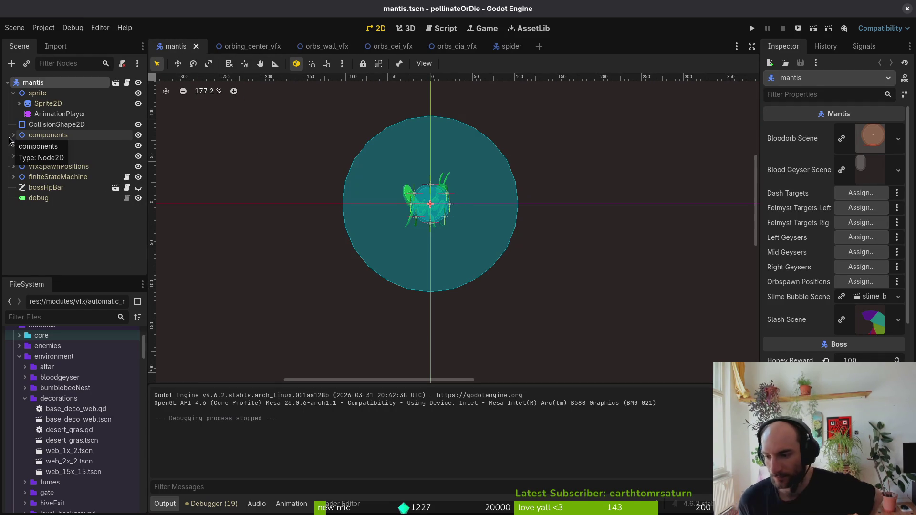
{"action": "left_click", "coordinate": [46, 105]}
{"action": "left_click", "coordinate": [52, 114]}
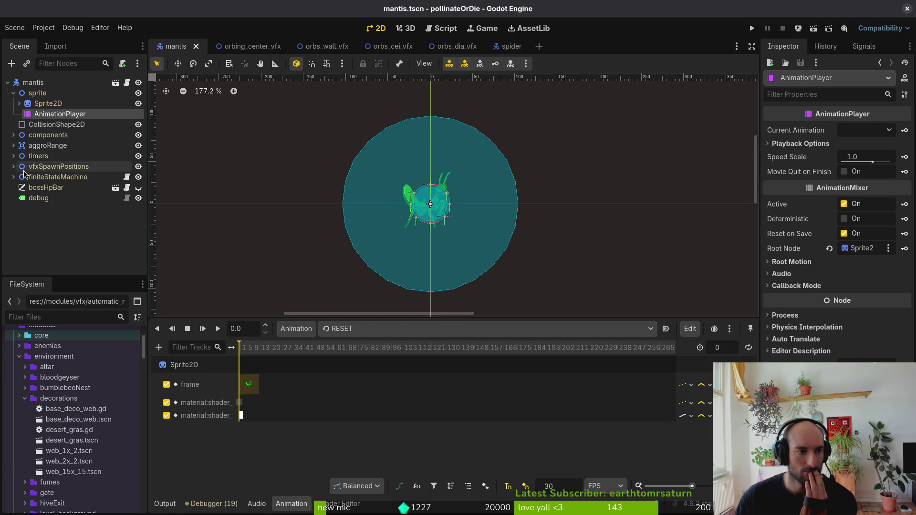
Expand components > HurtboxComponent and hide its CollisionShape2D.
{"action": "left_click", "coordinate": [14, 135]}
{"action": "left_click", "coordinate": [62, 146]}
{"action": "left_click", "coordinate": [19, 145]}
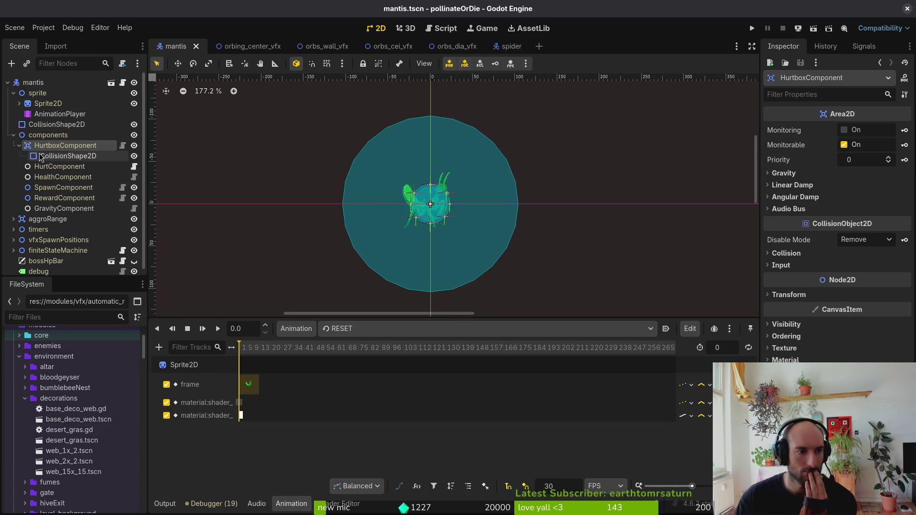
{"action": "left_click", "coordinate": [59, 157]}
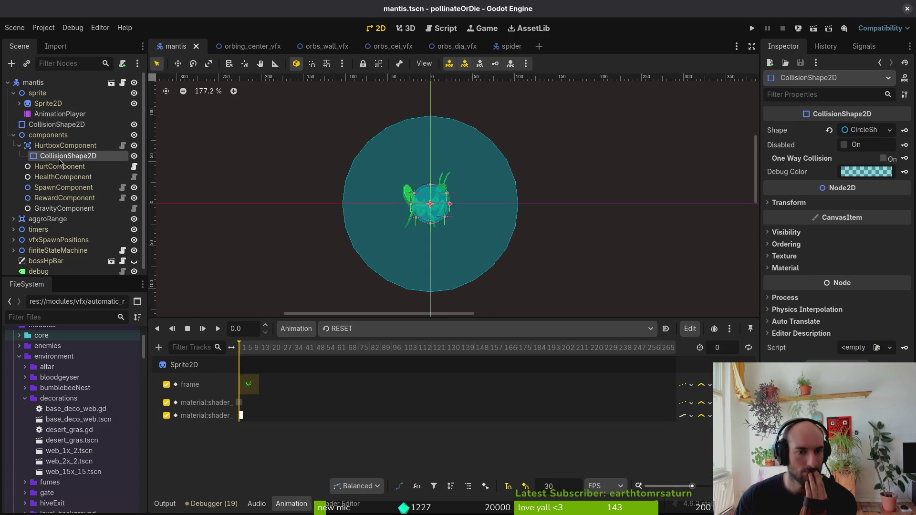
{"action": "left_click", "coordinate": [134, 156]}
Show the hurtbox CollisionShape2D again and load the mantis orbing animation.
{"action": "scroll", "coordinate": [415, 208], "scroll_direction": "up", "scroll_amount": 6}
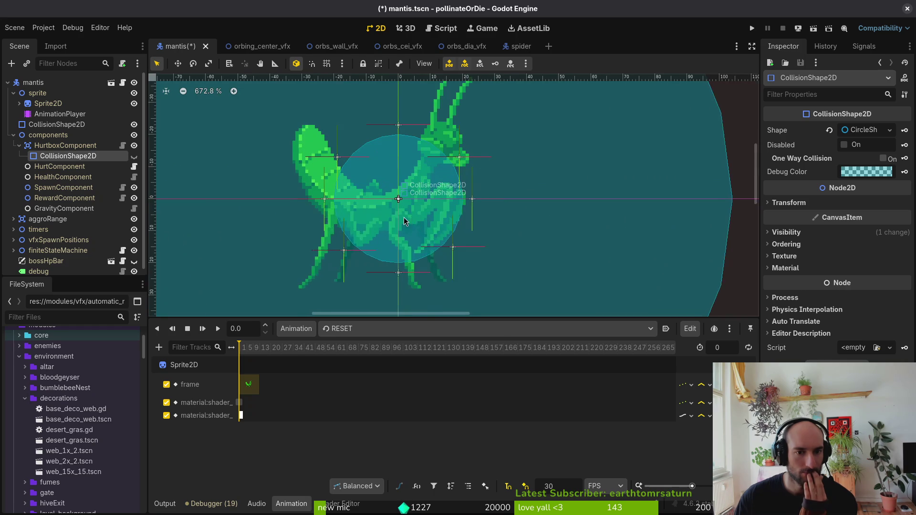
{"action": "left_click", "coordinate": [135, 156]}
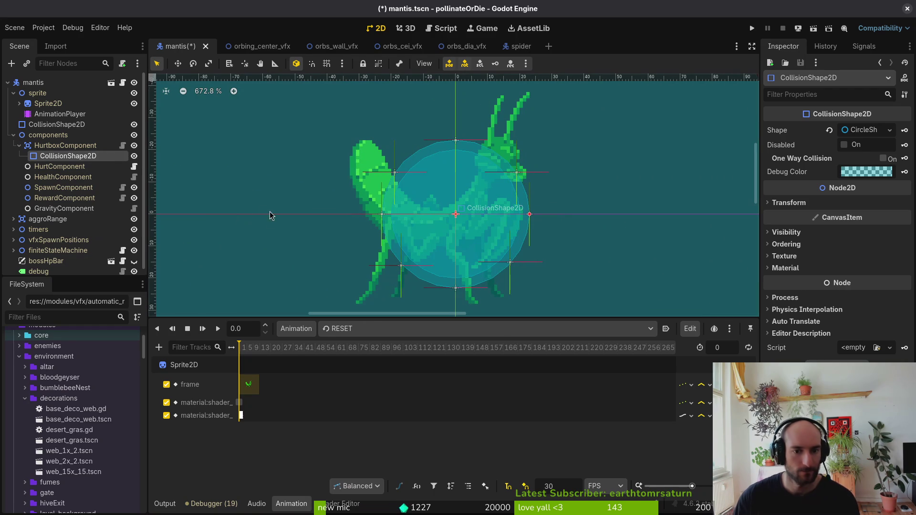
{"action": "left_click", "coordinate": [358, 331]}
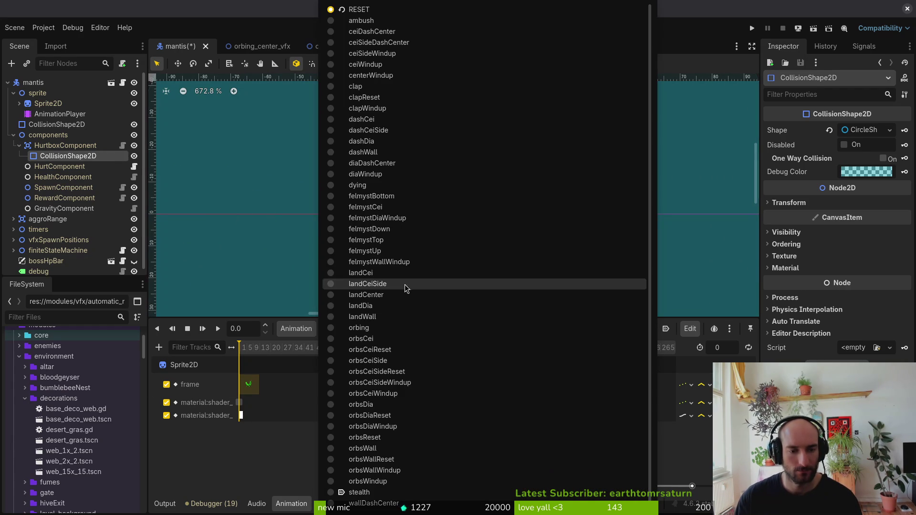
{"action": "left_click", "coordinate": [404, 328]}
{"action": "scroll", "coordinate": [474, 218], "scroll_direction": "down", "scroll_amount": 2}
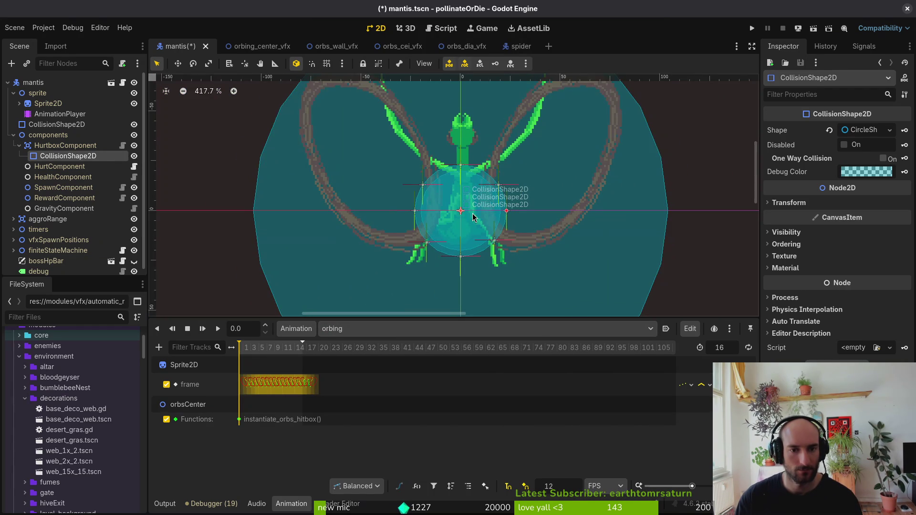
{"action": "scroll", "coordinate": [474, 217], "scroll_direction": "down", "scroll_amount": 2}
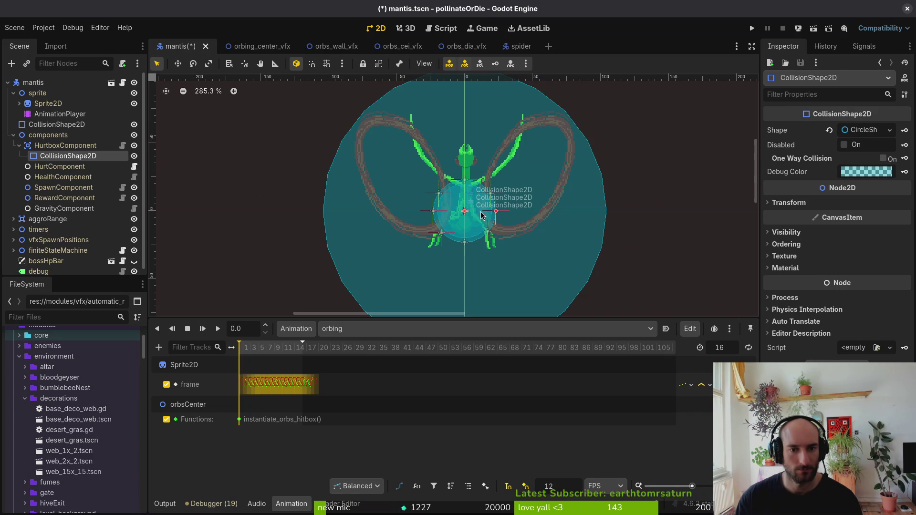
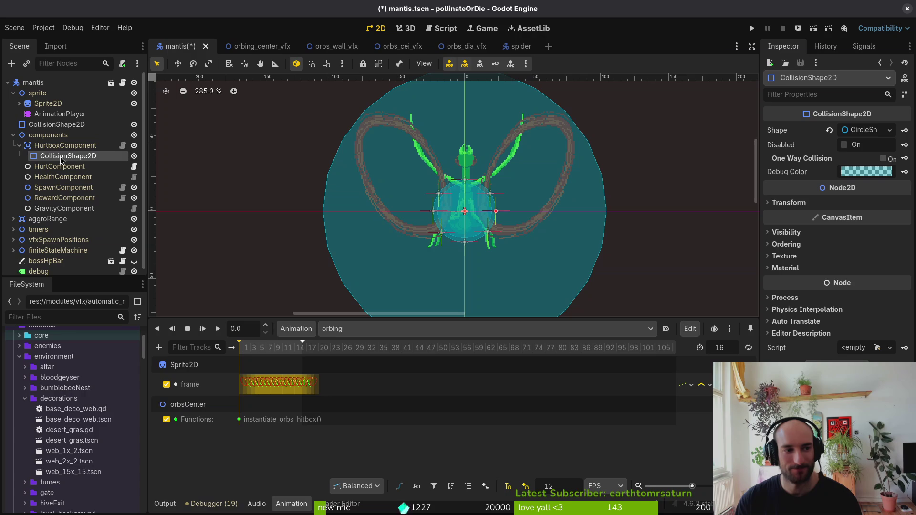
Collapse the components node, save mantis.tscn, and switch to mantis.aseprite in Aseprite.
{"action": "left_click", "coordinate": [13, 135]}
{"action": "key", "text": "ctrl+s"}
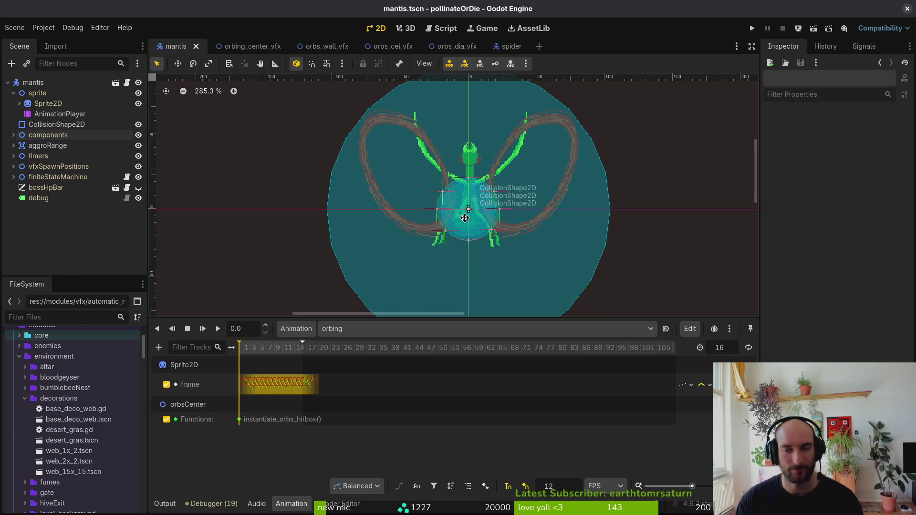
{"action": "scroll", "coordinate": [568, 210], "scroll_direction": "down", "scroll_amount": 1}
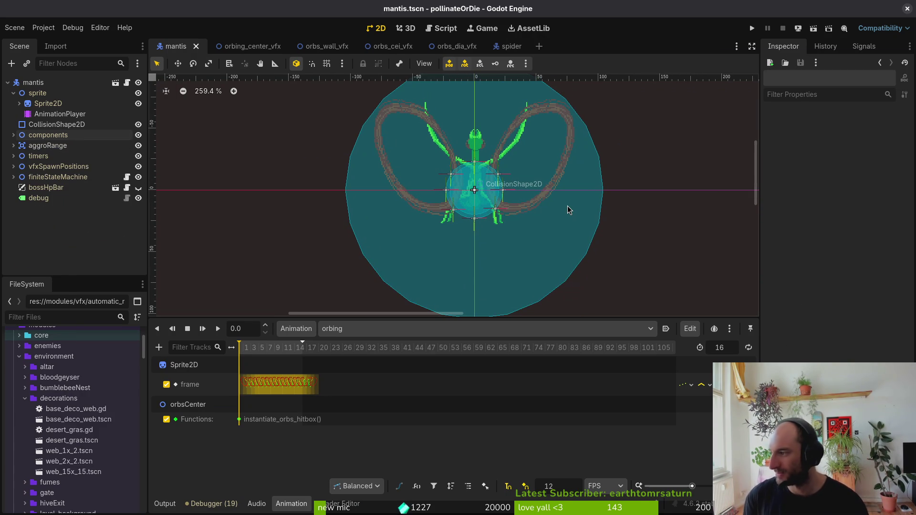
{"action": "key", "text": "alt+Tab"}
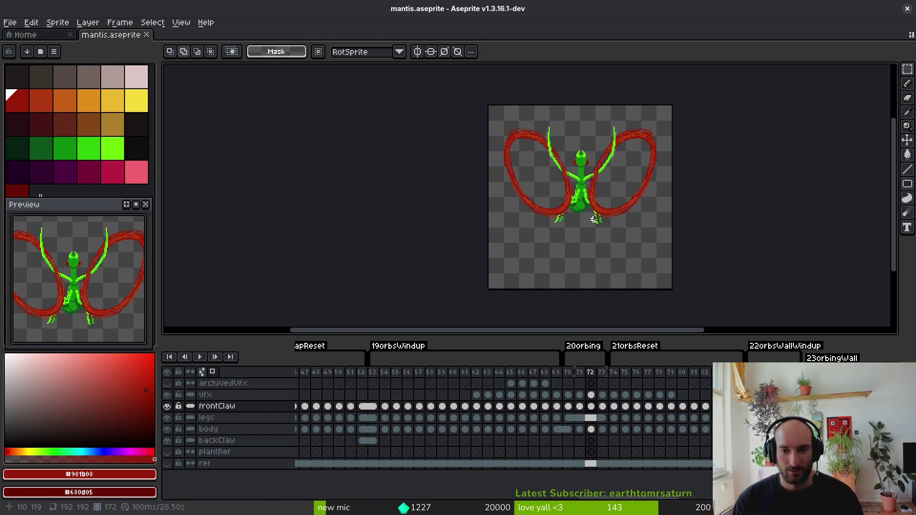
Step forward through the mantis animation frames to the one needing cleanup.
{"action": "scroll", "coordinate": [575, 170], "scroll_direction": "up", "scroll_amount": 4}
{"action": "scroll", "coordinate": [583, 172], "scroll_direction": "down", "scroll_amount": 5}
{"action": "key", "text": "i"}
{"action": "key", "text": "Right"}
{"action": "key", "text": "Right"}
{"action": "key", "text": "Right"}
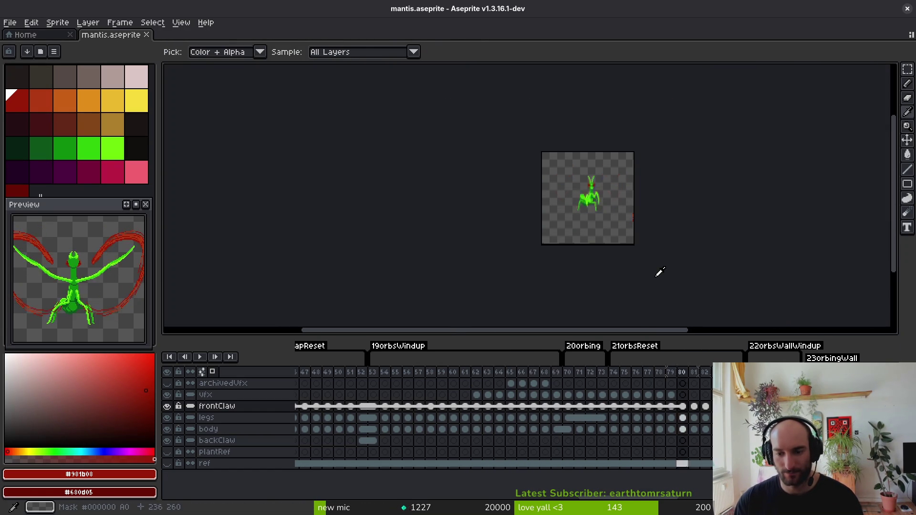
{"action": "key", "text": "m"}
{"action": "scroll", "coordinate": [552, 184], "scroll_direction": "up", "scroll_amount": 4}
{"action": "key", "text": "i"}
{"action": "key", "text": "Right"}
{"action": "key", "text": "Right"}
{"action": "key", "text": "Right"}
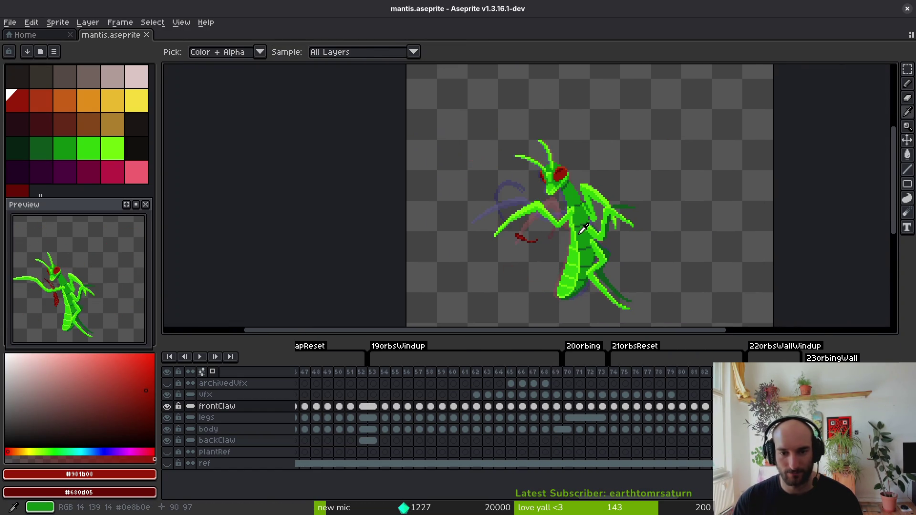
{"action": "key", "text": "m"}
{"action": "scroll", "coordinate": [576, 233], "scroll_direction": "up", "scroll_amount": 5}
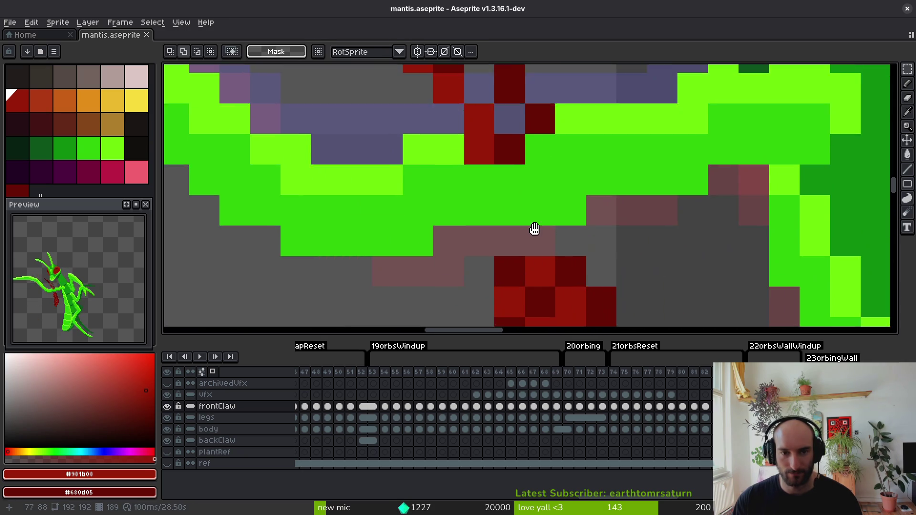
On the vfx layer, erase red pixels crossing the green claw and repaint the slash edge dark red.
{"action": "left_click_drag", "start_coordinate": [534, 229], "coordinate": [533, 244]}
{"action": "key", "text": "b"}
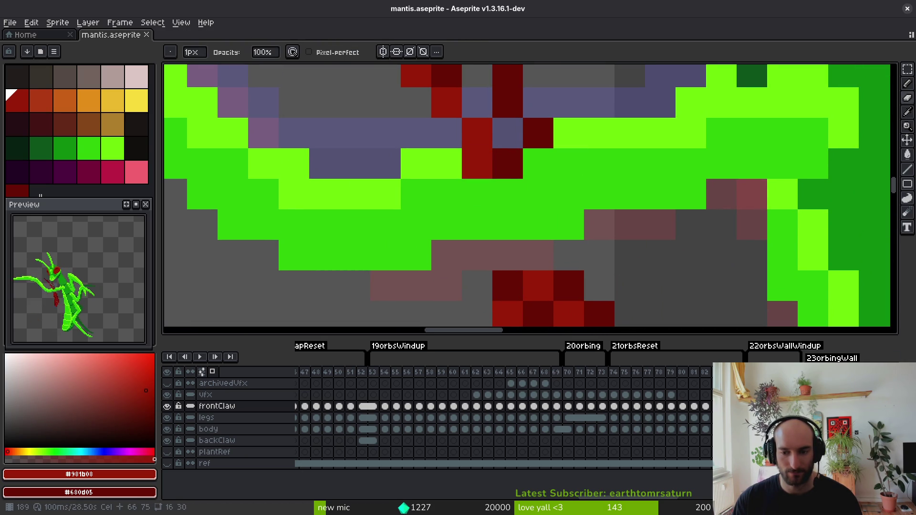
{"action": "key", "text": "Up"}
{"action": "mouse_move", "coordinate": [477, 163]}
{"action": "left_mouse_down"}
{"action": "mouse_move", "coordinate": [538, 160]}
{"action": "mouse_move", "coordinate": [538, 133]}
{"action": "left_mouse_up"}
{"action": "key", "text": "alt"}
{"action": "left_click", "coordinate": [507, 115], "text": "alt"}
{"action": "left_click", "coordinate": [508, 134]}
{"action": "left_click", "coordinate": [592, 255]}
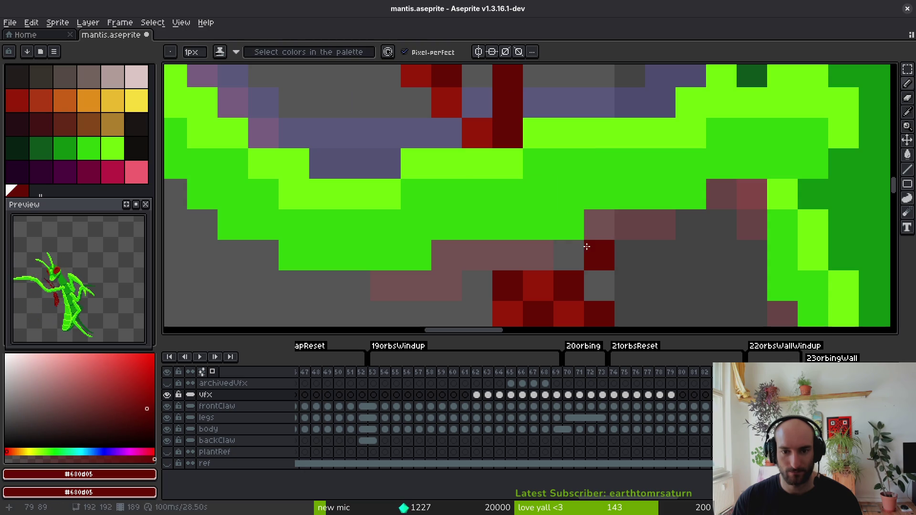
{"action": "left_click", "coordinate": [542, 256]}
{"action": "key", "text": "alt"}
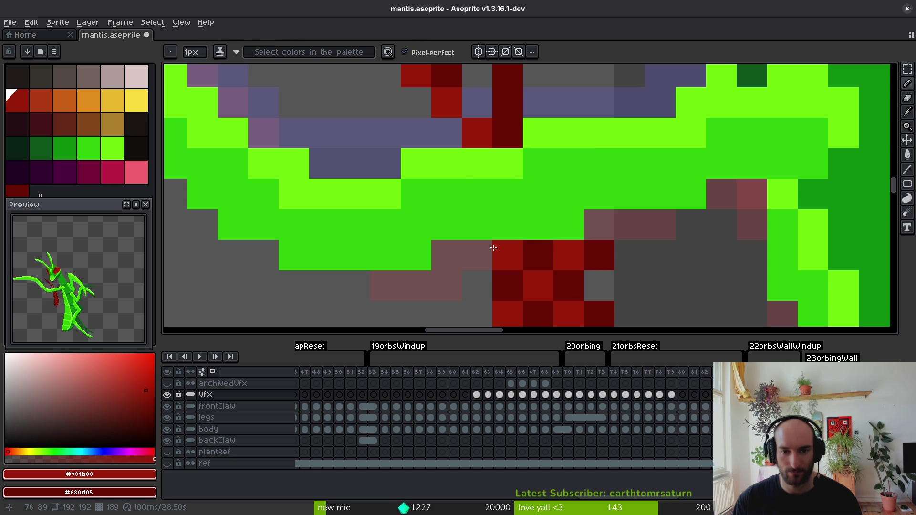
Fill a gap in the slash with the brighter red and advance to the red-arc frame.
{"action": "scroll", "coordinate": [538, 262], "scroll_direction": "down", "scroll_amount": 2}
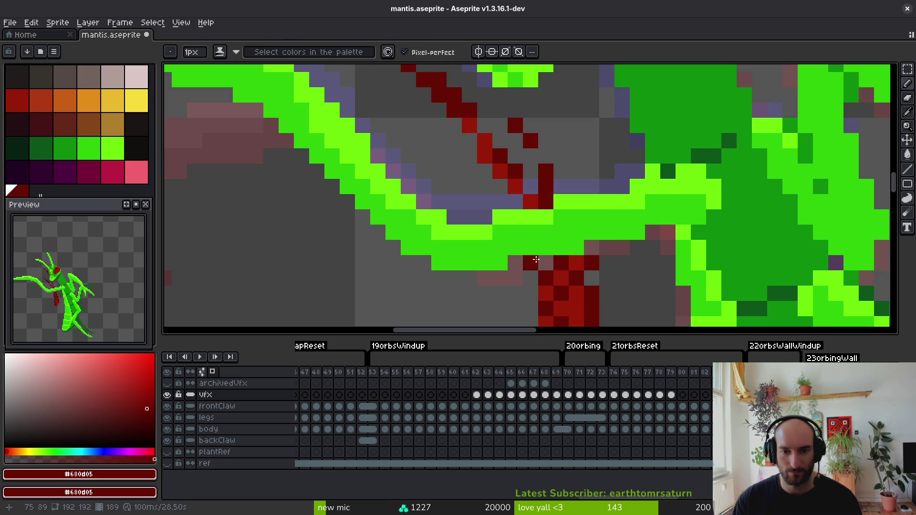
{"action": "scroll", "coordinate": [596, 276], "scroll_direction": "down", "scroll_amount": 3}
{"action": "scroll", "coordinate": [598, 280], "scroll_direction": "up", "scroll_amount": 3}
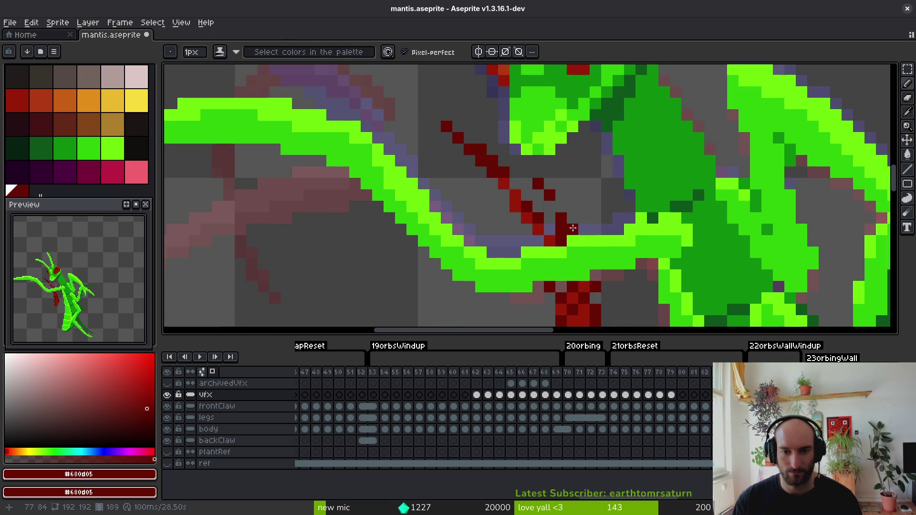
{"action": "scroll", "coordinate": [573, 229], "scroll_direction": "down", "scroll_amount": 3}
{"action": "scroll", "coordinate": [549, 151], "scroll_direction": "up", "scroll_amount": 3}
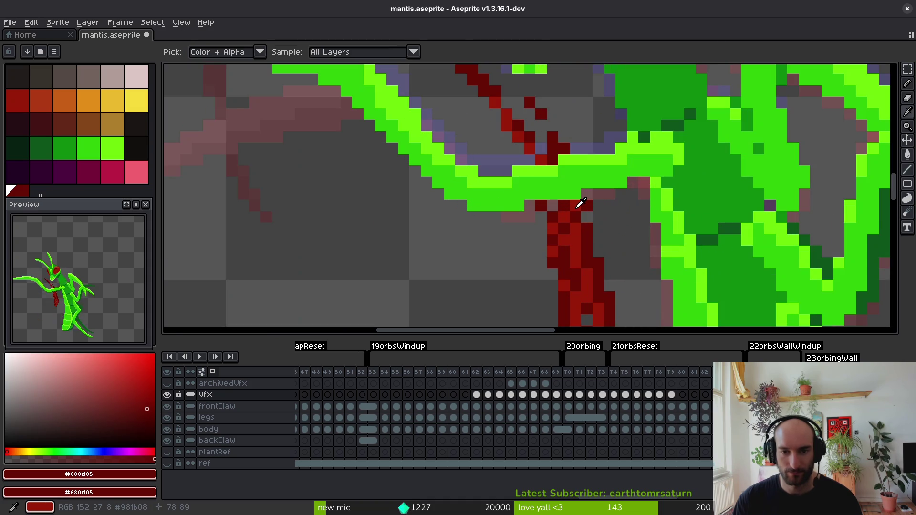
{"action": "left_click", "coordinate": [548, 150], "text": "alt"}
{"action": "scroll", "coordinate": [573, 191], "scroll_direction": "down", "scroll_amount": 3}
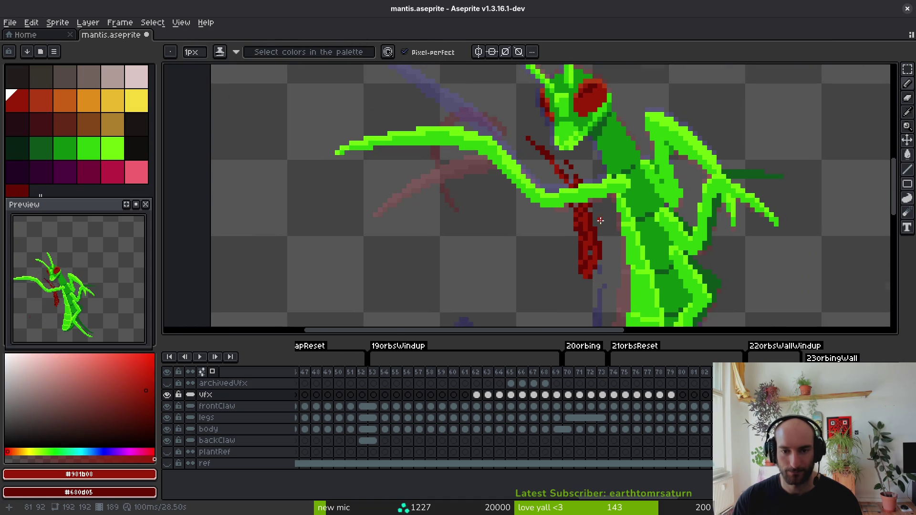
{"action": "scroll", "coordinate": [607, 239], "scroll_direction": "up", "scroll_amount": 3}
{"action": "scroll", "coordinate": [582, 189], "scroll_direction": "down", "scroll_amount": 3}
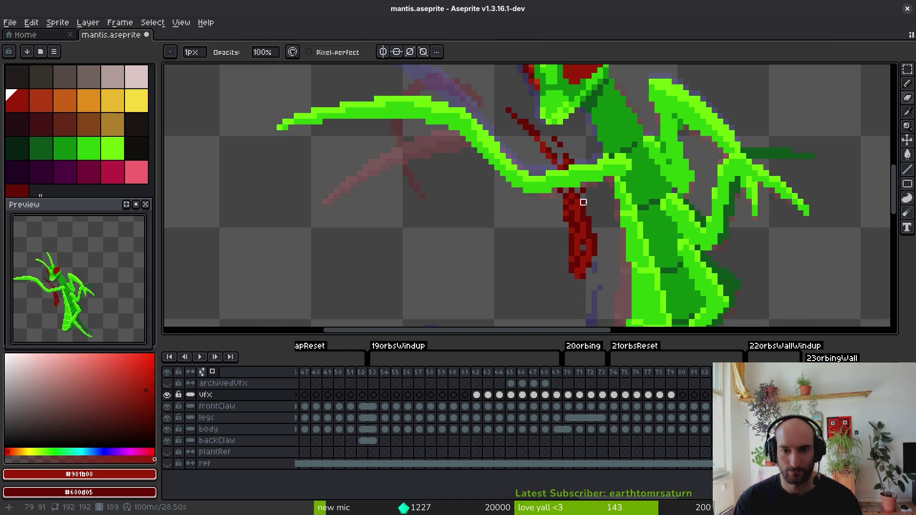
{"action": "scroll", "coordinate": [576, 195], "scroll_direction": "up", "scroll_amount": 3}
{"action": "left_click", "coordinate": [573, 189]}
{"action": "scroll", "coordinate": [604, 204], "scroll_direction": "down", "scroll_amount": 3}
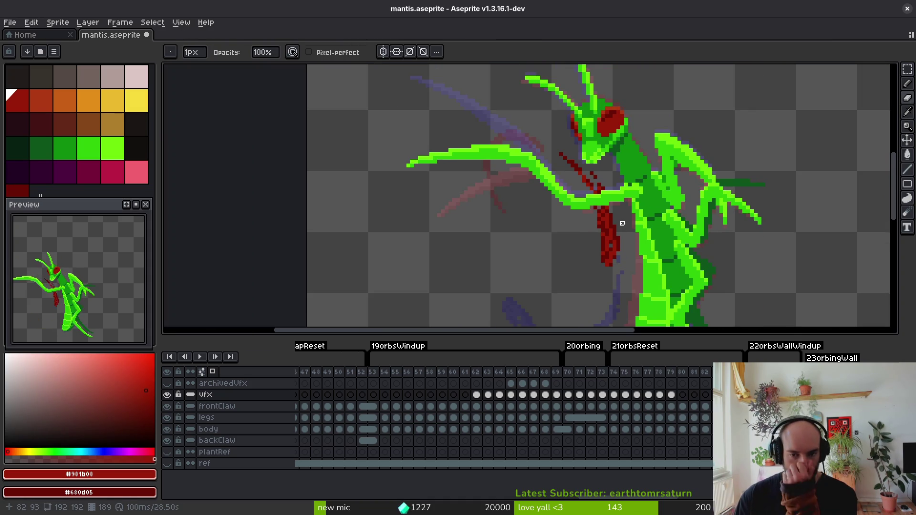
{"action": "key", "text": "Right"}
{"action": "key", "text": "Right"}
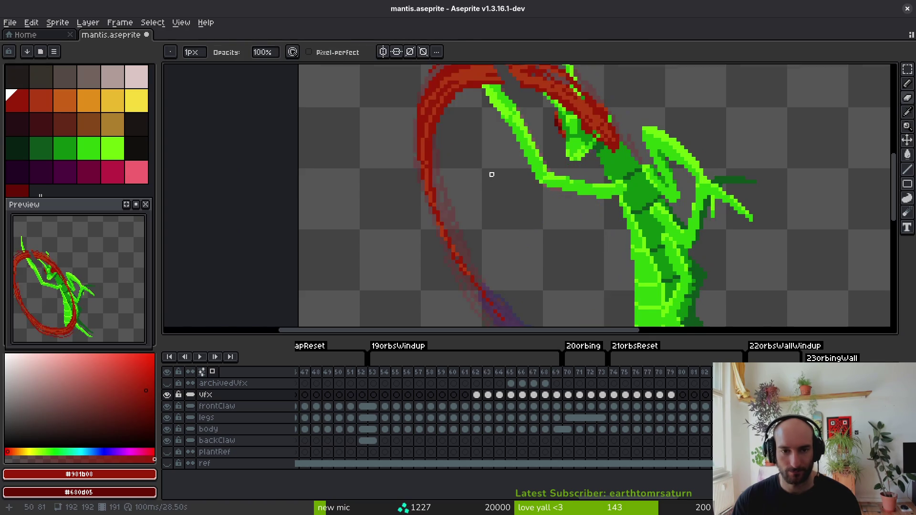
Erase the red arc strokes covering the green claw and shade a few arc cells darker.
{"action": "scroll", "coordinate": [525, 148], "scroll_direction": "up", "scroll_amount": 3}
{"action": "left_click_drag", "start_coordinate": [500, 135], "coordinate": [523, 192]}
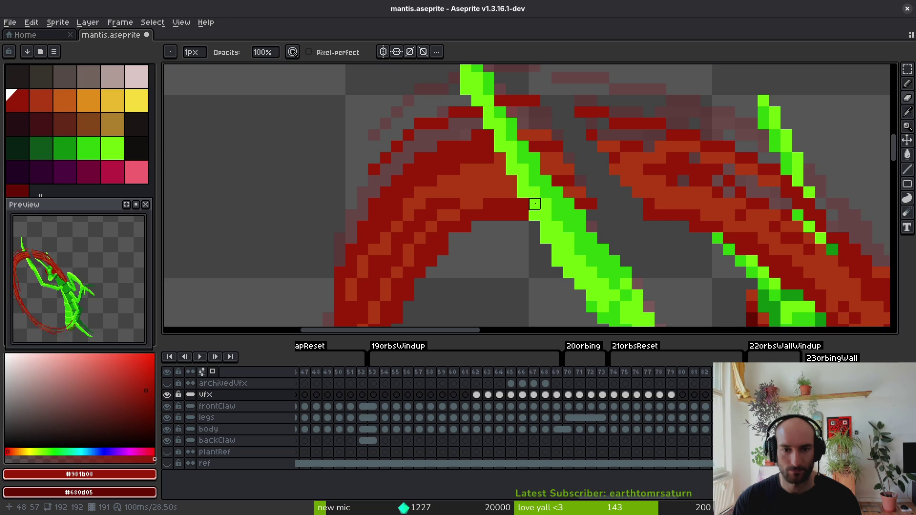
{"action": "mouse_move", "coordinate": [489, 136]}
{"action": "left_mouse_down"}
{"action": "mouse_move", "coordinate": [524, 147]}
{"action": "mouse_move", "coordinate": [513, 182]}
{"action": "left_mouse_up"}
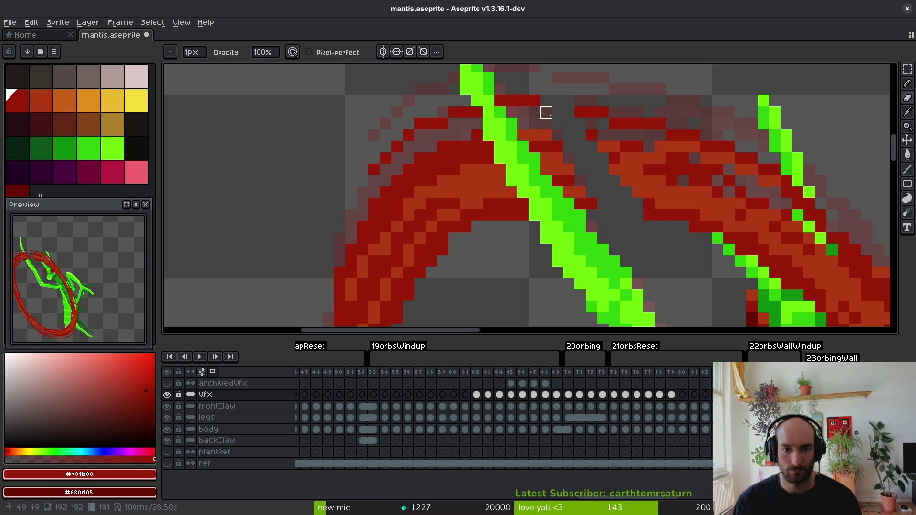
{"action": "scroll", "coordinate": [511, 135], "scroll_direction": "down", "scroll_amount": 3}
{"action": "scroll", "coordinate": [487, 106], "scroll_direction": "up", "scroll_amount": 3}
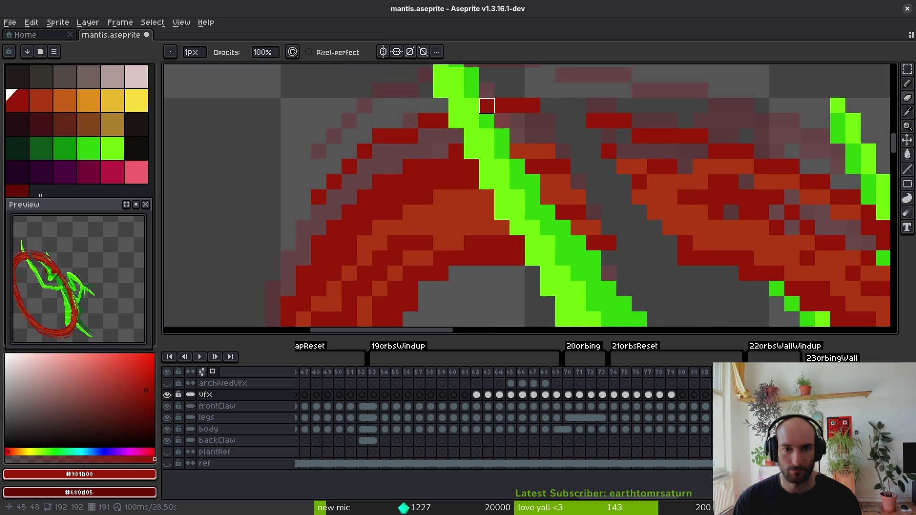
{"action": "scroll", "coordinate": [497, 150], "scroll_direction": "down", "scroll_amount": 3}
{"action": "scroll", "coordinate": [548, 143], "scroll_direction": "up", "scroll_amount": 5}
{"action": "mouse_move", "coordinate": [548, 143]}
{"action": "left_mouse_down"}
{"action": "mouse_move", "coordinate": [549, 166]}
{"action": "mouse_move", "coordinate": [600, 194]}
{"action": "mouse_move", "coordinate": [579, 231]}
{"action": "mouse_move", "coordinate": [608, 260]}
{"action": "mouse_move", "coordinate": [571, 280]}
{"action": "left_mouse_up"}
Fill the grey gaps in the arc with dark red #981b08, undoing one stray top-edge stroke.
{"action": "left_click", "coordinate": [478, 172], "text": "alt"}
{"action": "key", "text": "["}
{"action": "left_click", "coordinate": [617, 235]}
{"action": "left_click_drag", "start_coordinate": [526, 211], "coordinate": [525, 189]}
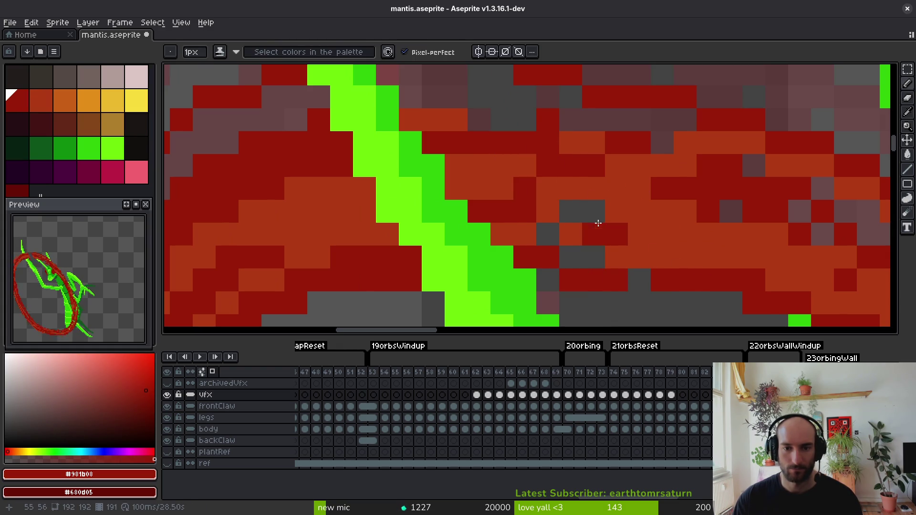
{"action": "left_click_drag", "start_coordinate": [568, 212], "coordinate": [595, 212]}
{"action": "left_click", "coordinate": [549, 234]}
{"action": "mouse_move", "coordinate": [477, 120]}
{"action": "left_mouse_down"}
{"action": "mouse_move", "coordinate": [573, 116]}
{"action": "mouse_move", "coordinate": [460, 93]}
{"action": "mouse_move", "coordinate": [430, 97]}
{"action": "left_mouse_up"}
{"action": "key", "text": "ctrl+z"}
Outline the claw tip with a freehand selection.
{"action": "scroll", "coordinate": [549, 118], "scroll_direction": "down", "scroll_amount": 5}
{"action": "scroll", "coordinate": [575, 148], "scroll_direction": "up", "scroll_amount": 2}
{"action": "scroll", "coordinate": [546, 122], "scroll_direction": "down", "scroll_amount": 3}
{"action": "scroll", "coordinate": [570, 167], "scroll_direction": "up", "scroll_amount": 2}
{"action": "scroll", "coordinate": [570, 167], "scroll_direction": "down", "scroll_amount": 3}
{"action": "scroll", "coordinate": [559, 145], "scroll_direction": "down", "scroll_amount": 2}
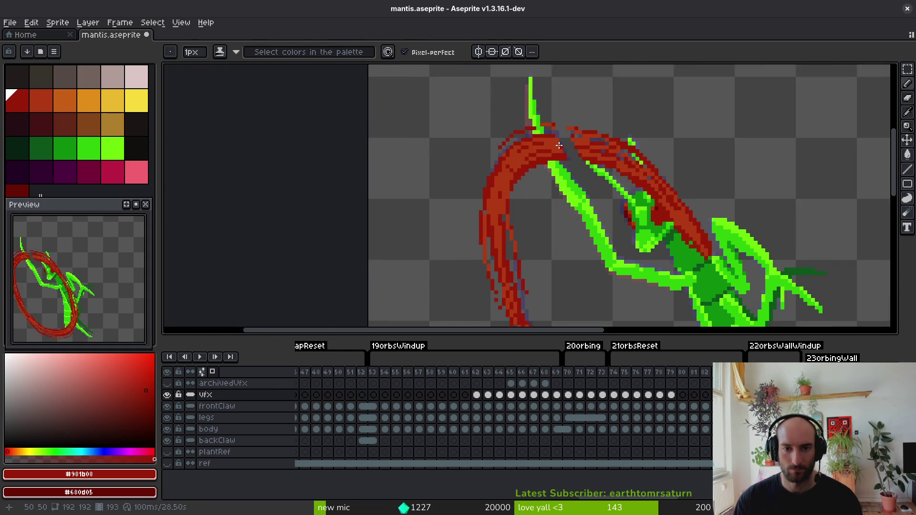
{"action": "scroll", "coordinate": [559, 145], "scroll_direction": "up", "scroll_amount": 3}
{"action": "key", "text": "q"}
{"action": "mouse_move", "coordinate": [566, 133]}
{"action": "left_mouse_down"}
{"action": "mouse_move", "coordinate": [556, 86]}
{"action": "mouse_move", "coordinate": [492, 170]}
{"action": "mouse_move", "coordinate": [576, 152]}
{"action": "left_mouse_up"}
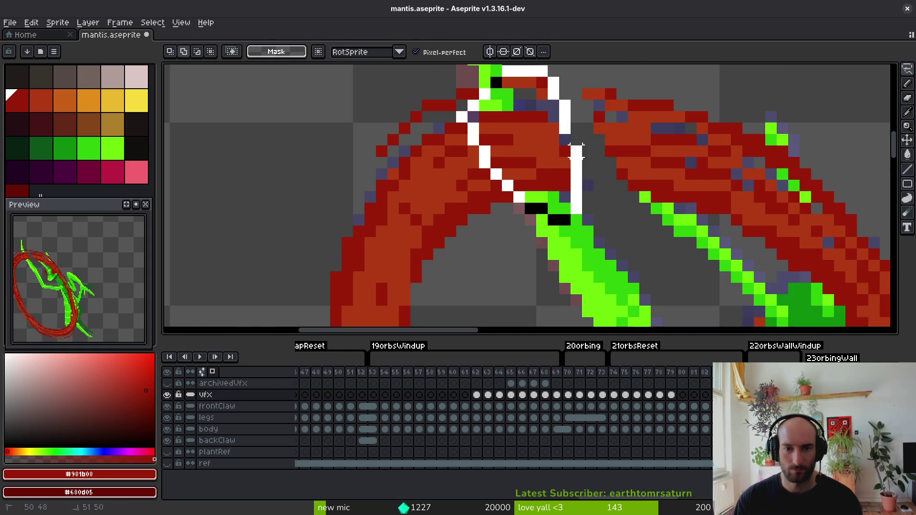
Reselect the claw tip and erase the red arc pixels covering it.
{"action": "mouse_move", "coordinate": [543, 92]}
{"action": "left_mouse_down"}
{"action": "mouse_move", "coordinate": [528, 127]}
{"action": "mouse_move", "coordinate": [573, 215]}
{"action": "mouse_move", "coordinate": [511, 180]}
{"action": "mouse_move", "coordinate": [526, 161]}
{"action": "left_mouse_up"}
{"action": "key", "text": "e"}
{"action": "mouse_move", "coordinate": [497, 117]}
{"action": "left_mouse_down"}
{"action": "mouse_move", "coordinate": [531, 186]}
{"action": "mouse_move", "coordinate": [520, 118]}
{"action": "mouse_move", "coordinate": [507, 117]}
{"action": "mouse_move", "coordinate": [509, 100]}
{"action": "mouse_move", "coordinate": [497, 117]}
{"action": "left_mouse_up"}
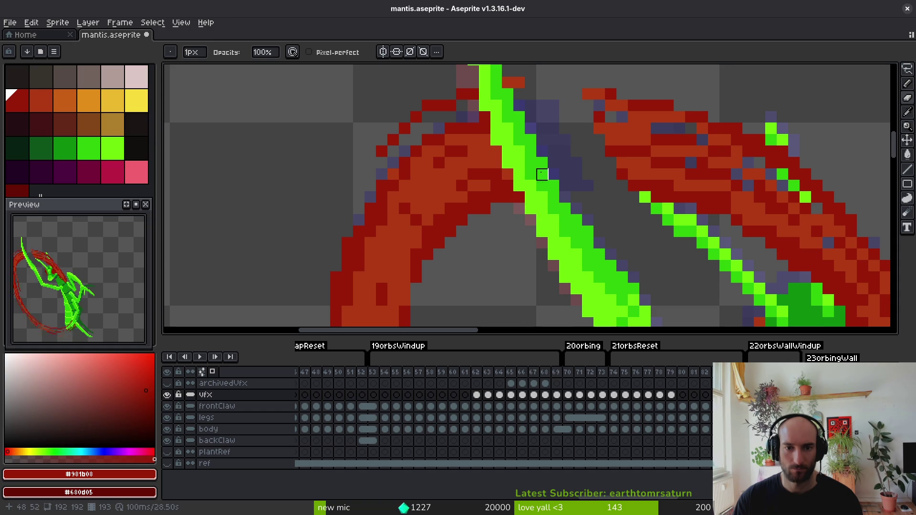
{"action": "scroll", "coordinate": [542, 174], "scroll_direction": "up", "scroll_amount": 1}
{"action": "scroll", "coordinate": [511, 147], "scroll_direction": "up", "scroll_amount": 1}
Repaint the arc around the claw: dark red across the gap, orange along the inner band.
{"action": "key", "text": "b"}
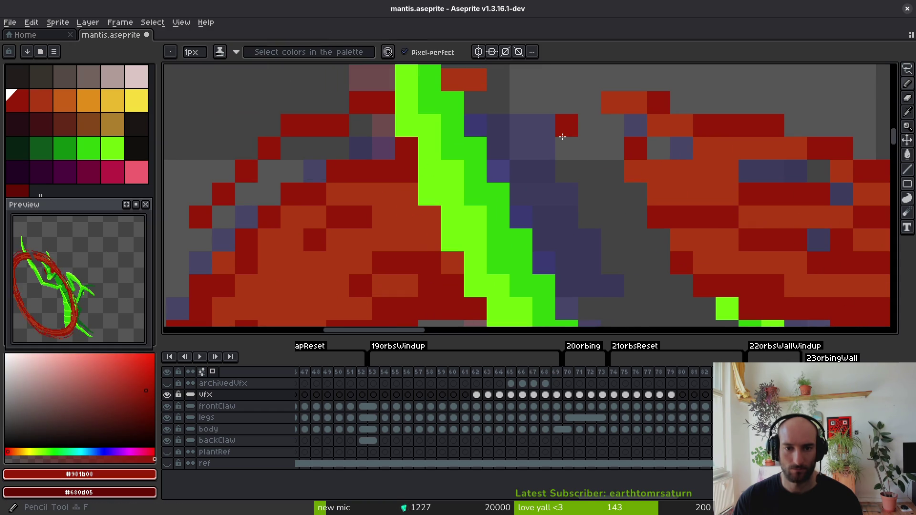
{"action": "left_click", "coordinate": [677, 177], "text": "shift"}
{"action": "left_click", "coordinate": [700, 192], "text": "alt"}
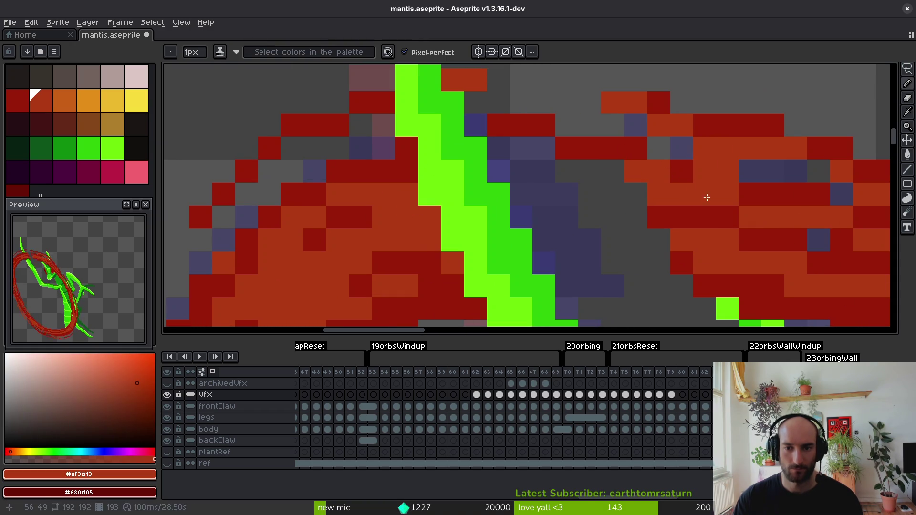
{"action": "left_click_drag", "start_coordinate": [706, 197], "coordinate": [532, 171]}
{"action": "scroll", "coordinate": [634, 215], "scroll_direction": "down", "scroll_amount": 2}
{"action": "scroll", "coordinate": [634, 215], "scroll_direction": "right", "scroll_amount": 2}
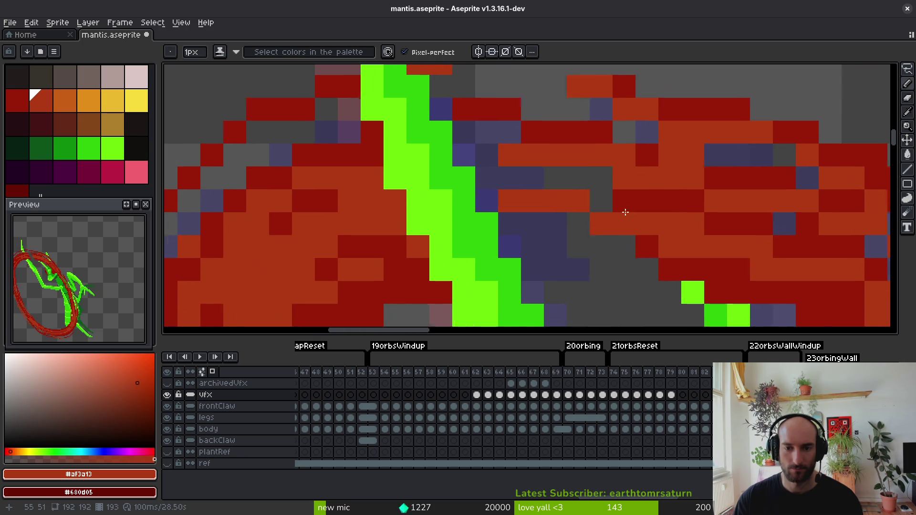
{"action": "left_click", "coordinate": [704, 267], "text": "alt"}
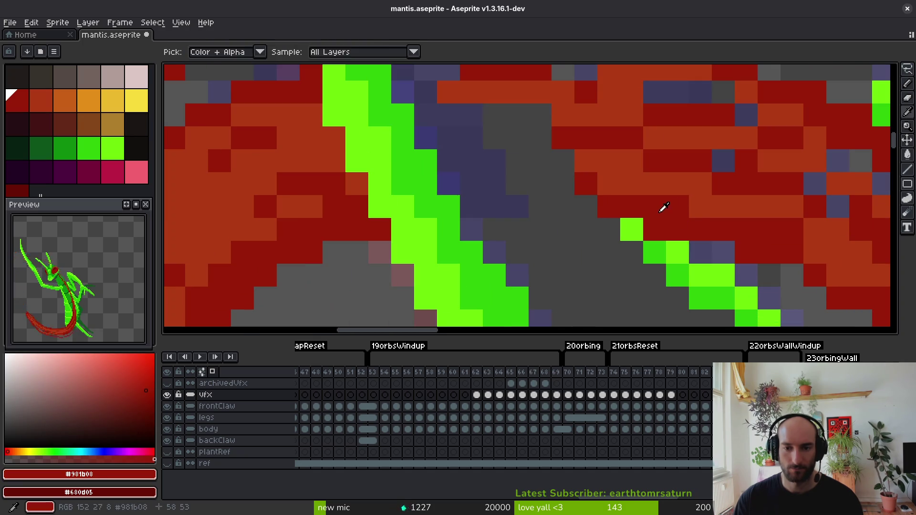
{"action": "scroll", "coordinate": [757, 256], "scroll_direction": "down", "scroll_amount": 6}
{"action": "scroll", "coordinate": [724, 248], "scroll_direction": "up", "scroll_amount": 3}
{"action": "mouse_move", "coordinate": [692, 220]}
{"action": "left_mouse_down"}
{"action": "mouse_move", "coordinate": [619, 212]}
{"action": "mouse_move", "coordinate": [716, 205]}
{"action": "mouse_move", "coordinate": [610, 178]}
{"action": "mouse_move", "coordinate": [644, 174]}
{"action": "mouse_move", "coordinate": [606, 169]}
{"action": "mouse_move", "coordinate": [604, 143]}
{"action": "left_mouse_up"}
Cover the grey and blue-grey gap pixels and the arc's upper edge with dark red.
{"action": "left_click", "coordinate": [726, 205], "text": "alt"}
{"action": "left_click", "coordinate": [654, 149], "text": "alt"}
{"action": "left_click", "coordinate": [578, 159]}
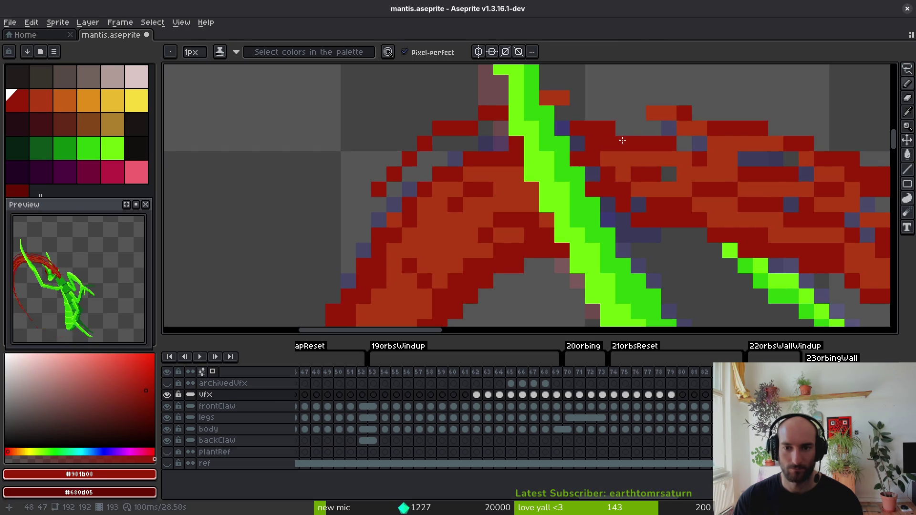
{"action": "key", "text": "e"}
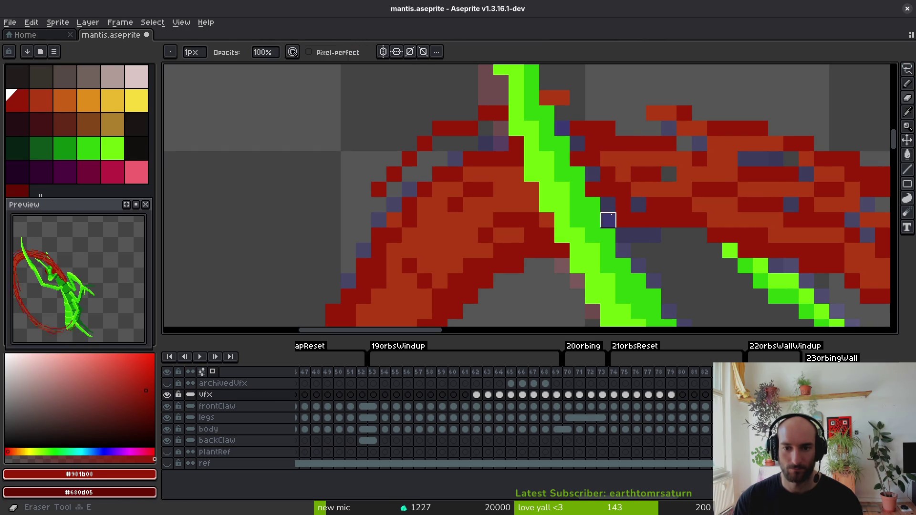
{"action": "key", "text": "b"}
{"action": "left_click", "coordinate": [683, 238]}
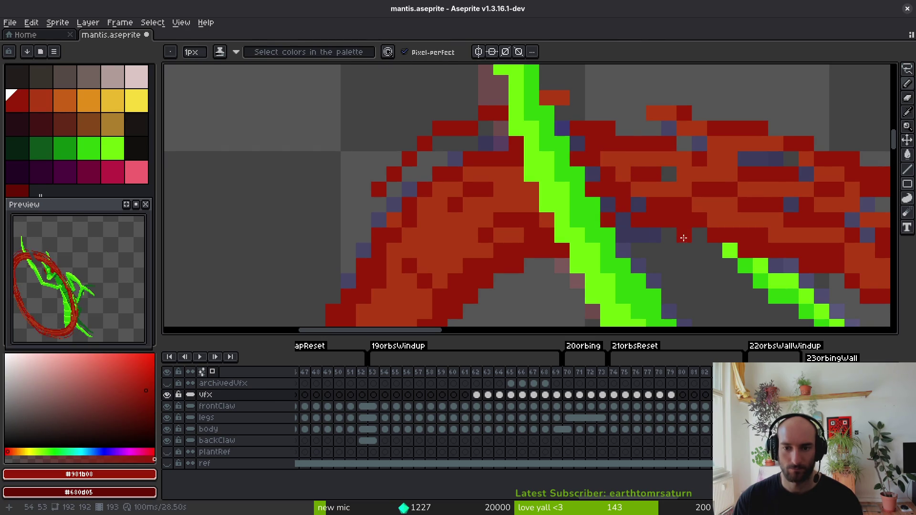
{"action": "left_click", "coordinate": [699, 235]}
{"action": "scroll", "coordinate": [696, 234], "scroll_direction": "down", "scroll_amount": 2}
{"action": "scroll", "coordinate": [660, 210], "scroll_direction": "up", "scroll_amount": 2}
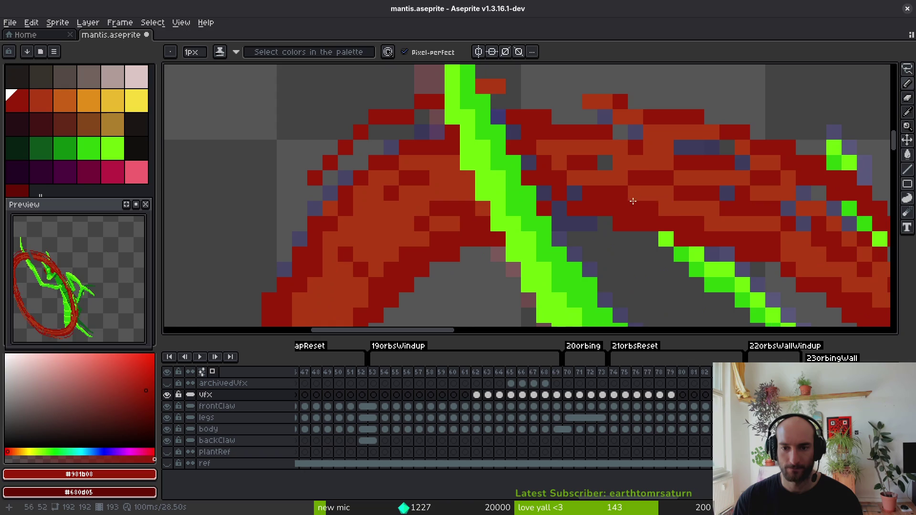
{"action": "mouse_move", "coordinate": [600, 142]}
{"action": "left_mouse_down"}
{"action": "mouse_move", "coordinate": [635, 152]}
{"action": "mouse_move", "coordinate": [610, 159]}
{"action": "left_mouse_up"}
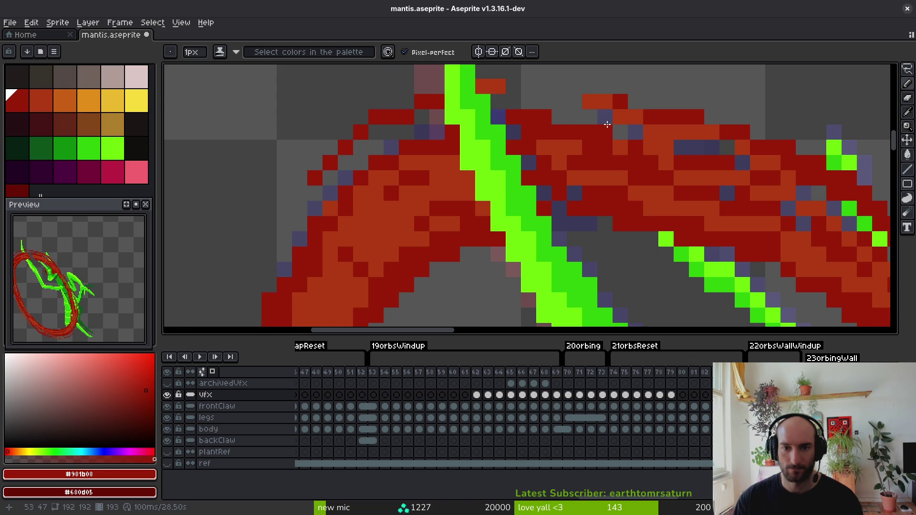
{"action": "left_click_drag", "start_coordinate": [604, 122], "coordinate": [653, 149]}
Resample the orange and dark red shades from the arc.
{"action": "scroll", "coordinate": [664, 176], "scroll_direction": "down", "scroll_amount": 2}
{"action": "scroll", "coordinate": [648, 155], "scroll_direction": "up", "scroll_amount": 2}
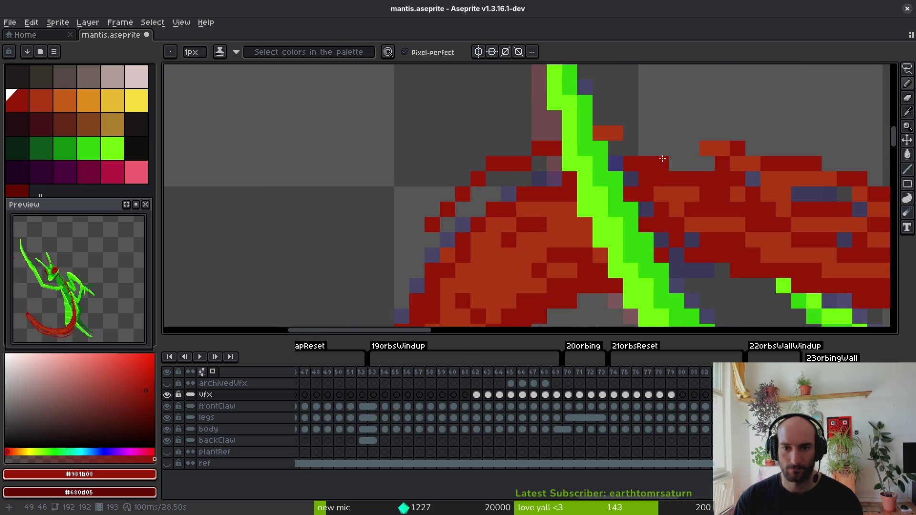
{"action": "scroll", "coordinate": [687, 162], "scroll_direction": "down", "scroll_amount": 3}
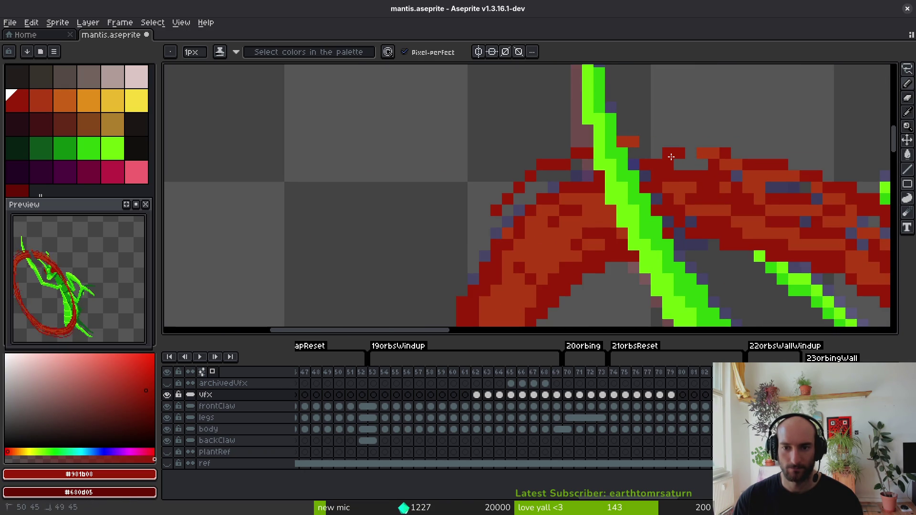
{"action": "scroll", "coordinate": [668, 154], "scroll_direction": "down", "scroll_amount": 5}
{"action": "scroll", "coordinate": [647, 165], "scroll_direction": "up", "scroll_amount": 7}
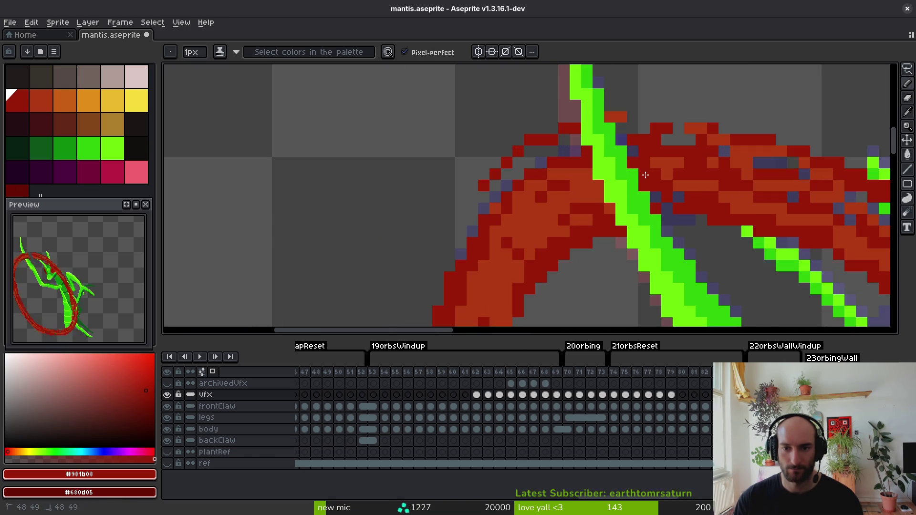
{"action": "scroll", "coordinate": [646, 175], "scroll_direction": "down", "scroll_amount": 3}
{"action": "scroll", "coordinate": [642, 177], "scroll_direction": "up", "scroll_amount": 2}
{"action": "left_click", "coordinate": [640, 180], "text": "alt"}
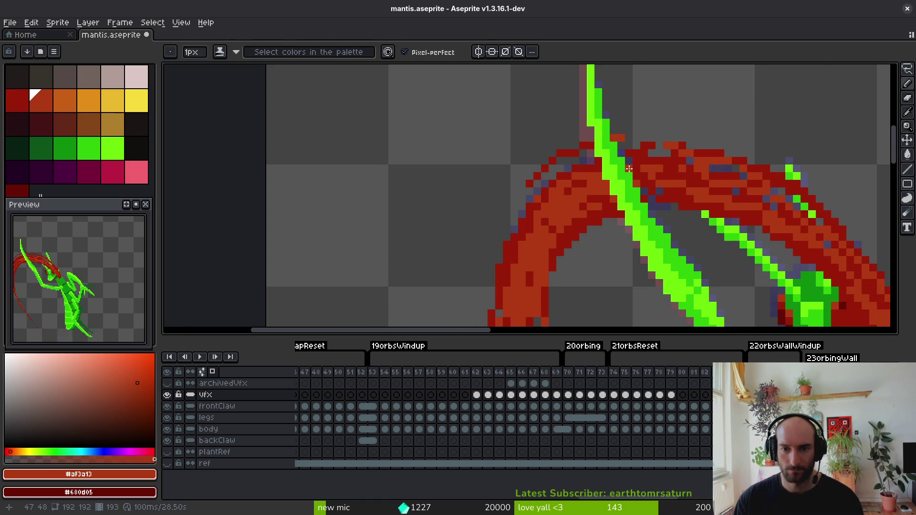
{"action": "left_click", "coordinate": [624, 153], "text": "alt"}
{"action": "scroll", "coordinate": [619, 182], "scroll_direction": "up", "scroll_amount": 2}
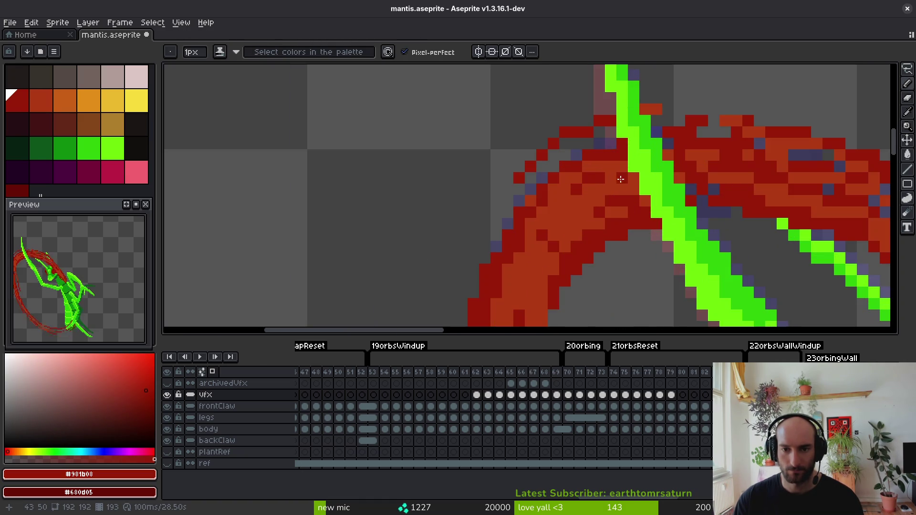
{"action": "scroll", "coordinate": [606, 142], "scroll_direction": "down", "scroll_amount": 2}
{"action": "scroll", "coordinate": [625, 160], "scroll_direction": "up", "scroll_amount": 2}
{"action": "left_click", "coordinate": [634, 164], "text": "alt"}
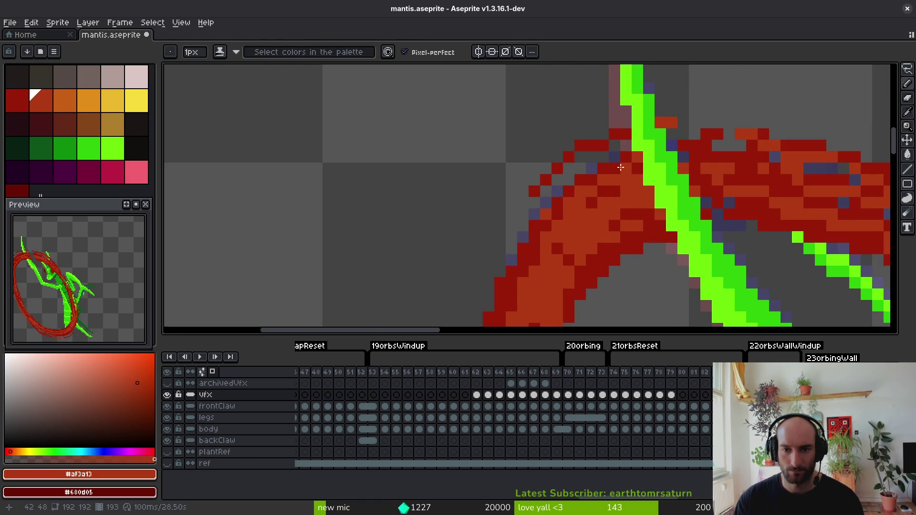
Paint one more pixel near the claw and save mantis.aseprite.
{"action": "key", "text": "ctrl+s"}
{"action": "scroll", "coordinate": [646, 189], "scroll_direction": "down", "scroll_amount": 2}
{"action": "scroll", "coordinate": [640, 182], "scroll_direction": "up", "scroll_amount": 2}
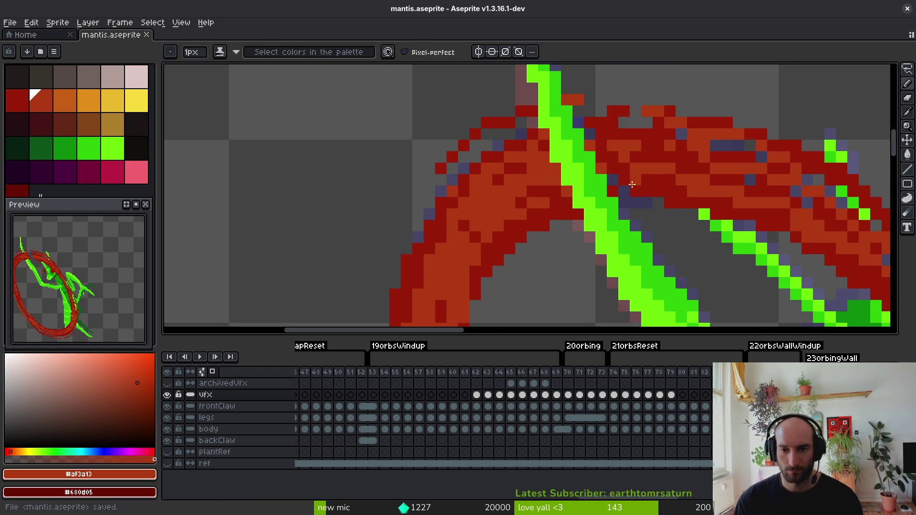
{"action": "left_click", "coordinate": [646, 180]}
{"action": "scroll", "coordinate": [678, 204], "scroll_direction": "down", "scroll_amount": 3}
{"action": "key", "text": "ctrl+s"}
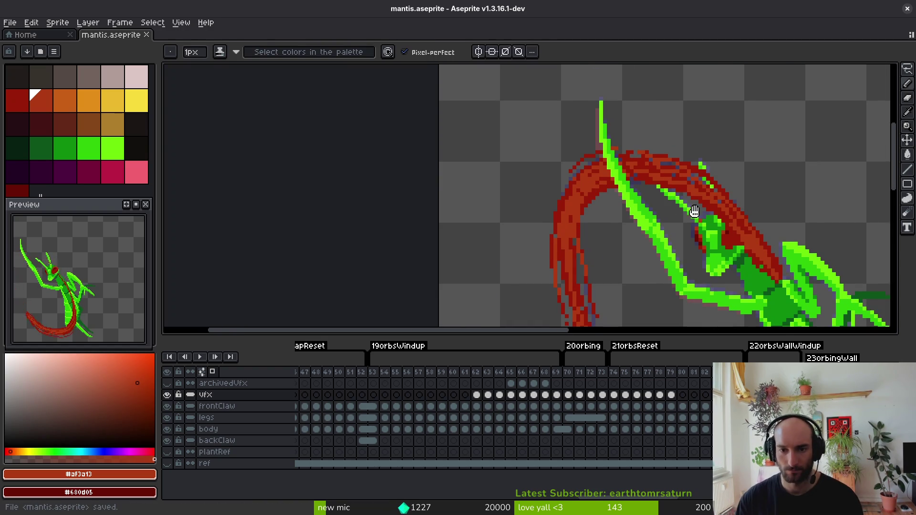
Draw green guide strokes along the claw, then undo them.
{"action": "scroll", "coordinate": [668, 191], "scroll_direction": "up", "scroll_amount": 4}
{"action": "key", "text": "shift+w"}
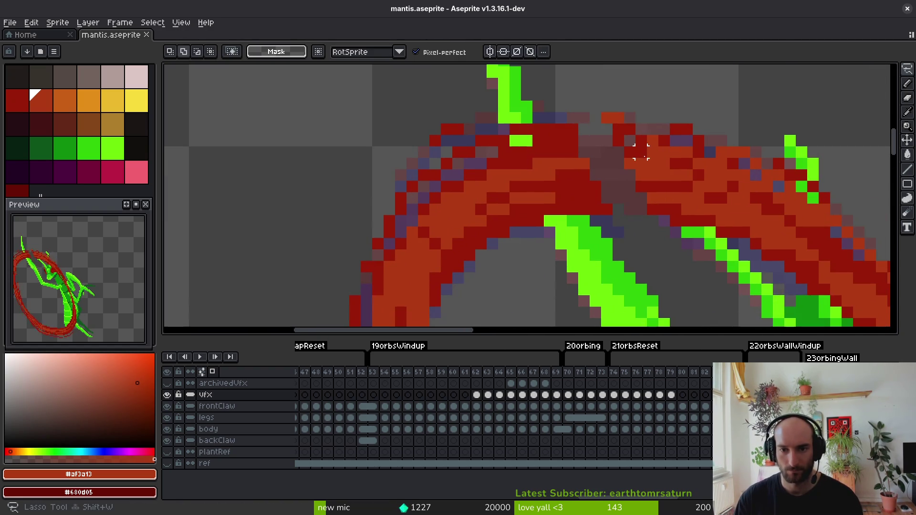
{"action": "key", "text": "b"}
{"action": "left_click_drag", "start_coordinate": [515, 125], "coordinate": [550, 221]}
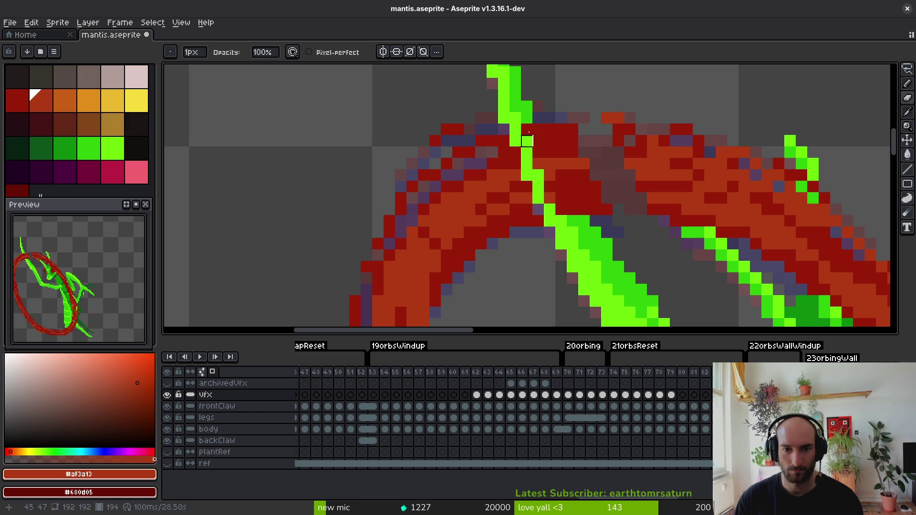
{"action": "left_click_drag", "start_coordinate": [528, 141], "coordinate": [572, 215]}
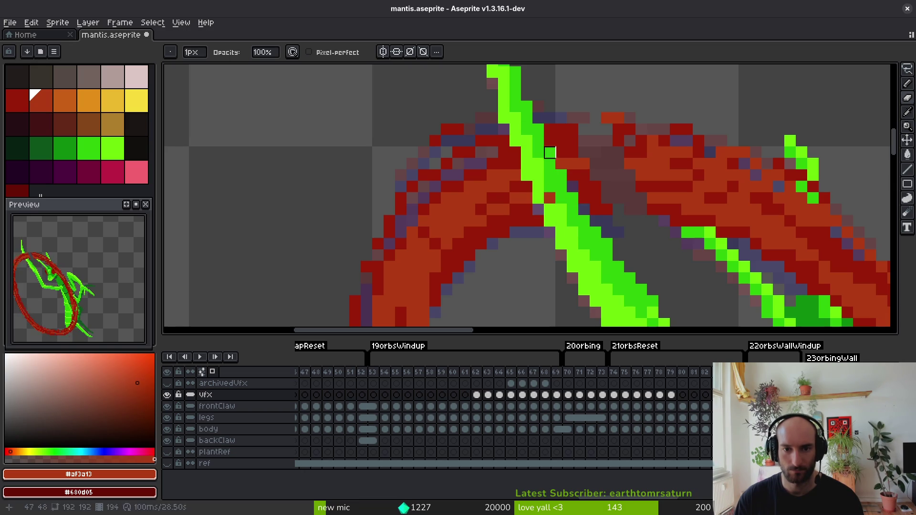
{"action": "key", "text": "ctrl+z"}
{"action": "key", "text": "ctrl+z"}
{"action": "key", "text": "ctrl+z"}
{"action": "key", "text": "alt"}
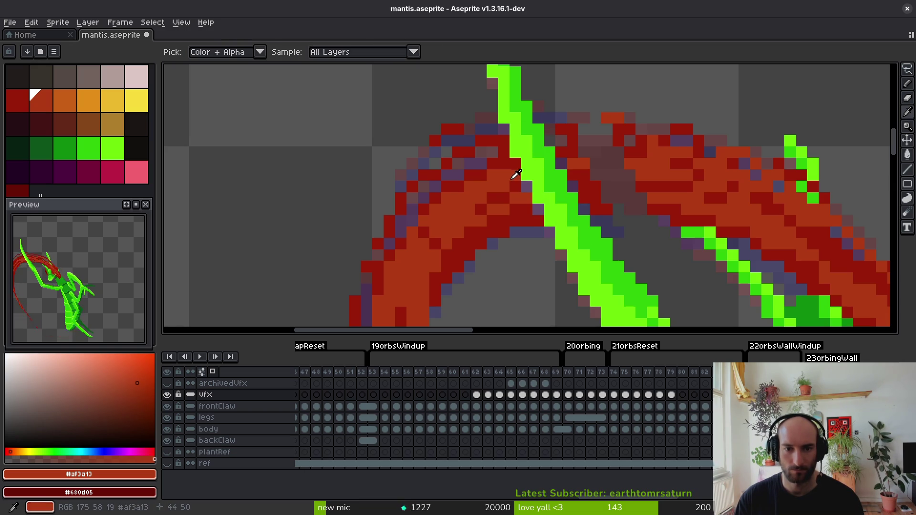
Repaint grey-brown pixels beside the claw dark red and brighten a few arc pixels.
{"action": "left_click", "coordinate": [540, 209], "text": "alt"}
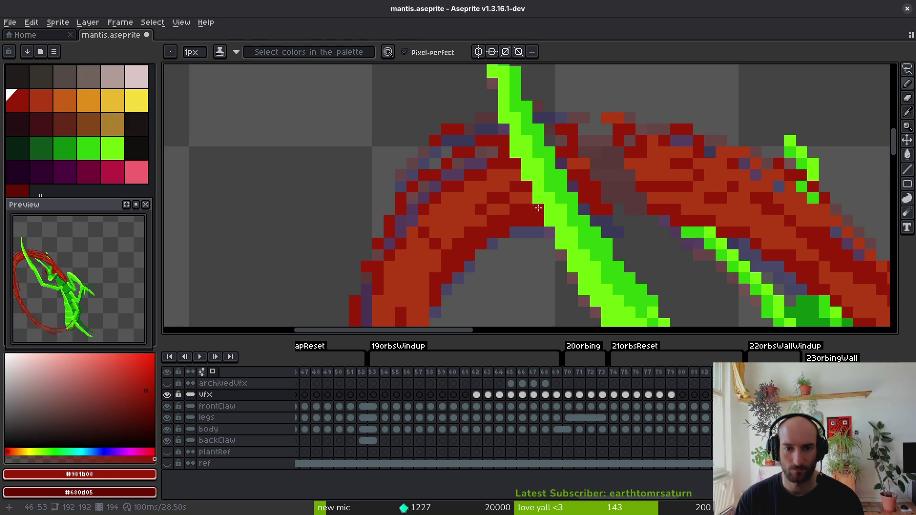
{"action": "left_click_drag", "start_coordinate": [606, 192], "coordinate": [601, 204]}
{"action": "left_click", "coordinate": [650, 195], "text": "alt"}
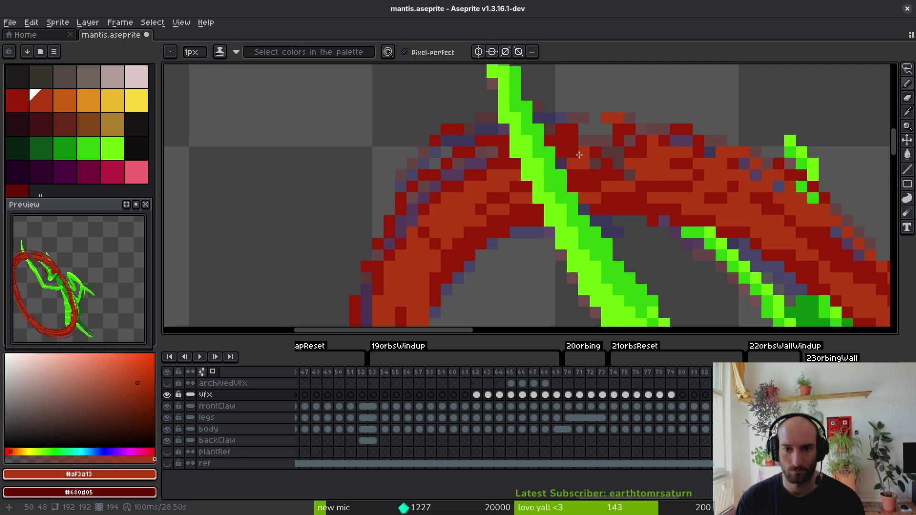
{"action": "left_click", "coordinate": [557, 163], "text": "alt"}
{"action": "left_click", "coordinate": [640, 159], "text": "alt"}
{"action": "left_click_drag", "start_coordinate": [562, 141], "coordinate": [595, 144]}
{"action": "left_click", "coordinate": [628, 156], "text": "alt"}
Save the mantis sprite.
{"action": "scroll", "coordinate": [654, 177], "scroll_direction": "down", "scroll_amount": 3}
{"action": "scroll", "coordinate": [668, 200], "scroll_direction": "up", "scroll_amount": 3}
{"action": "scroll", "coordinate": [678, 215], "scroll_direction": "down", "scroll_amount": 3}
{"action": "scroll", "coordinate": [679, 215], "scroll_direction": "down", "scroll_amount": 1}
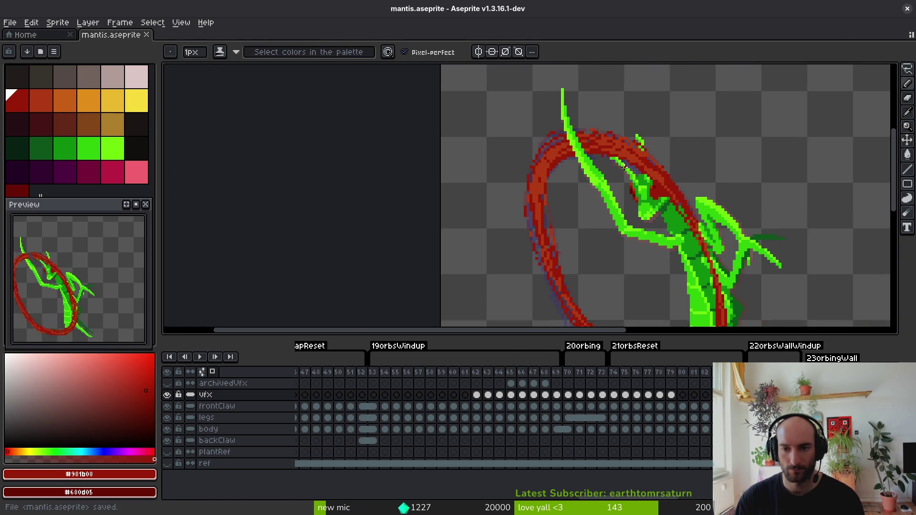
{"action": "scroll", "coordinate": [625, 168], "scroll_direction": "down", "scroll_amount": 1}
{"action": "key", "text": "ctrl+s"}
{"action": "scroll", "coordinate": [616, 166], "scroll_direction": "up", "scroll_amount": 4}
Erase the red pixels and stray reds overlapping the green claw.
{"action": "key", "text": "e"}
{"action": "mouse_move", "coordinate": [583, 144]}
{"action": "left_mouse_down"}
{"action": "mouse_move", "coordinate": [635, 241]}
{"action": "mouse_move", "coordinate": [609, 158]}
{"action": "left_mouse_up"}
{"action": "mouse_move", "coordinate": [639, 200]}
{"action": "left_mouse_down"}
{"action": "mouse_move", "coordinate": [643, 237]}
{"action": "mouse_move", "coordinate": [609, 266]}
{"action": "left_mouse_up"}
{"action": "left_click", "coordinate": [567, 146]}
{"action": "key", "text": "f"}
{"action": "left_click", "coordinate": [583, 219], "text": "alt"}
Add dark-red pixels beside the claw and an orange #af3a13 pixel on the arc.
{"action": "key", "text": "x"}
{"action": "left_click_drag", "start_coordinate": [597, 222], "coordinate": [612, 253]}
{"action": "key", "text": "x"}
{"action": "left_click", "coordinate": [596, 237]}
Paint orange #af3a13 and dark red #981b08 strokes across the arc beside and right of the claw.
{"action": "left_click_drag", "start_coordinate": [565, 160], "coordinate": [502, 180]}
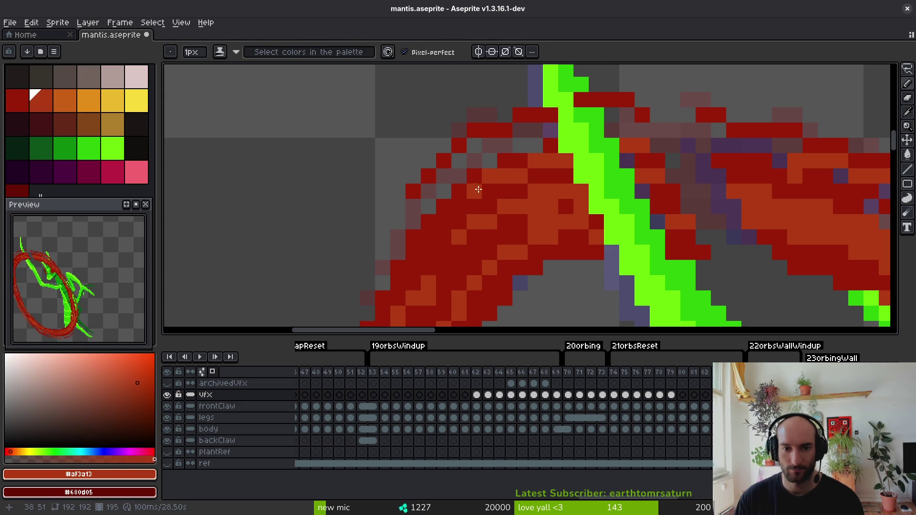
{"action": "left_click", "coordinate": [537, 185], "text": "alt"}
{"action": "left_click_drag", "start_coordinate": [551, 203], "coordinate": [539, 220]}
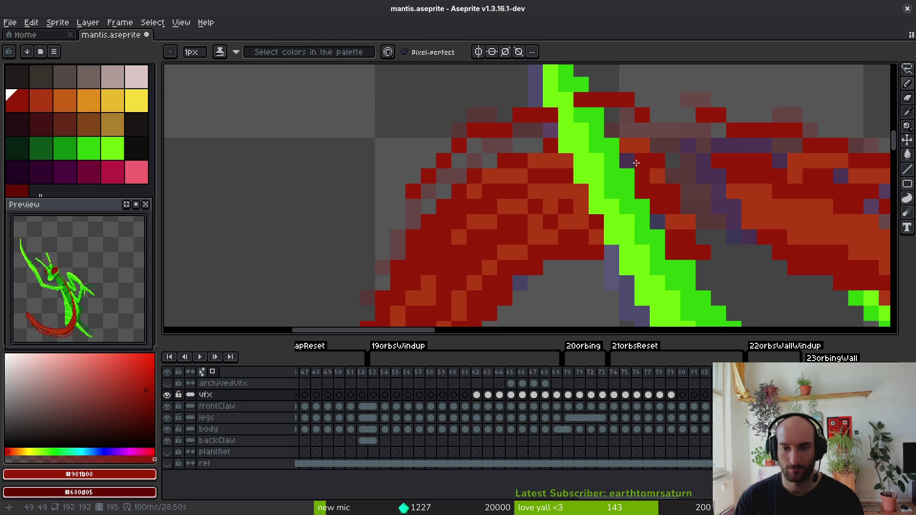
{"action": "mouse_move", "coordinate": [640, 167]}
{"action": "left_mouse_down"}
{"action": "mouse_move", "coordinate": [746, 198]}
{"action": "mouse_move", "coordinate": [675, 215]}
{"action": "mouse_move", "coordinate": [685, 153]}
{"action": "mouse_move", "coordinate": [761, 188]}
{"action": "mouse_move", "coordinate": [744, 191]}
{"action": "left_mouse_up"}
{"action": "key", "text": "bracketright"}
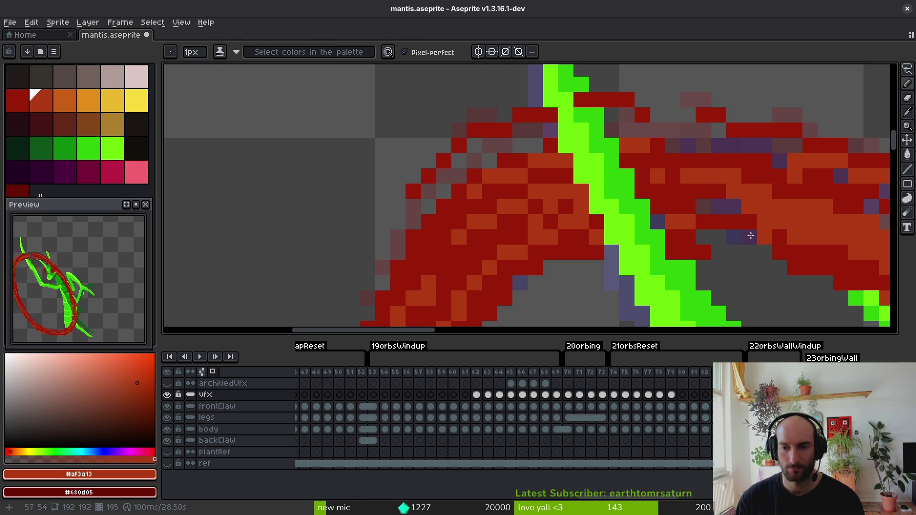
{"action": "left_click_drag", "start_coordinate": [765, 232], "coordinate": [684, 219]}
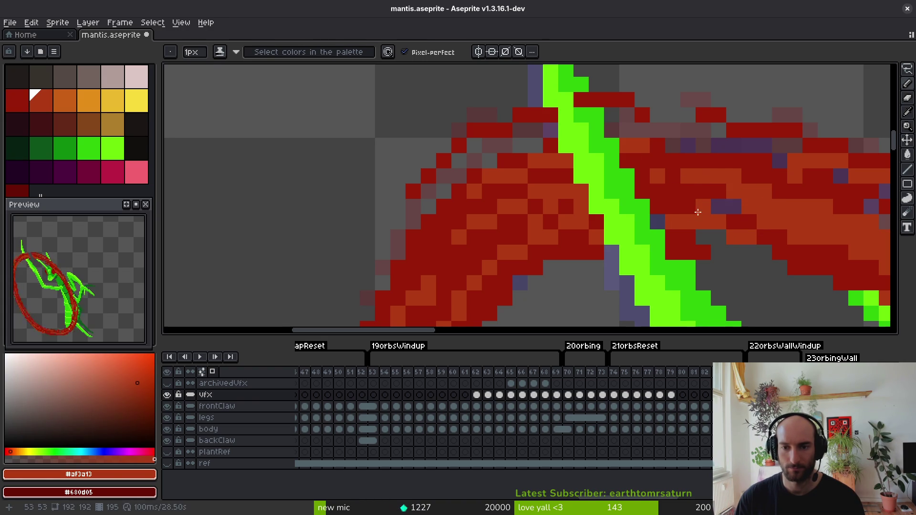
Eyedrop the arc's reds and recolour the remaining purple pixels, including those below the claw.
{"action": "left_click", "coordinate": [694, 217], "text": "alt"}
{"action": "left_click", "coordinate": [718, 208]}
{"action": "left_click", "coordinate": [658, 222]}
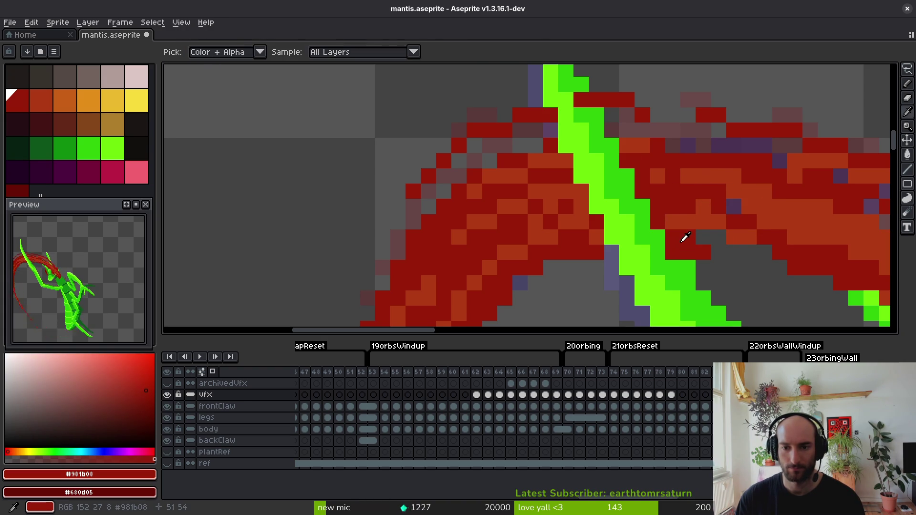
{"action": "left_click", "coordinate": [733, 231], "text": "alt"}
{"action": "left_click", "coordinate": [703, 252]}
{"action": "left_click", "coordinate": [697, 237], "text": "alt"}
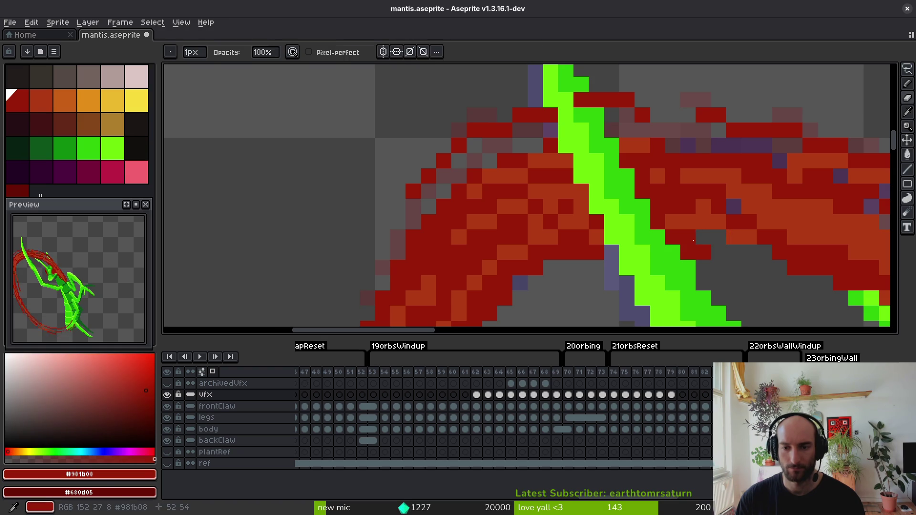
{"action": "scroll", "coordinate": [704, 237], "scroll_direction": "down", "scroll_amount": 4}
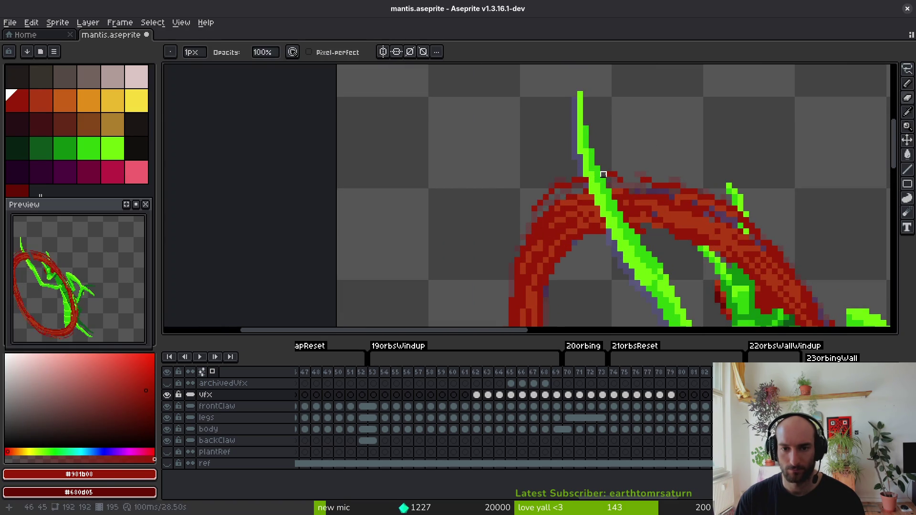
{"action": "scroll", "coordinate": [668, 218], "scroll_direction": "down", "scroll_amount": 3}
{"action": "left_click_drag", "start_coordinate": [669, 218], "coordinate": [619, 169]}
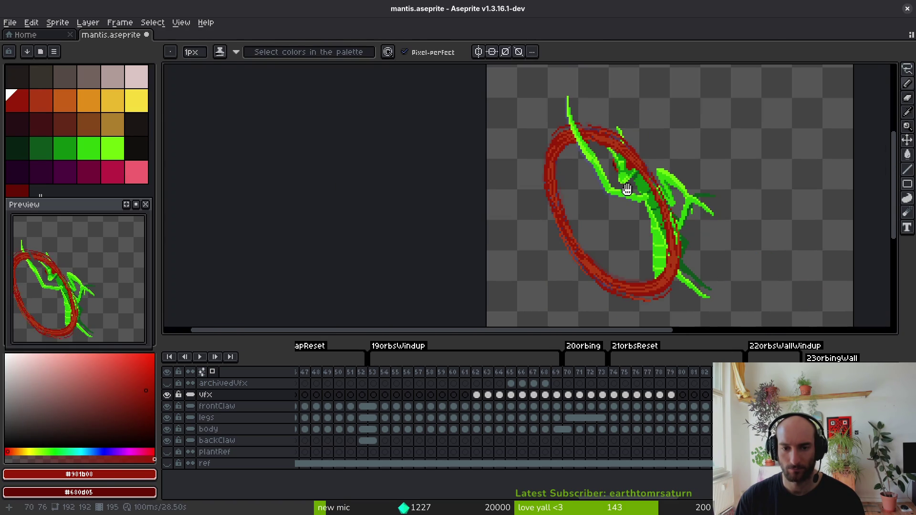
Undo the stray green stroke painted across the slash arc.
{"action": "scroll", "coordinate": [622, 184], "scroll_direction": "up", "scroll_amount": 5}
{"action": "key", "text": "b"}
{"action": "mouse_move", "coordinate": [523, 153]}
{"action": "left_mouse_down"}
{"action": "mouse_move", "coordinate": [553, 229]}
{"action": "mouse_move", "coordinate": [592, 250]}
{"action": "left_mouse_up"}
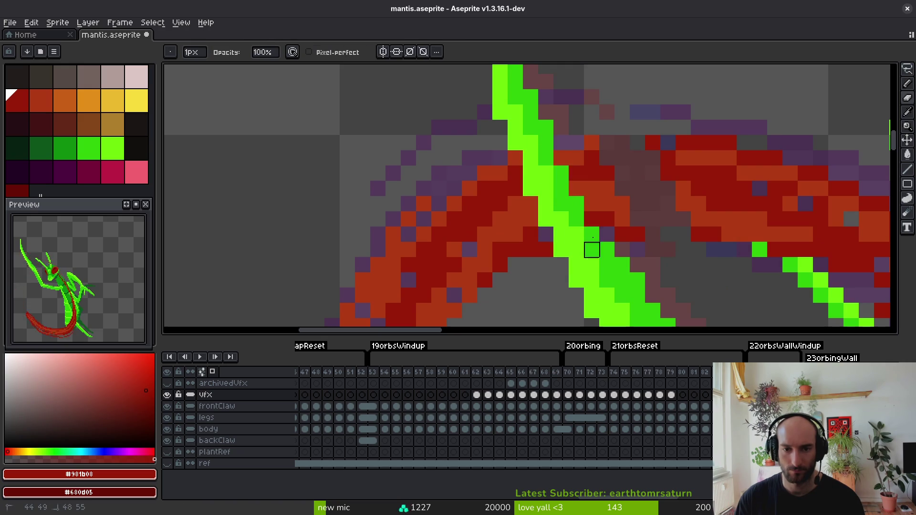
{"action": "key", "text": "ctrl+z"}
Use Shading ink to darken and lighten rows of red arc pixels.
{"action": "key", "text": "b"}
{"action": "left_click_drag", "start_coordinate": [616, 173], "coordinate": [734, 183]}
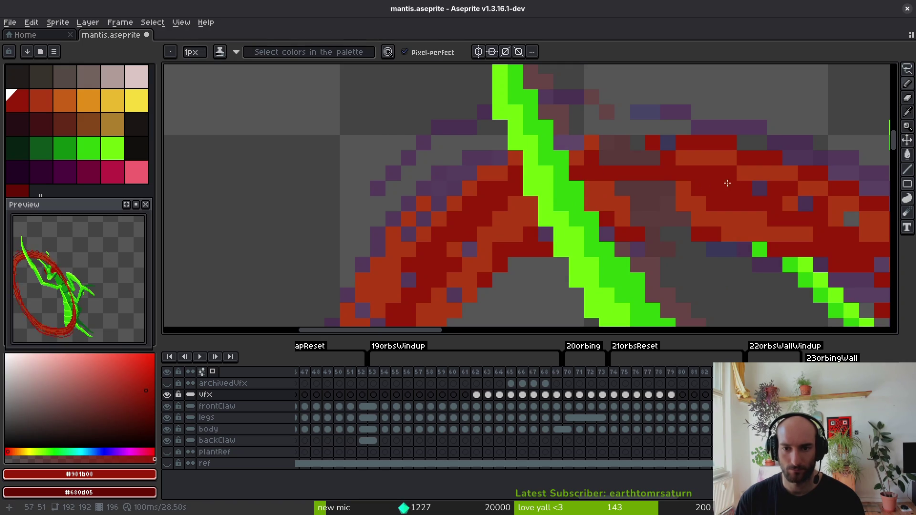
{"action": "mouse_move", "coordinate": [597, 132]}
{"action": "left_mouse_down"}
{"action": "mouse_move", "coordinate": [585, 143]}
{"action": "mouse_move", "coordinate": [661, 121]}
{"action": "left_mouse_up"}
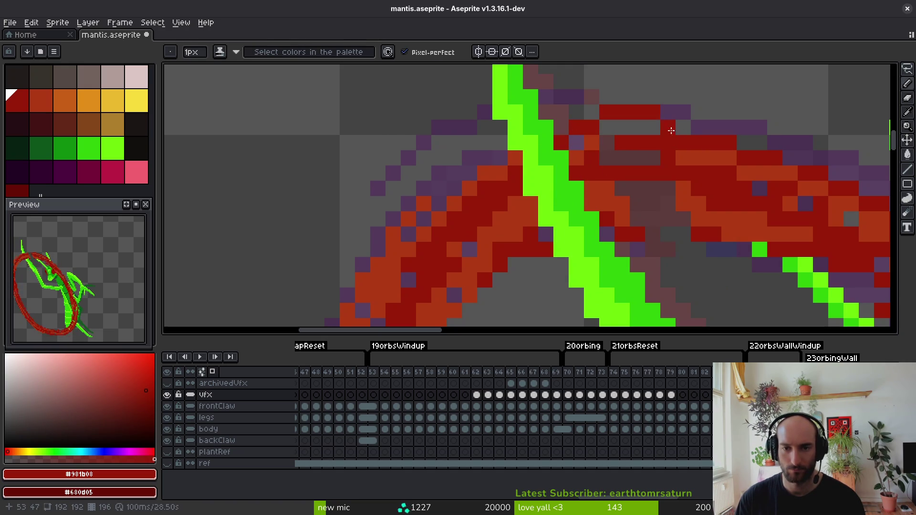
Paint eyedropped orange and dark red #981b08 over muted pixels right of the claw.
{"action": "left_click", "coordinate": [610, 189], "text": "alt"}
{"action": "mouse_move", "coordinate": [610, 188]}
{"action": "left_mouse_down"}
{"action": "mouse_move", "coordinate": [685, 186]}
{"action": "mouse_move", "coordinate": [661, 196]}
{"action": "left_mouse_up"}
{"action": "left_click", "coordinate": [632, 176], "text": "alt"}
{"action": "left_click", "coordinate": [628, 151], "text": "alt"}
{"action": "mouse_move", "coordinate": [628, 151]}
{"action": "left_mouse_down"}
{"action": "mouse_move", "coordinate": [654, 189]}
{"action": "mouse_move", "coordinate": [621, 205]}
{"action": "mouse_move", "coordinate": [636, 226]}
{"action": "mouse_move", "coordinate": [667, 207]}
{"action": "left_mouse_up"}
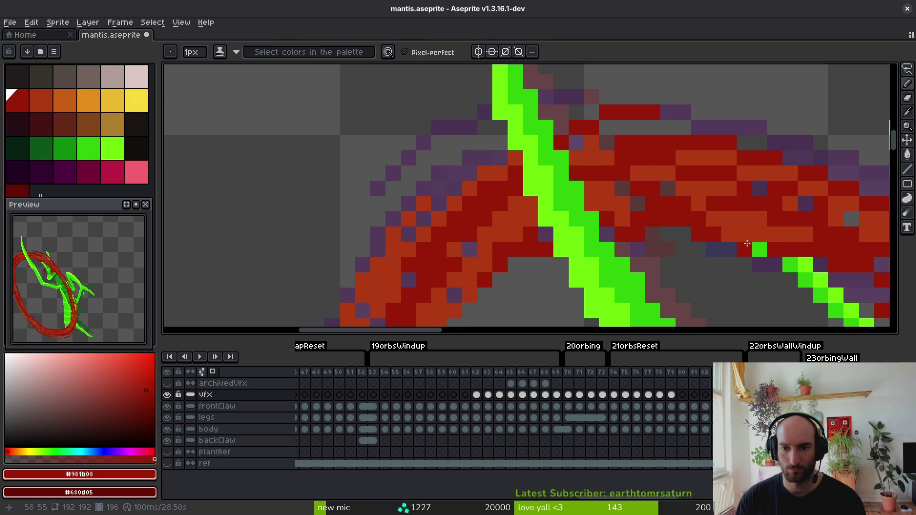
Touch up further arc pixels with orange-red #af3a13, then zoom to the ring's top.
{"action": "scroll", "coordinate": [748, 244], "scroll_direction": "down", "scroll_amount": 2}
{"action": "scroll", "coordinate": [736, 245], "scroll_direction": "up", "scroll_amount": 1}
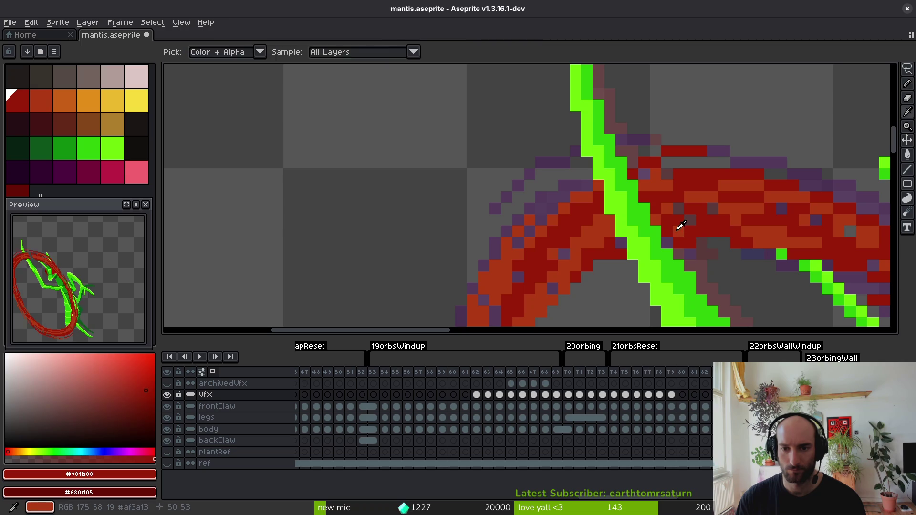
{"action": "left_click", "coordinate": [656, 207], "text": "alt"}
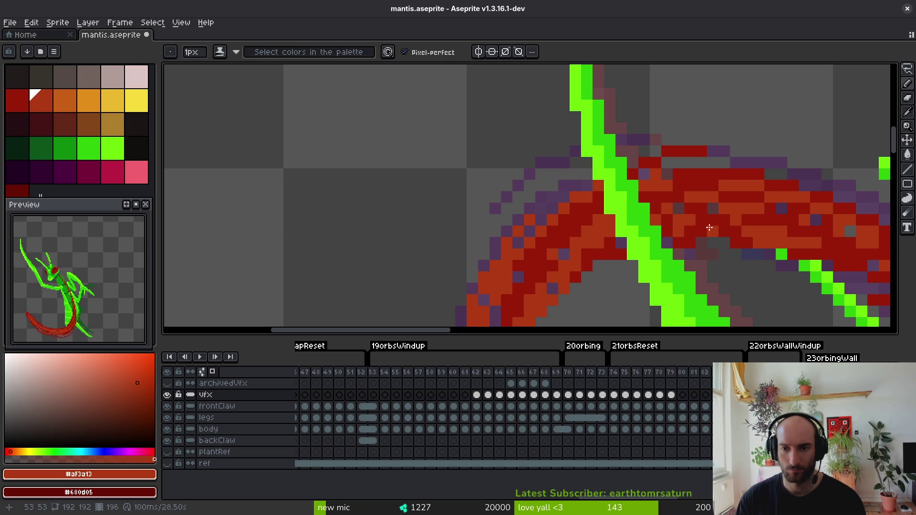
{"action": "left_click", "coordinate": [684, 233], "text": "alt"}
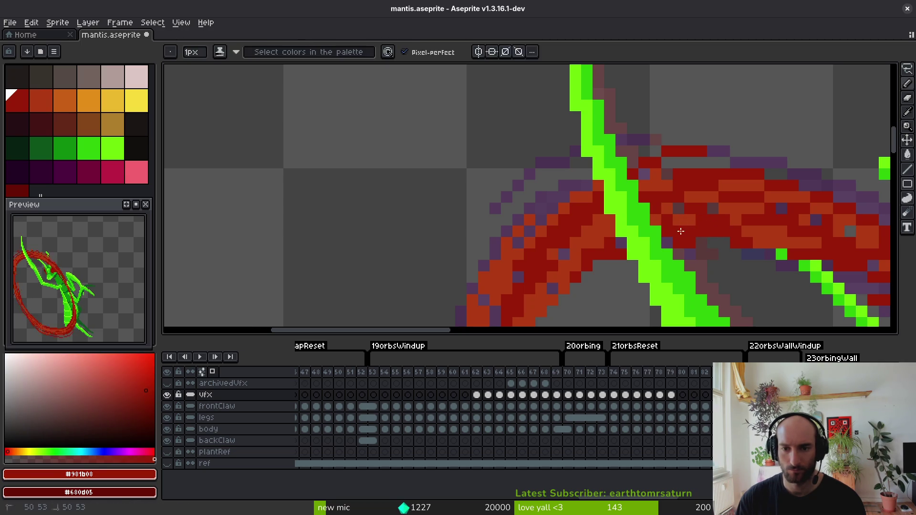
{"action": "left_click", "coordinate": [706, 223], "text": "alt"}
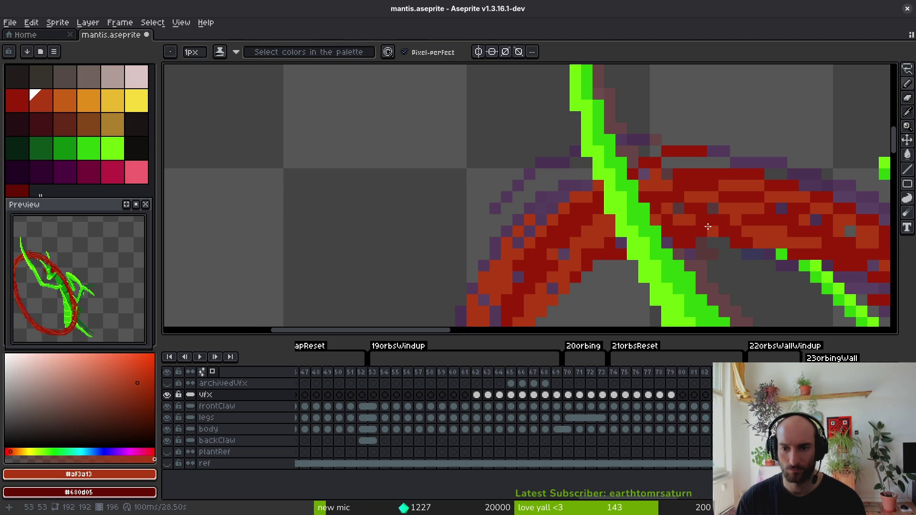
{"action": "scroll", "coordinate": [746, 251], "scroll_direction": "down", "scroll_amount": 4}
{"action": "scroll", "coordinate": [699, 299], "scroll_direction": "down", "scroll_amount": 1}
{"action": "scroll", "coordinate": [769, 289], "scroll_direction": "up", "scroll_amount": 1}
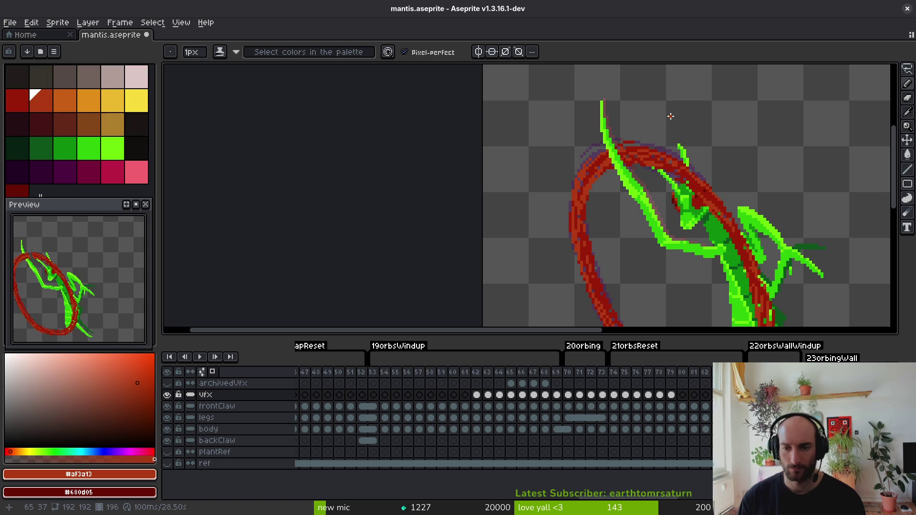
{"action": "scroll", "coordinate": [611, 143], "scroll_direction": "up", "scroll_amount": 3}
{"action": "scroll", "coordinate": [614, 150], "scroll_direction": "down", "scroll_amount": 1}
{"action": "scroll", "coordinate": [602, 112], "scroll_direction": "down", "scroll_amount": 1}
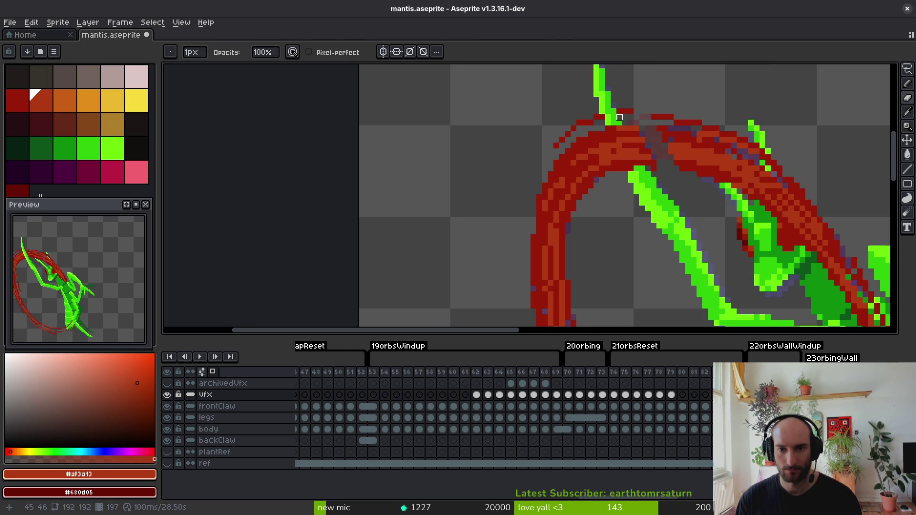
{"action": "scroll", "coordinate": [602, 112], "scroll_direction": "up", "scroll_amount": 2}
{"action": "scroll", "coordinate": [602, 123], "scroll_direction": "down", "scroll_amount": 1}
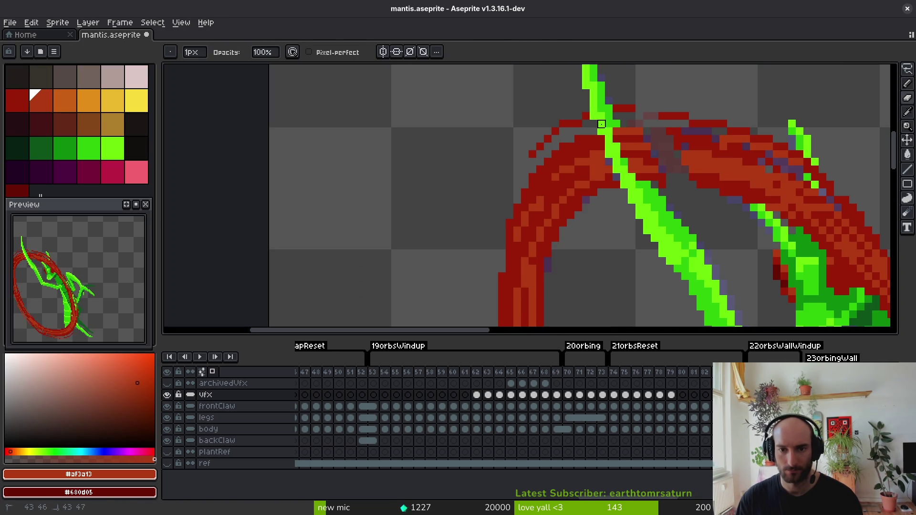
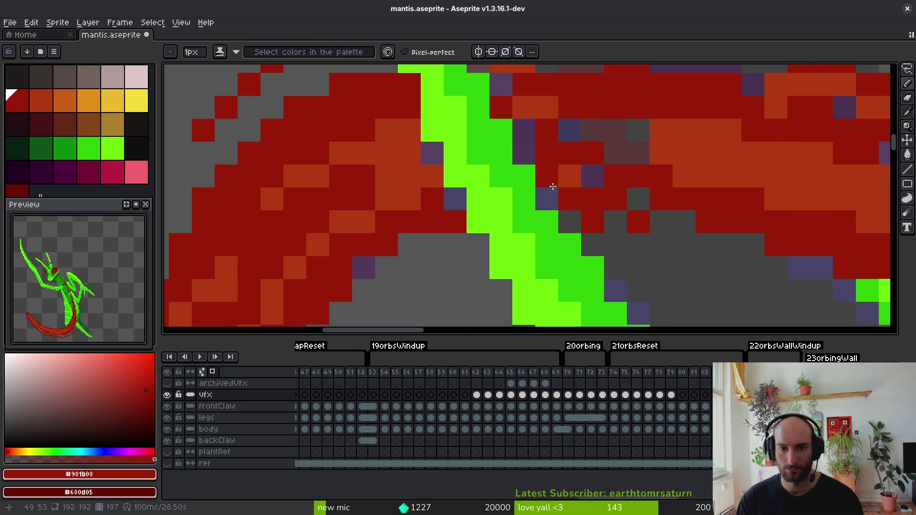
Repaint stray slash-edge pixels with dark red #981b08 and orange #af3a13.
{"action": "left_click_drag", "start_coordinate": [526, 134], "coordinate": [639, 153]}
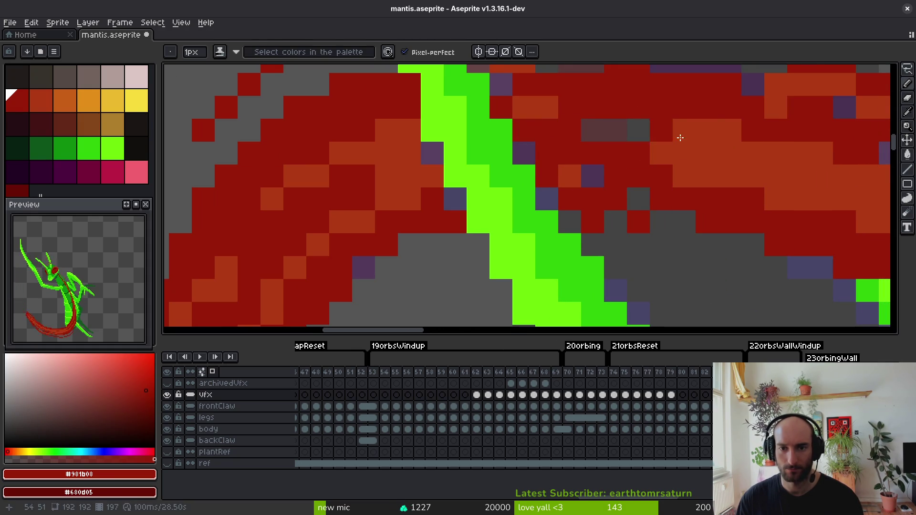
{"action": "left_click", "coordinate": [701, 149], "text": "alt"}
{"action": "left_click_drag", "start_coordinate": [570, 130], "coordinate": [593, 130]}
{"action": "scroll", "coordinate": [636, 190], "scroll_direction": "left", "scroll_amount": 4}
{"action": "scroll", "coordinate": [636, 190], "scroll_direction": "up", "scroll_amount": 1}
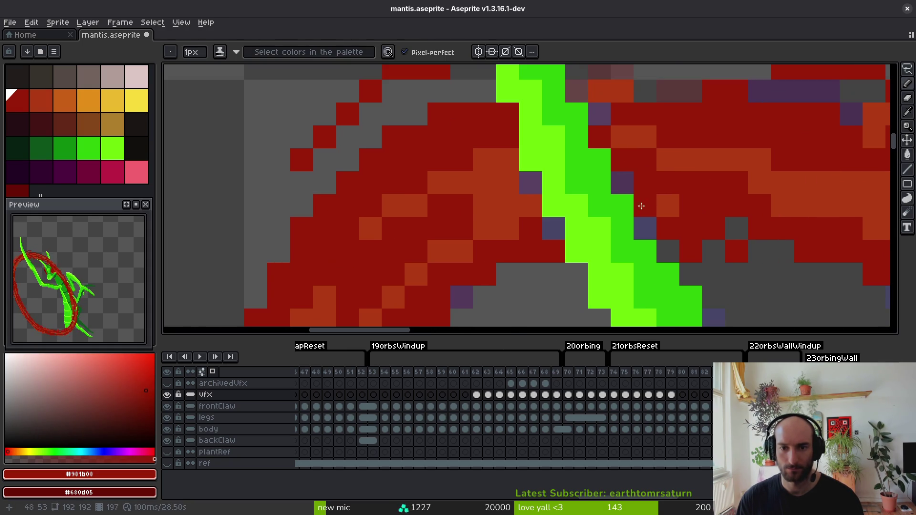
{"action": "mouse_move", "coordinate": [618, 184]}
{"action": "left_mouse_down"}
{"action": "mouse_move", "coordinate": [714, 216]}
{"action": "mouse_move", "coordinate": [690, 231]}
{"action": "left_mouse_up"}
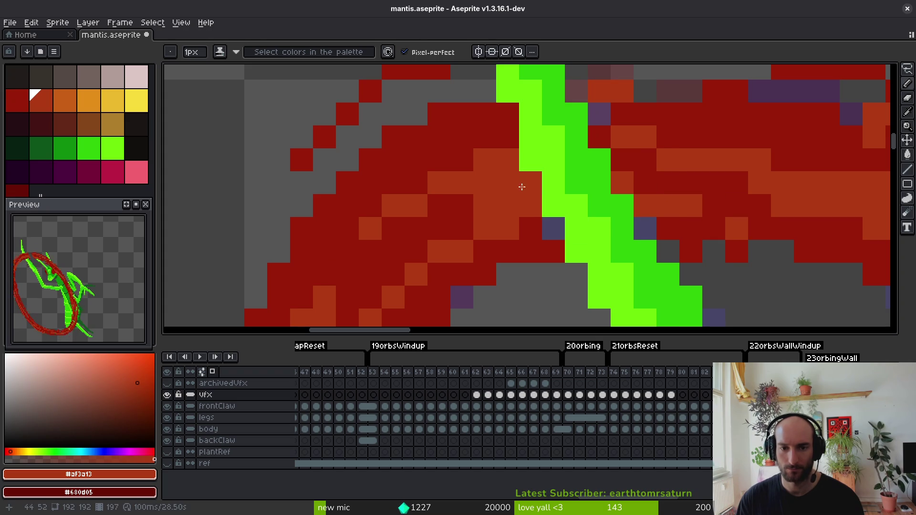
{"action": "left_click", "coordinate": [526, 202], "text": "alt"}
{"action": "left_click", "coordinate": [531, 184]}
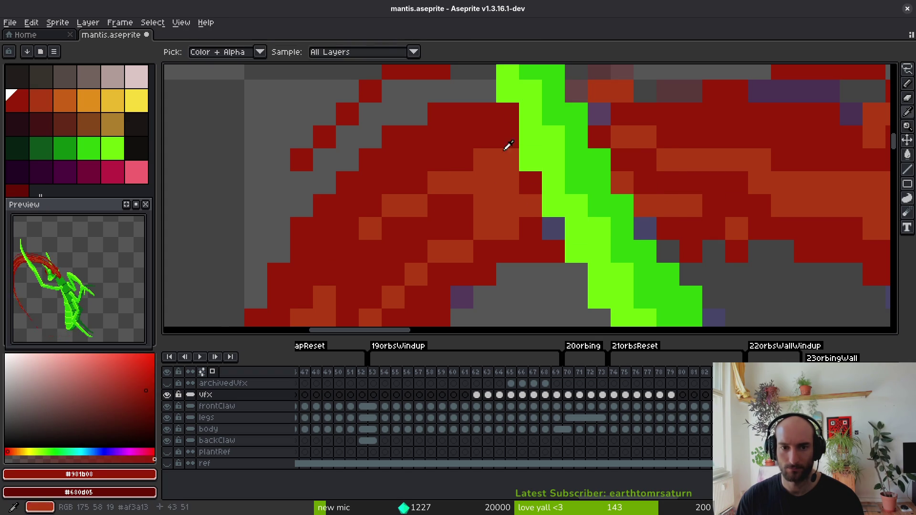
{"action": "left_click", "coordinate": [497, 158], "text": "alt"}
{"action": "left_click", "coordinate": [485, 115]}
{"action": "left_click", "coordinate": [426, 139]}
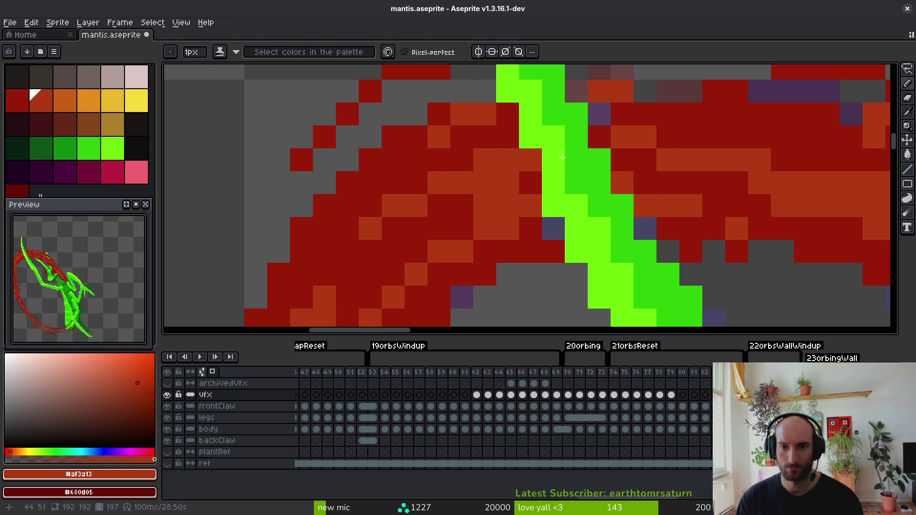
Paint a diagonal orange stroke across the slash and dark-red cells on its right side.
{"action": "scroll", "coordinate": [636, 116], "scroll_direction": "down", "scroll_amount": 6}
{"action": "scroll", "coordinate": [623, 138], "scroll_direction": "up", "scroll_amount": 6}
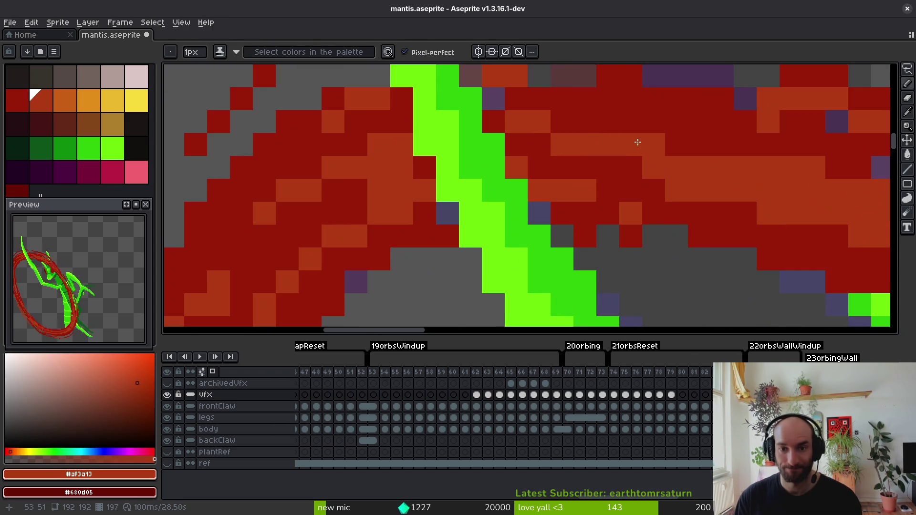
{"action": "left_click_drag", "start_coordinate": [588, 143], "coordinate": [765, 195]}
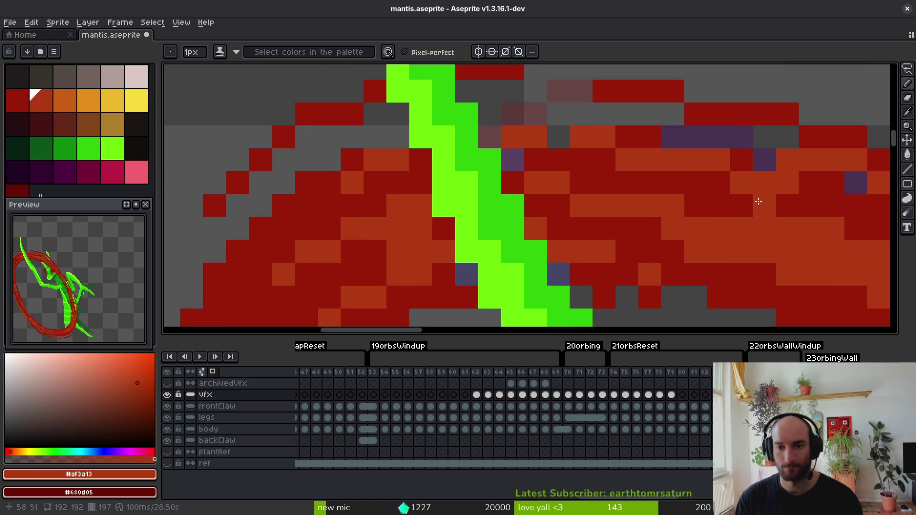
{"action": "left_click", "coordinate": [737, 256], "text": "alt"}
{"action": "mouse_move", "coordinate": [736, 255]}
{"action": "left_mouse_down"}
{"action": "mouse_move", "coordinate": [850, 256]}
{"action": "mouse_move", "coordinate": [855, 277]}
{"action": "left_mouse_up"}
Erase the red pixels covering the green claw.
{"action": "scroll", "coordinate": [861, 289], "scroll_direction": "down", "scroll_amount": 4}
{"action": "scroll", "coordinate": [862, 288], "scroll_direction": "down", "scroll_amount": 2}
{"action": "scroll", "coordinate": [661, 241], "scroll_direction": "up", "scroll_amount": 4}
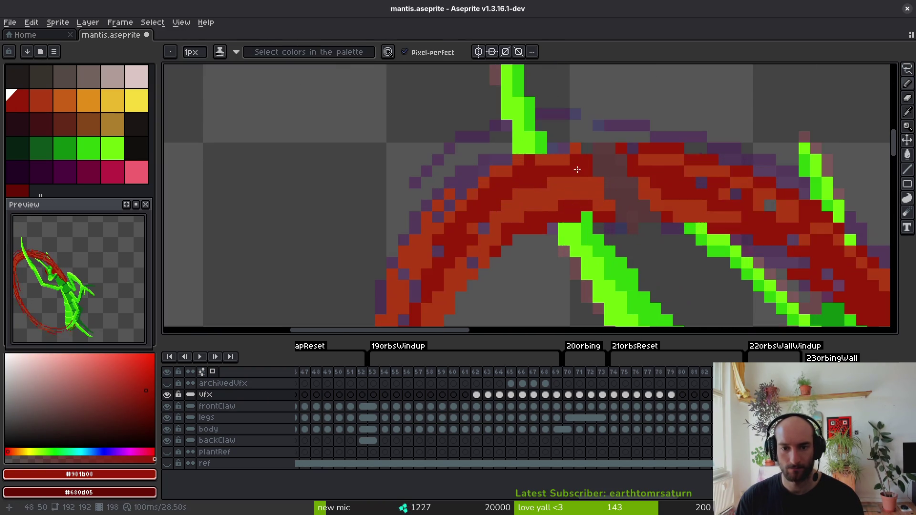
{"action": "key", "text": "e"}
{"action": "left_click_drag", "start_coordinate": [542, 206], "coordinate": [587, 229]}
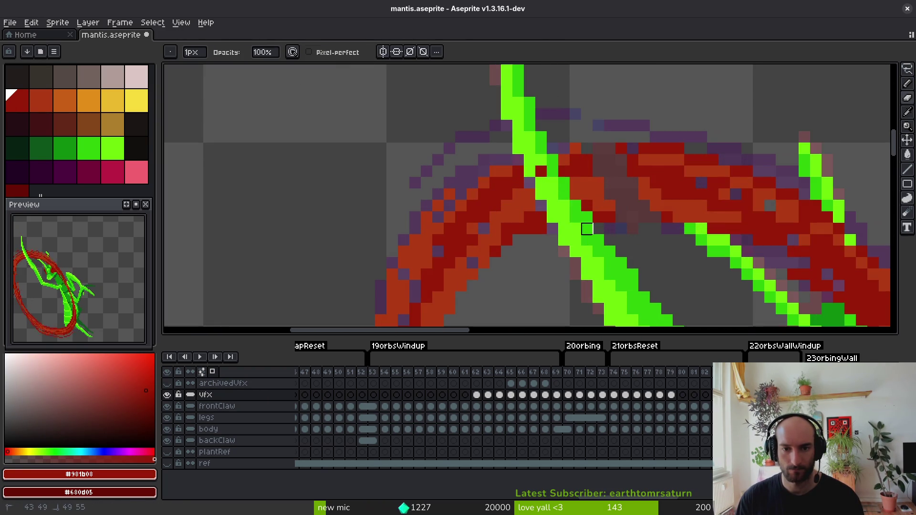
Cover the remaining purple and grey slash pixels with dark red and orange.
{"action": "key", "text": "i"}
{"action": "scroll", "coordinate": [526, 173], "scroll_direction": "up", "scroll_amount": 2}
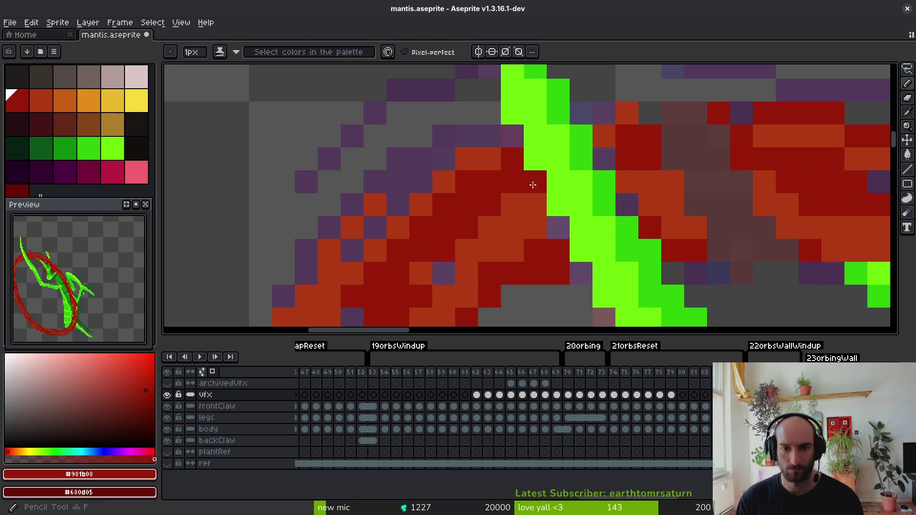
{"action": "left_click", "coordinate": [544, 229]}
{"action": "left_click", "coordinate": [550, 247]}
{"action": "key", "text": "b"}
{"action": "left_click", "coordinate": [560, 225]}
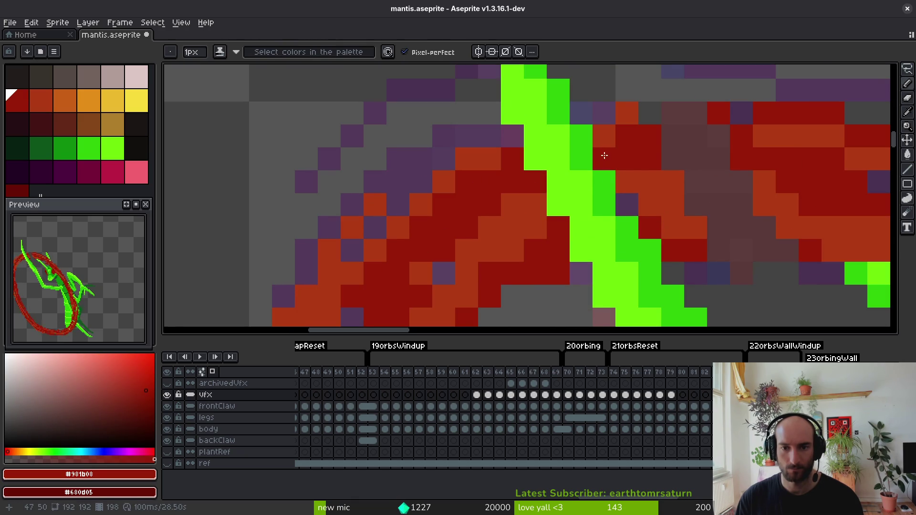
{"action": "left_click", "coordinate": [628, 205]}
{"action": "mouse_move", "coordinate": [669, 153]}
{"action": "left_mouse_down"}
{"action": "mouse_move", "coordinate": [721, 198]}
{"action": "mouse_move", "coordinate": [854, 220]}
{"action": "mouse_move", "coordinate": [787, 206]}
{"action": "left_mouse_up"}
{"action": "left_click", "coordinate": [848, 230], "text": "alt"}
{"action": "mouse_move", "coordinate": [848, 230]}
{"action": "left_mouse_down"}
{"action": "mouse_move", "coordinate": [752, 205]}
{"action": "mouse_move", "coordinate": [675, 127]}
{"action": "mouse_move", "coordinate": [746, 149]}
{"action": "mouse_move", "coordinate": [737, 151]}
{"action": "left_mouse_up"}
{"action": "left_click", "coordinate": [747, 150], "text": "alt"}
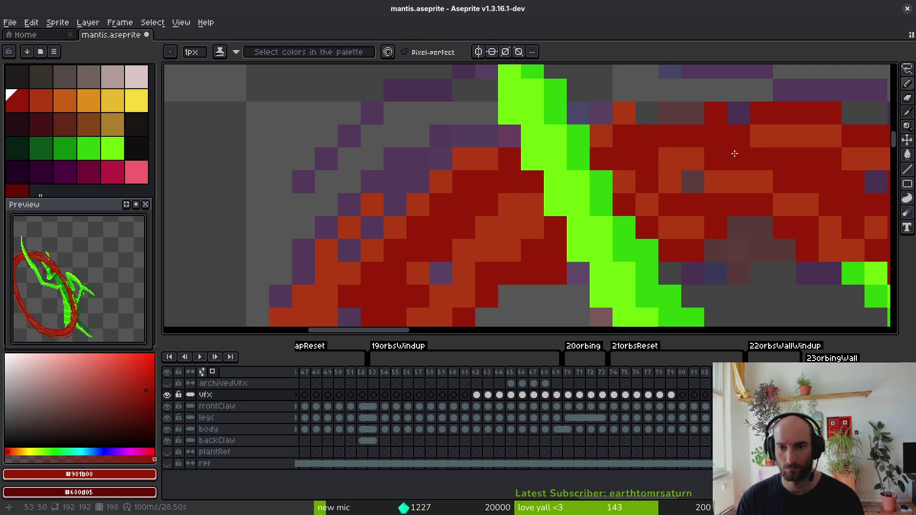
{"action": "left_click_drag", "start_coordinate": [711, 250], "coordinate": [788, 251]}
Erase a straight line of red lying over the claw crossing.
{"action": "scroll", "coordinate": [802, 268], "scroll_direction": "down", "scroll_amount": 8}
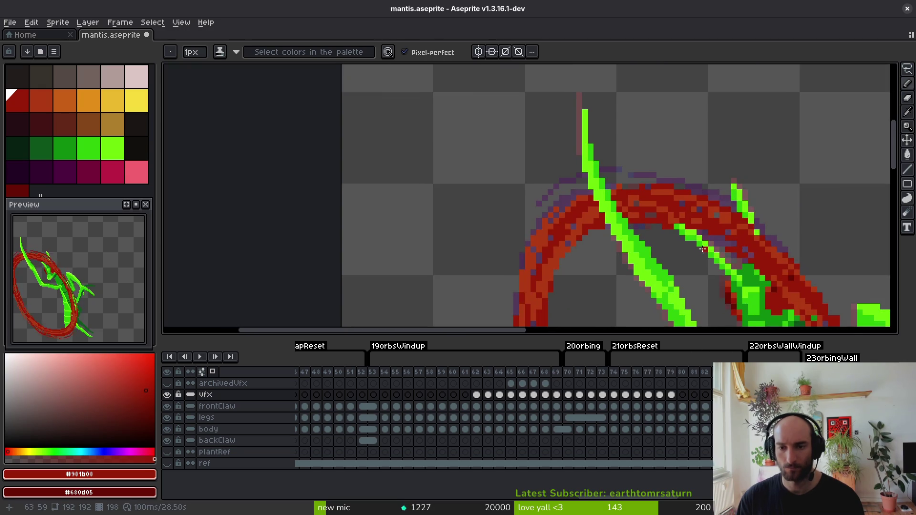
{"action": "scroll", "coordinate": [677, 237], "scroll_direction": "down", "scroll_amount": 2}
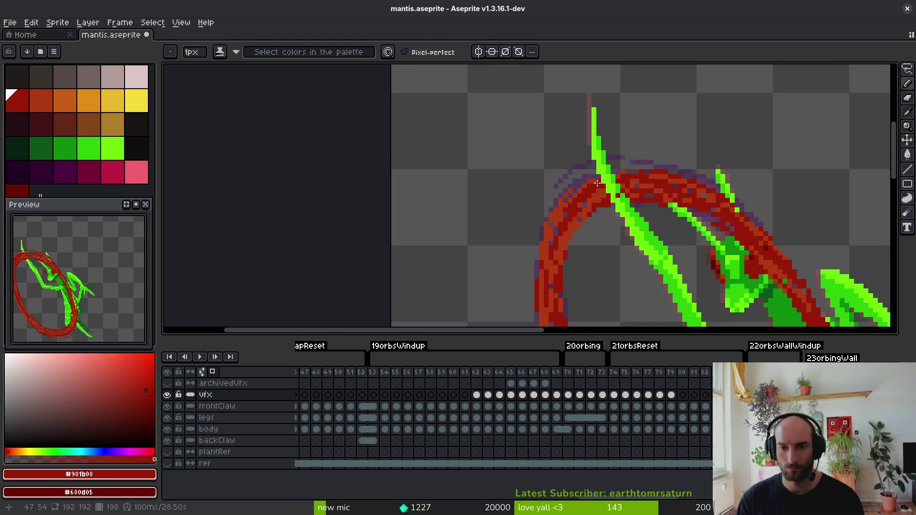
{"action": "scroll", "coordinate": [633, 206], "scroll_direction": "up", "scroll_amount": 2}
{"action": "left_click_drag", "start_coordinate": [634, 180], "coordinate": [682, 195]}
{"action": "scroll", "coordinate": [706, 205], "scroll_direction": "down", "scroll_amount": 5}
{"action": "scroll", "coordinate": [602, 143], "scroll_direction": "up", "scroll_amount": 6}
{"action": "key", "text": "e"}
{"action": "left_click", "coordinate": [690, 273], "text": "shift"}
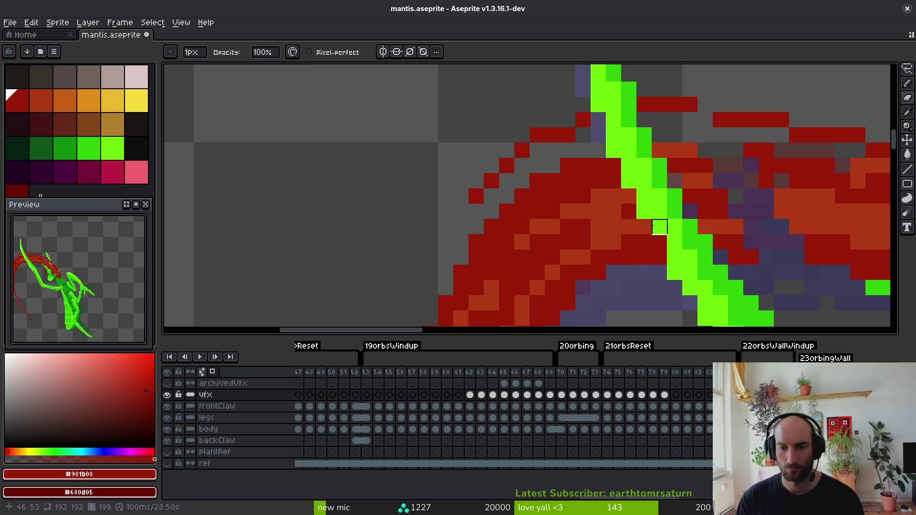
Fill remaining slash gaps with dark-red pixels and an orange stroke.
{"action": "key", "text": "b"}
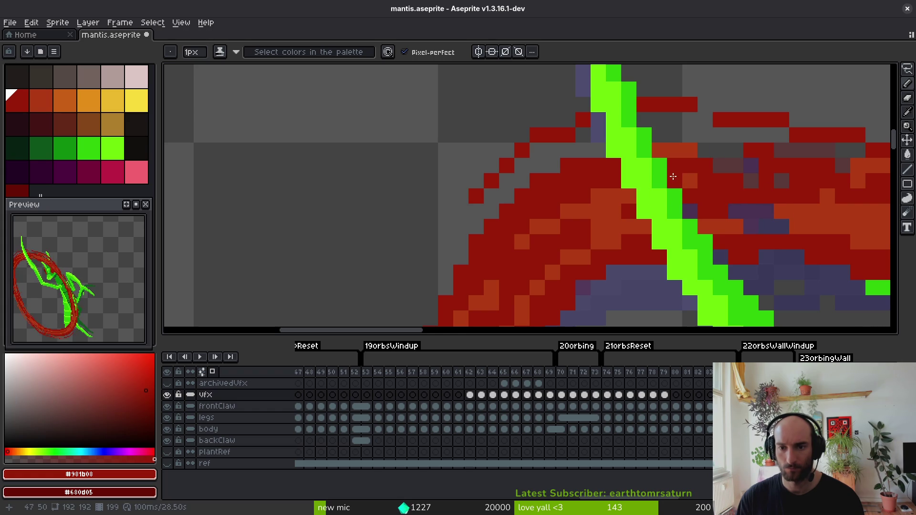
{"action": "left_click", "coordinate": [736, 150]}
{"action": "left_click", "coordinate": [816, 211], "text": "alt"}
{"action": "left_click_drag", "start_coordinate": [705, 166], "coordinate": [812, 181]}
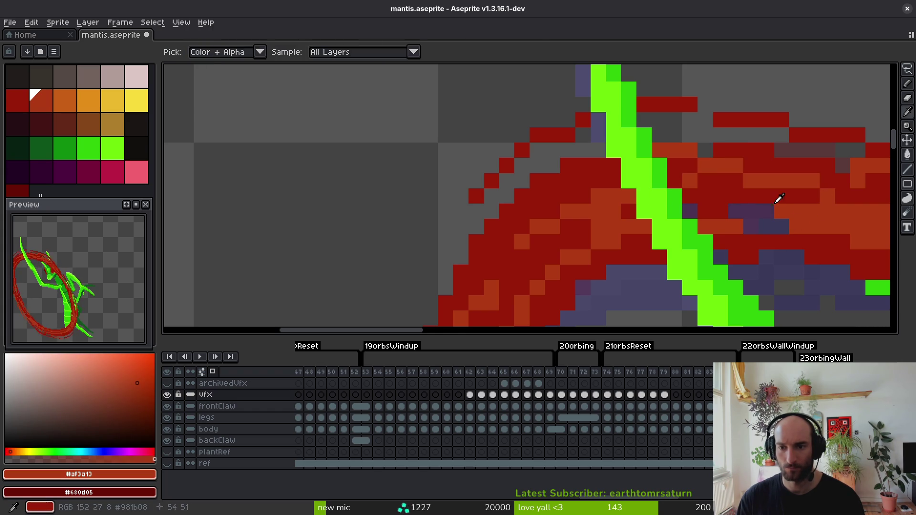
{"action": "left_click", "coordinate": [716, 213], "text": "alt"}
{"action": "left_click", "coordinate": [745, 232], "text": "alt"}
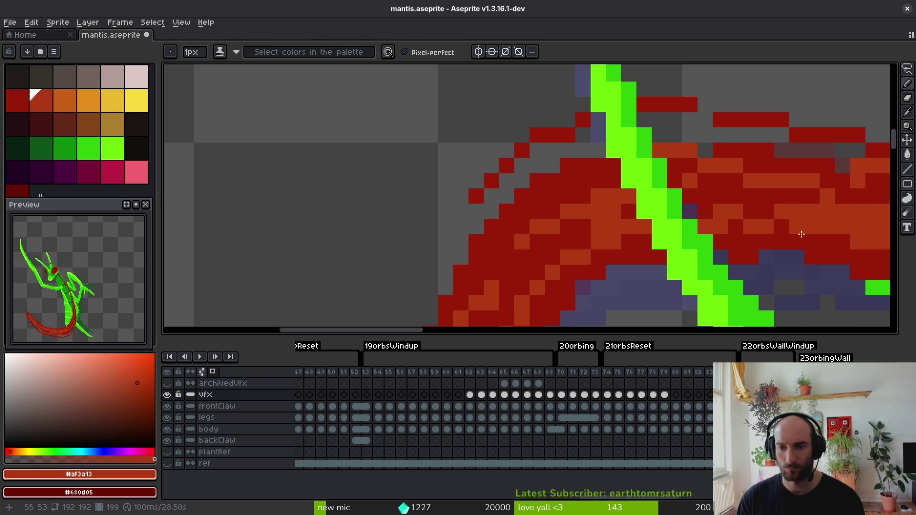
{"action": "scroll", "coordinate": [800, 234], "scroll_direction": "down", "scroll_amount": 2}
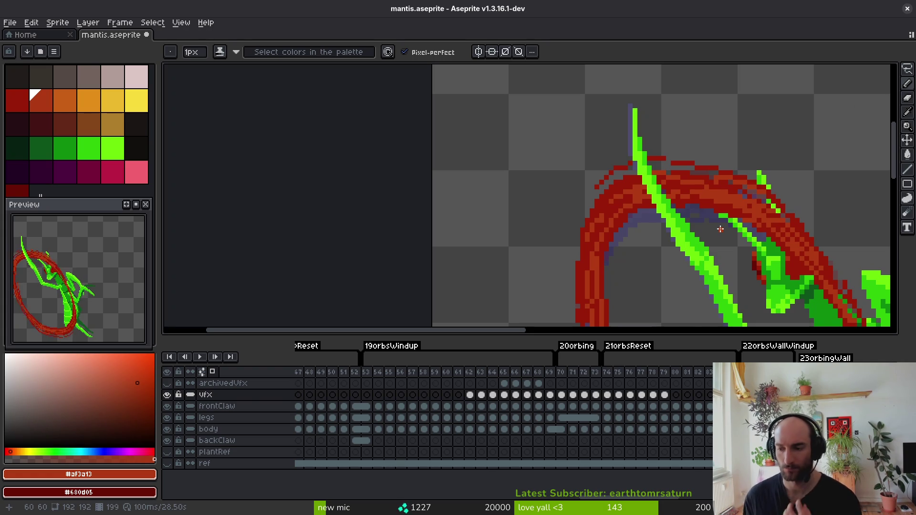
{"action": "scroll", "coordinate": [721, 229], "scroll_direction": "up", "scroll_amount": 3}
On the next frame, fill the gap beside the blade with dark red and add an orange pixel.
{"action": "key", "text": "period"}
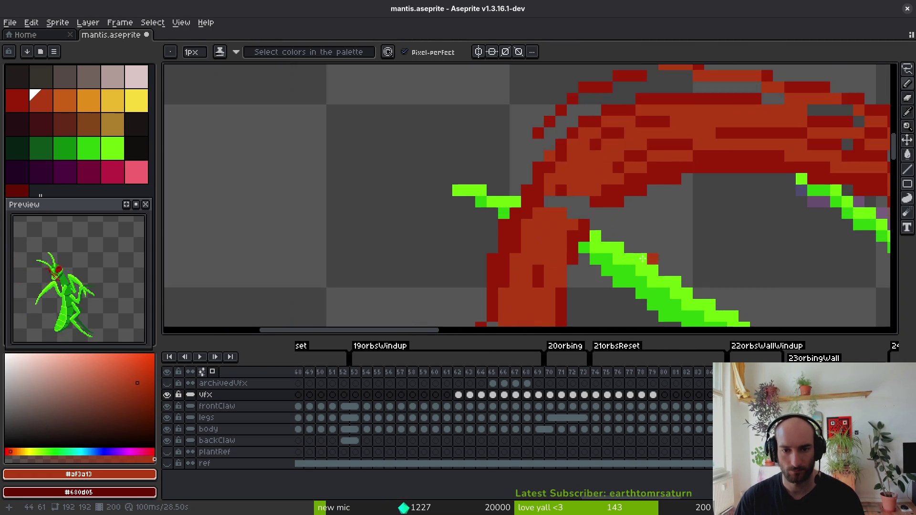
{"action": "key", "text": "b"}
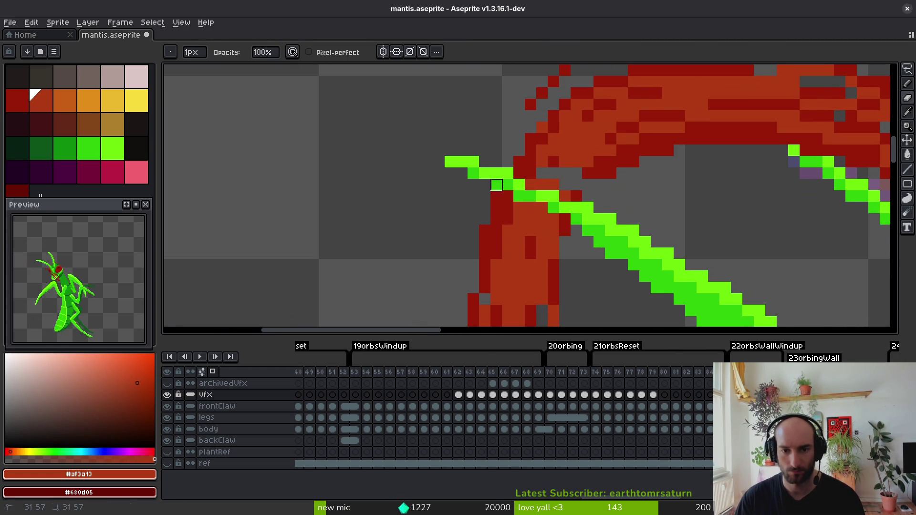
{"action": "scroll", "coordinate": [496, 185], "scroll_direction": "up", "scroll_amount": 4}
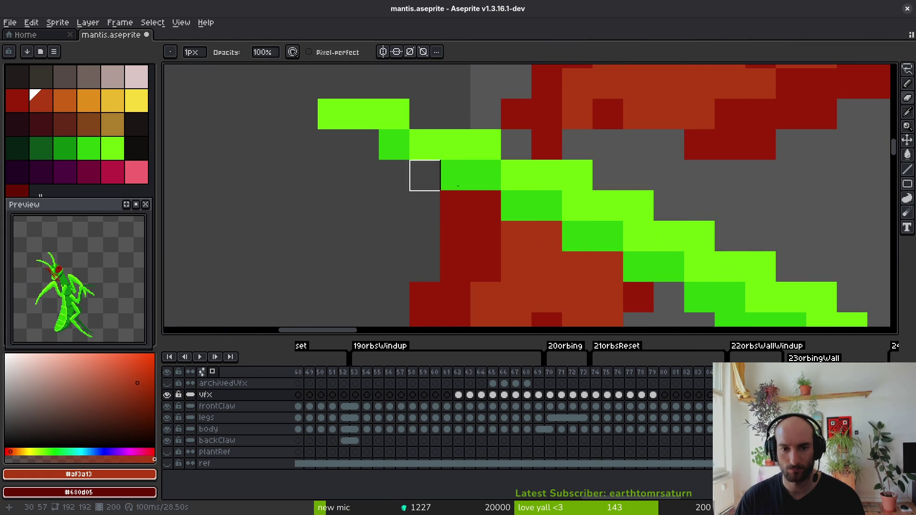
{"action": "left_click", "coordinate": [561, 131], "text": "alt"}
{"action": "left_click", "coordinate": [628, 157]}
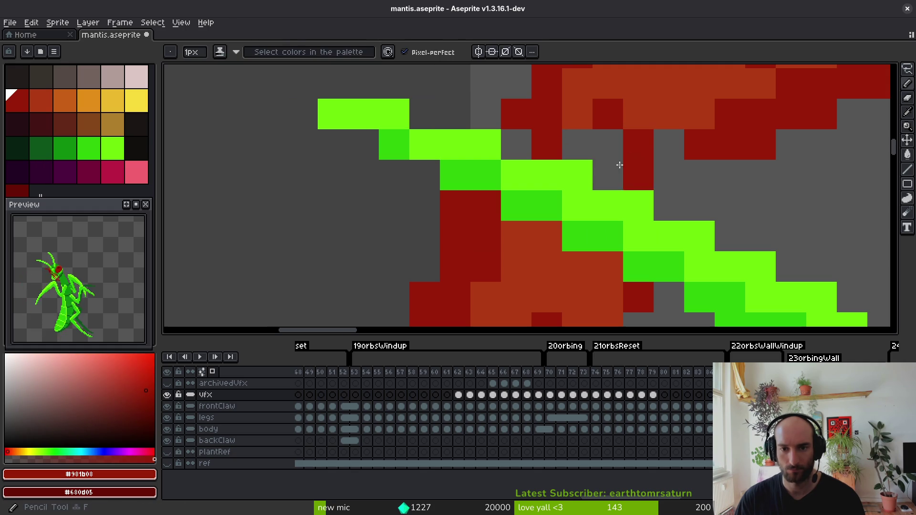
{"action": "left_click_drag", "start_coordinate": [608, 177], "coordinate": [608, 143]}
{"action": "left_click", "coordinate": [678, 117], "text": "alt"}
{"action": "left_click", "coordinate": [681, 140]}
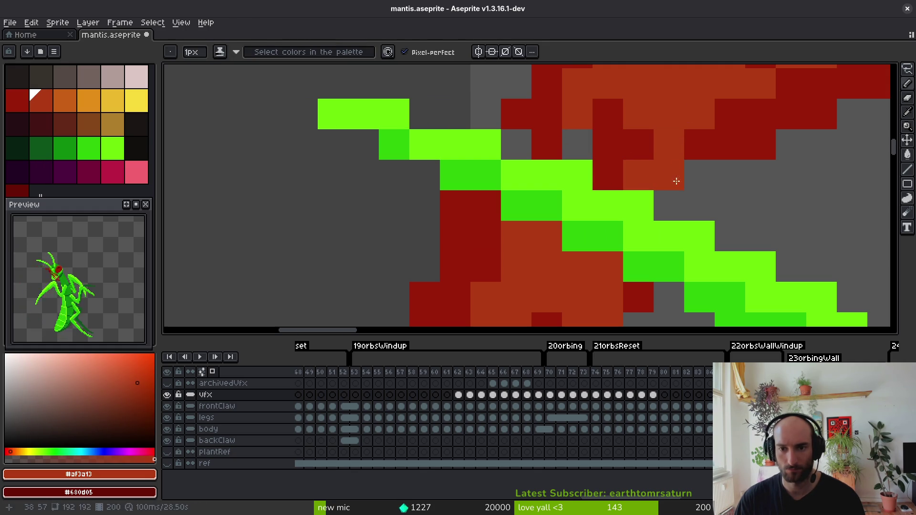
Paint dark-red pixels right of the blade and repaint a slash pixel orange.
{"action": "left_click", "coordinate": [692, 153], "text": "alt"}
{"action": "left_click", "coordinate": [669, 173]}
{"action": "left_click", "coordinate": [668, 207]}
{"action": "left_click", "coordinate": [730, 175]}
{"action": "left_click", "coordinate": [700, 205]}
{"action": "left_click", "coordinate": [515, 147]}
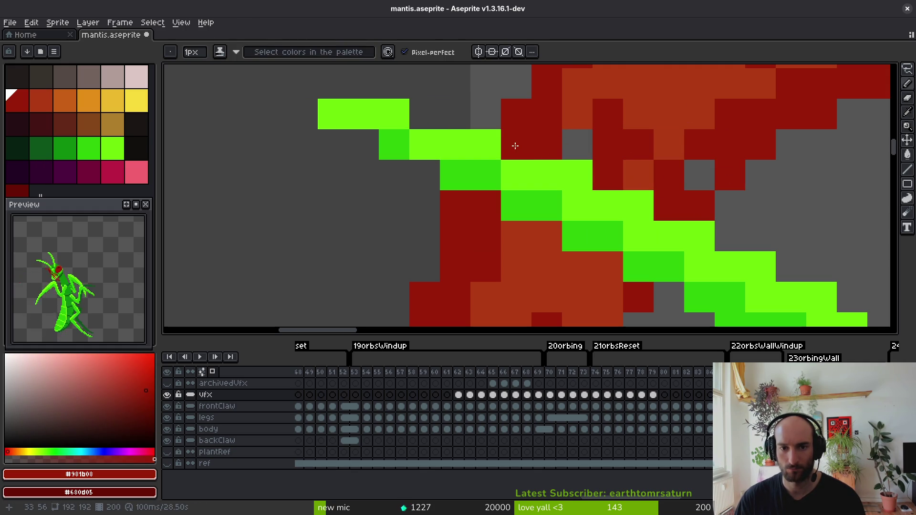
{"action": "left_click", "coordinate": [583, 107], "text": "alt"}
{"action": "left_click", "coordinate": [632, 147]}
Save mantis.aseprite, then fill the grey gap in the slash with dark red.
{"action": "scroll", "coordinate": [669, 201], "scroll_direction": "down", "scroll_amount": 5}
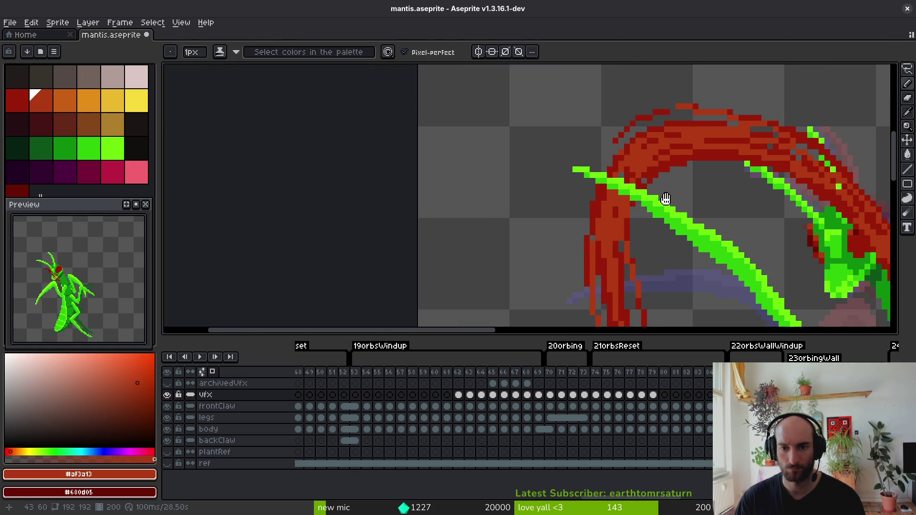
{"action": "scroll", "coordinate": [669, 201], "scroll_direction": "down", "scroll_amount": 5}
{"action": "key", "text": "ctrl+s"}
{"action": "scroll", "coordinate": [611, 181], "scroll_direction": "up", "scroll_amount": 3}
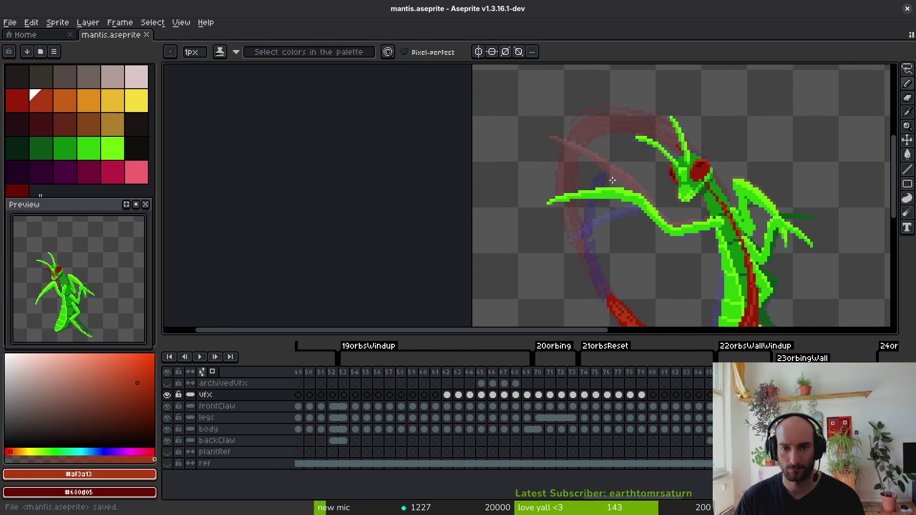
{"action": "scroll", "coordinate": [606, 176], "scroll_direction": "up", "scroll_amount": 6}
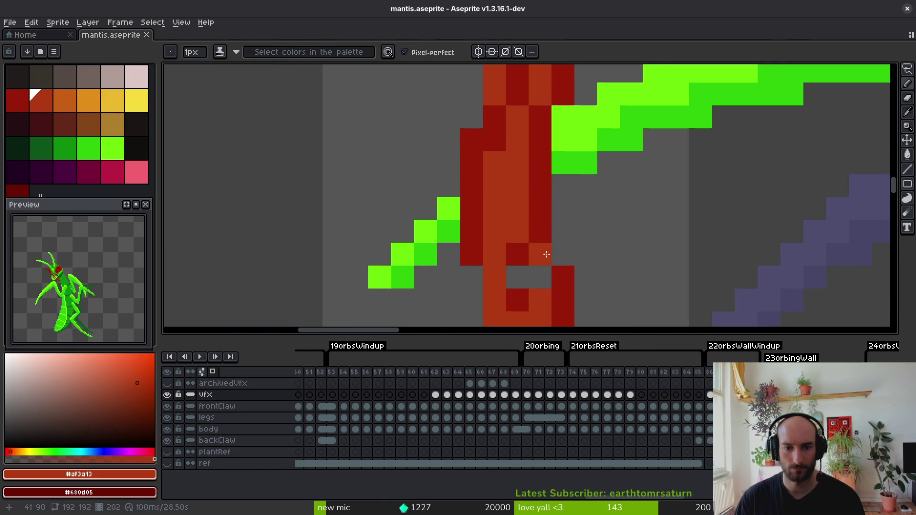
{"action": "left_click", "coordinate": [542, 254]}
{"action": "left_click", "coordinate": [524, 249], "text": "alt"}
{"action": "left_click", "coordinate": [519, 282]}
Redraw the green blade over the red slash, save, and step through neighbouring frames.
{"action": "key", "text": "e"}
{"action": "mouse_move", "coordinate": [534, 143]}
{"action": "left_mouse_down"}
{"action": "mouse_move", "coordinate": [494, 191]}
{"action": "mouse_move", "coordinate": [518, 186]}
{"action": "left_mouse_up"}
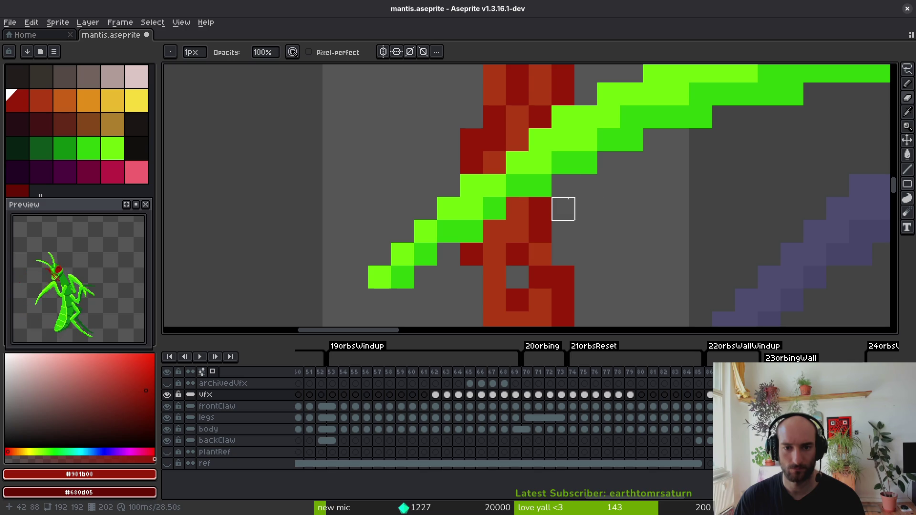
{"action": "scroll", "coordinate": [585, 197], "scroll_direction": "down", "scroll_amount": 5}
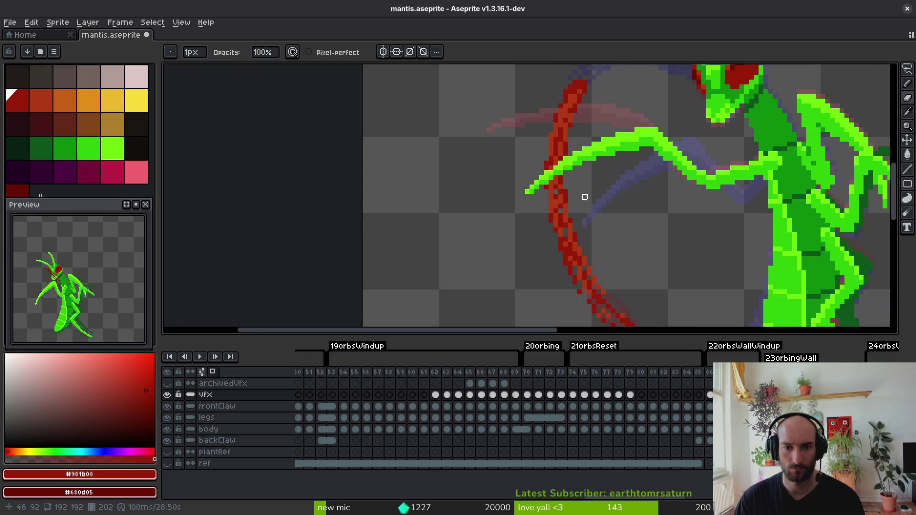
{"action": "scroll", "coordinate": [594, 173], "scroll_direction": "down", "scroll_amount": 4}
{"action": "key", "text": "i"}
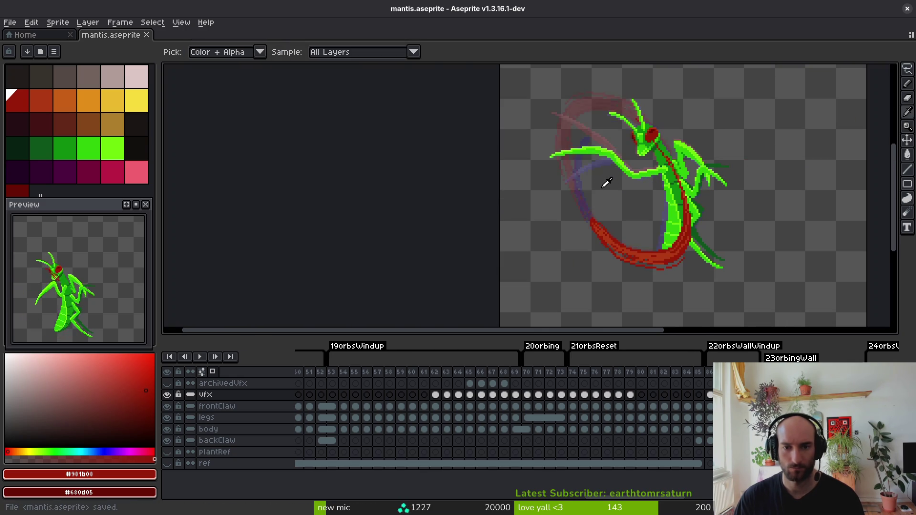
{"action": "key", "text": "ctrl+s"}
{"action": "key", "text": "Right"}
{"action": "key", "text": "Right"}
{"action": "key", "text": "b"}
{"action": "key", "text": "Left"}
Paint a slash pixel dark red, undo a stray one, and repaint it in brighter red.
{"action": "left_click_drag", "start_coordinate": [648, 148], "coordinate": [575, 188]}
{"action": "key", "text": "Right"}
{"action": "key", "text": "Right"}
{"action": "key", "text": "Right"}
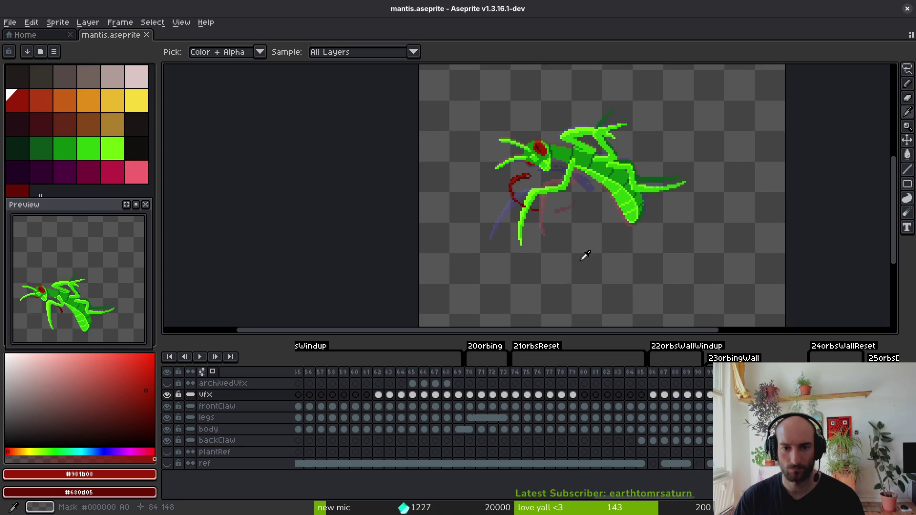
{"action": "key", "text": "b"}
{"action": "scroll", "coordinate": [535, 207], "scroll_direction": "up", "scroll_amount": 5}
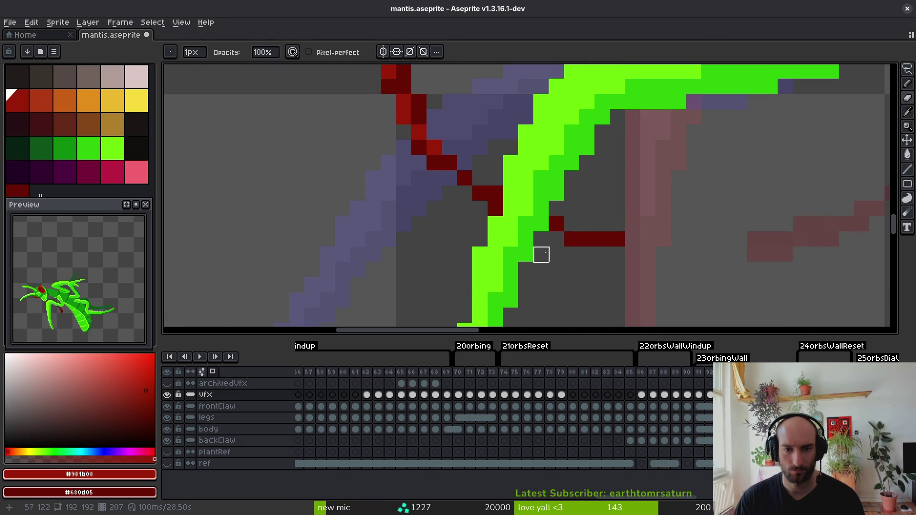
{"action": "left_click", "coordinate": [556, 223], "text": "alt"}
{"action": "left_click", "coordinate": [572, 208]}
{"action": "left_click", "coordinate": [586, 222]}
{"action": "key", "text": "ctrl+z"}
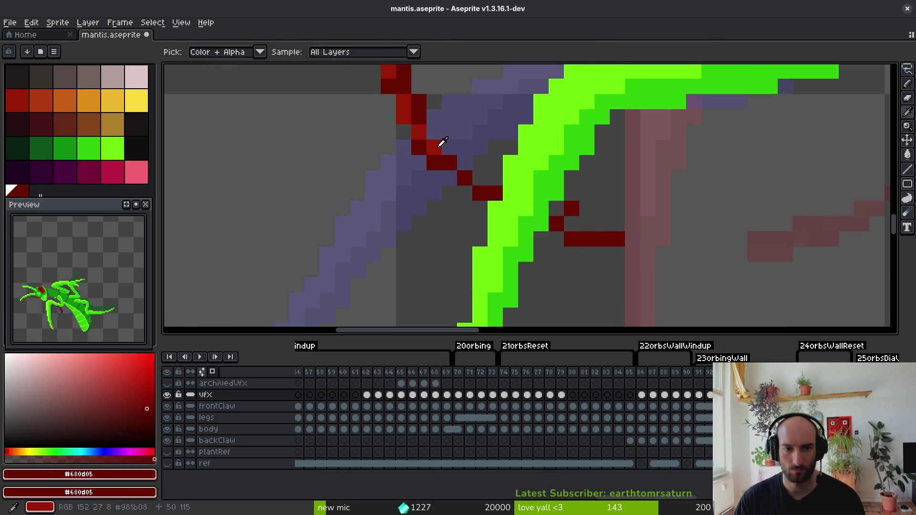
{"action": "left_click", "coordinate": [439, 144], "text": "alt"}
{"action": "left_click", "coordinate": [571, 209]}
Sample the darkest red and flip between neighbouring frames to compare the slash.
{"action": "scroll", "coordinate": [590, 221], "scroll_direction": "down", "scroll_amount": 3}
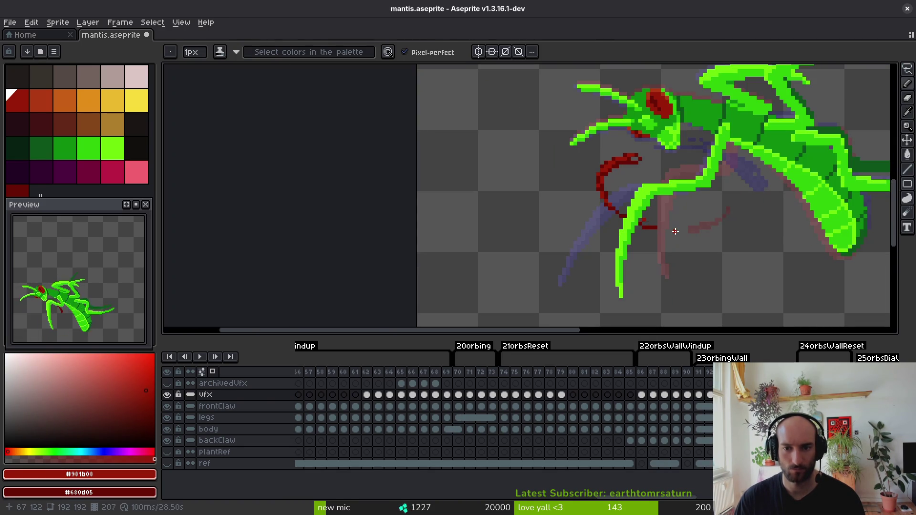
{"action": "scroll", "coordinate": [673, 231], "scroll_direction": "up", "scroll_amount": 5}
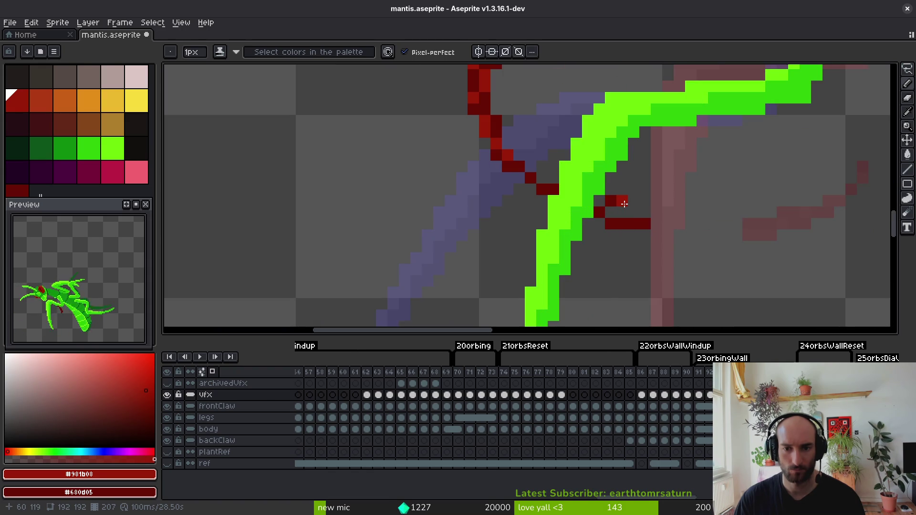
{"action": "left_click", "coordinate": [631, 212], "text": "alt"}
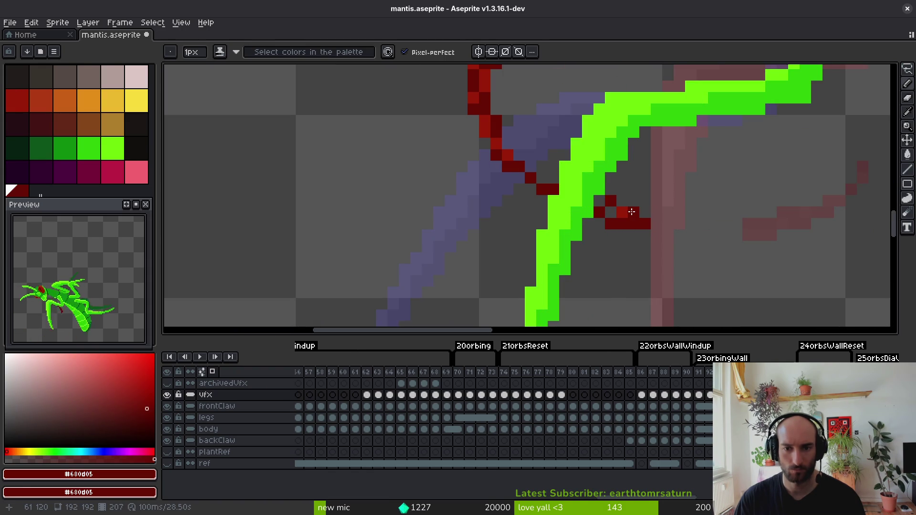
{"action": "scroll", "coordinate": [667, 224], "scroll_direction": "down", "scroll_amount": 4}
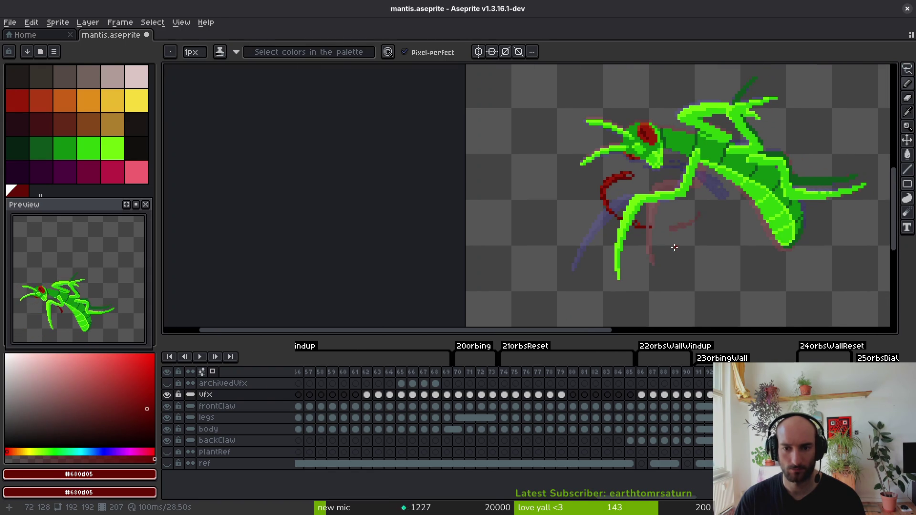
{"action": "key", "text": "alt"}
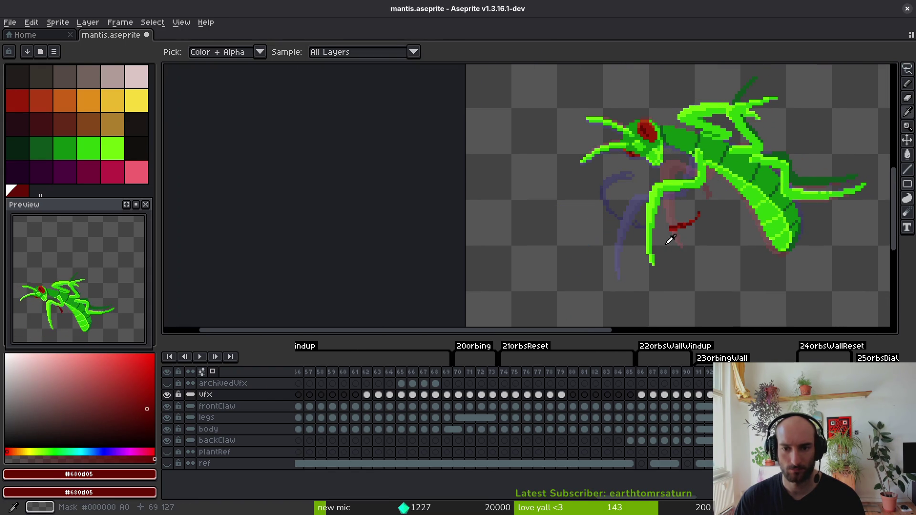
{"action": "key", "text": "Right"}
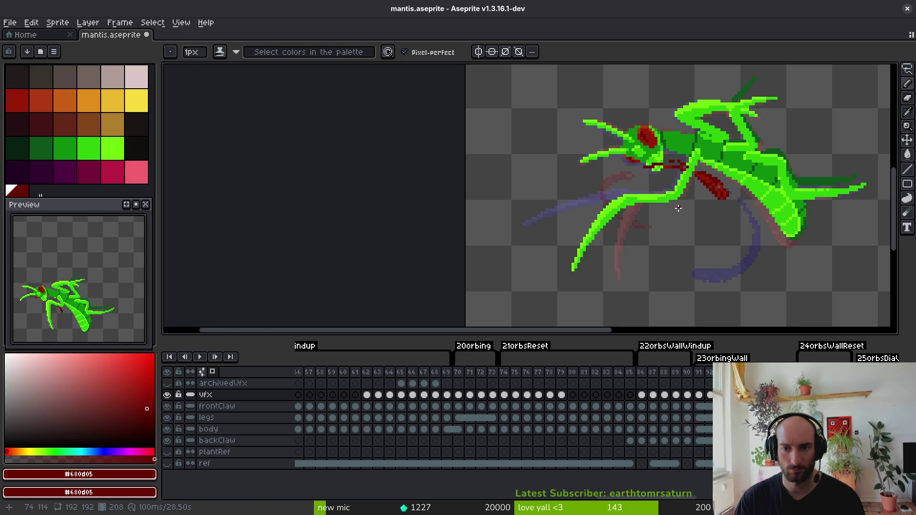
{"action": "scroll", "coordinate": [678, 209], "scroll_direction": "up", "scroll_amount": 1}
{"action": "key", "text": "Left"}
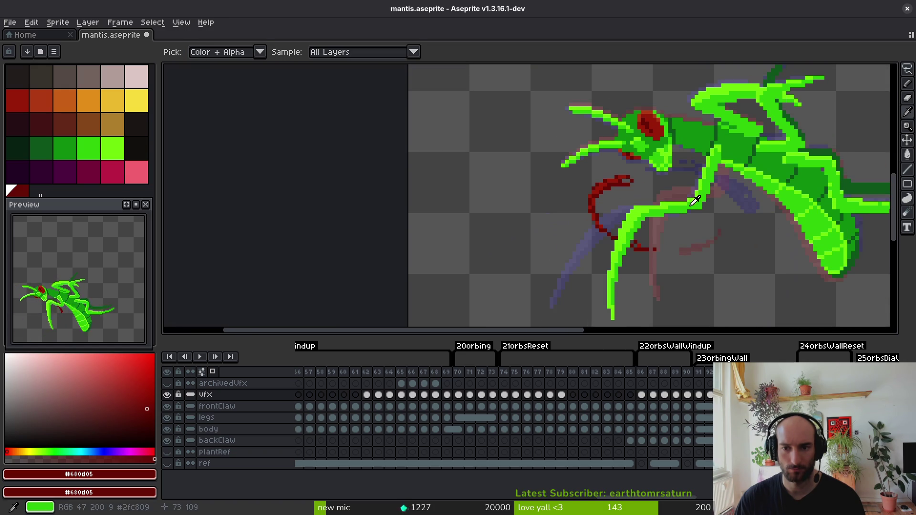
{"action": "key", "text": "Left"}
{"action": "key", "text": "Left"}
{"action": "key", "text": "Right"}
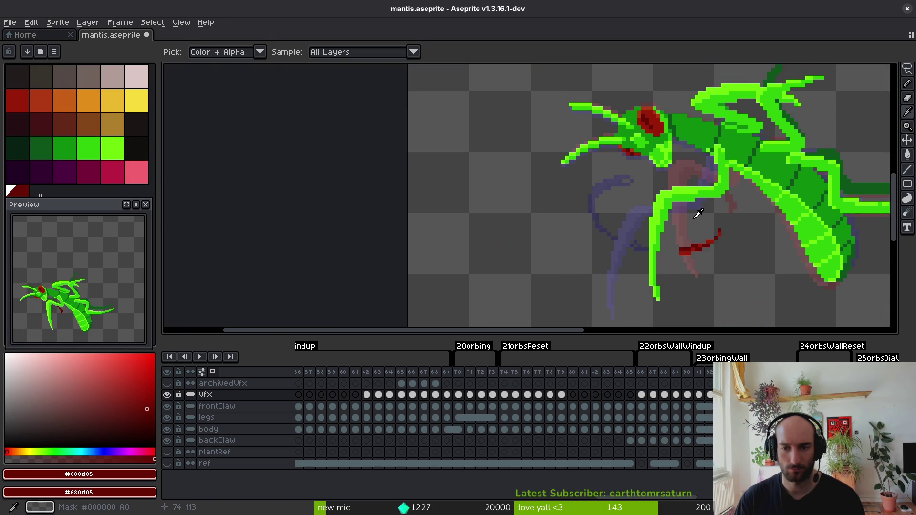
{"action": "key", "text": "Right"}
{"action": "key", "text": "Right"}
{"action": "scroll", "coordinate": [745, 165], "scroll_direction": "up", "scroll_amount": 3}
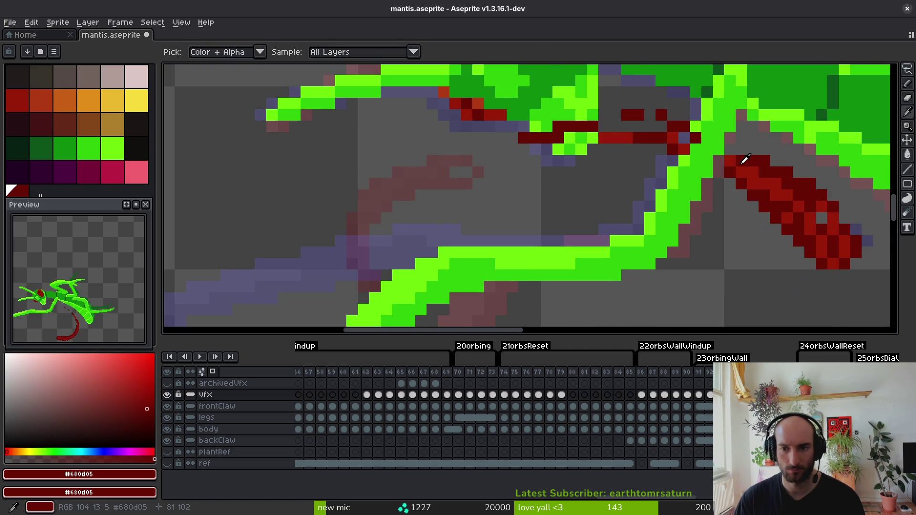
Sample the brighter and darkest reds, save mantis.aseprite, and advance to the red swoosh frame.
{"action": "left_click", "coordinate": [705, 158], "text": "alt"}
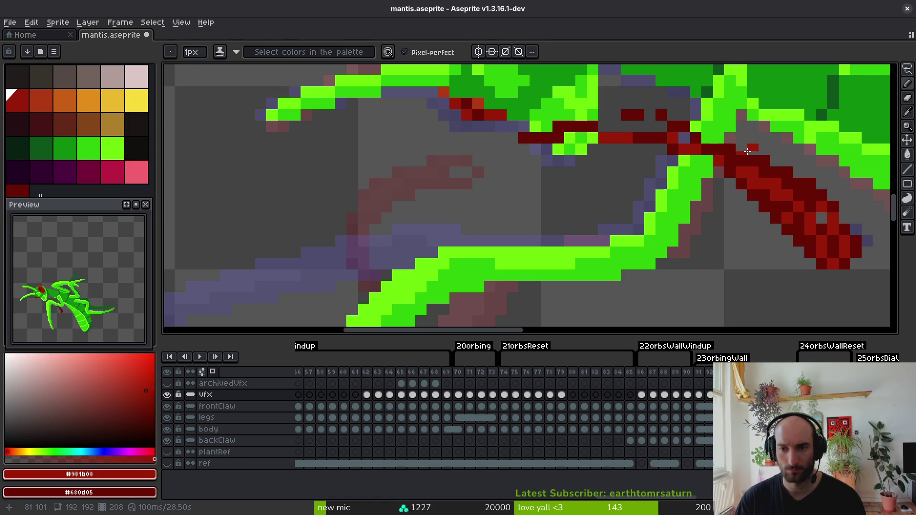
{"action": "scroll", "coordinate": [748, 151], "scroll_direction": "down", "scroll_amount": 4}
{"action": "scroll", "coordinate": [752, 177], "scroll_direction": "up", "scroll_amount": 4}
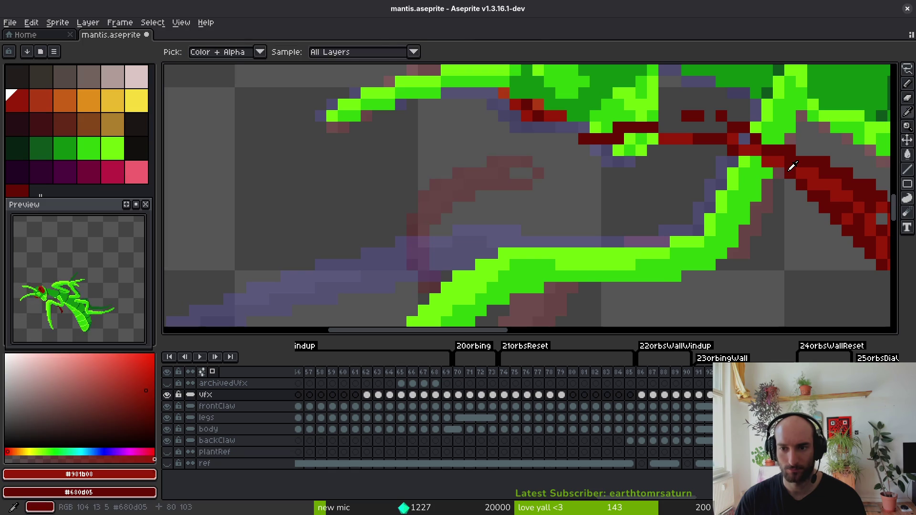
{"action": "left_click", "coordinate": [769, 160], "text": "alt"}
{"action": "key", "text": "ctrl+s"}
{"action": "scroll", "coordinate": [701, 209], "scroll_direction": "down", "scroll_amount": 3}
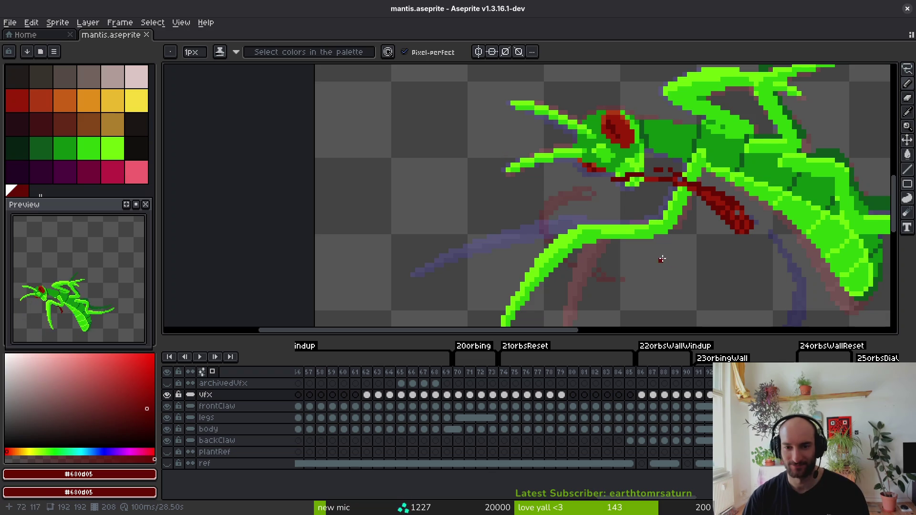
{"action": "scroll", "coordinate": [663, 258], "scroll_direction": "down", "scroll_amount": 3}
{"action": "key", "text": "alt"}
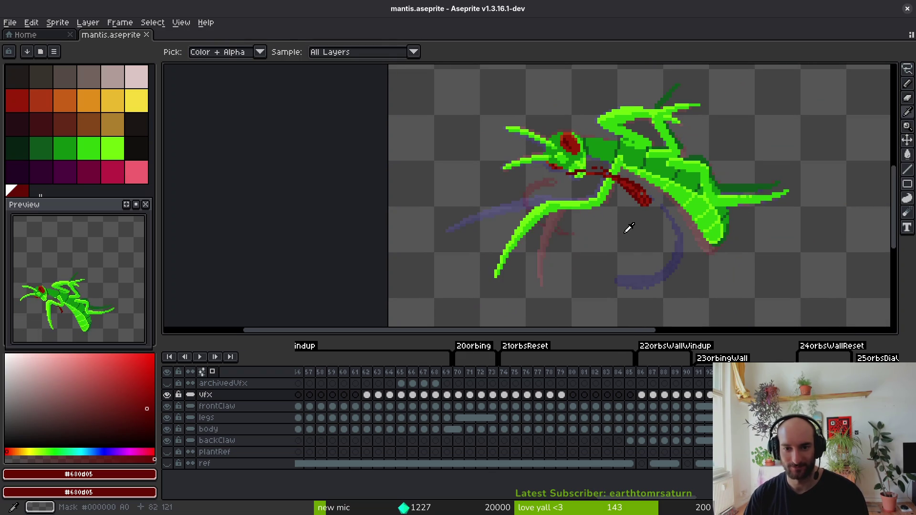
{"action": "key", "text": "period"}
{"action": "key", "text": "period"}
{"action": "scroll", "coordinate": [682, 219], "scroll_direction": "left", "scroll_amount": 3}
{"action": "scroll", "coordinate": [682, 219], "scroll_direction": "up", "scroll_amount": 6}
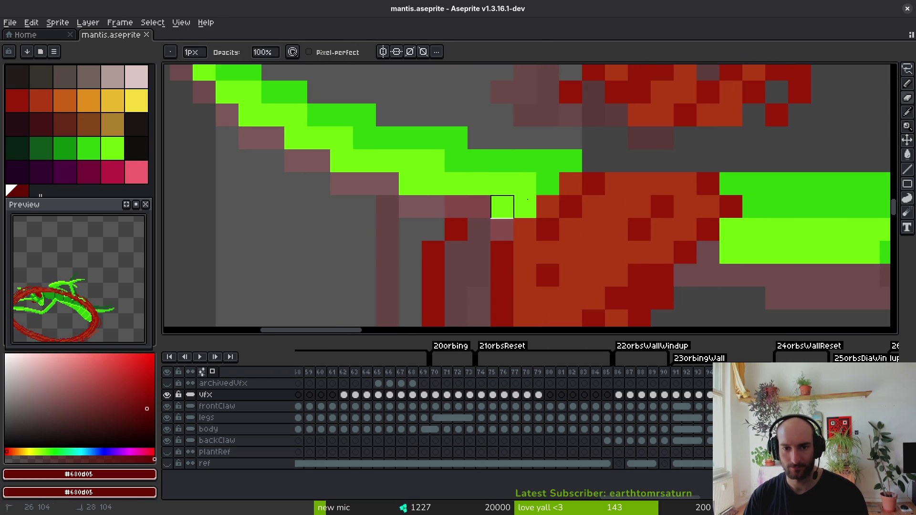
Sample the slash red and paint dark red pixels at the claw edge and down the slash.
{"action": "left_click", "coordinate": [569, 231], "text": "alt"}
{"action": "left_click", "coordinate": [548, 235]}
{"action": "scroll", "coordinate": [568, 135], "scroll_direction": "up", "scroll_amount": 1}
{"action": "left_click_drag", "start_coordinate": [539, 136], "coordinate": [540, 159]}
Fill the slash body with orange #af3a13 and dark red #981b08 pixels, adding orange highlights.
{"action": "left_click", "coordinate": [630, 123], "text": "alt"}
{"action": "mouse_move", "coordinate": [608, 184]}
{"action": "left_mouse_down"}
{"action": "mouse_move", "coordinate": [610, 149]}
{"action": "mouse_move", "coordinate": [654, 182]}
{"action": "left_mouse_up"}
{"action": "left_click", "coordinate": [591, 157], "text": "alt"}
{"action": "mouse_move", "coordinate": [722, 159]}
{"action": "left_mouse_down"}
{"action": "mouse_move", "coordinate": [746, 159]}
{"action": "mouse_move", "coordinate": [700, 182]}
{"action": "mouse_move", "coordinate": [631, 159]}
{"action": "left_mouse_up"}
{"action": "left_click", "coordinate": [722, 131], "text": "alt"}
{"action": "left_click", "coordinate": [677, 137], "text": "alt"}
Add dark red pixels near the claw and repaint one slash pixel orange.
{"action": "left_click_drag", "start_coordinate": [562, 159], "coordinate": [562, 136]}
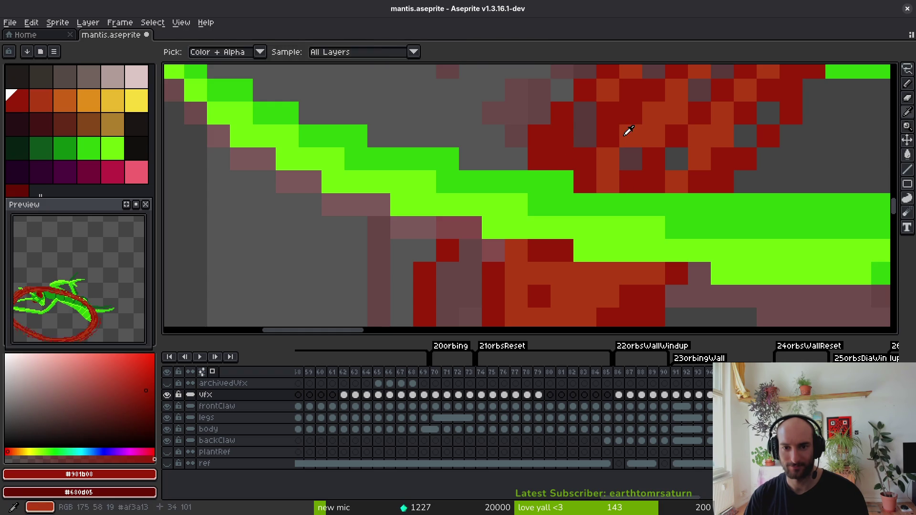
{"action": "left_click", "coordinate": [628, 134], "text": "alt"}
{"action": "left_click", "coordinate": [566, 155]}
{"action": "scroll", "coordinate": [645, 204], "scroll_direction": "down", "scroll_amount": 5}
{"action": "scroll", "coordinate": [614, 146], "scroll_direction": "up", "scroll_amount": 3}
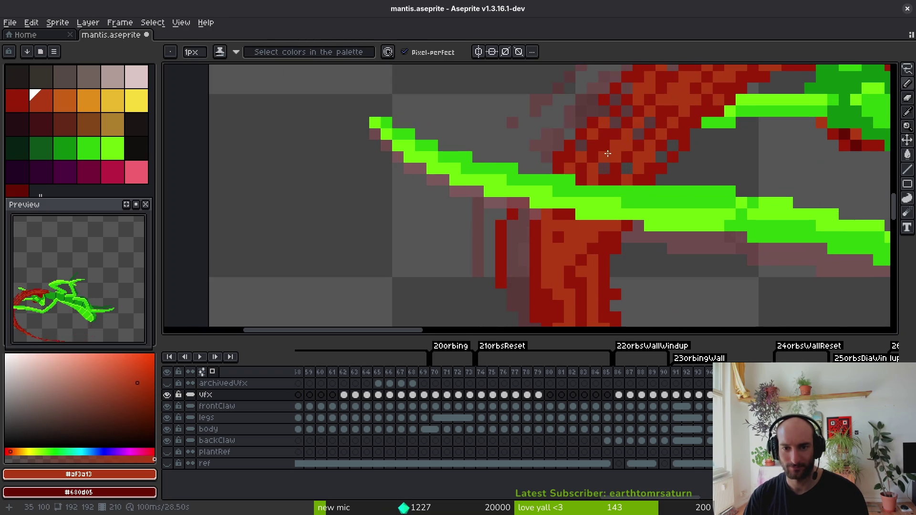
{"action": "scroll", "coordinate": [606, 167], "scroll_direction": "down", "scroll_amount": 3}
{"action": "scroll", "coordinate": [619, 174], "scroll_direction": "up", "scroll_amount": 3}
{"action": "scroll", "coordinate": [619, 174], "scroll_direction": "down", "scroll_amount": 3}
{"action": "scroll", "coordinate": [623, 179], "scroll_direction": "up", "scroll_amount": 4}
Inspect the swirl with the Eraser, then return to the Pencil with the brighter red sampled.
{"action": "key", "text": "e"}
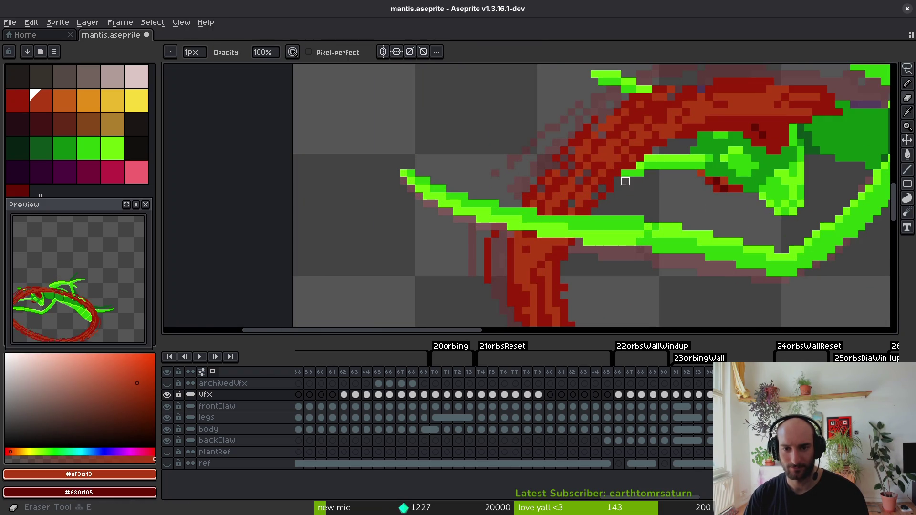
{"action": "scroll", "coordinate": [587, 211], "scroll_direction": "down", "scroll_amount": 2}
{"action": "scroll", "coordinate": [613, 205], "scroll_direction": "up", "scroll_amount": 2}
{"action": "scroll", "coordinate": [670, 198], "scroll_direction": "down", "scroll_amount": 1}
{"action": "scroll", "coordinate": [671, 198], "scroll_direction": "down", "scroll_amount": 2}
{"action": "scroll", "coordinate": [636, 198], "scroll_direction": "up", "scroll_amount": 3}
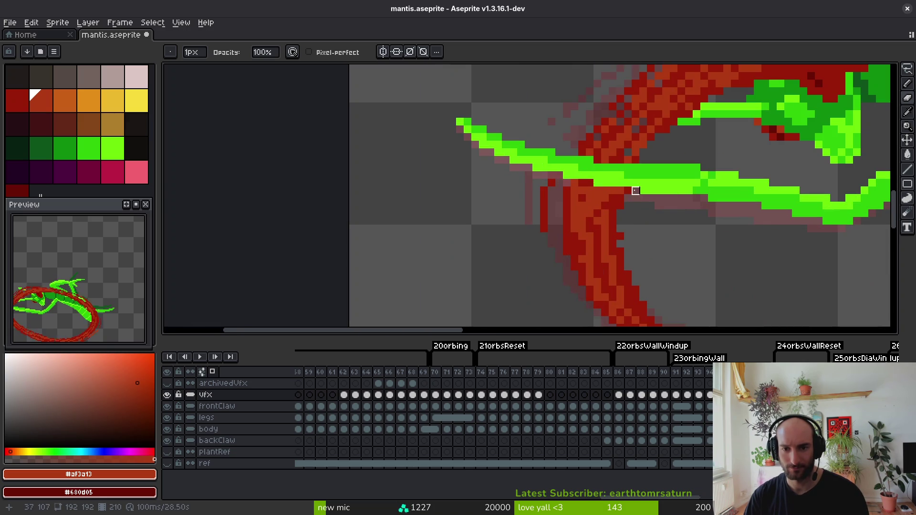
{"action": "scroll", "coordinate": [575, 145], "scroll_direction": "down", "scroll_amount": 3}
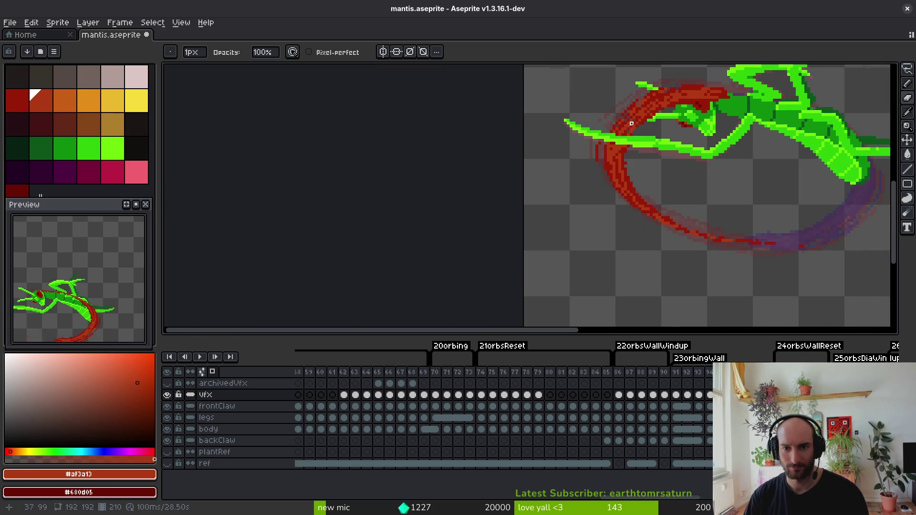
{"action": "scroll", "coordinate": [619, 168], "scroll_direction": "up", "scroll_amount": 5}
{"action": "key", "text": "f"}
{"action": "left_click", "coordinate": [572, 228], "text": "alt"}
{"action": "scroll", "coordinate": [572, 228], "scroll_direction": "down", "scroll_amount": 3}
{"action": "scroll", "coordinate": [644, 202], "scroll_direction": "up", "scroll_amount": 2}
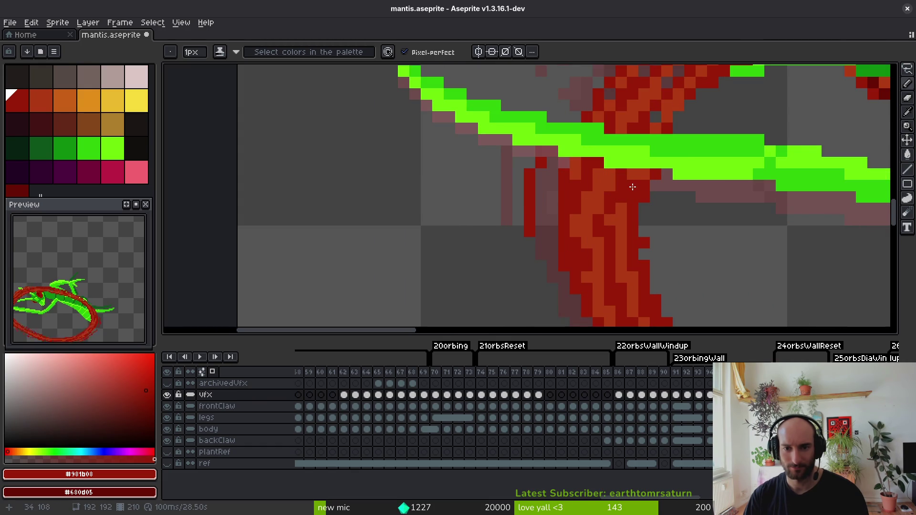
{"action": "scroll", "coordinate": [632, 187], "scroll_direction": "down", "scroll_amount": 2}
{"action": "scroll", "coordinate": [642, 178], "scroll_direction": "up", "scroll_amount": 1}
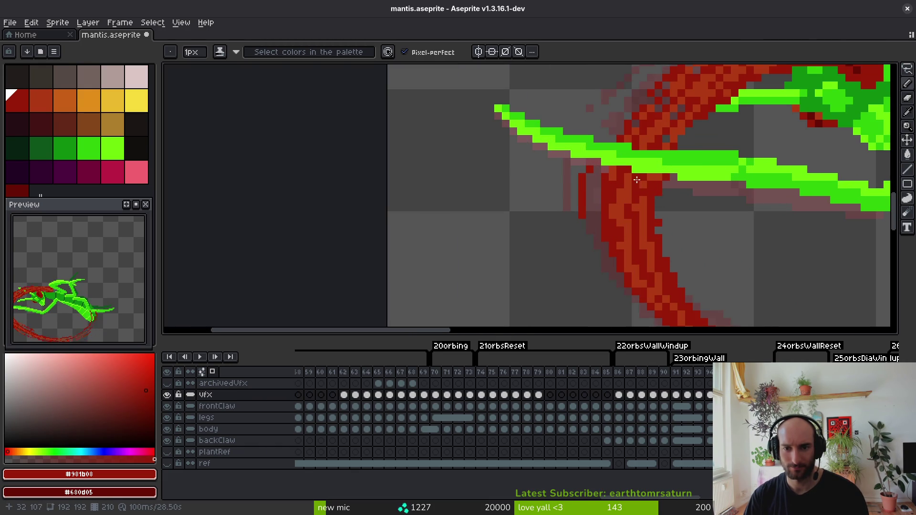
{"action": "scroll", "coordinate": [635, 179], "scroll_direction": "down", "scroll_amount": 4}
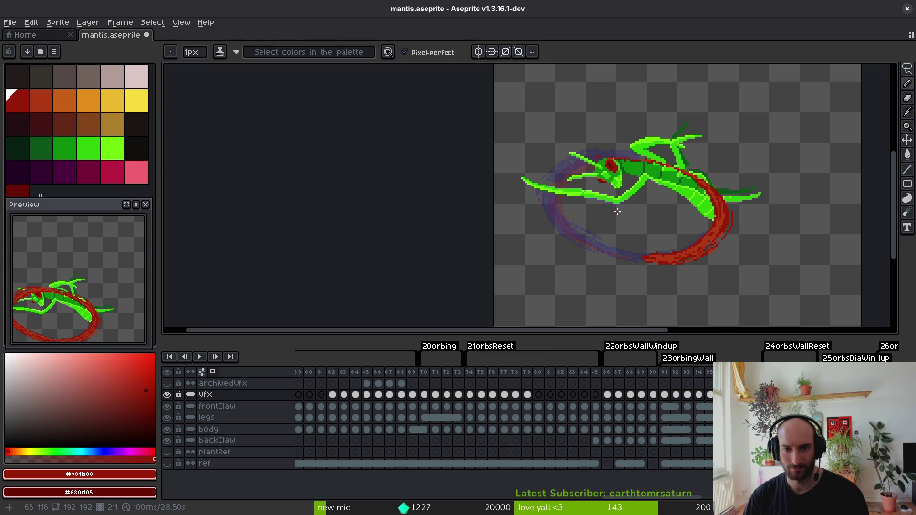
Erase the stray red pixels lying over the green claw.
{"action": "key", "text": "b"}
{"action": "scroll", "coordinate": [503, 170], "scroll_direction": "up", "scroll_amount": 7}
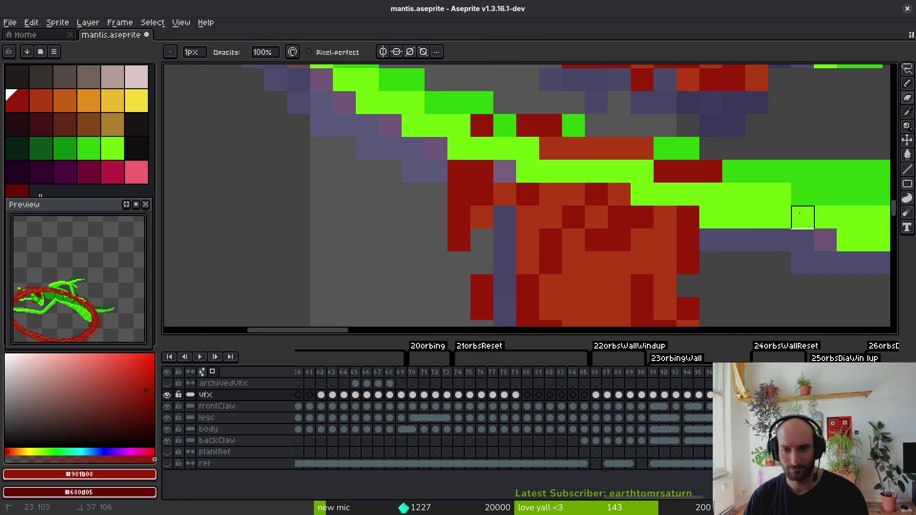
{"action": "right_click", "coordinate": [619, 194]}
{"action": "mouse_move", "coordinate": [459, 126]}
{"action": "left_mouse_down"}
{"action": "mouse_move", "coordinate": [550, 125]}
{"action": "mouse_move", "coordinate": [665, 170]}
{"action": "mouse_move", "coordinate": [595, 194]}
{"action": "mouse_move", "coordinate": [620, 194]}
{"action": "left_mouse_up"}
Cover the purple pixels in the slash with dark red.
{"action": "left_click", "coordinate": [597, 195]}
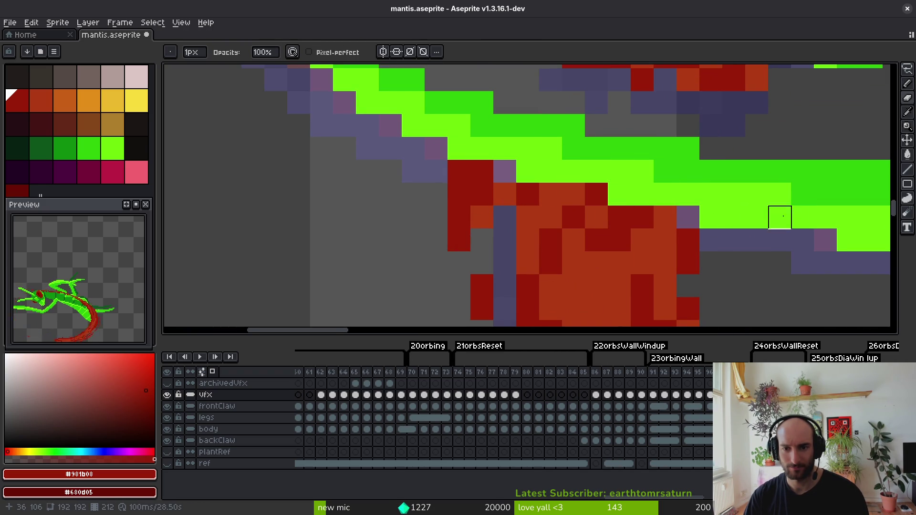
{"action": "scroll", "coordinate": [701, 221], "scroll_direction": "up", "scroll_amount": 2}
{"action": "key", "text": "alt"}
{"action": "left_click", "coordinate": [611, 176]}
{"action": "left_click", "coordinate": [633, 153]}
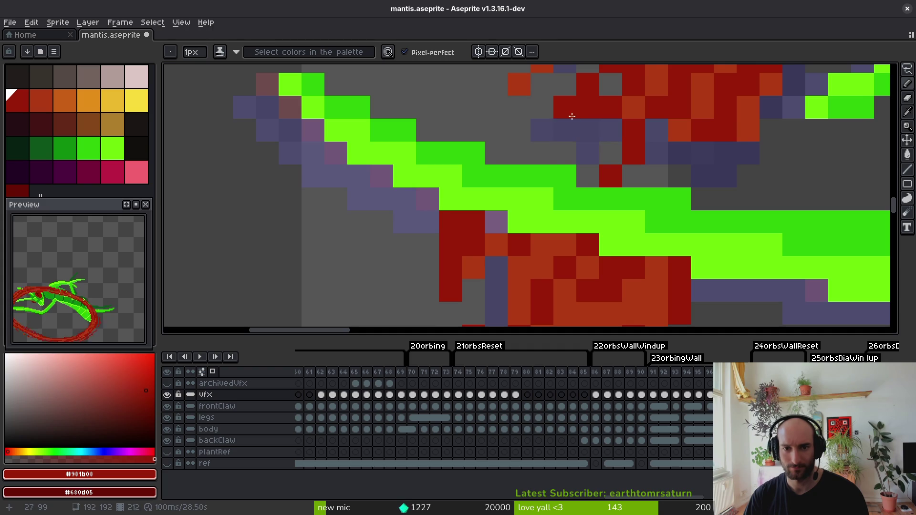
{"action": "left_click_drag", "start_coordinate": [542, 130], "coordinate": [542, 154]}
Repaint slash pixels in orange and a dark red column, lightening a few dark red pixels.
{"action": "scroll", "coordinate": [616, 143], "scroll_direction": "up", "scroll_amount": 1}
{"action": "left_click", "coordinate": [629, 128], "text": "alt"}
{"action": "left_click_drag", "start_coordinate": [607, 102], "coordinate": [584, 193]}
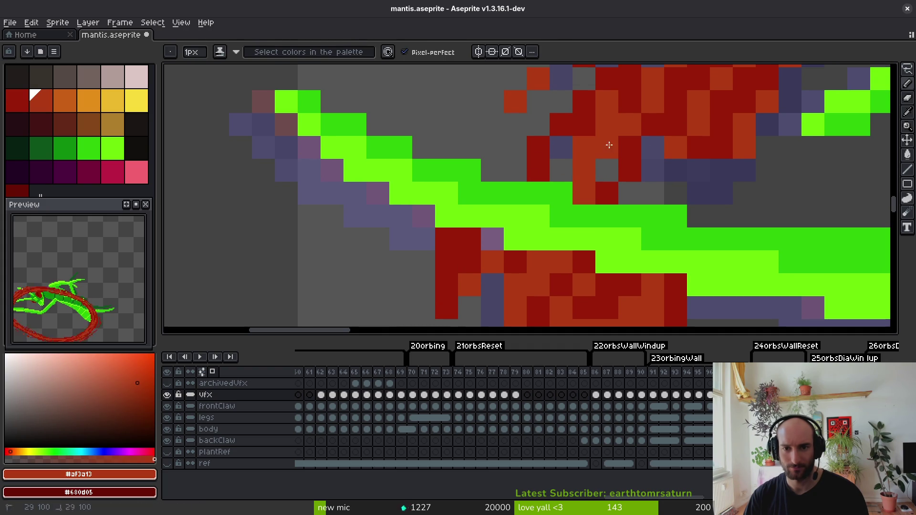
{"action": "left_click", "coordinate": [689, 138], "text": "alt"}
{"action": "mouse_move", "coordinate": [699, 170]}
{"action": "left_mouse_down"}
{"action": "mouse_move", "coordinate": [696, 184]}
{"action": "mouse_move", "coordinate": [645, 194]}
{"action": "mouse_move", "coordinate": [650, 182]}
{"action": "mouse_move", "coordinate": [651, 195]}
{"action": "mouse_move", "coordinate": [614, 206]}
{"action": "left_mouse_up"}
{"action": "left_click", "coordinate": [692, 143], "text": "alt"}
{"action": "left_click", "coordinate": [629, 174], "text": "alt"}
Erase the red slash pixels covering the green leg.
{"action": "scroll", "coordinate": [604, 182], "scroll_direction": "left", "scroll_amount": 2}
{"action": "scroll", "coordinate": [604, 182], "scroll_direction": "up", "scroll_amount": 1}
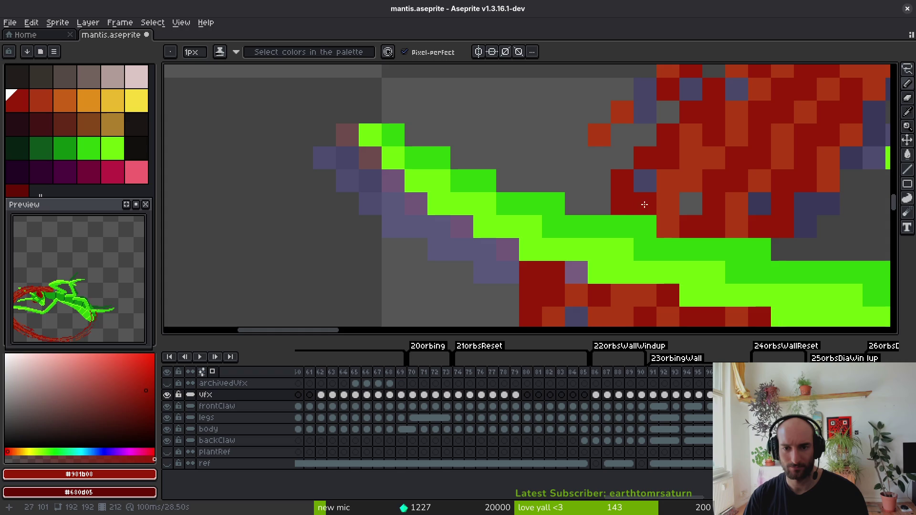
{"action": "scroll", "coordinate": [632, 188], "scroll_direction": "down", "scroll_amount": 3}
{"action": "scroll", "coordinate": [626, 205], "scroll_direction": "up", "scroll_amount": 2}
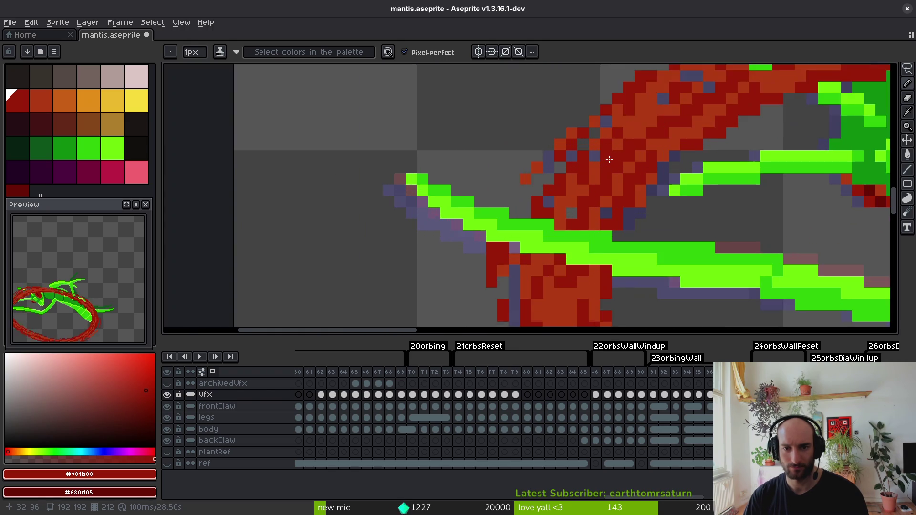
{"action": "scroll", "coordinate": [619, 223], "scroll_direction": "down", "scroll_amount": 2}
{"action": "scroll", "coordinate": [577, 210], "scroll_direction": "up", "scroll_amount": 3}
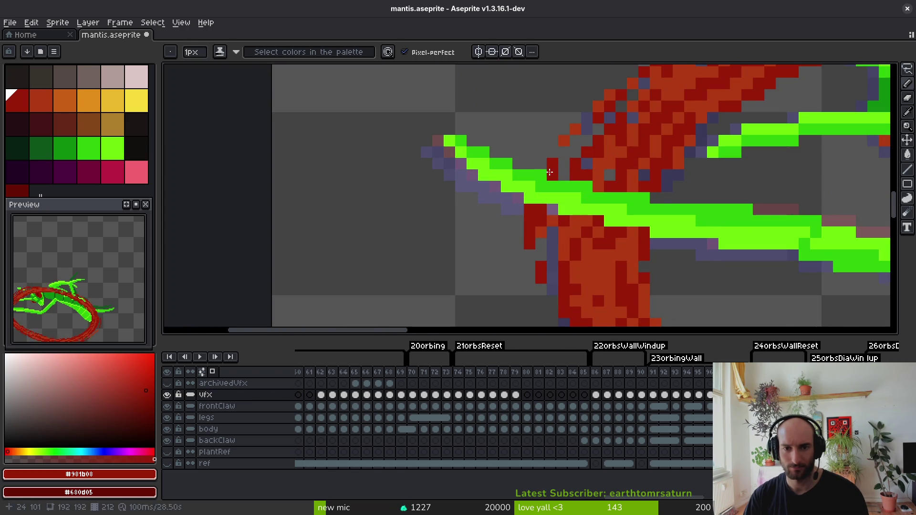
{"action": "scroll", "coordinate": [586, 158], "scroll_direction": "down", "scroll_amount": 5}
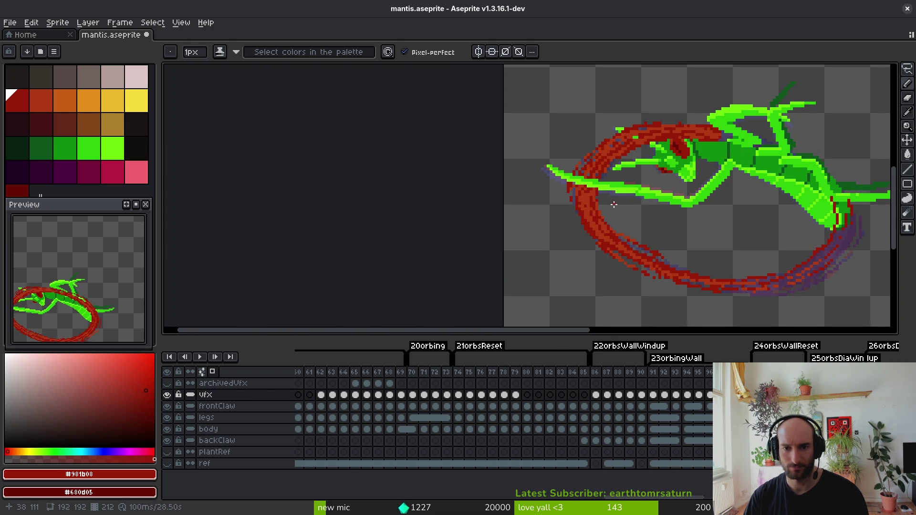
{"action": "scroll", "coordinate": [608, 206], "scroll_direction": "up", "scroll_amount": 5}
{"action": "key", "text": "e"}
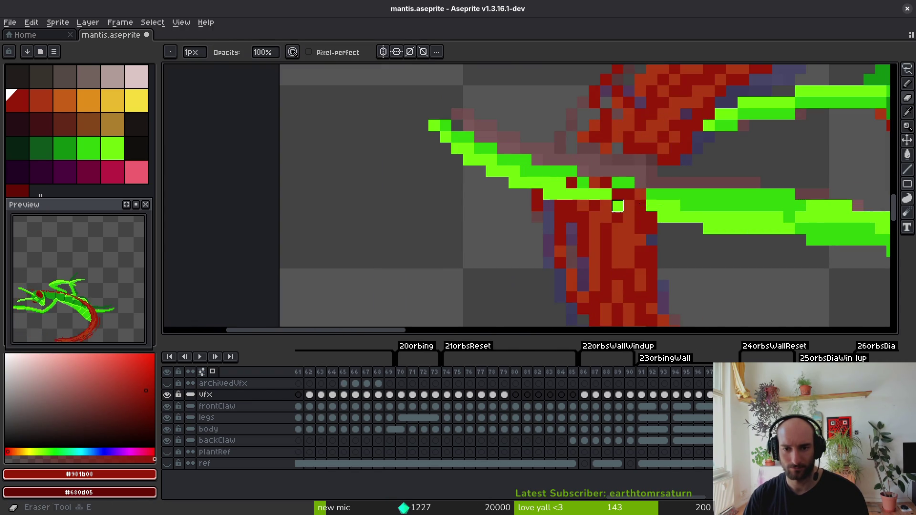
{"action": "left_click_drag", "start_coordinate": [560, 206], "coordinate": [664, 195]}
Shade slash pixels darker red with the shading pencil and paint some cells orange.
{"action": "scroll", "coordinate": [618, 183], "scroll_direction": "up", "scroll_amount": 3}
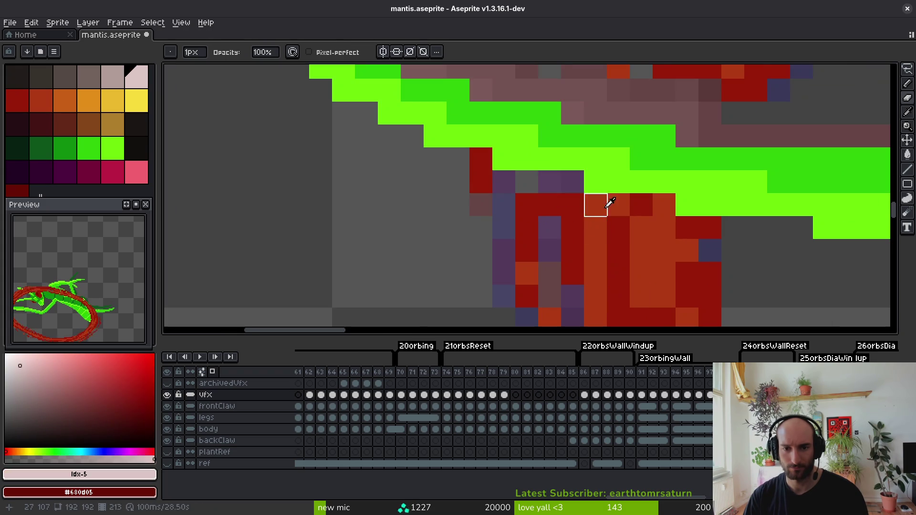
{"action": "key", "text": "b"}
{"action": "mouse_move", "coordinate": [544, 184]}
{"action": "left_mouse_down"}
{"action": "mouse_move", "coordinate": [649, 243]}
{"action": "mouse_move", "coordinate": [642, 276]}
{"action": "mouse_move", "coordinate": [587, 178]}
{"action": "mouse_move", "coordinate": [610, 155]}
{"action": "left_mouse_up"}
{"action": "left_click", "coordinate": [564, 155]}
{"action": "left_click_drag", "start_coordinate": [610, 200], "coordinate": [564, 200]}
{"action": "left_click_drag", "start_coordinate": [587, 155], "coordinate": [587, 178]}
{"action": "mouse_move", "coordinate": [679, 178]}
{"action": "left_mouse_down"}
{"action": "mouse_move", "coordinate": [689, 178]}
{"action": "mouse_move", "coordinate": [697, 206]}
{"action": "mouse_move", "coordinate": [654, 187]}
{"action": "left_mouse_up"}
Paint a slash pixel orange #af3a13 and another dark red #981b08.
{"action": "left_click", "coordinate": [724, 154], "text": "alt"}
{"action": "left_click", "coordinate": [678, 157]}
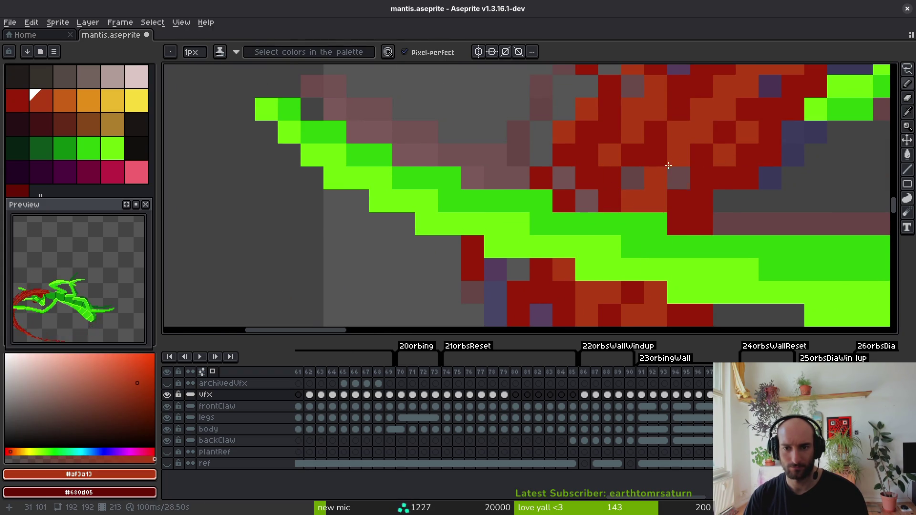
{"action": "left_click", "coordinate": [679, 168], "text": "alt"}
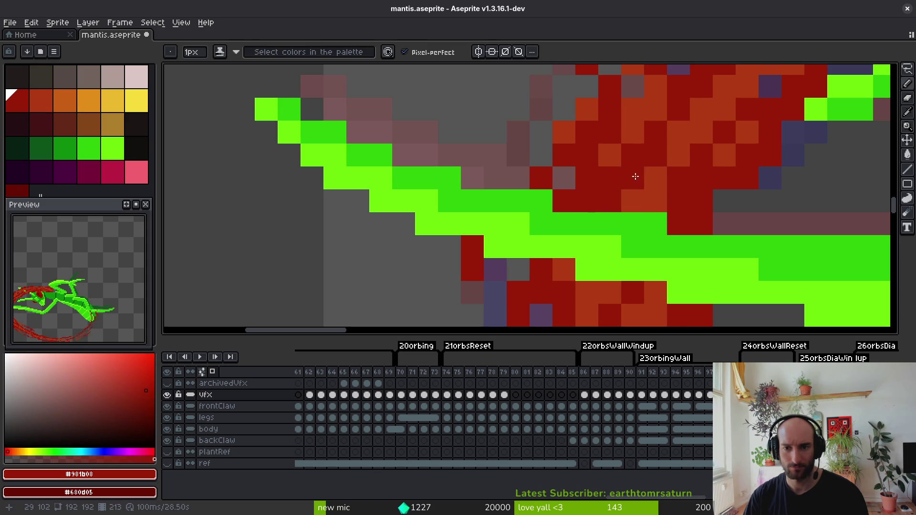
{"action": "scroll", "coordinate": [634, 177], "scroll_direction": "down", "scroll_amount": 3}
{"action": "scroll", "coordinate": [573, 206], "scroll_direction": "up", "scroll_amount": 3}
{"action": "scroll", "coordinate": [572, 205], "scroll_direction": "down", "scroll_amount": 3}
{"action": "scroll", "coordinate": [542, 223], "scroll_direction": "up", "scroll_amount": 3}
{"action": "left_click", "coordinate": [553, 223]}
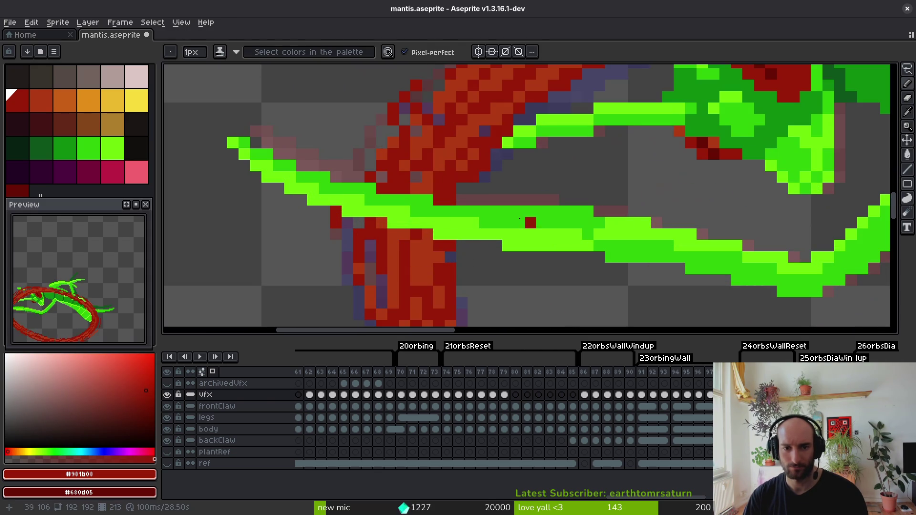
Save mantis.aseprite with Ctrl+S.
{"action": "key", "text": "e"}
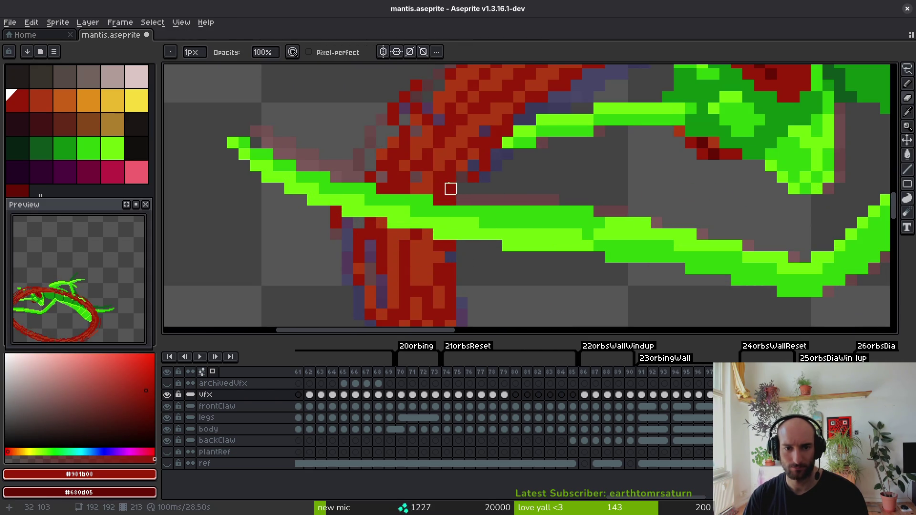
{"action": "key", "text": "b"}
{"action": "scroll", "coordinate": [462, 188], "scroll_direction": "down", "scroll_amount": 4}
{"action": "key", "text": "ctrl+s"}
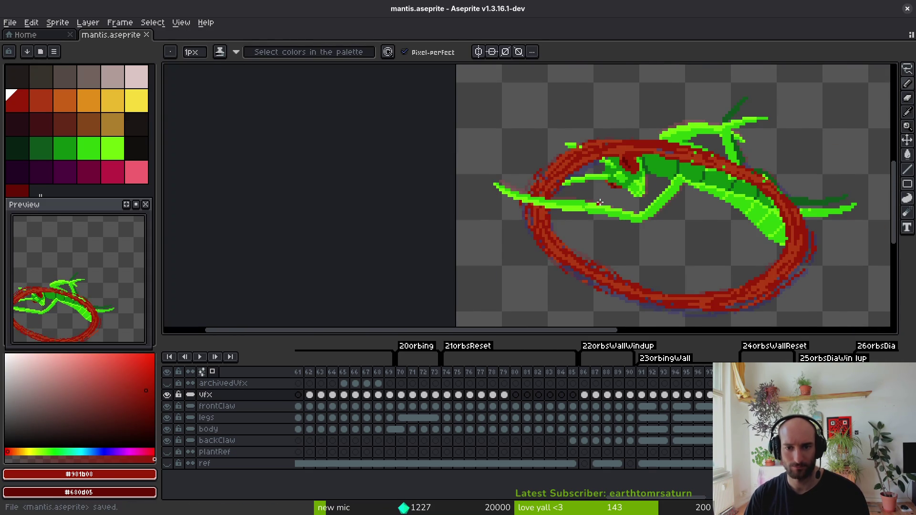
{"action": "scroll", "coordinate": [599, 203], "scroll_direction": "down", "scroll_amount": 1}
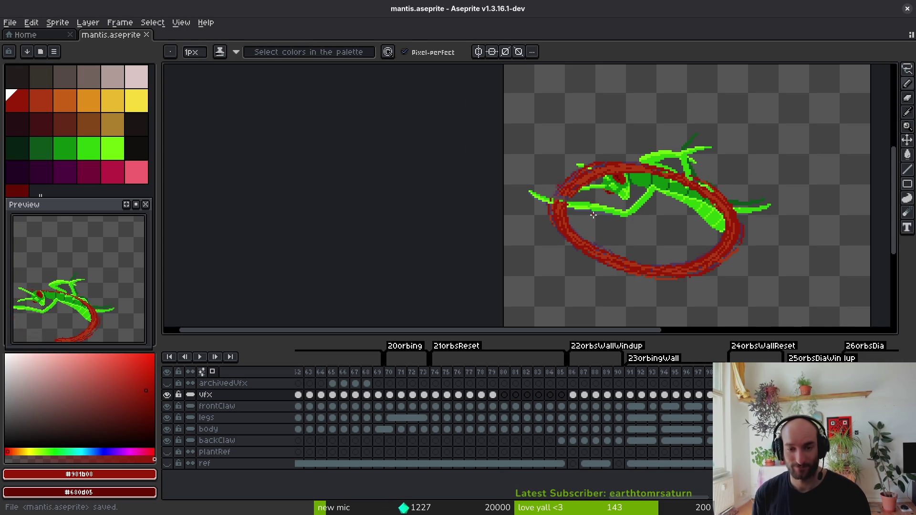
Marquee-select a block of the arm pixels and shift it left and down.
{"action": "scroll", "coordinate": [598, 212], "scroll_direction": "up", "scroll_amount": 5}
{"action": "key", "text": "m"}
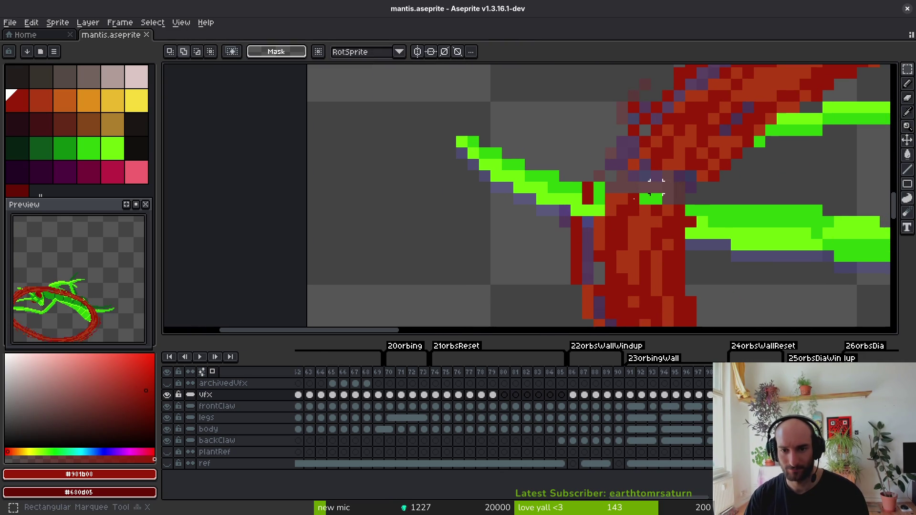
{"action": "left_click_drag", "start_coordinate": [565, 153], "coordinate": [740, 246]}
{"action": "mouse_move", "coordinate": [659, 242]}
{"action": "left_mouse_down"}
{"action": "mouse_move", "coordinate": [652, 268]}
{"action": "mouse_move", "coordinate": [646, 255]}
{"action": "mouse_move", "coordinate": [622, 266]}
{"action": "mouse_move", "coordinate": [640, 262]}
{"action": "left_mouse_up"}
{"action": "key", "text": "ctrl+d"}
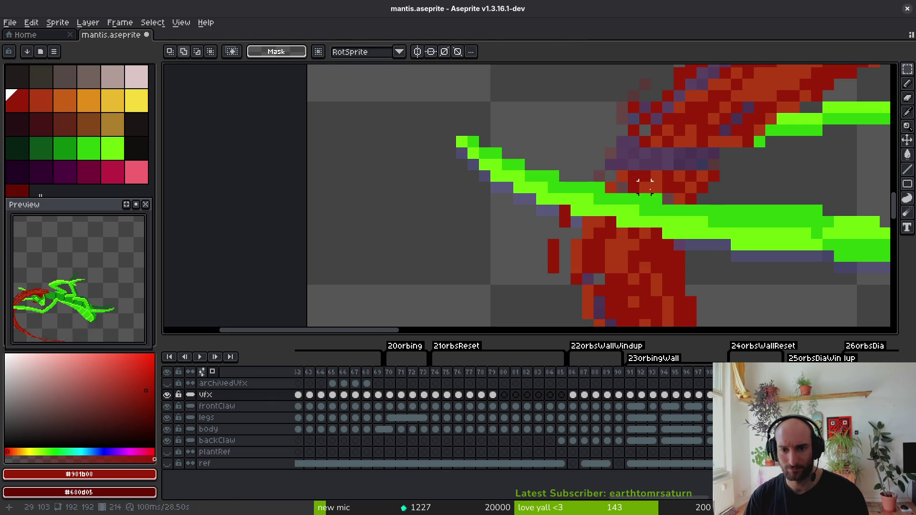
{"action": "key", "text": "b"}
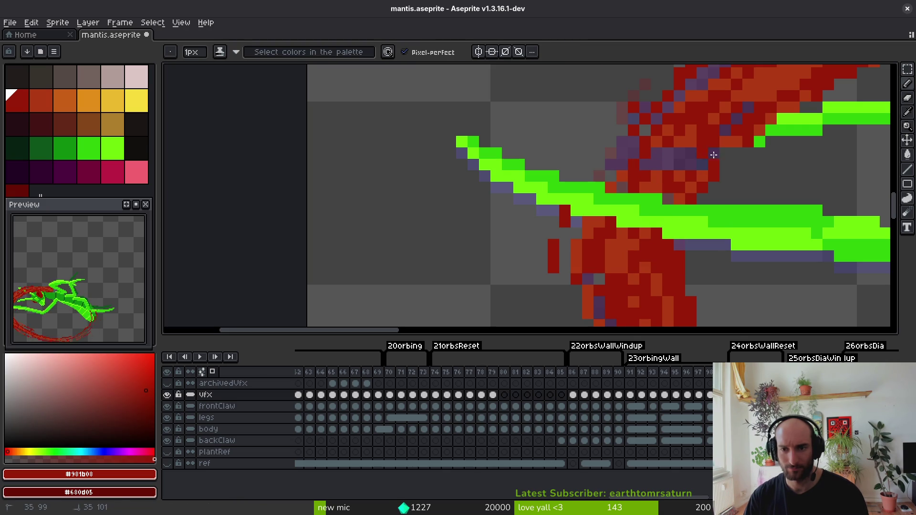
Paint dark red over the grey gap and sample orange #af3a13 from the slash.
{"action": "left_click_drag", "start_coordinate": [623, 179], "coordinate": [621, 131]}
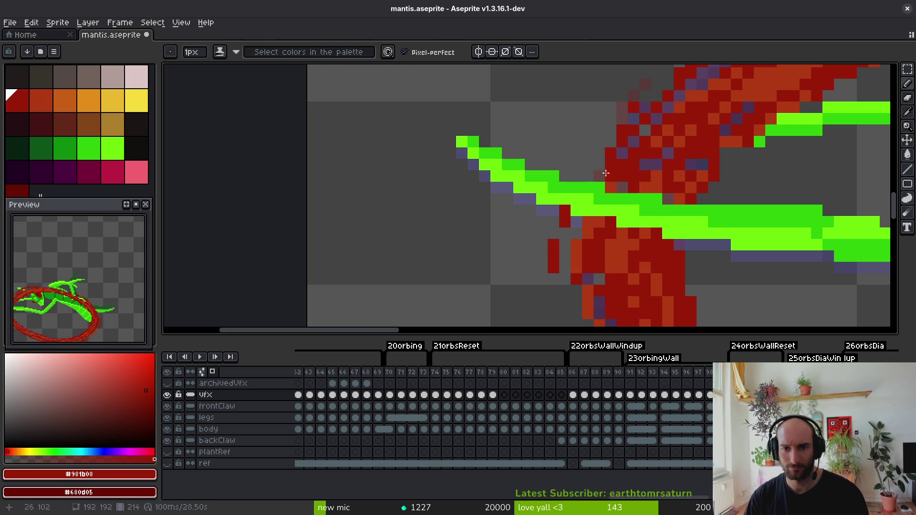
{"action": "left_click", "coordinate": [665, 137], "text": "alt"}
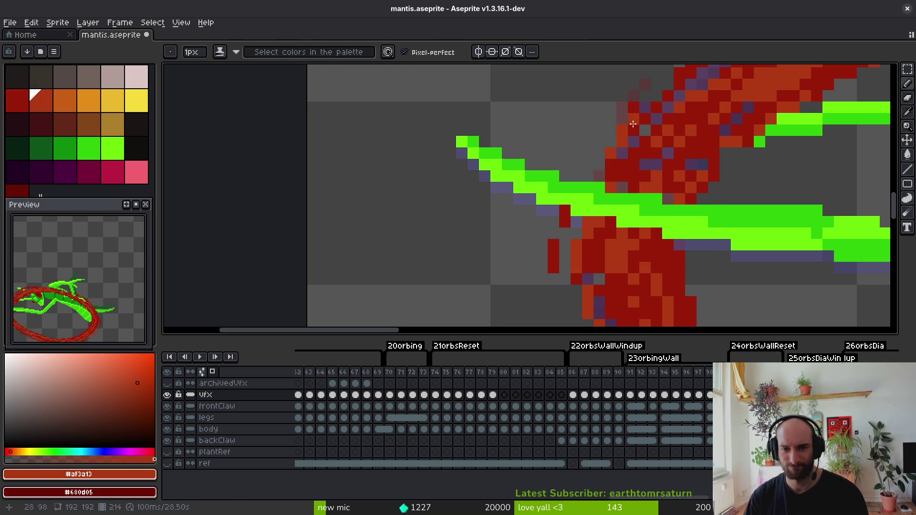
{"action": "scroll", "coordinate": [667, 209], "scroll_direction": "down", "scroll_amount": 4}
{"action": "scroll", "coordinate": [661, 248], "scroll_direction": "up", "scroll_amount": 5}
{"action": "key", "text": "e"}
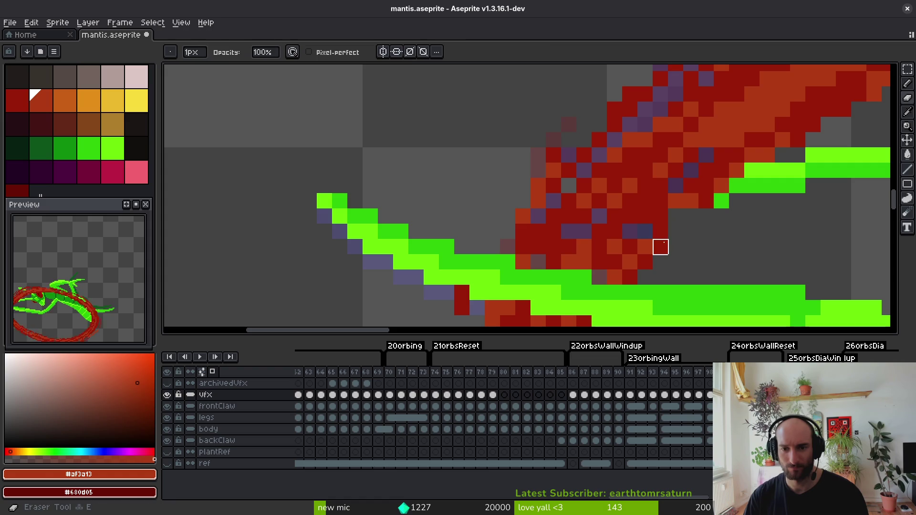
{"action": "scroll", "coordinate": [716, 215], "scroll_direction": "down", "scroll_amount": 3}
{"action": "scroll", "coordinate": [671, 242], "scroll_direction": "up", "scroll_amount": 2}
{"action": "key", "text": "b"}
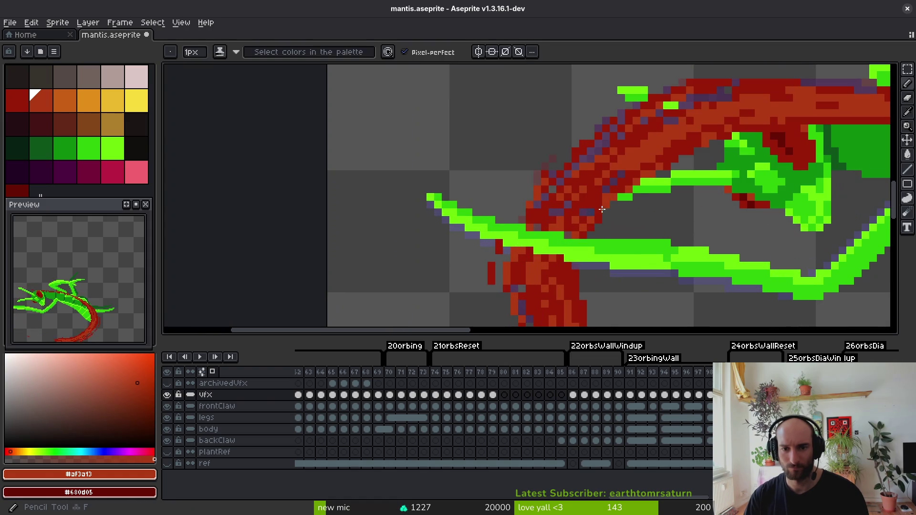
{"action": "scroll", "coordinate": [603, 205], "scroll_direction": "down", "scroll_amount": 4}
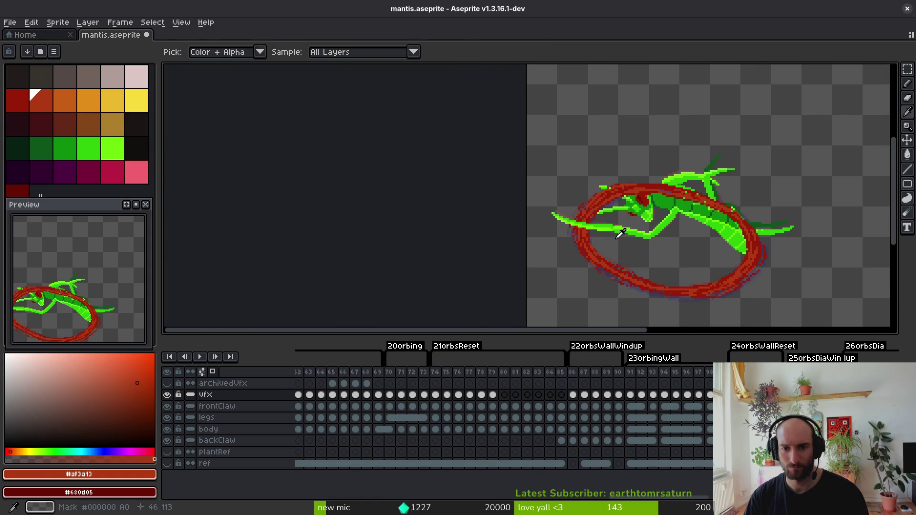
{"action": "scroll", "coordinate": [599, 217], "scroll_direction": "up", "scroll_amount": 5}
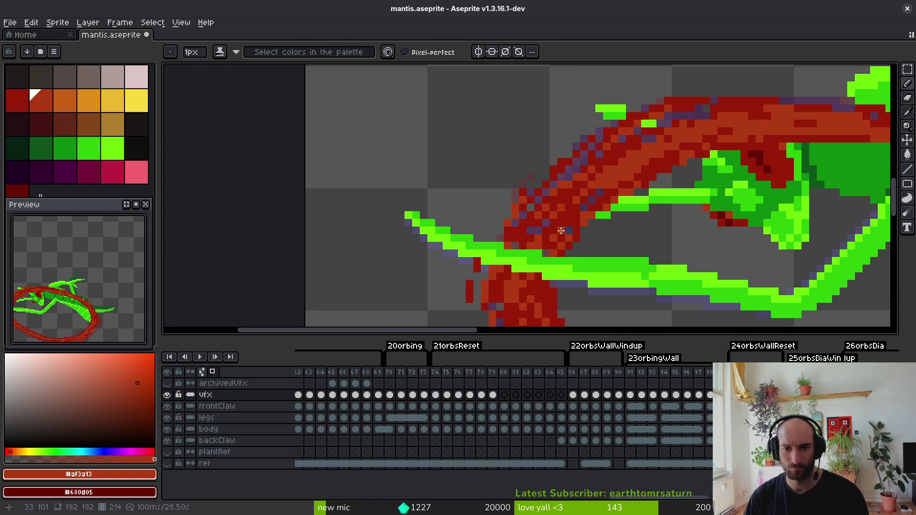
Fill in a row of green leg pixels and turn a stray red pixel green.
{"action": "left_click", "coordinate": [541, 229], "text": "alt"}
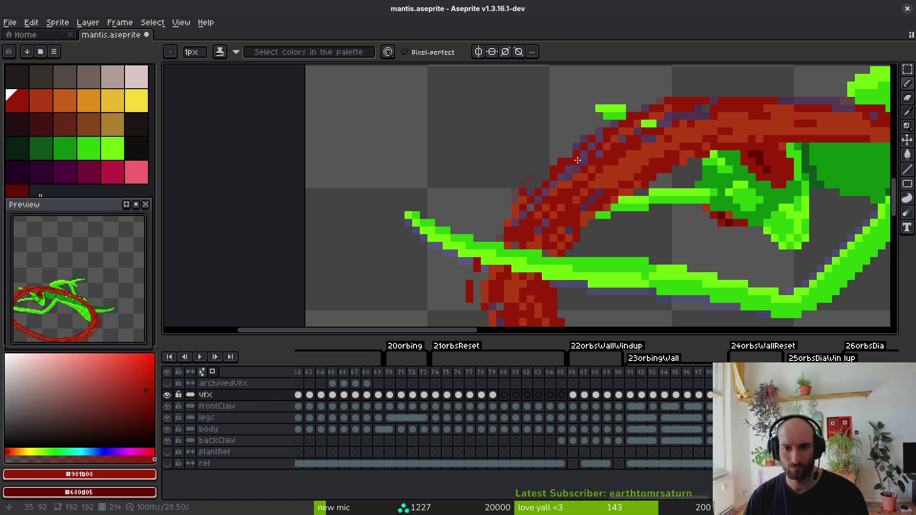
{"action": "scroll", "coordinate": [544, 199], "scroll_direction": "down", "scroll_amount": 4}
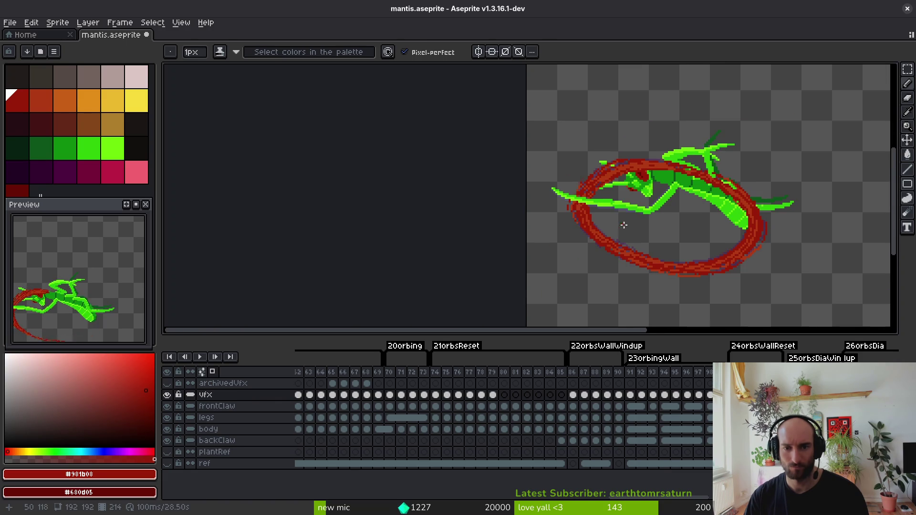
{"action": "scroll", "coordinate": [608, 204], "scroll_direction": "up", "scroll_amount": 5}
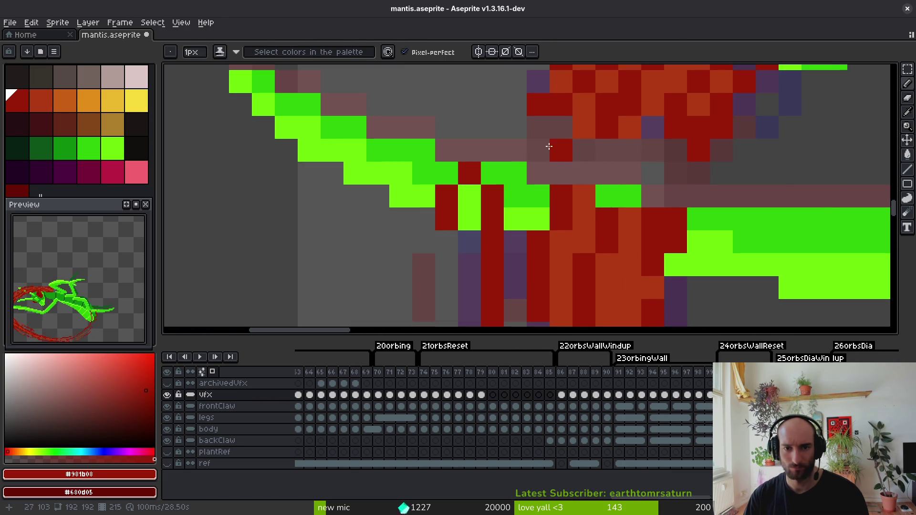
{"action": "key", "text": "shift+w"}
{"action": "scroll", "coordinate": [571, 167], "scroll_direction": "down", "scroll_amount": 2}
{"action": "scroll", "coordinate": [628, 201], "scroll_direction": "up", "scroll_amount": 3}
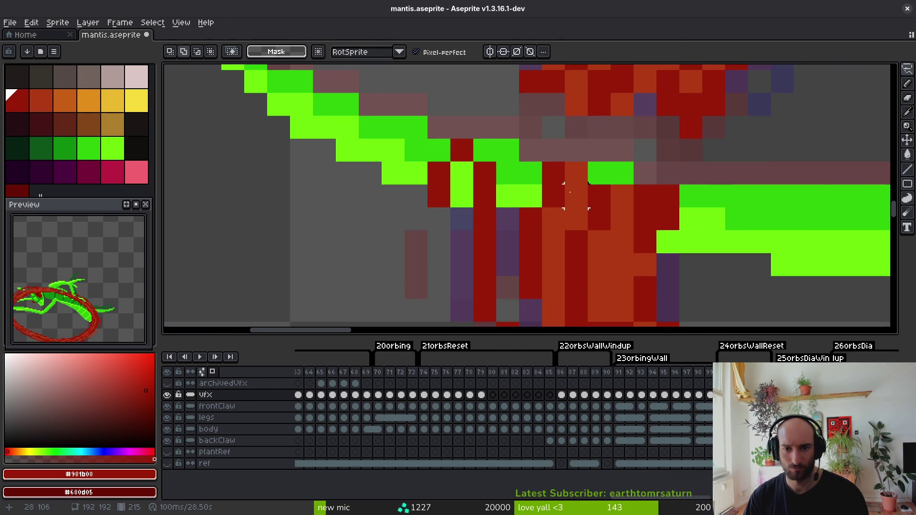
{"action": "key", "text": "b"}
{"action": "mouse_move", "coordinate": [664, 214]}
{"action": "left_mouse_down"}
{"action": "mouse_move", "coordinate": [554, 219]}
{"action": "mouse_move", "coordinate": [691, 196]}
{"action": "mouse_move", "coordinate": [482, 147]}
{"action": "mouse_move", "coordinate": [485, 173]}
{"action": "left_mouse_up"}
{"action": "left_click", "coordinate": [645, 242]}
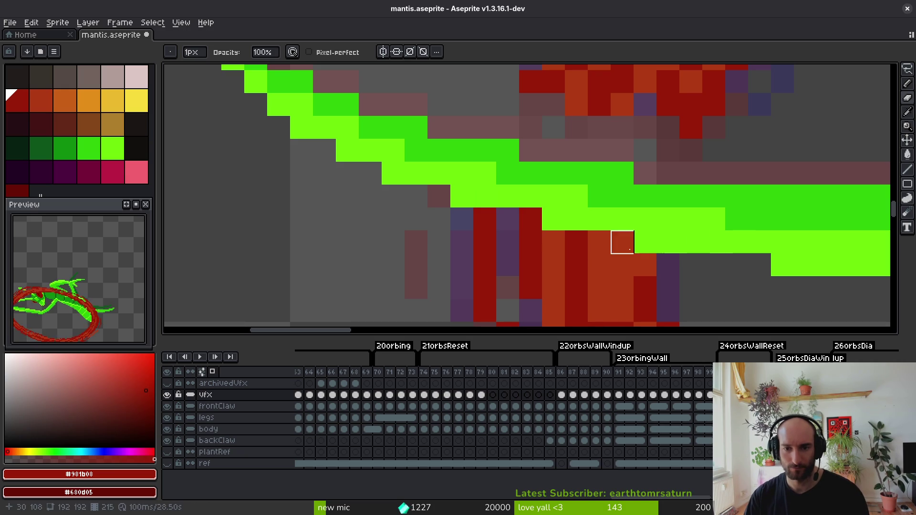
Paint runs of slash pixels dark red around the claw.
{"action": "key", "text": "i"}
{"action": "mouse_move", "coordinate": [568, 124]}
{"action": "left_mouse_down"}
{"action": "mouse_move", "coordinate": [562, 199]}
{"action": "mouse_move", "coordinate": [552, 180]}
{"action": "mouse_move", "coordinate": [523, 201]}
{"action": "mouse_move", "coordinate": [526, 176]}
{"action": "mouse_move", "coordinate": [526, 209]}
{"action": "left_mouse_up"}
{"action": "key", "text": "b"}
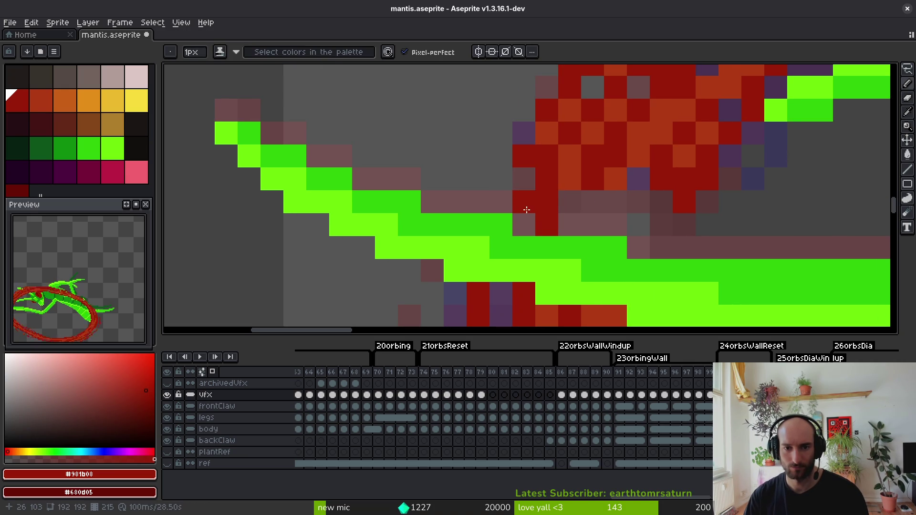
{"action": "left_click", "coordinate": [635, 184]}
{"action": "left_click_drag", "start_coordinate": [615, 200], "coordinate": [615, 225]}
{"action": "left_click", "coordinate": [661, 219]}
{"action": "left_click_drag", "start_coordinate": [662, 201], "coordinate": [662, 249]}
Repaint three more slash pixels dark red, resampling the slash's orange and dark red shades.
{"action": "key", "text": "i"}
{"action": "left_click", "coordinate": [684, 158]}
{"action": "key", "text": "b"}
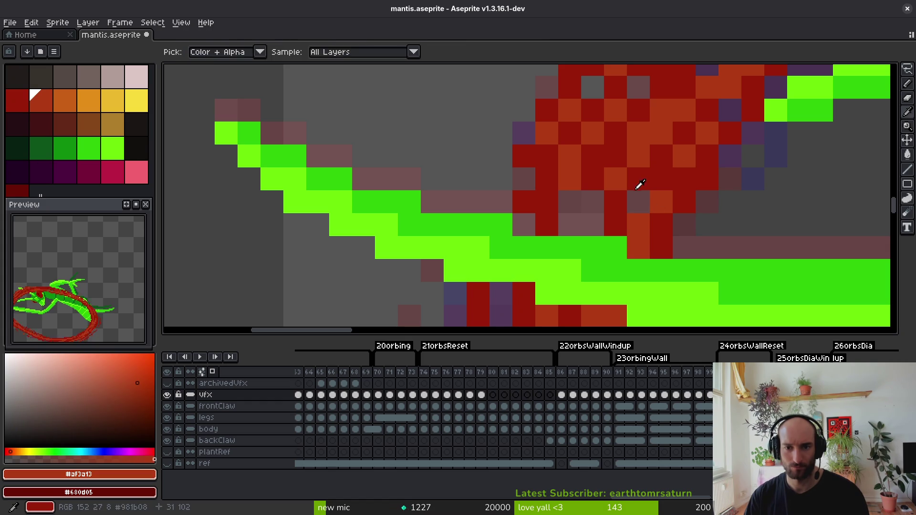
{"action": "left_click", "coordinate": [621, 196], "text": "alt"}
{"action": "left_click", "coordinate": [593, 202]}
{"action": "left_click", "coordinate": [570, 225]}
{"action": "left_click", "coordinate": [570, 182], "text": "alt"}
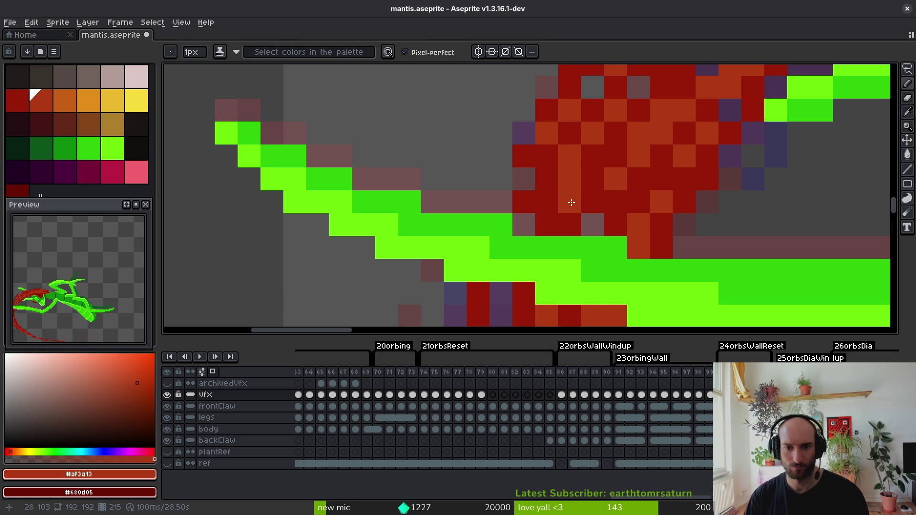
{"action": "left_click", "coordinate": [525, 201], "text": "alt"}
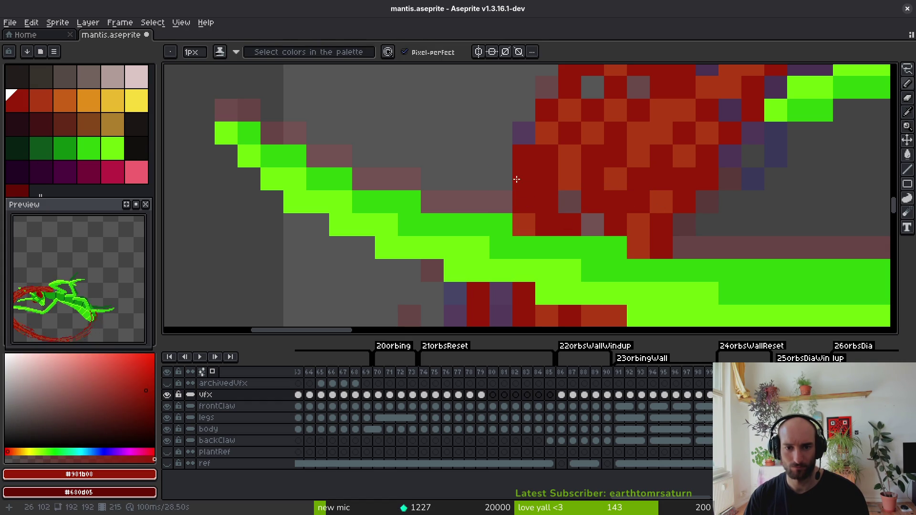
{"action": "left_click", "coordinate": [571, 171], "text": "alt"}
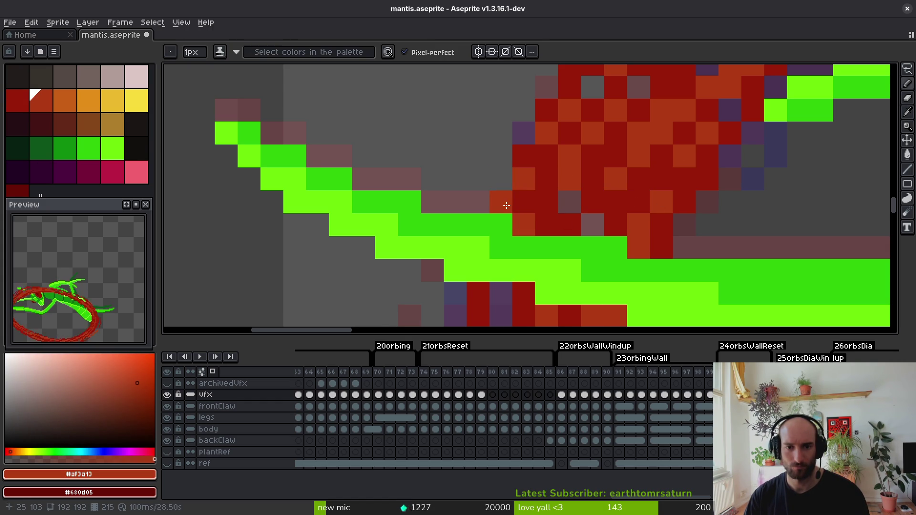
Marquee-select a block of red slash pixels below the claw.
{"action": "scroll", "coordinate": [618, 271], "scroll_direction": "down", "scroll_amount": 8}
{"action": "scroll", "coordinate": [630, 270], "scroll_direction": "up", "scroll_amount": 2}
{"action": "scroll", "coordinate": [611, 229], "scroll_direction": "down", "scroll_amount": 1}
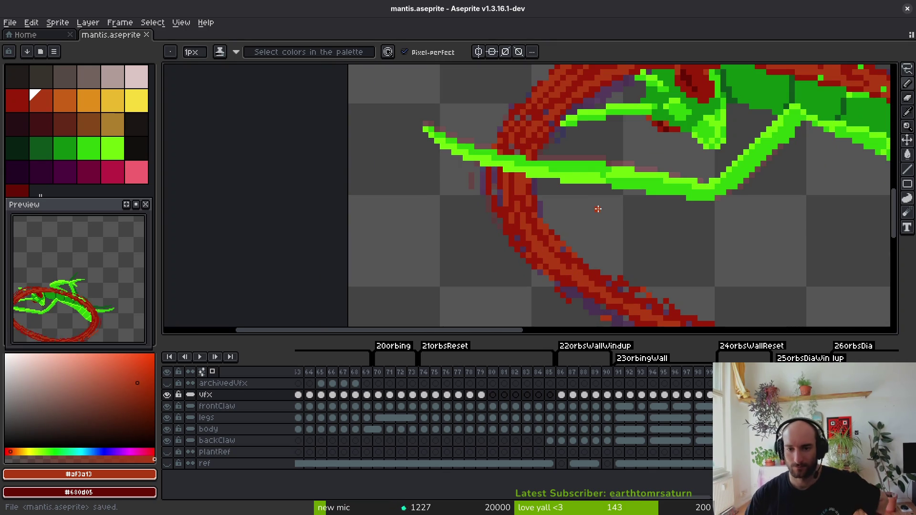
{"action": "scroll", "coordinate": [587, 205], "scroll_direction": "down", "scroll_amount": 3}
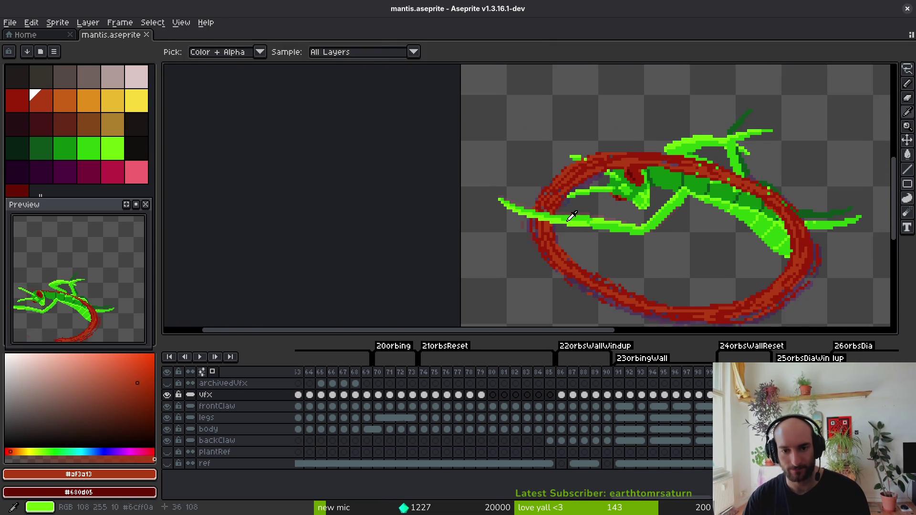
{"action": "scroll", "coordinate": [571, 216], "scroll_direction": "up", "scroll_amount": 8}
{"action": "key", "text": "m"}
{"action": "left_click_drag", "start_coordinate": [355, 156], "coordinate": [634, 275]}
{"action": "scroll", "coordinate": [503, 197], "scroll_direction": "down", "scroll_amount": 1}
Move the selected block of red slash pixels down 3 pixels and deselect.
{"action": "mouse_move", "coordinate": [502, 197]}
{"action": "left_mouse_down"}
{"action": "mouse_move", "coordinate": [521, 258]}
{"action": "mouse_move", "coordinate": [507, 229]}
{"action": "mouse_move", "coordinate": [491, 256]}
{"action": "mouse_move", "coordinate": [528, 262]}
{"action": "left_mouse_up"}
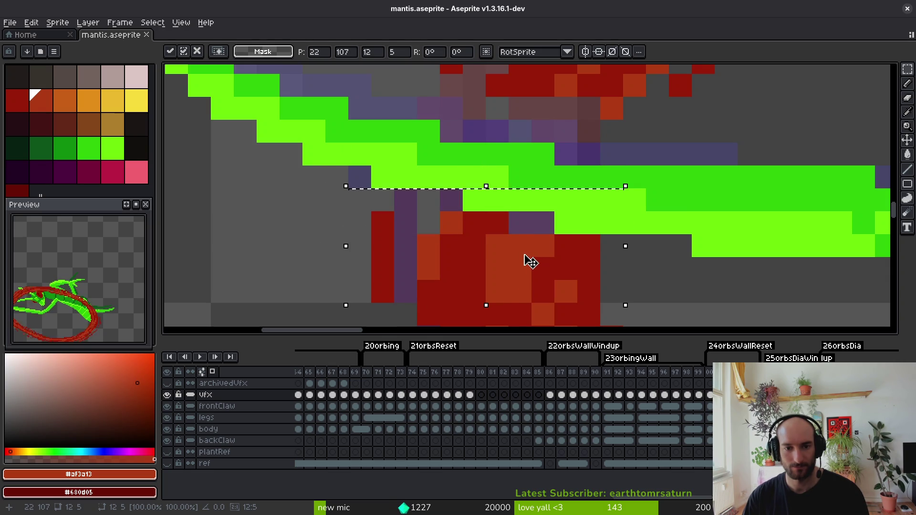
{"action": "key", "text": "b"}
{"action": "scroll", "coordinate": [579, 257], "scroll_direction": "down", "scroll_amount": 5}
{"action": "key", "text": "ctrl+d"}
Erase the stray purple pixel beside the slash and save the sprite.
{"action": "key", "text": "e"}
{"action": "scroll", "coordinate": [579, 263], "scroll_direction": "up", "scroll_amount": 5}
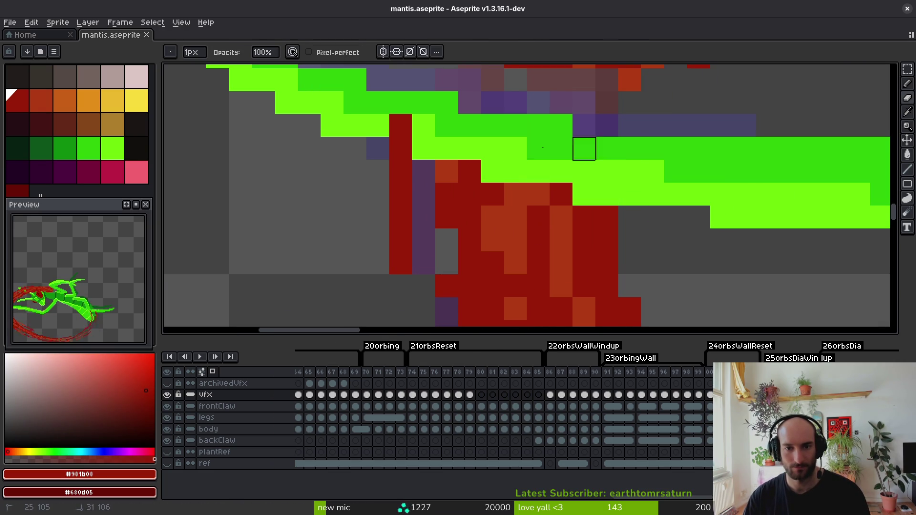
{"action": "left_click", "coordinate": [562, 195]}
{"action": "left_click", "coordinate": [400, 125]}
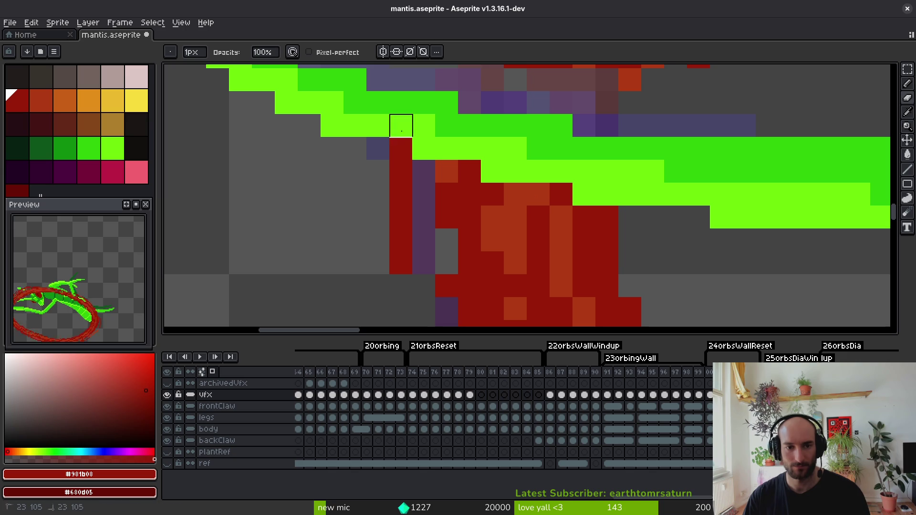
{"action": "key", "text": "ctrl+z"}
{"action": "key", "text": "ctrl+s"}
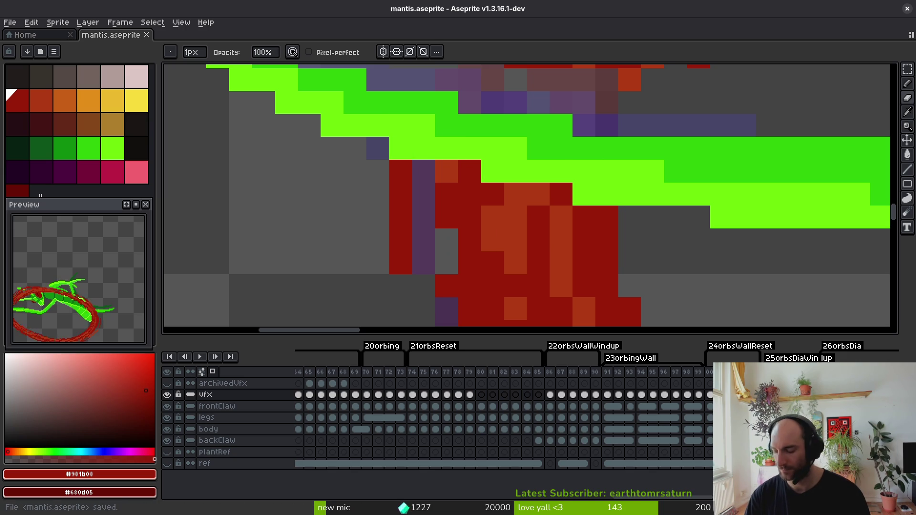
{"action": "key", "text": "super"}
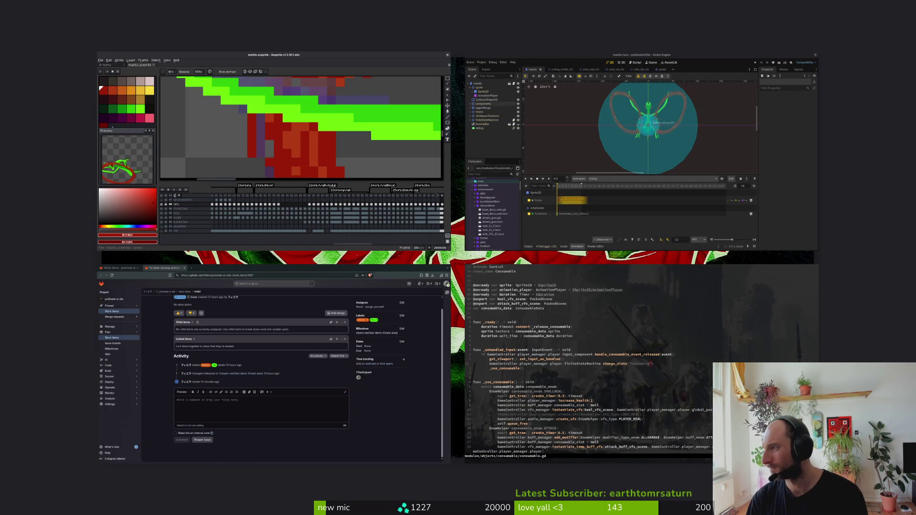
{"action": "key", "text": "super"}
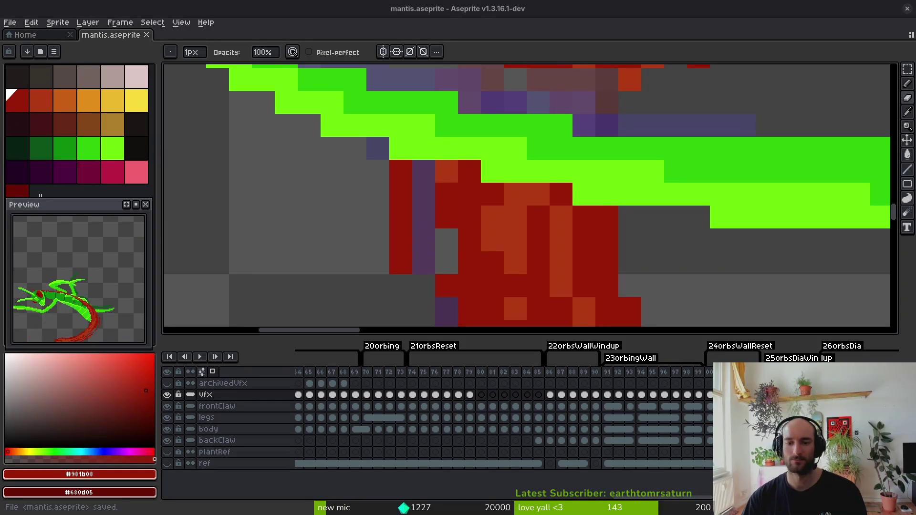
Paint dark red pixels into the gaps of the slash.
{"action": "scroll", "coordinate": [608, 194], "scroll_direction": "up", "scroll_amount": 3}
{"action": "scroll", "coordinate": [514, 286], "scroll_direction": "down", "scroll_amount": 3}
{"action": "left_click", "coordinate": [466, 238]}
{"action": "left_click", "coordinate": [589, 238]}
{"action": "left_click", "coordinate": [558, 267]}
{"action": "left_click", "coordinate": [436, 151]}
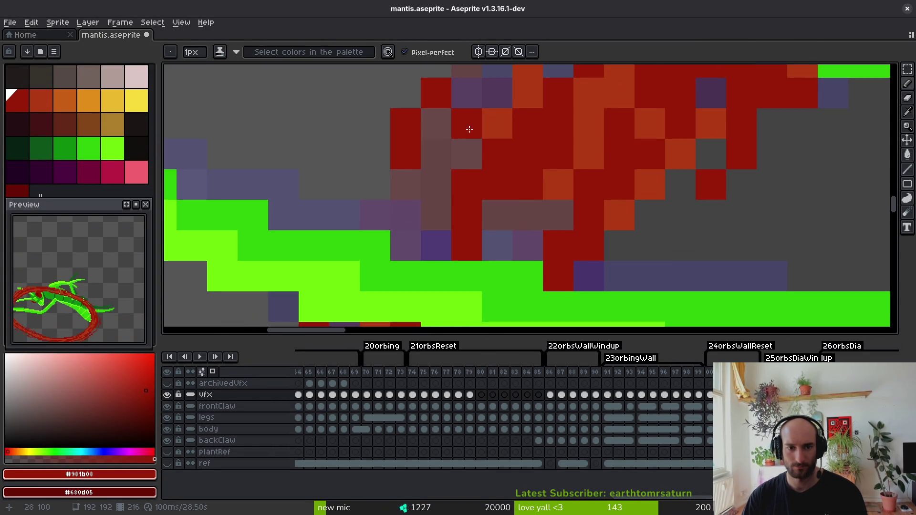
Sample the slash's orange and paint orange pixels along the slash.
{"action": "left_click", "coordinate": [467, 124]}
{"action": "left_click_drag", "start_coordinate": [406, 184], "coordinate": [406, 215]}
{"action": "left_click", "coordinate": [510, 126], "text": "alt"}
{"action": "left_click_drag", "start_coordinate": [436, 186], "coordinate": [430, 228]}
Fill remaining slash gaps with dark red, then add and recolour pixels in orange.
{"action": "left_click", "coordinate": [528, 215]}
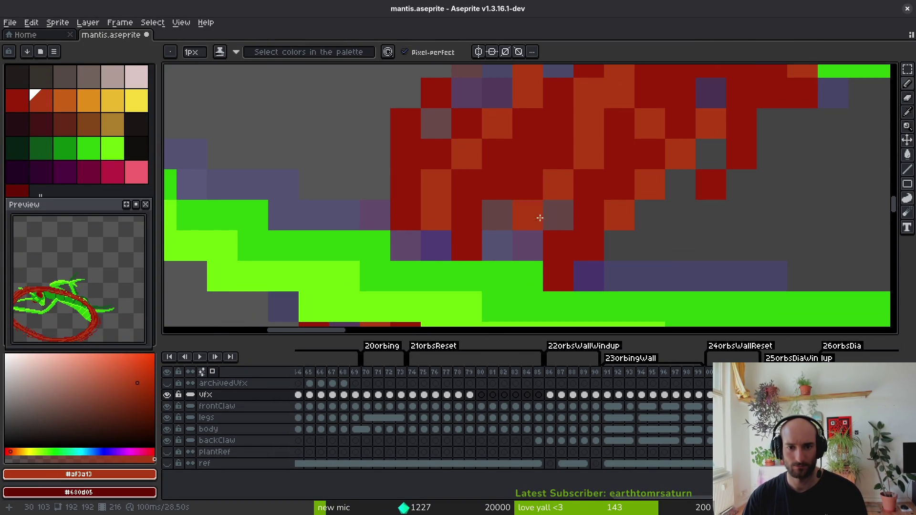
{"action": "left_click", "coordinate": [536, 160], "text": "alt"}
{"action": "left_click", "coordinate": [497, 216]}
{"action": "left_click", "coordinate": [497, 246]}
{"action": "left_click", "coordinate": [568, 184], "text": "alt"}
{"action": "left_click", "coordinate": [491, 253]}
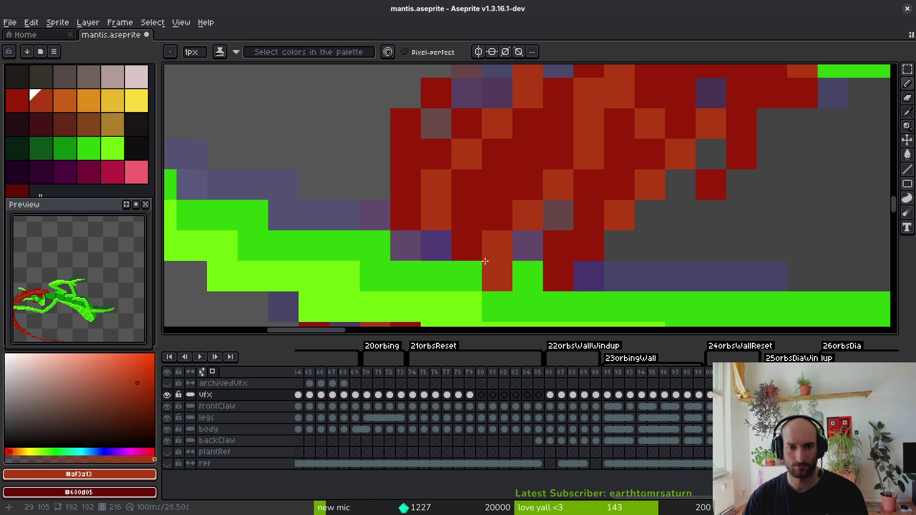
Zoom in and out to inspect the slash, sampling its dark red again.
{"action": "scroll", "coordinate": [551, 209], "scroll_direction": "down", "scroll_amount": 4}
{"action": "scroll", "coordinate": [594, 229], "scroll_direction": "up", "scroll_amount": 3}
{"action": "scroll", "coordinate": [681, 225], "scroll_direction": "down", "scroll_amount": 3}
{"action": "scroll", "coordinate": [520, 180], "scroll_direction": "up", "scroll_amount": 3}
{"action": "scroll", "coordinate": [536, 189], "scroll_direction": "down", "scroll_amount": 3}
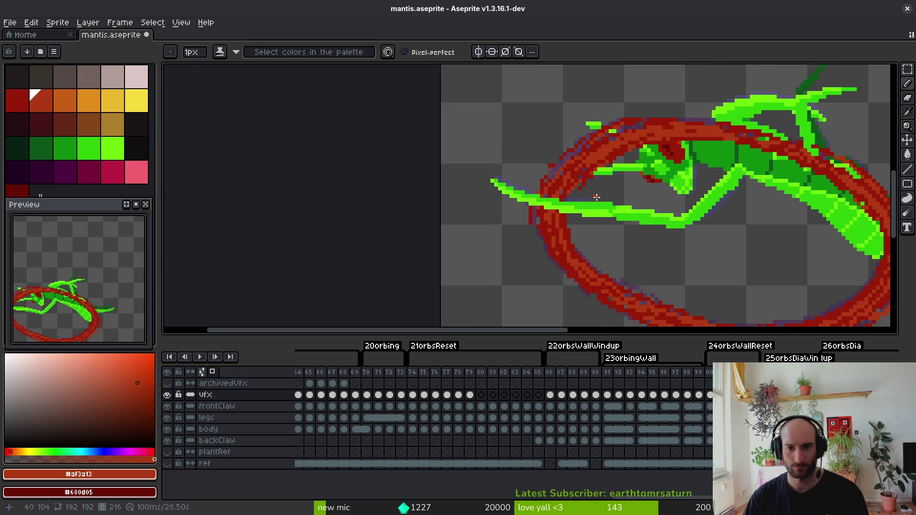
{"action": "scroll", "coordinate": [595, 197], "scroll_direction": "up", "scroll_amount": 4}
{"action": "left_click", "coordinate": [554, 207], "text": "alt"}
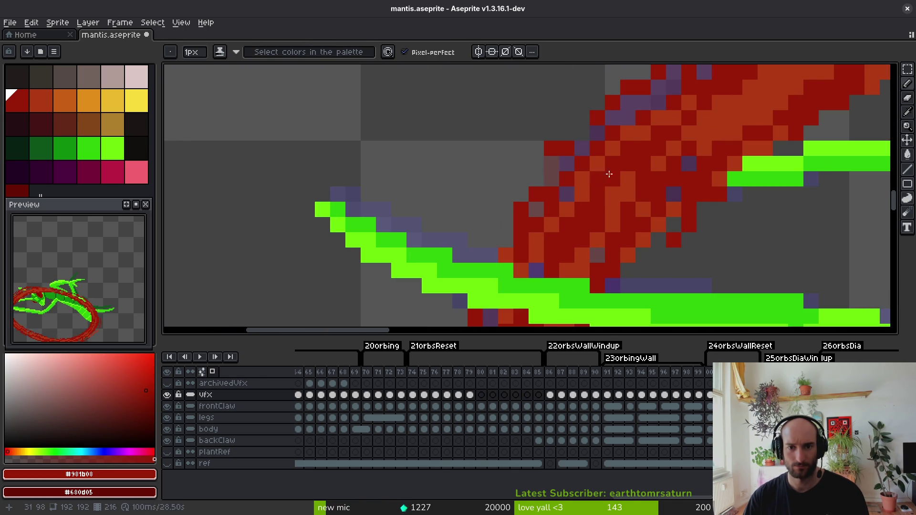
{"action": "scroll", "coordinate": [614, 173], "scroll_direction": "down", "scroll_amount": 1}
{"action": "scroll", "coordinate": [615, 174], "scroll_direction": "up", "scroll_amount": 1}
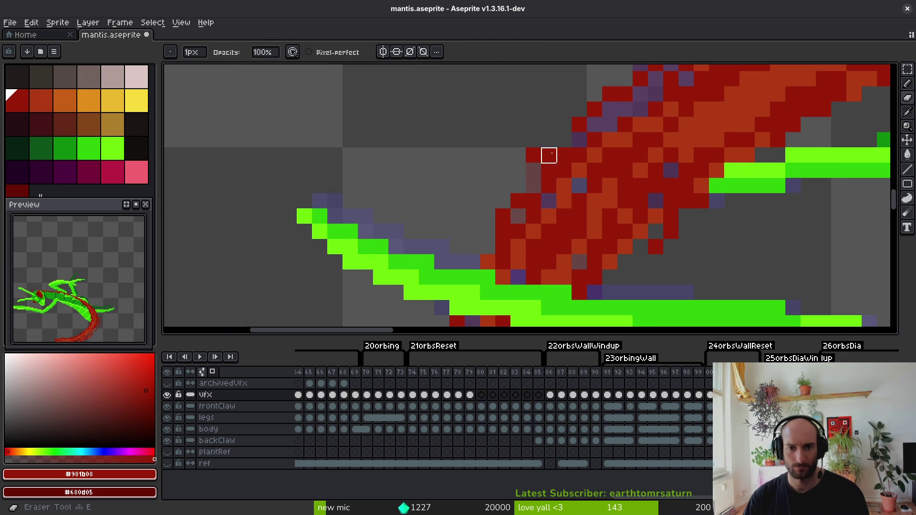
{"action": "scroll", "coordinate": [573, 182], "scroll_direction": "down", "scroll_amount": 4}
Select a block of slash pixels near the claw and nudge it up one pixel.
{"action": "key", "text": "m"}
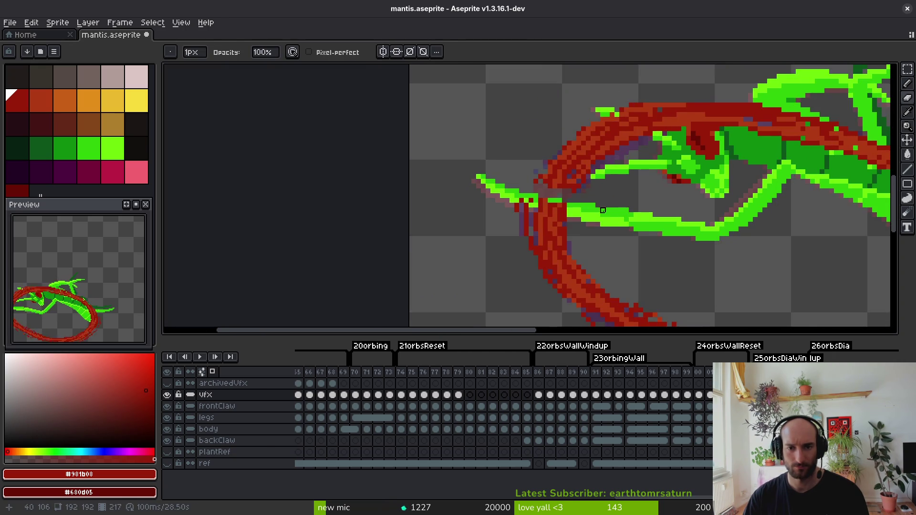
{"action": "scroll", "coordinate": [572, 201], "scroll_direction": "up", "scroll_amount": 3}
{"action": "mouse_move", "coordinate": [462, 139]}
{"action": "left_mouse_down"}
{"action": "mouse_move", "coordinate": [589, 220]}
{"action": "mouse_move", "coordinate": [548, 247]}
{"action": "mouse_move", "coordinate": [544, 238]}
{"action": "left_mouse_up"}
{"action": "key", "text": "ctrl+d"}
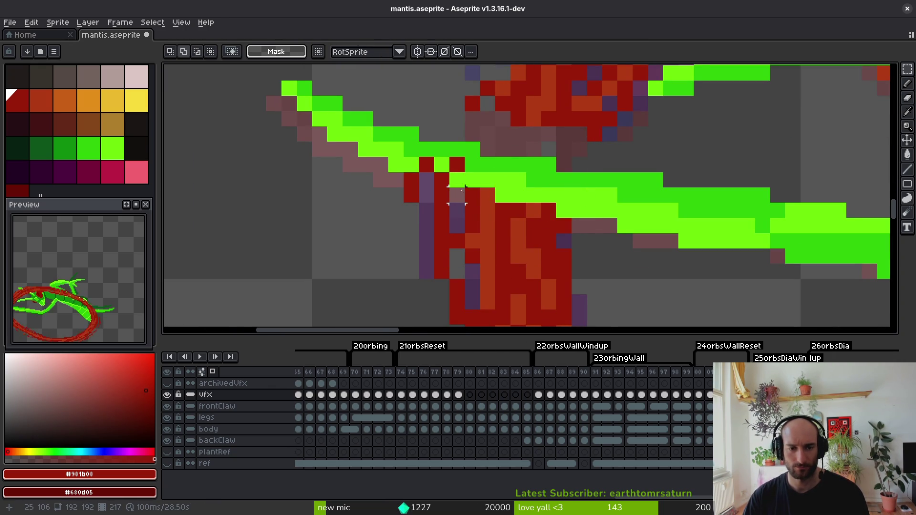
Erase the green pixel over the slash, darken its pinkish edge, and save.
{"action": "key", "text": "e"}
{"action": "left_click", "coordinate": [478, 202]}
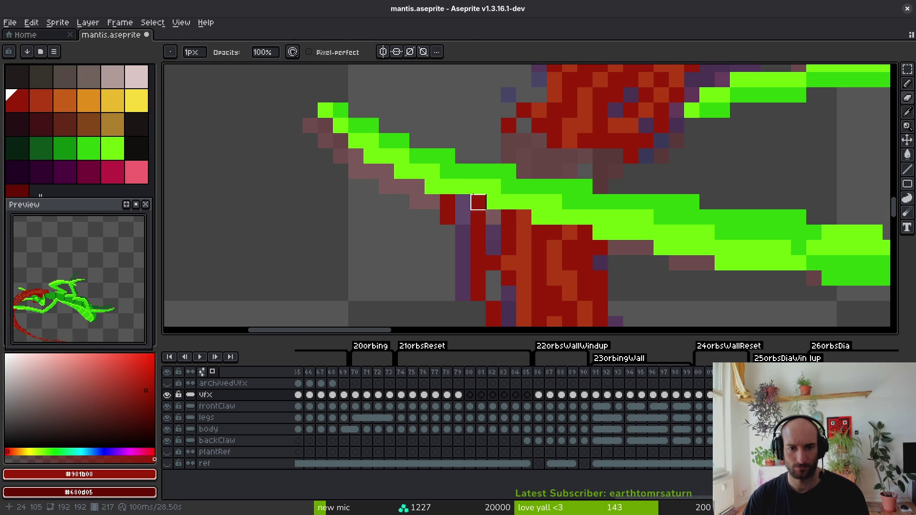
{"action": "key", "text": "b"}
{"action": "mouse_move", "coordinate": [524, 156]}
{"action": "left_mouse_down"}
{"action": "mouse_move", "coordinate": [628, 156]}
{"action": "mouse_move", "coordinate": [600, 171]}
{"action": "left_mouse_up"}
{"action": "key", "text": "0"}
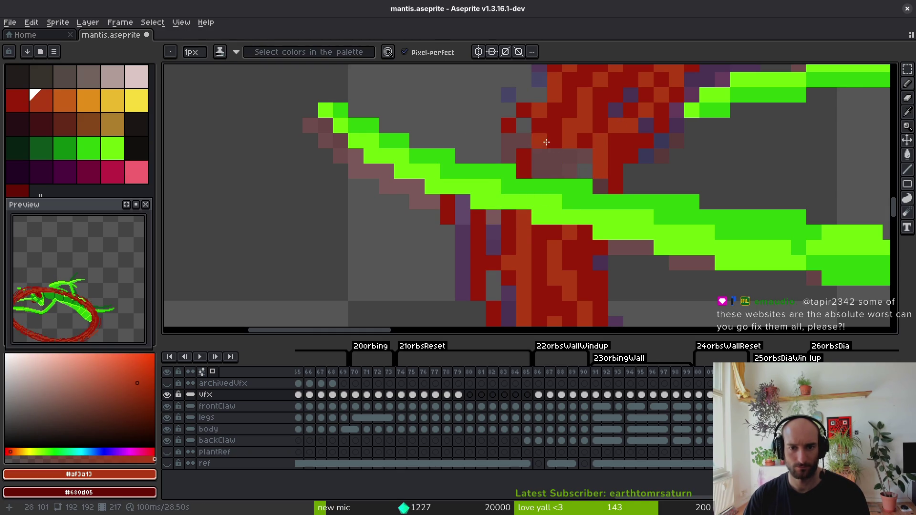
{"action": "key", "text": "9"}
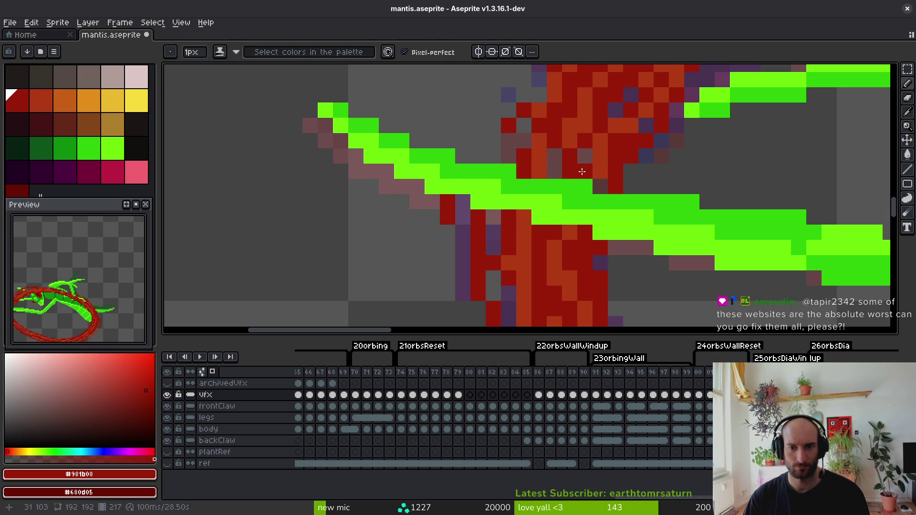
{"action": "key", "text": "ctrl+s"}
Sample the slash's orange shade and save mantis.aseprite again.
{"action": "scroll", "coordinate": [642, 210], "scroll_direction": "down", "scroll_amount": 1}
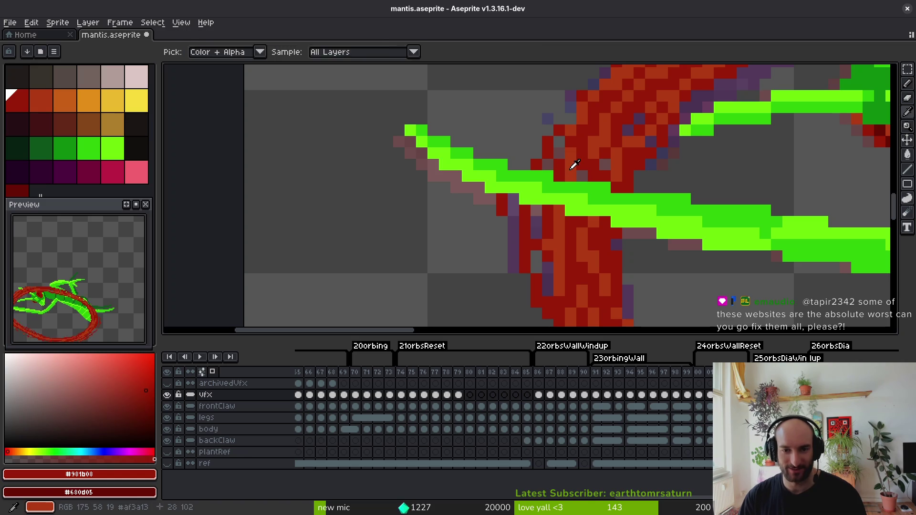
{"action": "left_click", "coordinate": [575, 148], "text": "alt"}
{"action": "key", "text": "ctrl+s"}
{"action": "scroll", "coordinate": [600, 130], "scroll_direction": "down", "scroll_amount": 5}
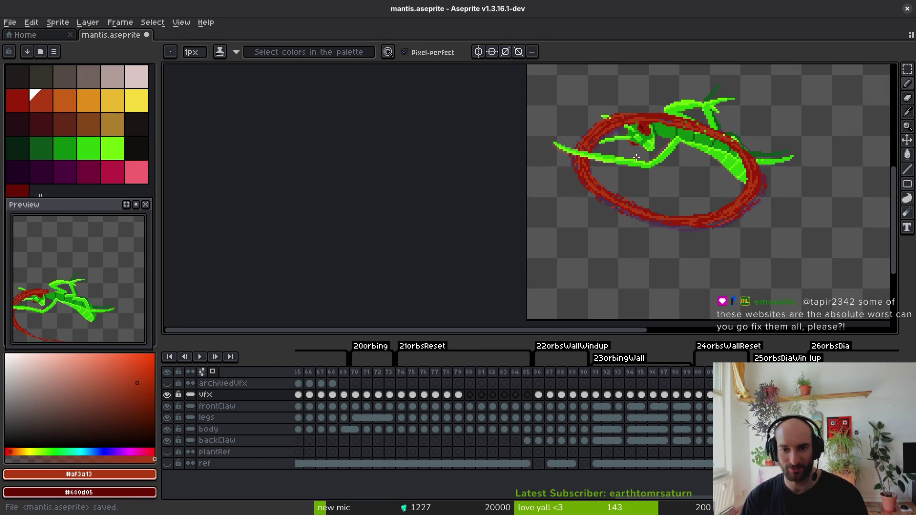
{"action": "scroll", "coordinate": [621, 163], "scroll_direction": "down", "scroll_amount": 1}
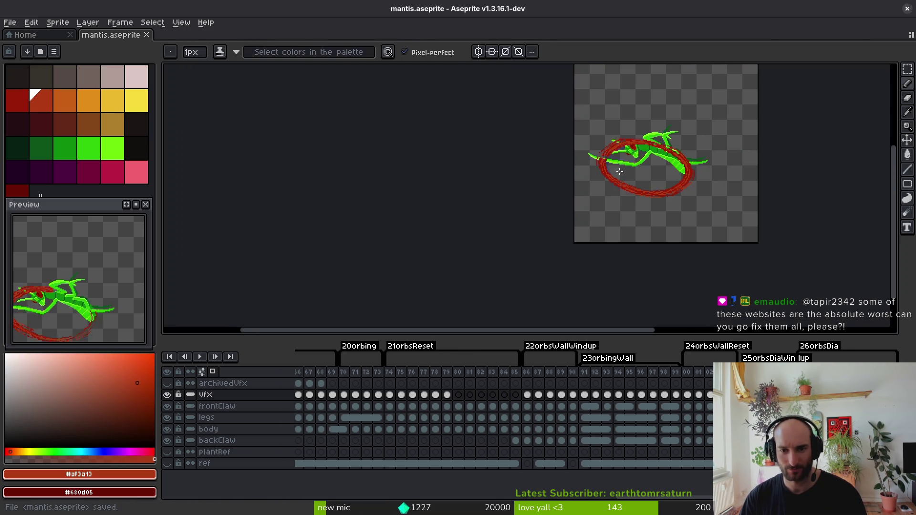
Undo the attempted 11x4 red block move back to the unbroken green claw, and save.
{"action": "scroll", "coordinate": [607, 232], "scroll_direction": "up", "scroll_amount": 6}
{"action": "key", "text": "m"}
{"action": "mouse_move", "coordinate": [424, 172]}
{"action": "left_mouse_down"}
{"action": "mouse_move", "coordinate": [591, 232]}
{"action": "mouse_move", "coordinate": [528, 289]}
{"action": "mouse_move", "coordinate": [512, 264]}
{"action": "mouse_move", "coordinate": [522, 262]}
{"action": "left_mouse_up"}
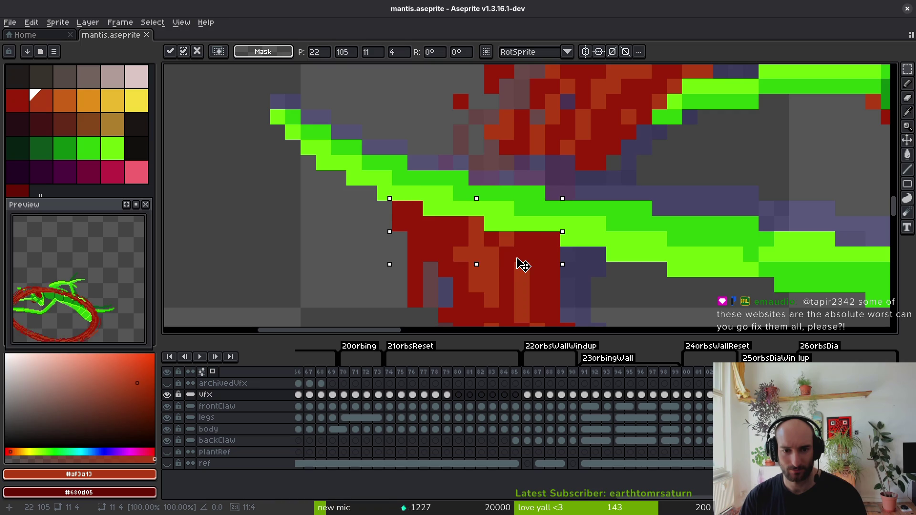
{"action": "key", "text": "Return"}
{"action": "key", "text": "ctrl+z"}
{"action": "key", "text": "ctrl+d"}
{"action": "key", "text": "b"}
{"action": "key", "text": "ctrl+z"}
{"action": "key", "text": "ctrl+z"}
{"action": "key", "text": "ctrl+z"}
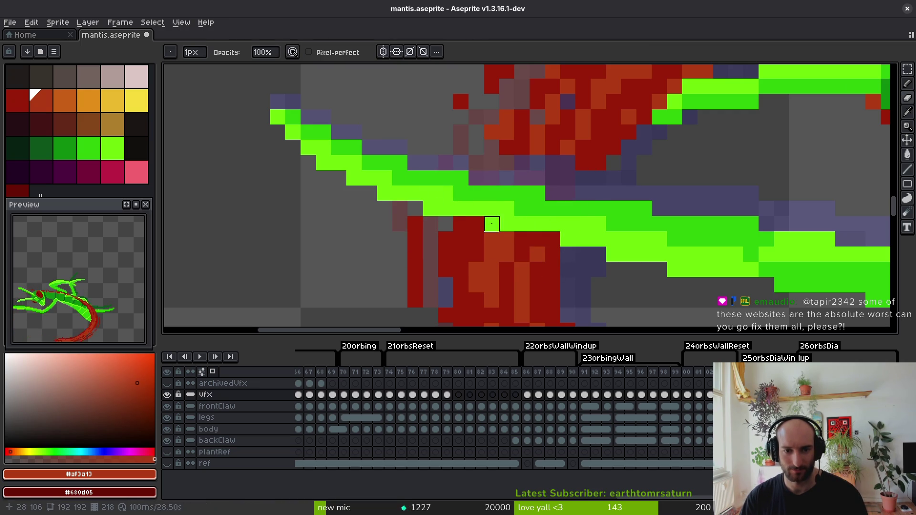
{"action": "key", "text": "ctrl+s"}
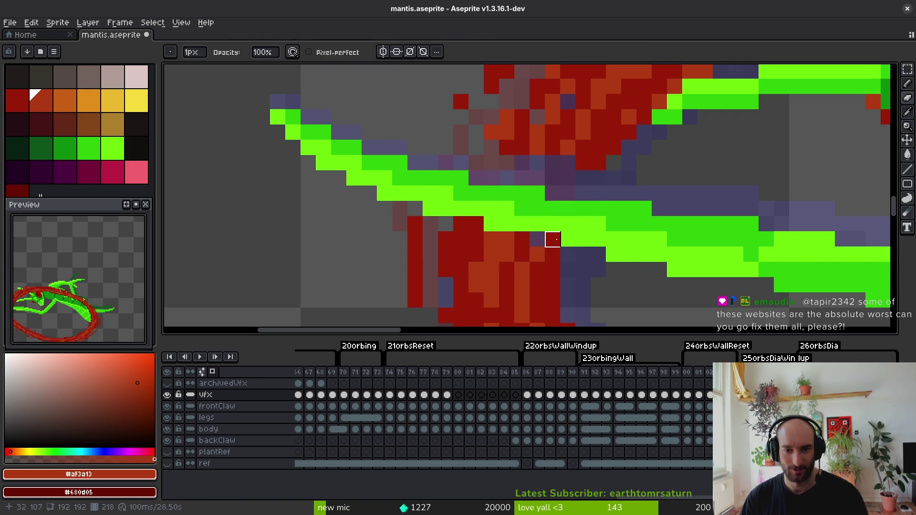
Paint a dark red pixel and an orange pixel into the slash.
{"action": "key", "text": "["}
{"action": "key", "text": "b"}
{"action": "left_click", "coordinate": [573, 210]}
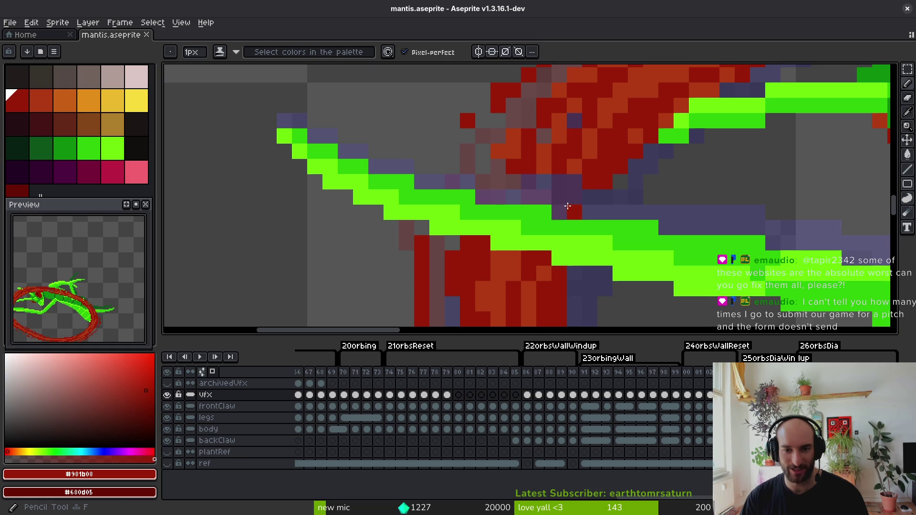
{"action": "key", "text": "]"}
{"action": "left_click", "coordinate": [562, 186]}
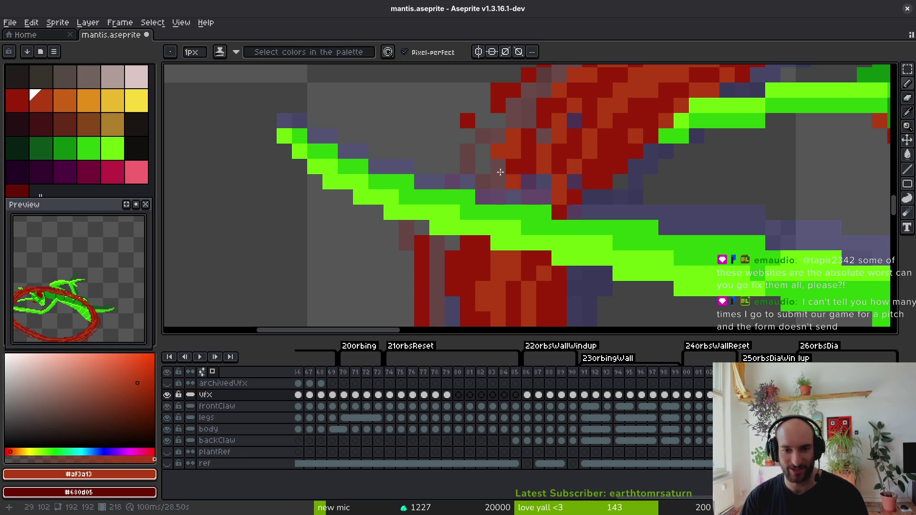
{"action": "key", "text": "bracketleft"}
{"action": "key", "text": "bracketright"}
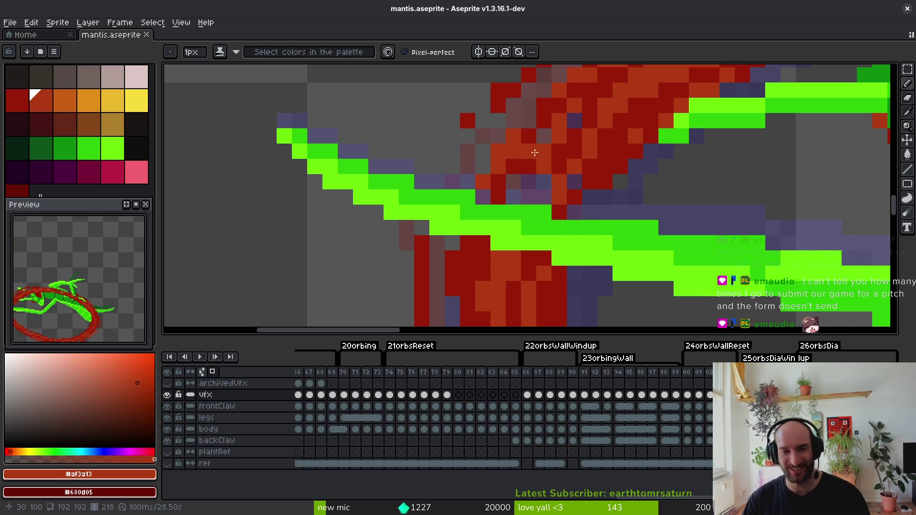
Add a dark red #981b08 pixel and short stroke along the slash, then save.
{"action": "left_click", "coordinate": [529, 195]}
{"action": "left_click", "coordinate": [536, 159], "text": "alt"}
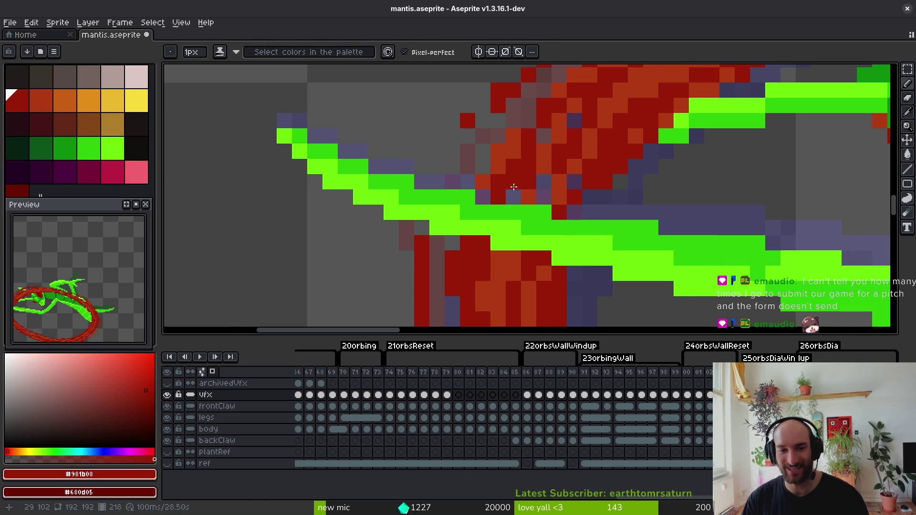
{"action": "left_click_drag", "start_coordinate": [483, 138], "coordinate": [464, 179]}
{"action": "scroll", "coordinate": [510, 151], "scroll_direction": "down", "scroll_amount": 2}
{"action": "scroll", "coordinate": [508, 125], "scroll_direction": "up", "scroll_amount": 2}
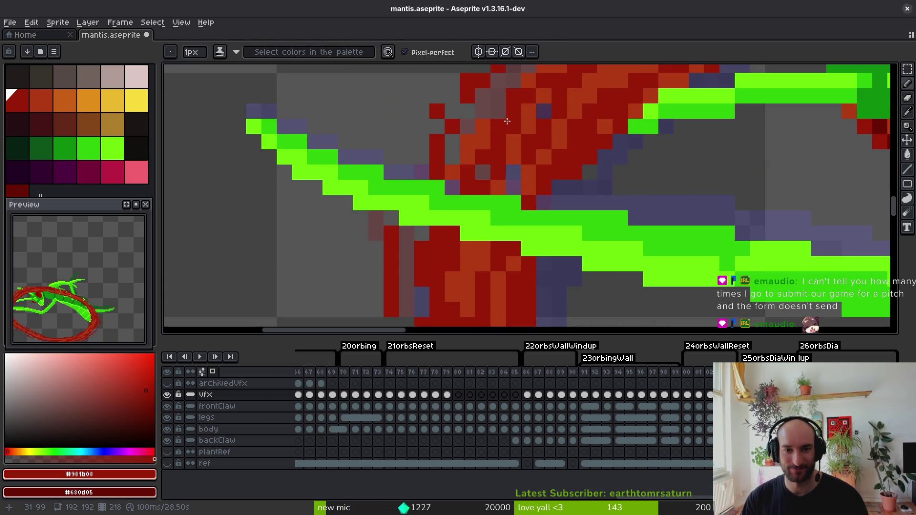
{"action": "scroll", "coordinate": [533, 142], "scroll_direction": "down", "scroll_amount": 3}
{"action": "key", "text": "ctrl+s"}
Sample orange-red #af3a13 and dark red #981b08 from the slash, and save.
{"action": "scroll", "coordinate": [565, 145], "scroll_direction": "up", "scroll_amount": 3}
{"action": "scroll", "coordinate": [564, 145], "scroll_direction": "down", "scroll_amount": 1}
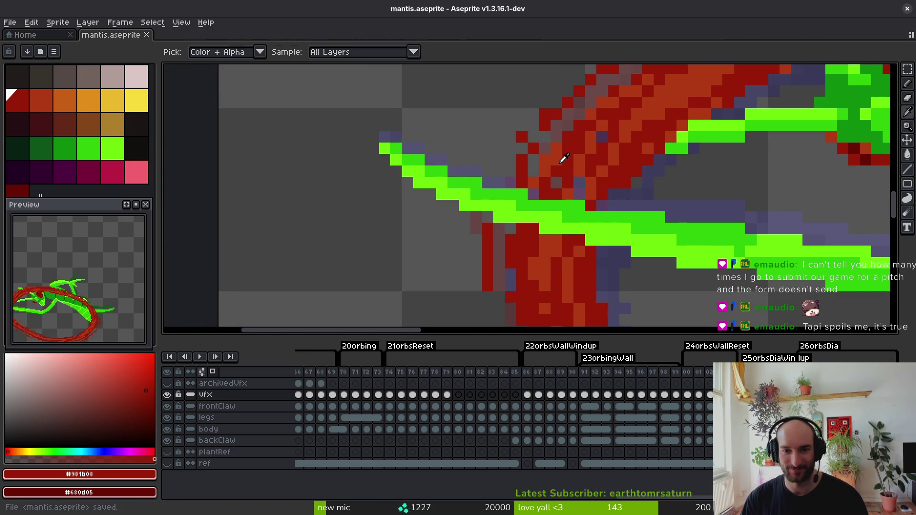
{"action": "left_click", "coordinate": [556, 182], "text": "alt"}
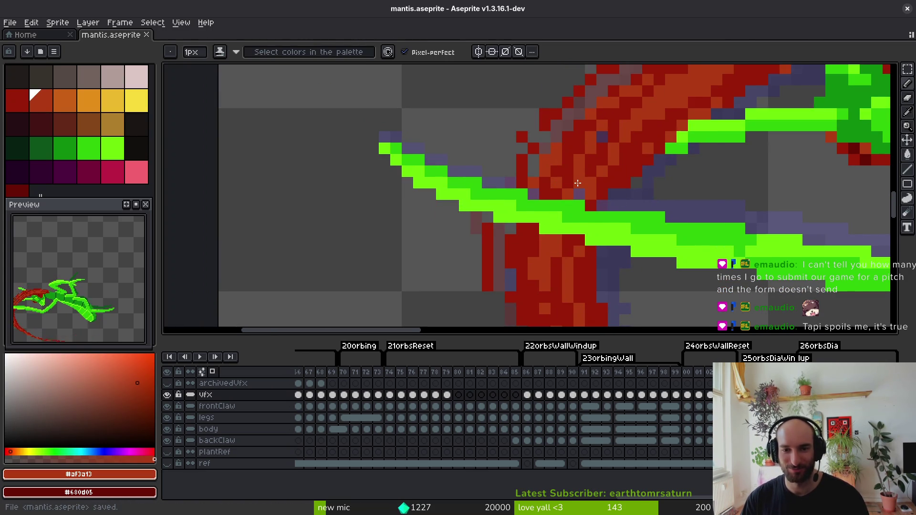
{"action": "scroll", "coordinate": [637, 175], "scroll_direction": "down", "scroll_amount": 2}
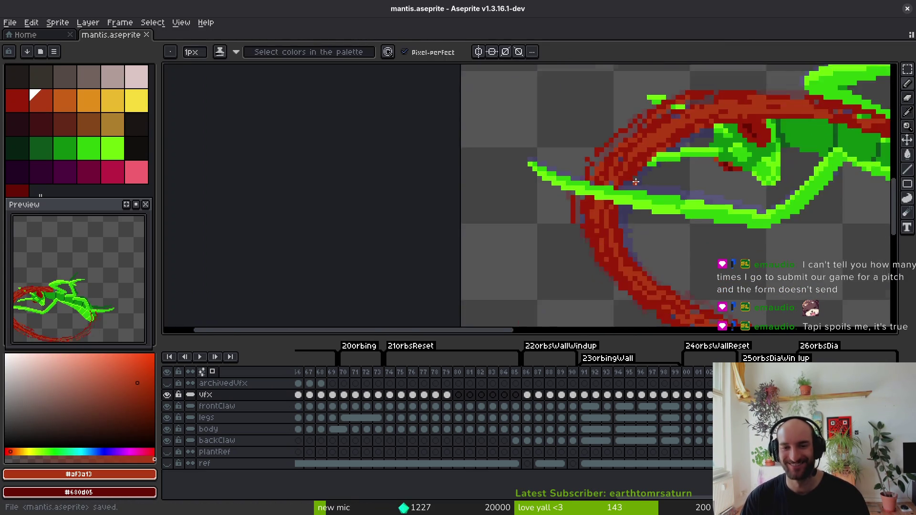
{"action": "scroll", "coordinate": [613, 167], "scroll_direction": "up", "scroll_amount": 2}
{"action": "scroll", "coordinate": [646, 184], "scroll_direction": "down", "scroll_amount": 2}
{"action": "scroll", "coordinate": [647, 192], "scroll_direction": "up", "scroll_amount": 2}
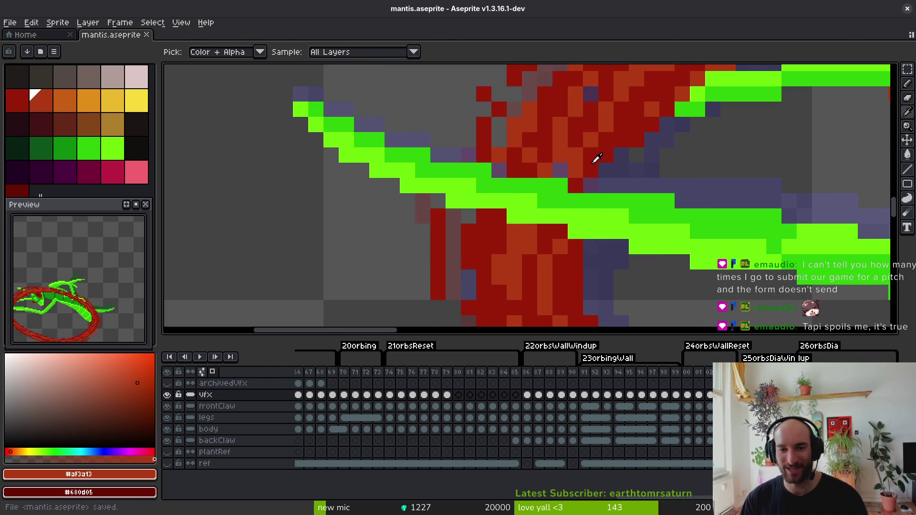
{"action": "left_click", "coordinate": [603, 167], "text": "alt"}
{"action": "key", "text": "ctrl+s"}
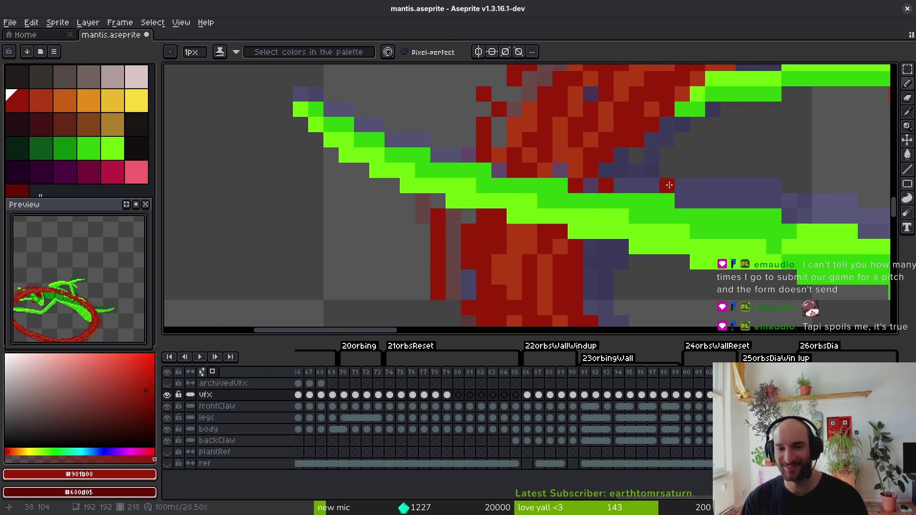
{"action": "scroll", "coordinate": [678, 163], "scroll_direction": "down", "scroll_amount": 4}
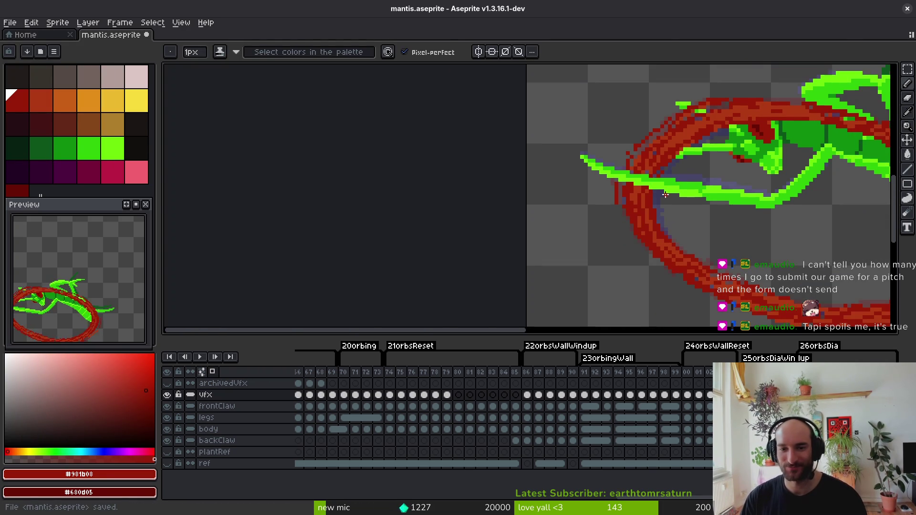
Two frames later, repaint the green claw over the red slash with a dark red pixel beside it.
{"action": "key", "text": "Right"}
{"action": "key", "text": "Right"}
{"action": "key", "text": "Right"}
{"action": "scroll", "coordinate": [599, 199], "scroll_direction": "up", "scroll_amount": 4}
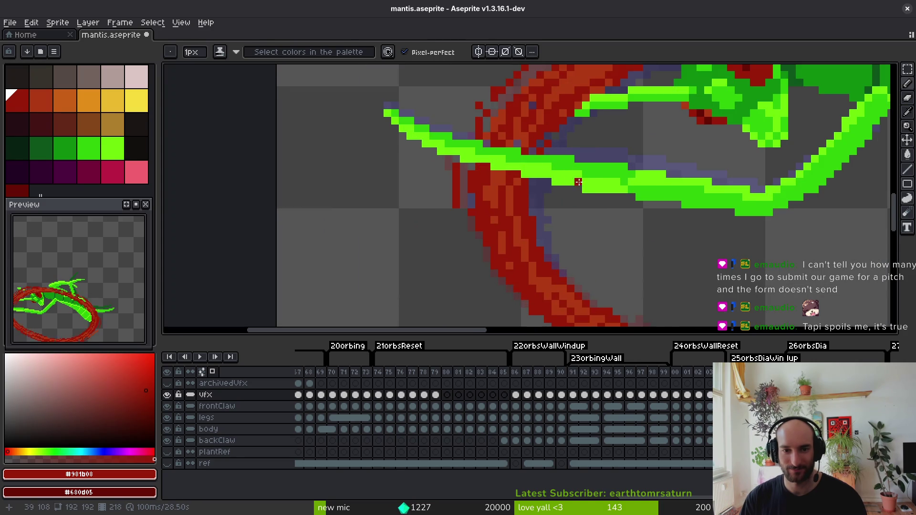
{"action": "key", "text": "Right"}
{"action": "key", "text": "Right"}
{"action": "scroll", "coordinate": [563, 181], "scroll_direction": "up", "scroll_amount": 3}
{"action": "mouse_move", "coordinate": [564, 181]}
{"action": "left_mouse_down"}
{"action": "mouse_move", "coordinate": [549, 205]}
{"action": "mouse_move", "coordinate": [444, 227]}
{"action": "mouse_move", "coordinate": [554, 199]}
{"action": "mouse_move", "coordinate": [540, 213]}
{"action": "left_mouse_up"}
{"action": "left_click", "coordinate": [555, 213]}
{"action": "key", "text": "f"}
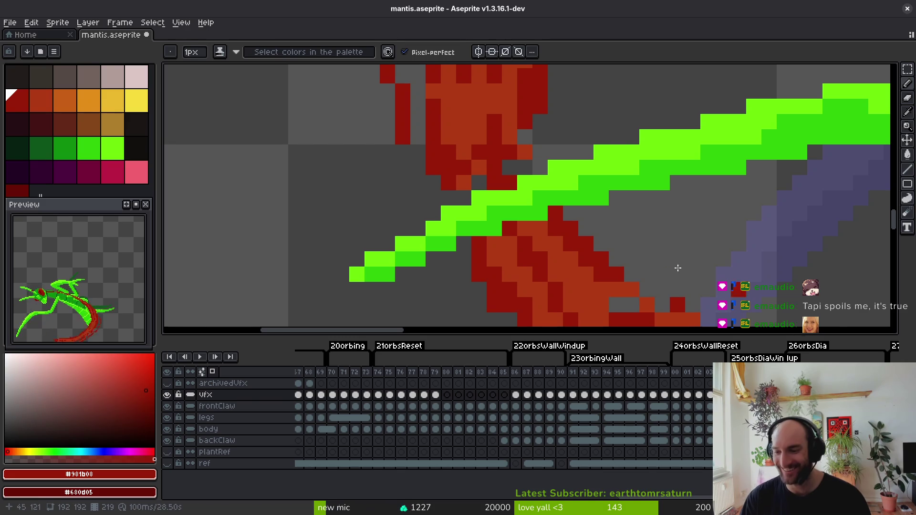
Sample orange-red #af3a13 and dark red #981b08 from the slash, then save.
{"action": "left_click", "coordinate": [525, 152], "text": "alt"}
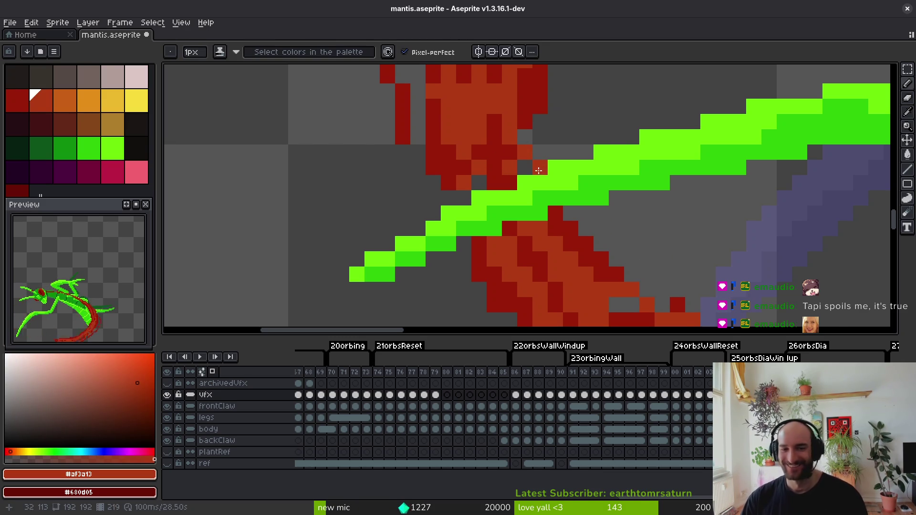
{"action": "key", "text": "alt"}
{"action": "left_click", "coordinate": [490, 160], "text": "alt"}
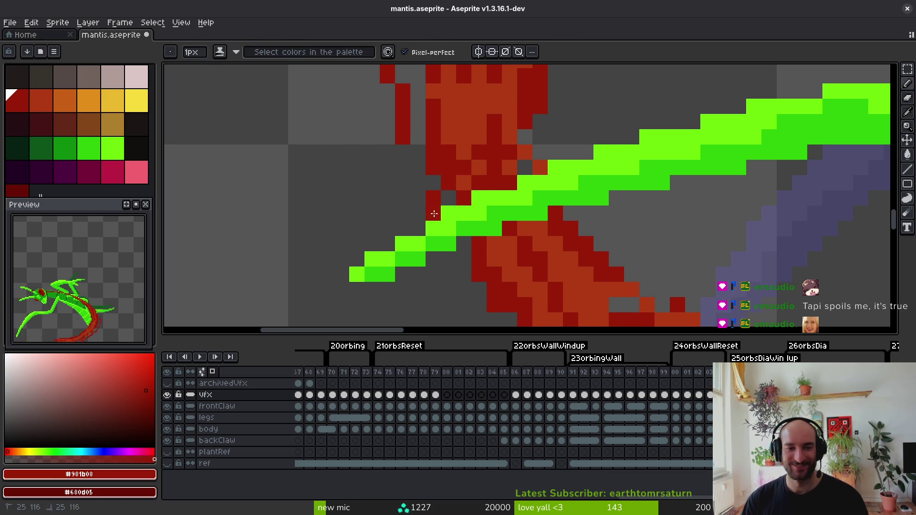
{"action": "scroll", "coordinate": [485, 242], "scroll_direction": "down", "scroll_amount": 3}
{"action": "key", "text": "ctrl+s"}
{"action": "scroll", "coordinate": [549, 196], "scroll_direction": "up", "scroll_amount": 3}
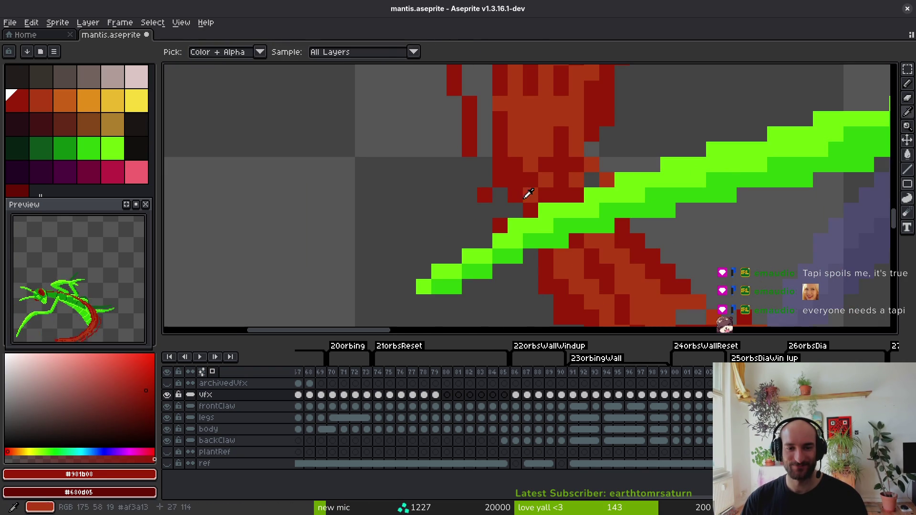
Paint two orange #af3a13 pixels at the slash edge near the claw and save.
{"action": "left_click", "coordinate": [527, 197], "text": "alt"}
{"action": "left_click", "coordinate": [485, 210]}
{"action": "left_click", "coordinate": [516, 180]}
{"action": "scroll", "coordinate": [540, 209], "scroll_direction": "down", "scroll_amount": 5}
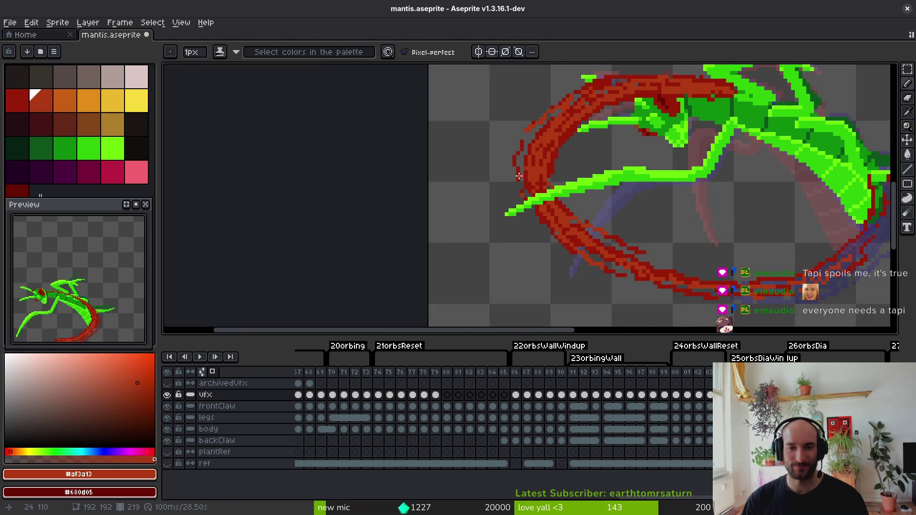
{"action": "scroll", "coordinate": [525, 181], "scroll_direction": "up", "scroll_amount": 4}
{"action": "scroll", "coordinate": [516, 143], "scroll_direction": "down", "scroll_amount": 2}
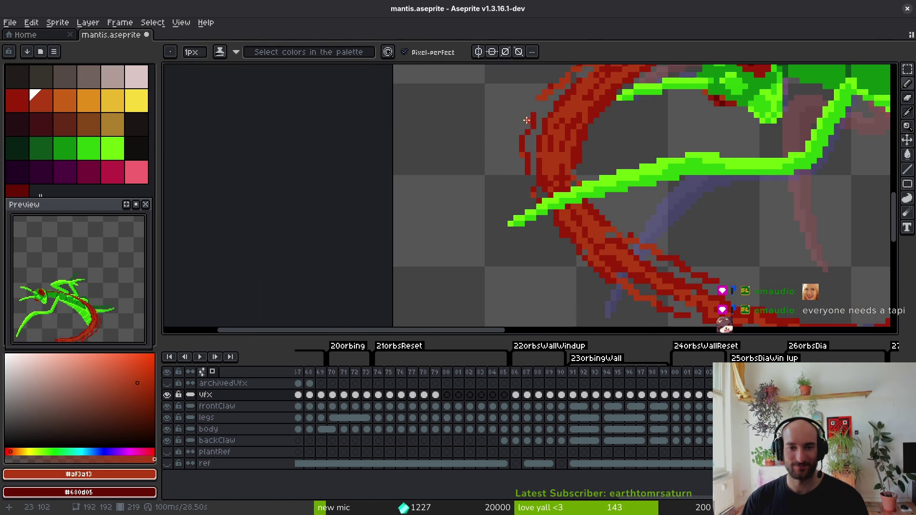
{"action": "scroll", "coordinate": [534, 126], "scroll_direction": "down", "scroll_amount": 3}
{"action": "scroll", "coordinate": [575, 178], "scroll_direction": "up", "scroll_amount": 3}
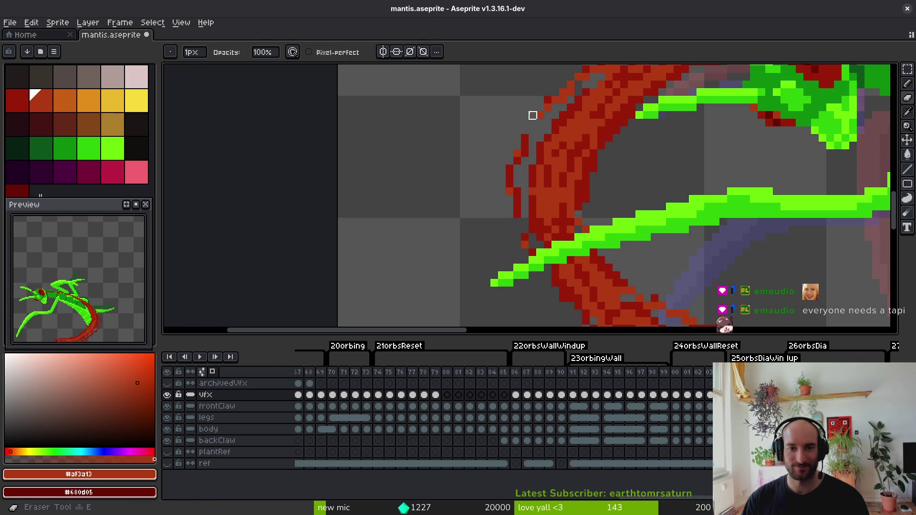
{"action": "key", "text": "ctrl+s"}
Advance to the next animation frame.
{"action": "scroll", "coordinate": [534, 119], "scroll_direction": "down", "scroll_amount": 2}
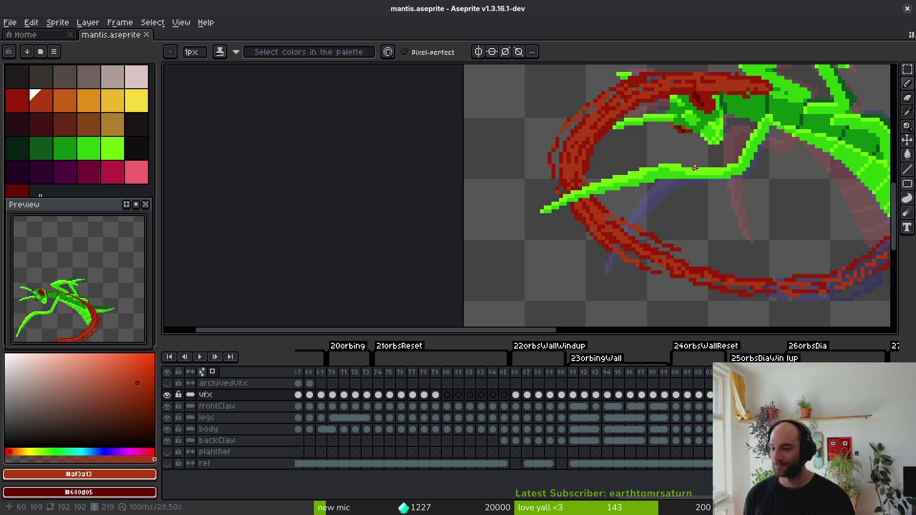
{"action": "key", "text": "Right"}
{"action": "key", "text": "Right"}
{"action": "key", "text": "Right"}
{"action": "key", "text": "Right"}
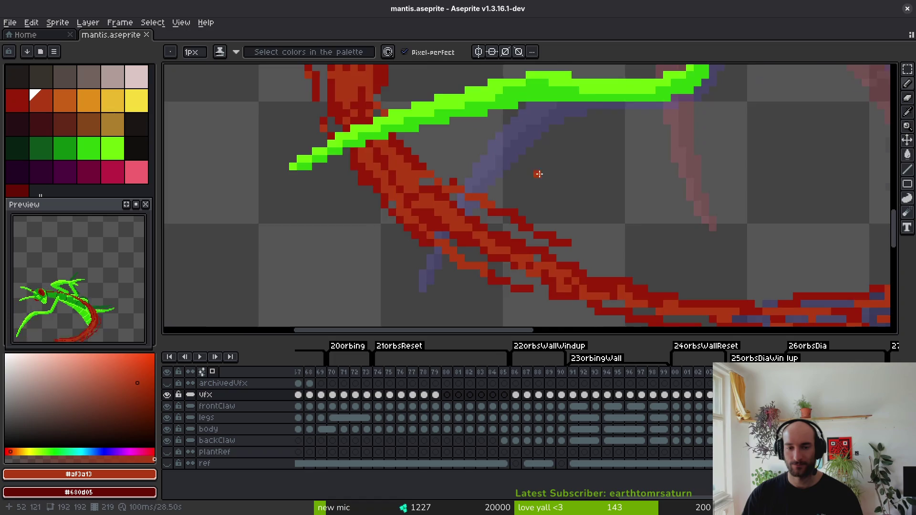
{"action": "key", "text": "alt"}
{"action": "scroll", "coordinate": [659, 219], "scroll_direction": "up", "scroll_amount": 4}
Erase red slash pixels over the green claw and repaint the slash gaps in dark red #981b08.
{"action": "key", "text": "e"}
{"action": "left_click_drag", "start_coordinate": [575, 172], "coordinate": [560, 248]}
{"action": "left_click_drag", "start_coordinate": [559, 202], "coordinate": [559, 187]}
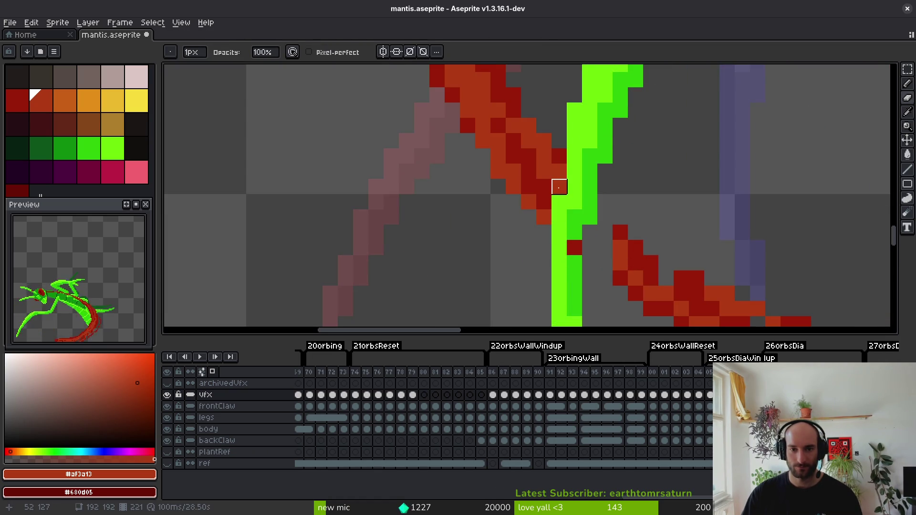
{"action": "left_click", "coordinate": [559, 170]}
{"action": "left_click", "coordinate": [605, 233]}
{"action": "key", "text": "alt"}
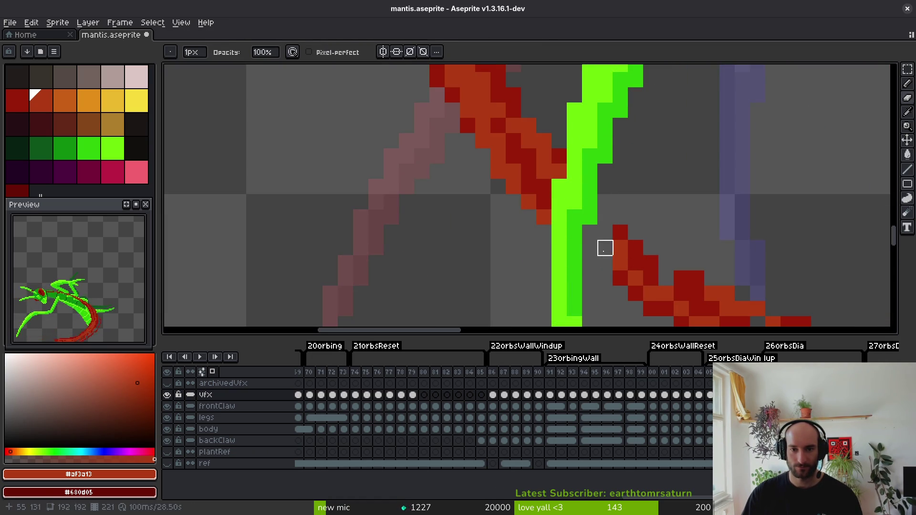
{"action": "left_click", "coordinate": [625, 232], "text": "alt"}
{"action": "left_click", "coordinate": [606, 203]}
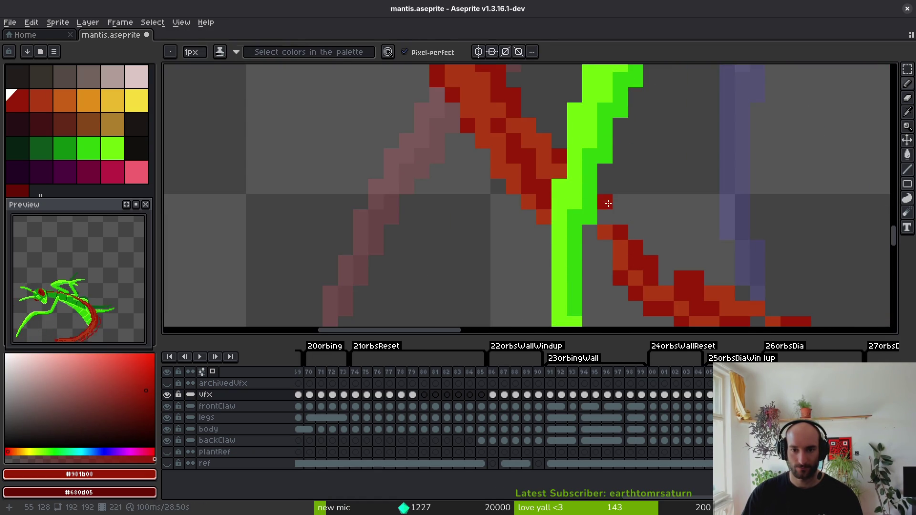
{"action": "left_click_drag", "start_coordinate": [593, 237], "coordinate": [609, 260]}
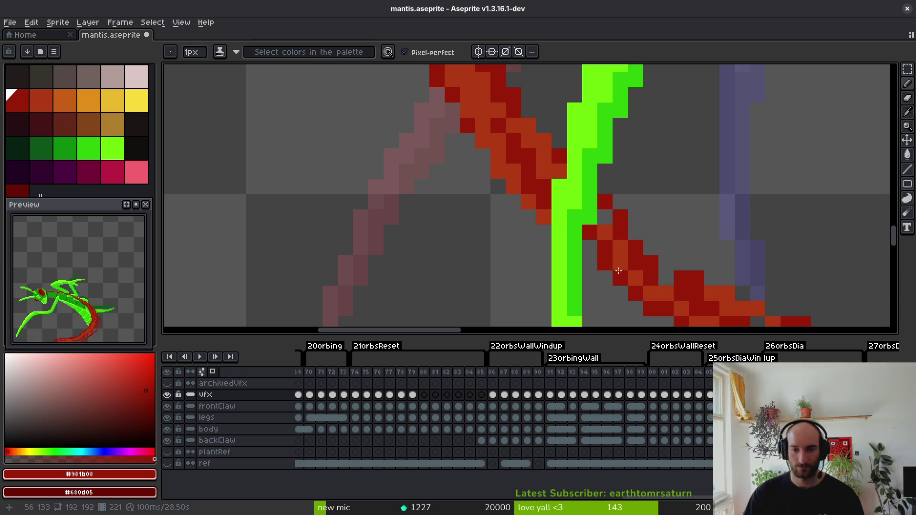
Remove a stray pixel on the slash and save the file.
{"action": "scroll", "coordinate": [696, 292], "scroll_direction": "down", "scroll_amount": 5}
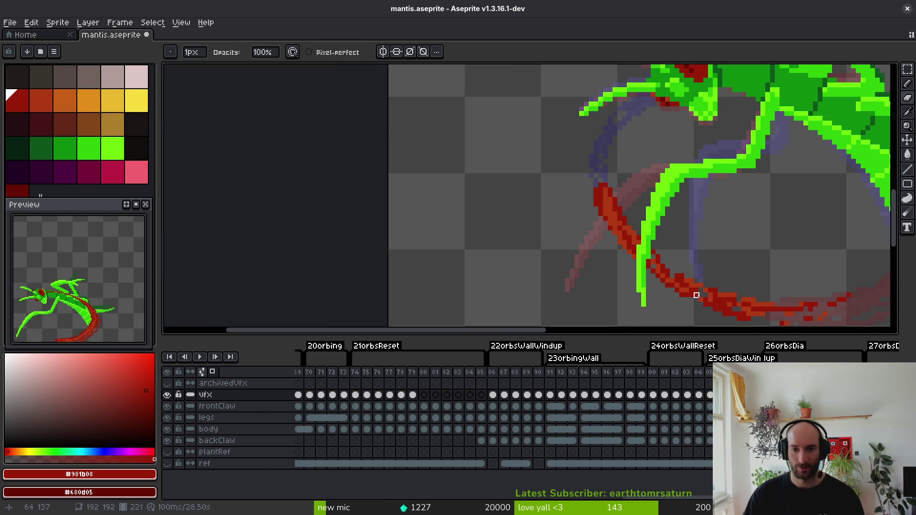
{"action": "scroll", "coordinate": [691, 260], "scroll_direction": "up", "scroll_amount": 3}
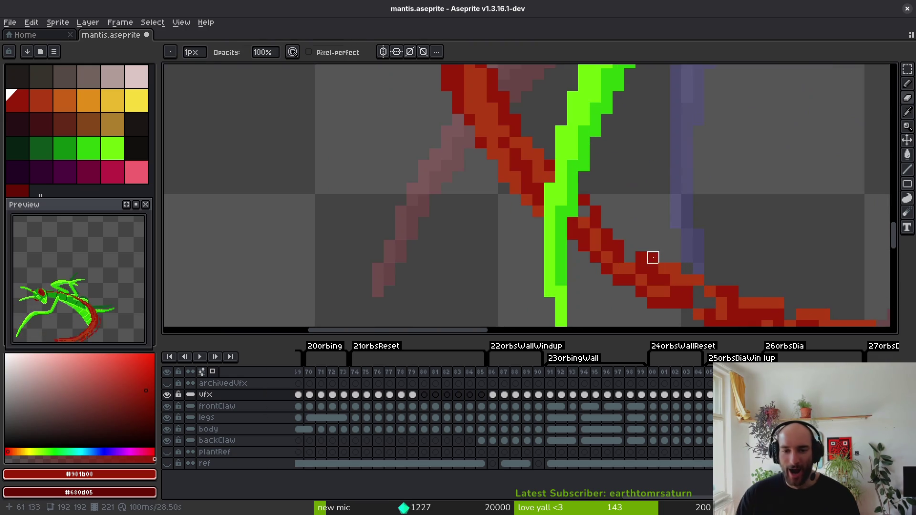
{"action": "scroll", "coordinate": [630, 246], "scroll_direction": "down", "scroll_amount": 3}
{"action": "scroll", "coordinate": [633, 253], "scroll_direction": "up", "scroll_amount": 1}
{"action": "key", "text": "ctrl+s"}
{"action": "scroll", "coordinate": [632, 255], "scroll_direction": "down", "scroll_amount": 1}
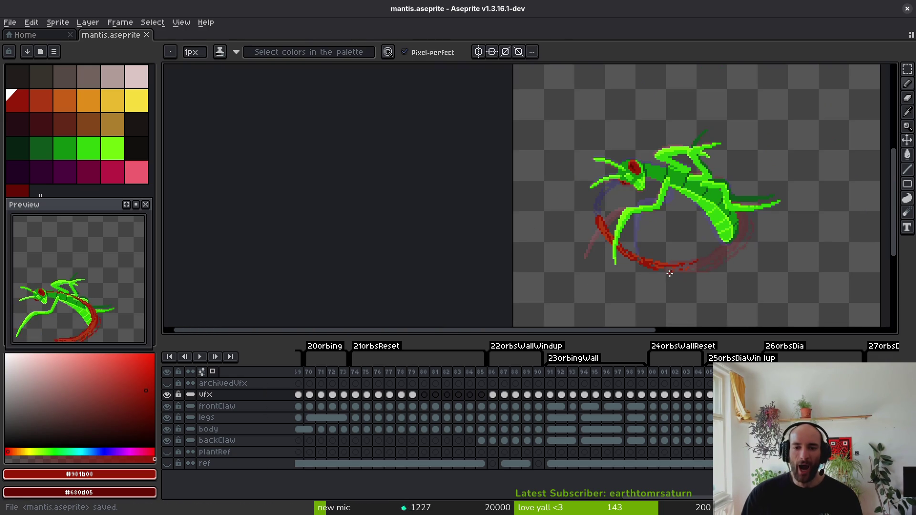
{"action": "scroll", "coordinate": [633, 259], "scroll_direction": "up", "scroll_amount": 2}
{"action": "scroll", "coordinate": [633, 258], "scroll_direction": "up", "scroll_amount": 1}
{"action": "scroll", "coordinate": [634, 257], "scroll_direction": "up", "scroll_amount": 2}
{"action": "left_click", "coordinate": [650, 252]}
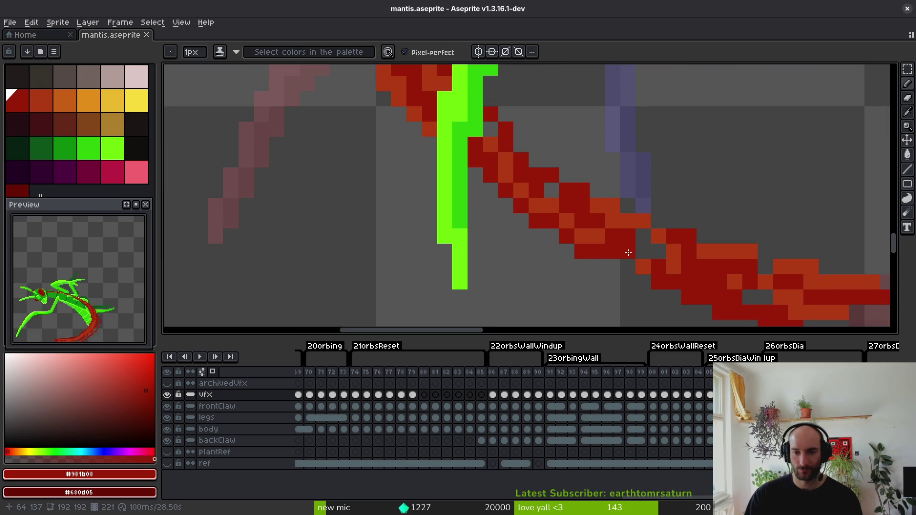
{"action": "key", "text": "e"}
{"action": "scroll", "coordinate": [698, 283], "scroll_direction": "down", "scroll_amount": 3}
{"action": "key", "text": "ctrl+s"}
Step ahead to a later attack frame showing small red flecks.
{"action": "scroll", "coordinate": [707, 254], "scroll_direction": "down", "scroll_amount": 1}
{"action": "scroll", "coordinate": [670, 265], "scroll_direction": "up", "scroll_amount": 3}
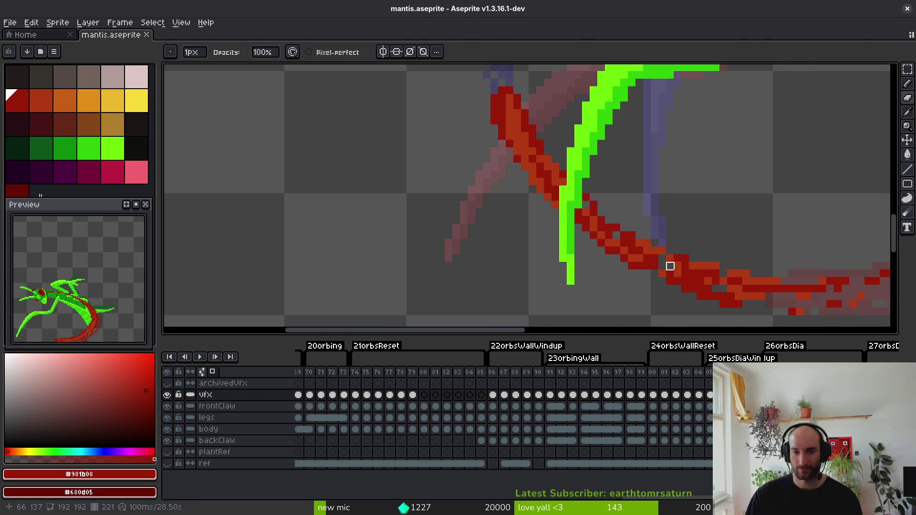
{"action": "scroll", "coordinate": [670, 258], "scroll_direction": "down", "scroll_amount": 2}
{"action": "scroll", "coordinate": [700, 253], "scroll_direction": "up", "scroll_amount": 2}
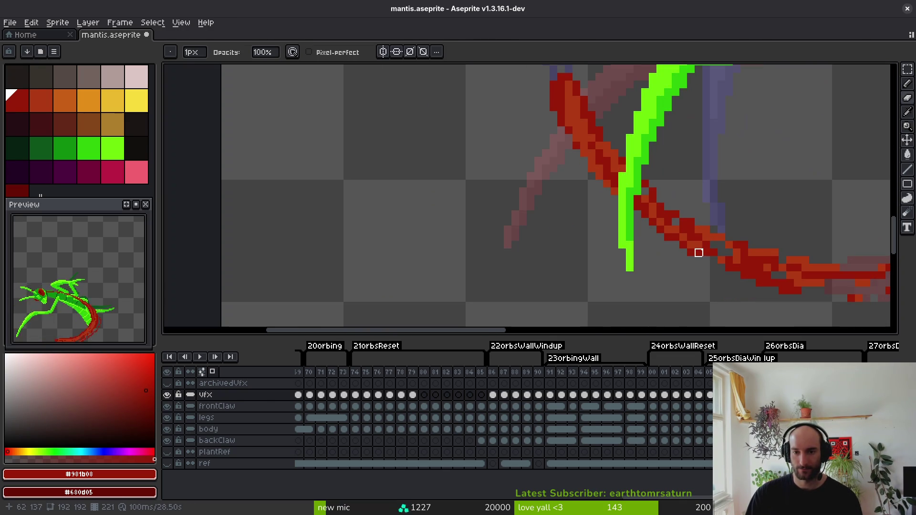
{"action": "scroll", "coordinate": [691, 253], "scroll_direction": "down", "scroll_amount": 2}
{"action": "scroll", "coordinate": [686, 239], "scroll_direction": "up", "scroll_amount": 2}
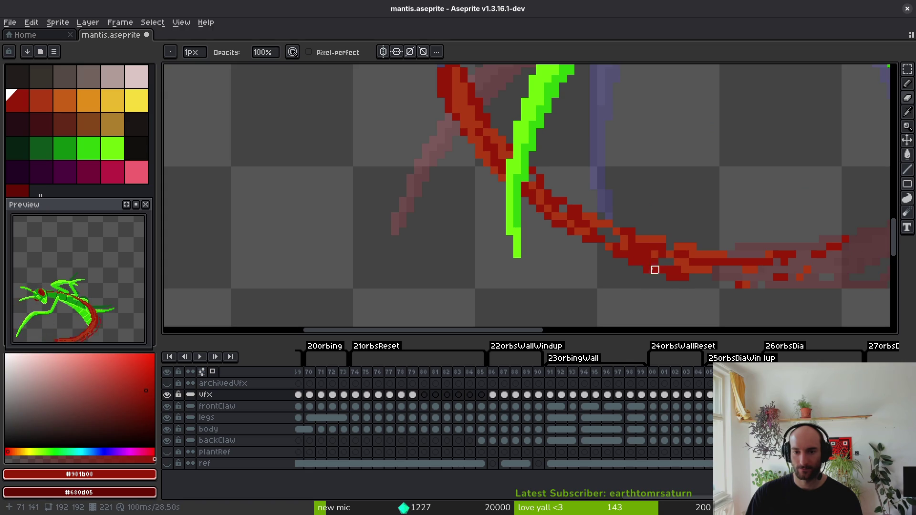
{"action": "scroll", "coordinate": [673, 296], "scroll_direction": "down", "scroll_amount": 2}
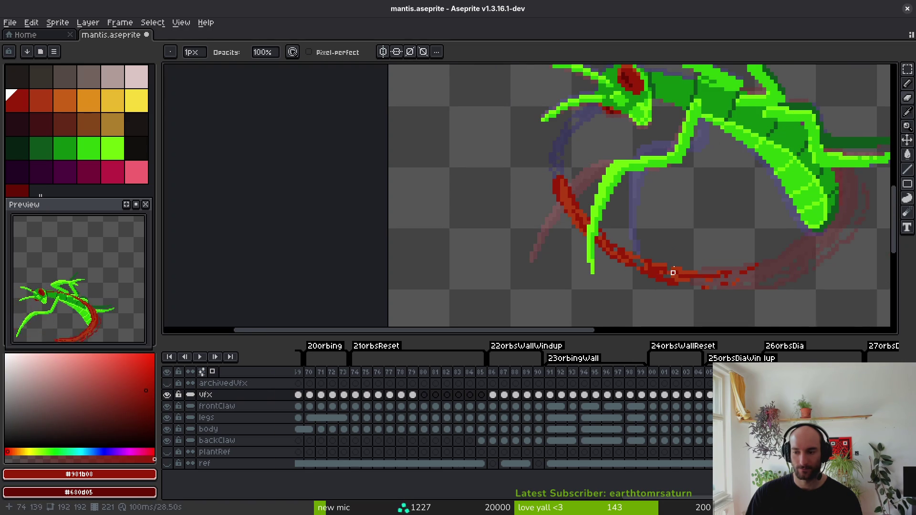
{"action": "key", "text": "Right"}
{"action": "key", "text": "Right"}
{"action": "key", "text": "Right"}
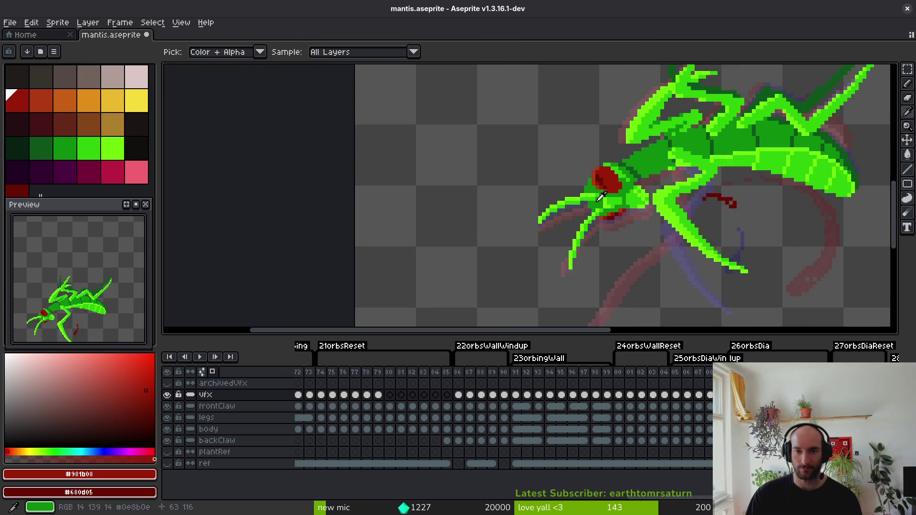
{"action": "key", "text": "Right"}
{"action": "key", "text": "Right"}
{"action": "key", "text": "Right"}
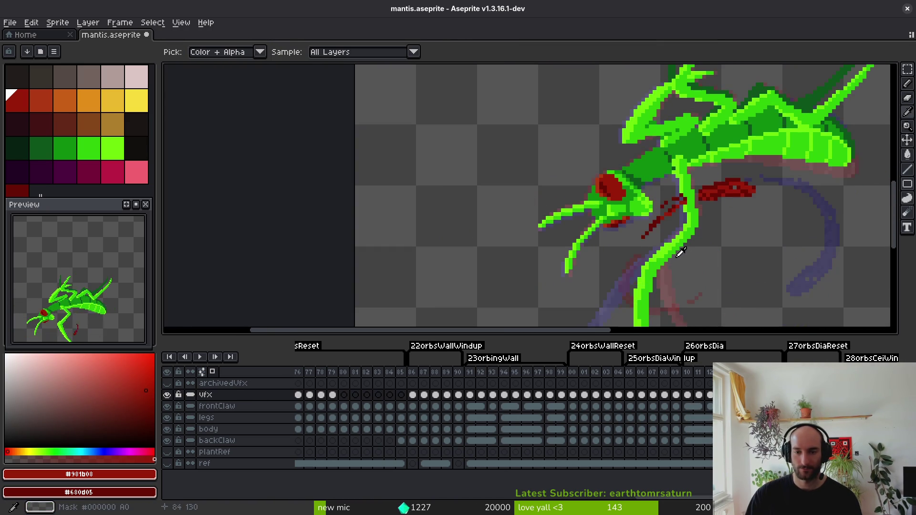
Extend the claw slash one pixel left and redraw its end one row lower.
{"action": "scroll", "coordinate": [642, 197], "scroll_direction": "up", "scroll_amount": 2}
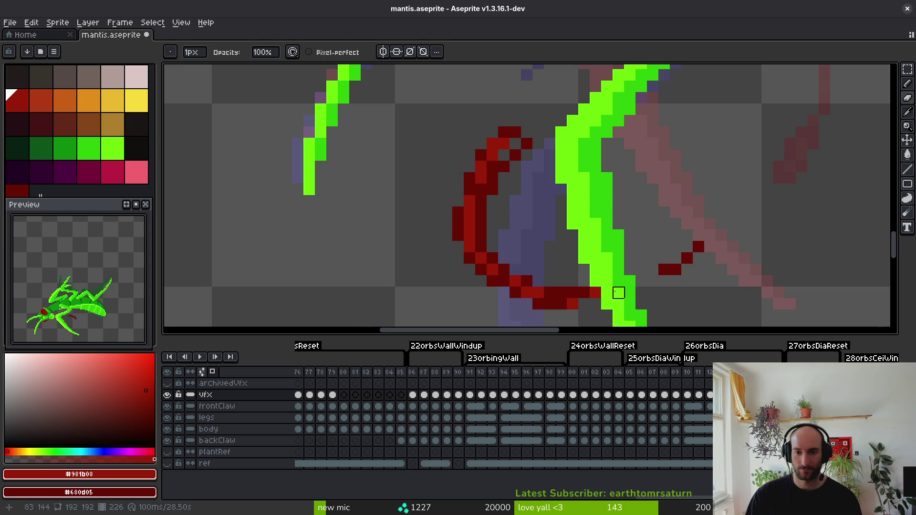
{"action": "scroll", "coordinate": [621, 291], "scroll_direction": "up", "scroll_amount": 1}
{"action": "key", "text": "alt"}
{"action": "left_click", "coordinate": [615, 196]}
{"action": "left_click_drag", "start_coordinate": [615, 197], "coordinate": [608, 204]}
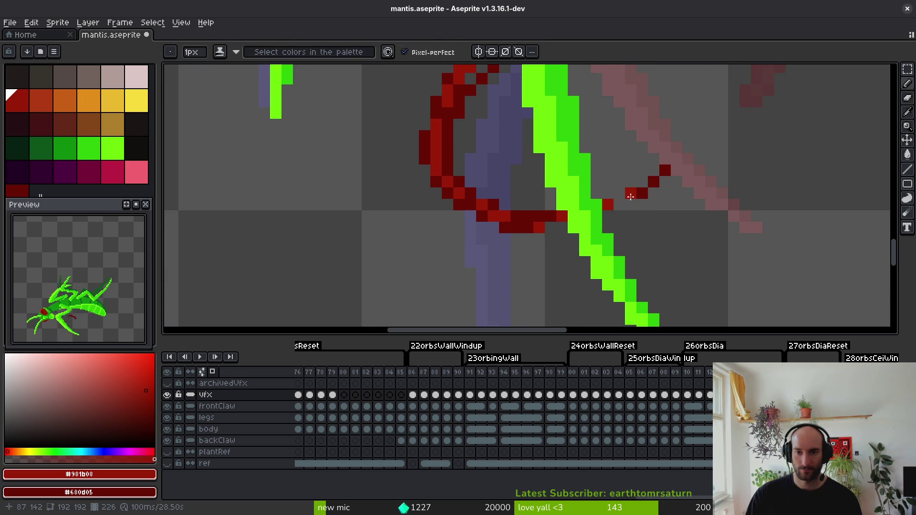
{"action": "left_click", "coordinate": [645, 190], "text": "alt"}
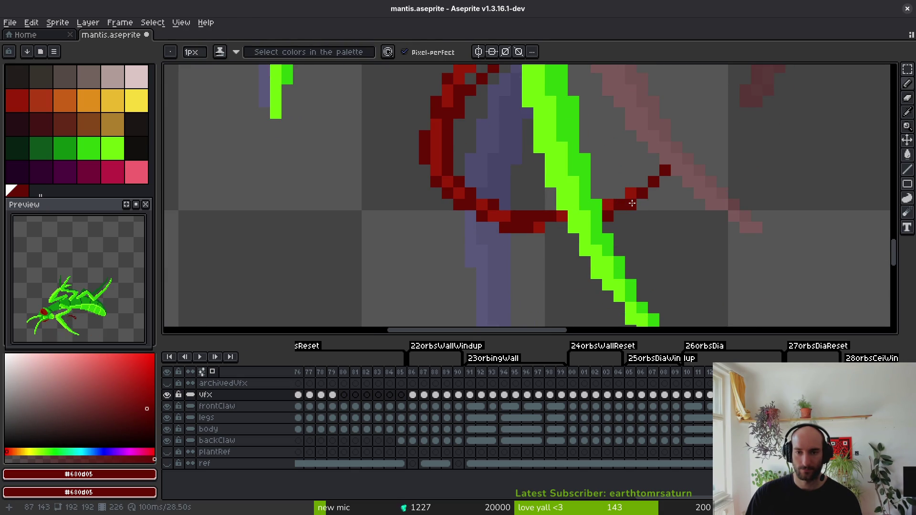
{"action": "scroll", "coordinate": [632, 203], "scroll_direction": "down", "scroll_amount": 5}
{"action": "scroll", "coordinate": [678, 210], "scroll_direction": "up", "scroll_amount": 5}
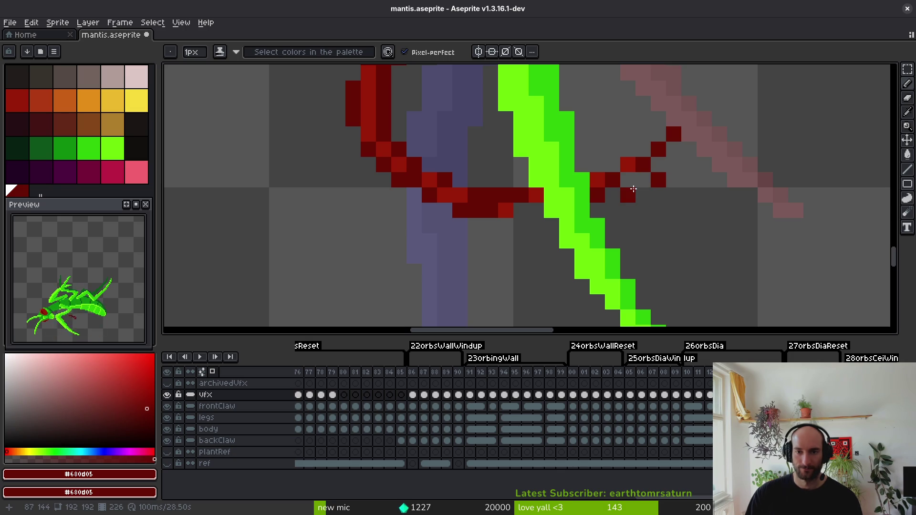
{"action": "scroll", "coordinate": [633, 190], "scroll_direction": "down", "scroll_amount": 3}
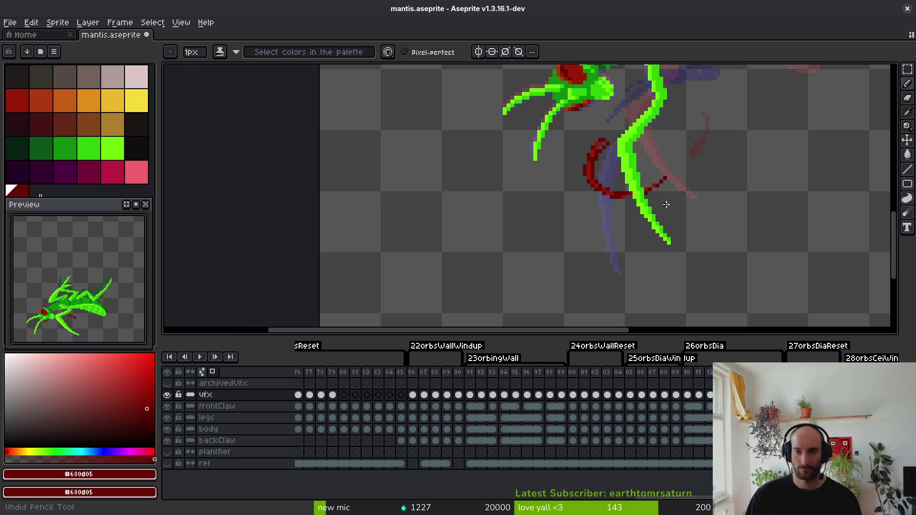
On the next frame, paint bright-red slash pixels and place a dark-red pixel one row lower.
{"action": "key", "text": "Right"}
{"action": "key", "text": "Right"}
{"action": "key", "text": "Right"}
{"action": "scroll", "coordinate": [660, 215], "scroll_direction": "up", "scroll_amount": 4}
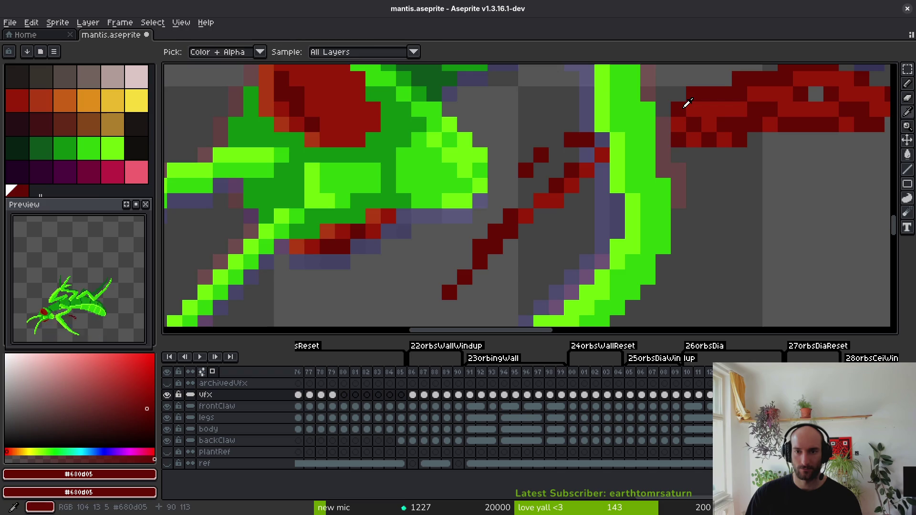
{"action": "scroll", "coordinate": [640, 185], "scroll_direction": "up", "scroll_amount": 2}
{"action": "left_click", "coordinate": [676, 208], "text": "alt"}
{"action": "left_click_drag", "start_coordinate": [652, 185], "coordinate": [634, 208]}
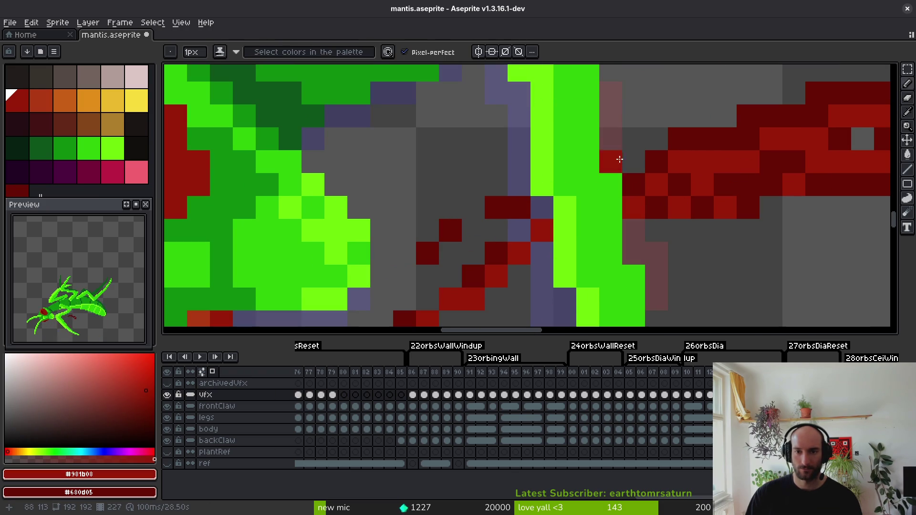
{"action": "left_click", "coordinate": [652, 157], "text": "alt"}
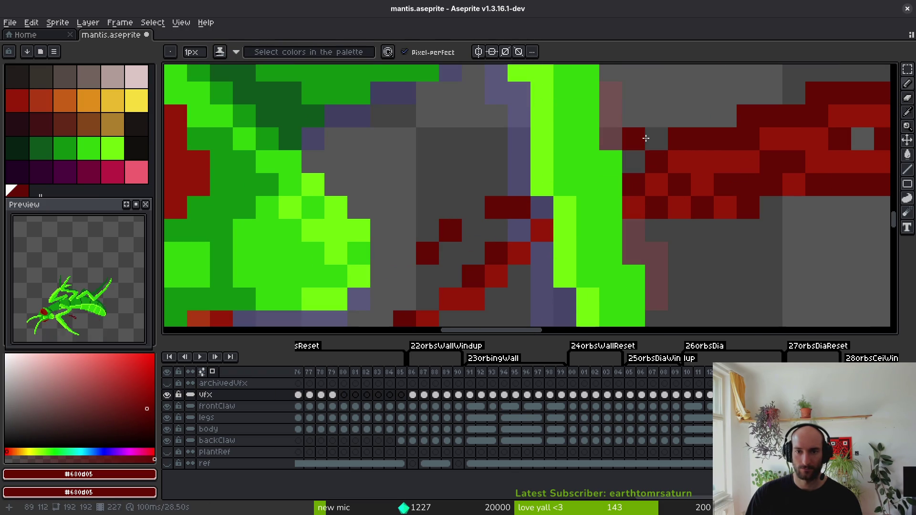
{"action": "key", "text": "ctrl+z"}
{"action": "left_click", "coordinate": [641, 150]}
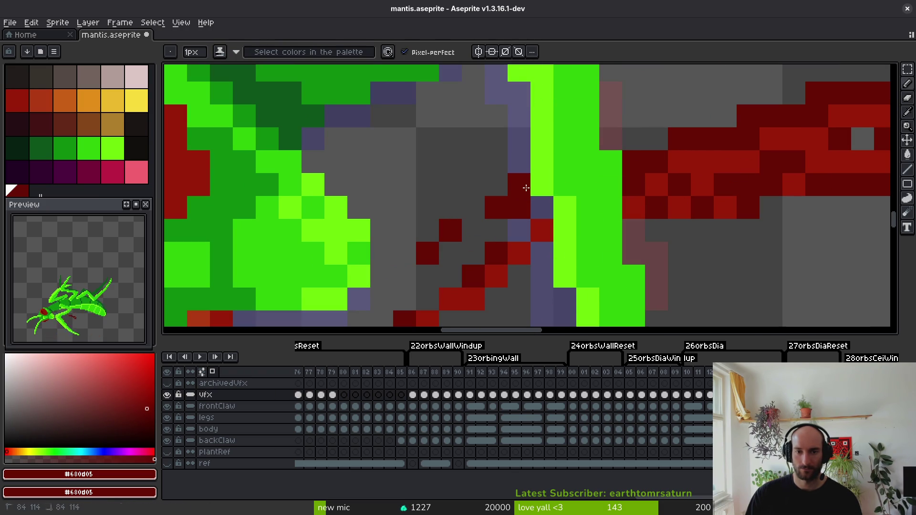
{"action": "scroll", "coordinate": [526, 189], "scroll_direction": "down", "scroll_amount": 5}
{"action": "scroll", "coordinate": [511, 179], "scroll_direction": "up", "scroll_amount": 4}
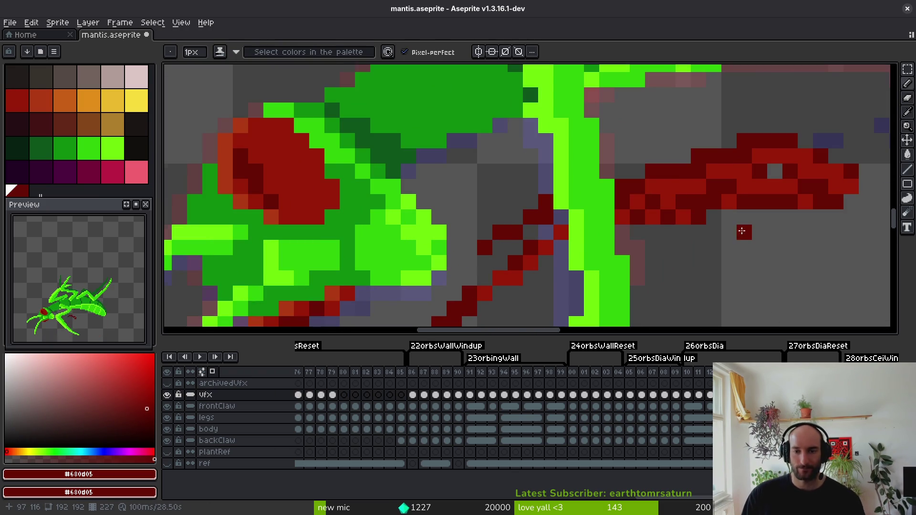
{"action": "scroll", "coordinate": [743, 232], "scroll_direction": "down", "scroll_amount": 3}
{"action": "scroll", "coordinate": [688, 231], "scroll_direction": "up", "scroll_amount": 4}
{"action": "left_click", "coordinate": [688, 231], "text": "alt"}
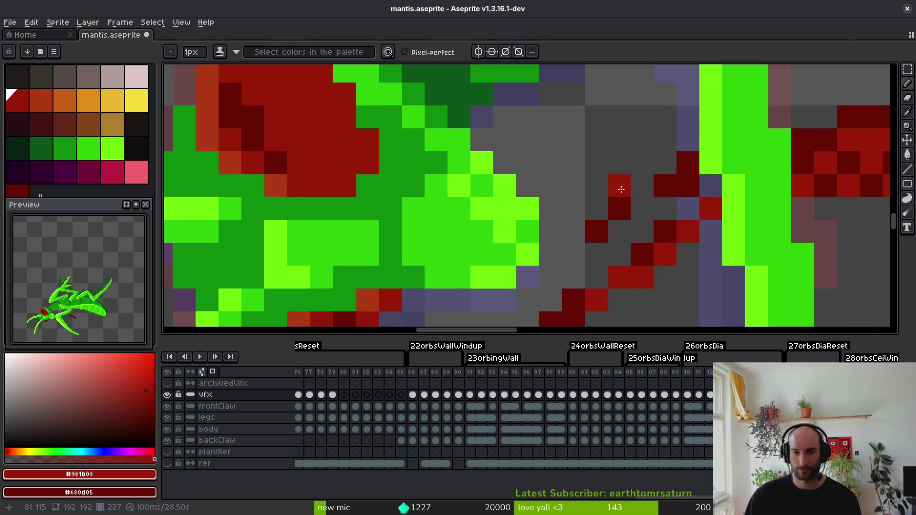
{"action": "scroll", "coordinate": [628, 192], "scroll_direction": "down", "scroll_amount": 5}
{"action": "scroll", "coordinate": [640, 208], "scroll_direction": "up", "scroll_amount": 3}
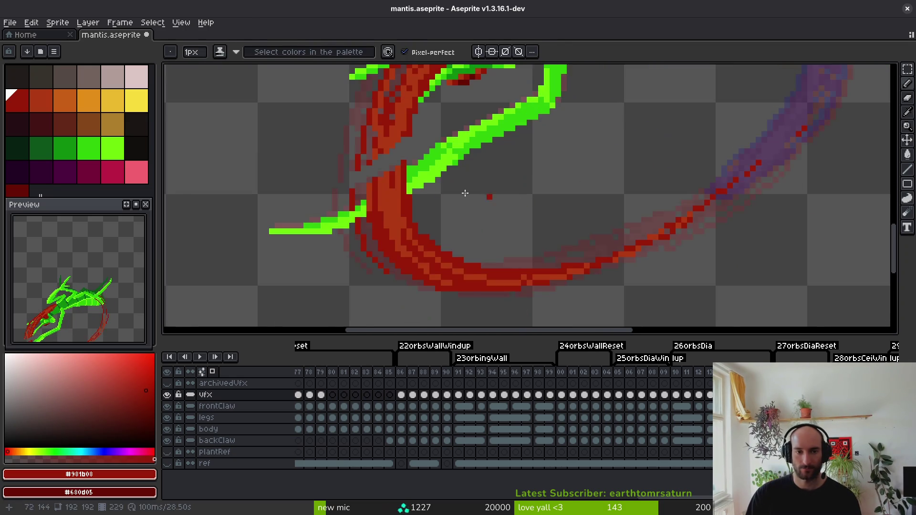
Repaint upper arc pixels dark red #981b08, undoing stray green and orange strokes.
{"action": "scroll", "coordinate": [505, 200], "scroll_direction": "up", "scroll_amount": 3}
{"action": "mouse_move", "coordinate": [616, 156]}
{"action": "left_mouse_down"}
{"action": "mouse_move", "coordinate": [502, 233]}
{"action": "mouse_move", "coordinate": [609, 180]}
{"action": "mouse_move", "coordinate": [632, 187]}
{"action": "mouse_move", "coordinate": [525, 247]}
{"action": "left_mouse_up"}
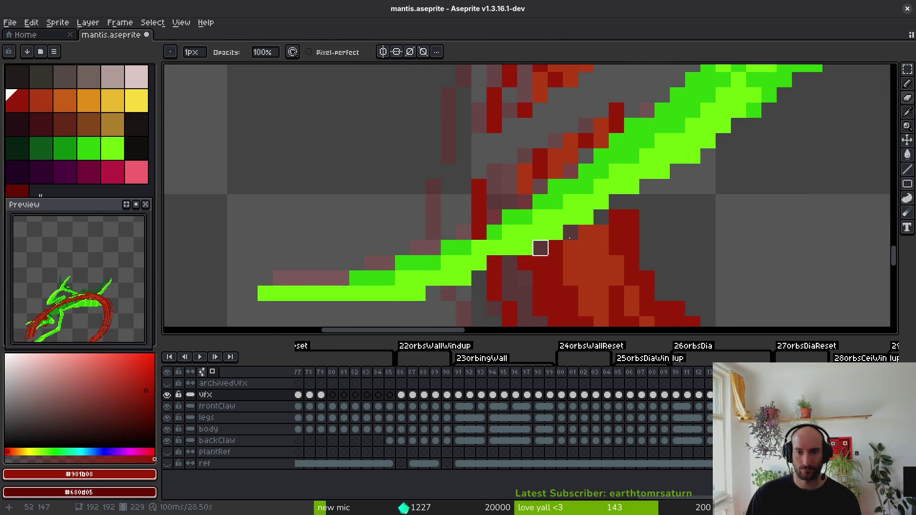
{"action": "key", "text": "ctrl+z"}
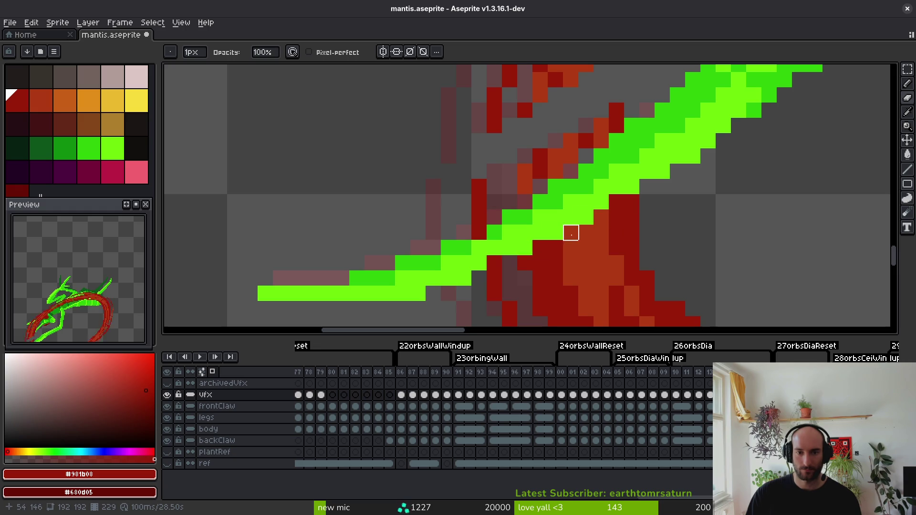
{"action": "left_click", "coordinate": [536, 182], "text": "alt"}
{"action": "left_click", "coordinate": [537, 167], "text": "alt"}
{"action": "left_click_drag", "start_coordinate": [532, 139], "coordinate": [525, 167]}
{"action": "scroll", "coordinate": [637, 188], "scroll_direction": "up", "scroll_amount": 1}
{"action": "mouse_move", "coordinate": [638, 187]}
{"action": "left_mouse_down"}
{"action": "mouse_move", "coordinate": [647, 122]}
{"action": "mouse_move", "coordinate": [624, 211]}
{"action": "mouse_move", "coordinate": [600, 186]}
{"action": "mouse_move", "coordinate": [585, 128]}
{"action": "mouse_move", "coordinate": [584, 217]}
{"action": "left_mouse_up"}
{"action": "left_click", "coordinate": [599, 125], "text": "alt"}
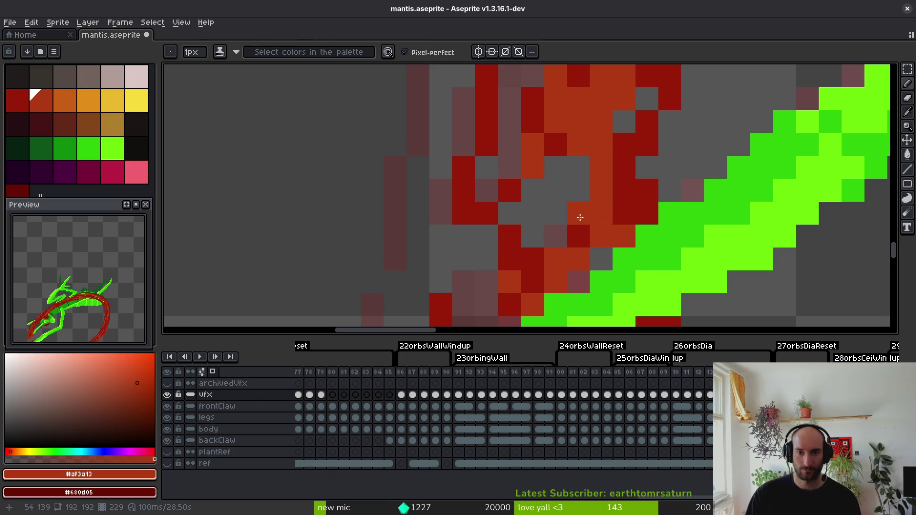
{"action": "key", "text": "ctrl+z"}
Fill arc pixels and columns behind the claw in dark red, adding an orange #af3a13 column.
{"action": "left_click", "coordinate": [640, 191], "text": "alt"}
{"action": "left_click", "coordinate": [617, 217], "text": "alt"}
{"action": "left_click", "coordinate": [626, 188], "text": "alt"}
{"action": "left_click", "coordinate": [593, 232]}
{"action": "left_click", "coordinate": [599, 260]}
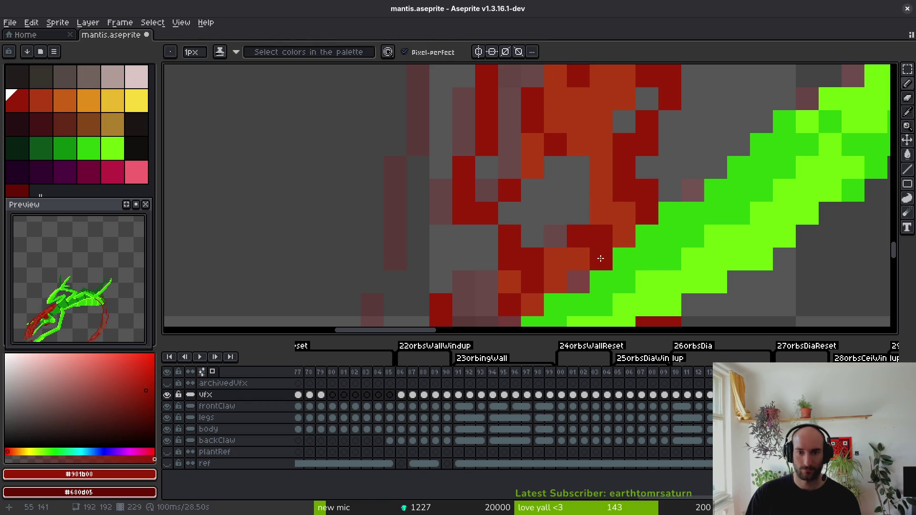
{"action": "left_click_drag", "start_coordinate": [556, 168], "coordinate": [563, 236]}
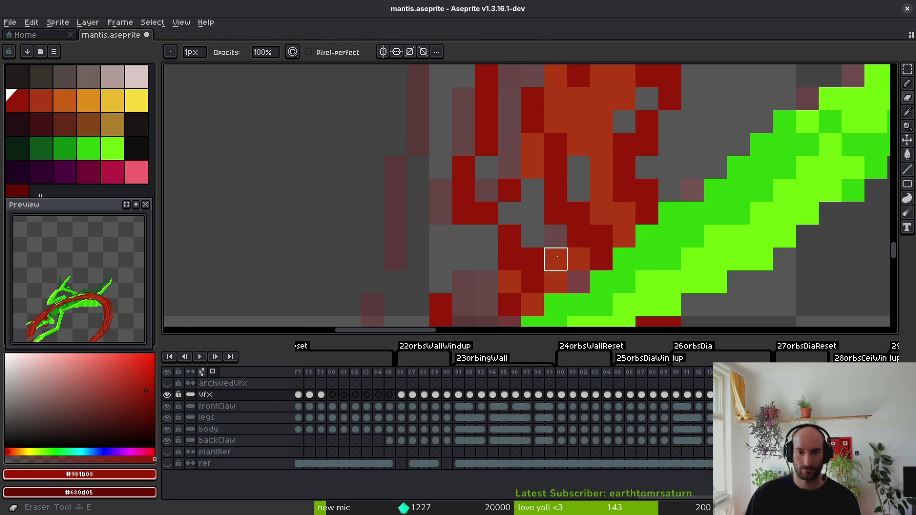
{"action": "left_click_drag", "start_coordinate": [486, 191], "coordinate": [487, 305]}
{"action": "mouse_move", "coordinate": [509, 243]}
{"action": "left_mouse_down"}
{"action": "mouse_move", "coordinate": [537, 185]}
{"action": "mouse_move", "coordinate": [507, 256]}
{"action": "mouse_move", "coordinate": [534, 245]}
{"action": "mouse_move", "coordinate": [512, 272]}
{"action": "left_mouse_up"}
{"action": "left_click", "coordinate": [546, 153], "text": "alt"}
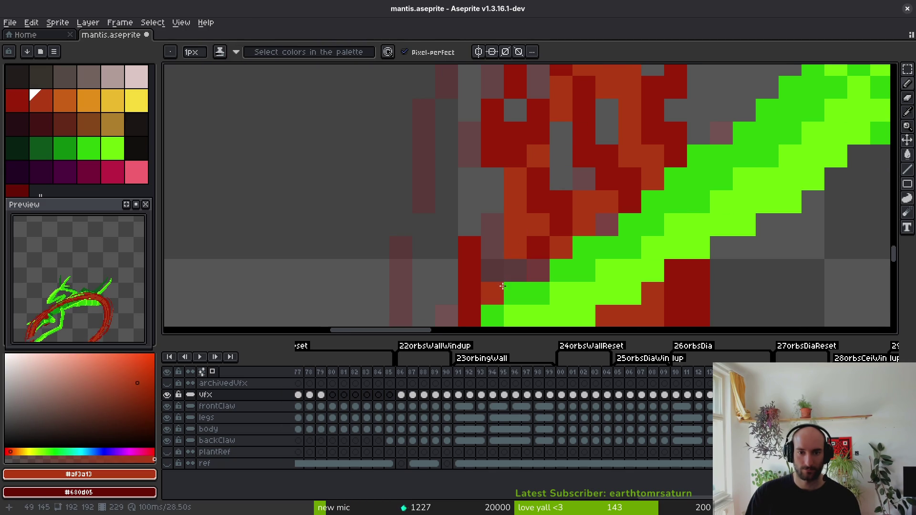
Keep alternating dark red and orange along the arc to band the remaining pixels.
{"action": "left_click", "coordinate": [539, 205], "text": "alt"}
{"action": "scroll", "coordinate": [557, 234], "scroll_direction": "down", "scroll_amount": 4}
{"action": "scroll", "coordinate": [557, 234], "scroll_direction": "up", "scroll_amount": 3}
{"action": "left_click", "coordinate": [559, 210], "text": "alt"}
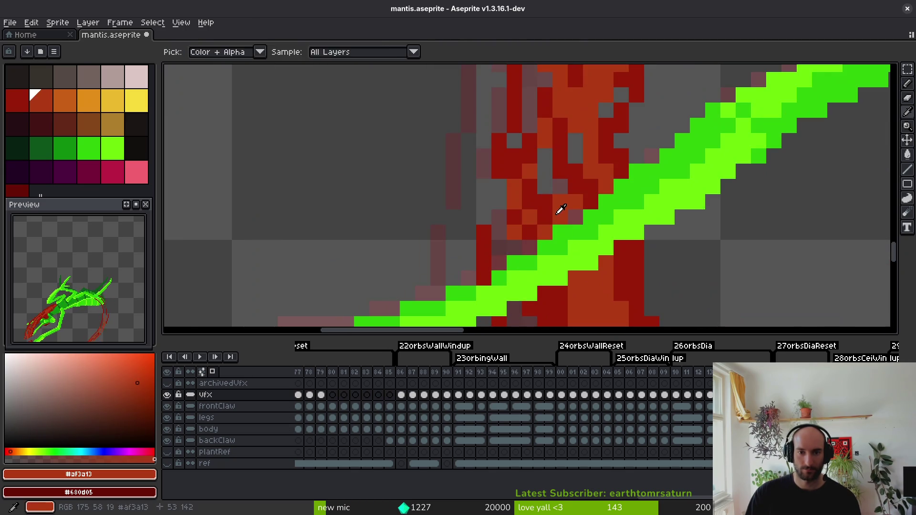
{"action": "scroll", "coordinate": [571, 176], "scroll_direction": "down", "scroll_amount": 2}
{"action": "scroll", "coordinate": [623, 175], "scroll_direction": "down", "scroll_amount": 3}
{"action": "scroll", "coordinate": [530, 215], "scroll_direction": "up", "scroll_amount": 3}
{"action": "scroll", "coordinate": [577, 227], "scroll_direction": "down", "scroll_amount": 2}
{"action": "scroll", "coordinate": [577, 227], "scroll_direction": "down", "scroll_amount": 2}
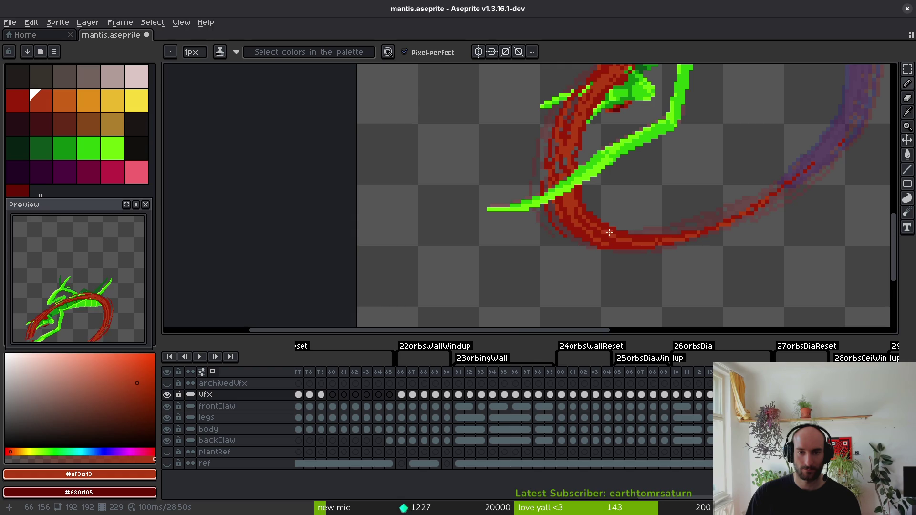
{"action": "scroll", "coordinate": [561, 184], "scroll_direction": "up", "scroll_amount": 3}
{"action": "left_click", "coordinate": [561, 184], "text": "alt"}
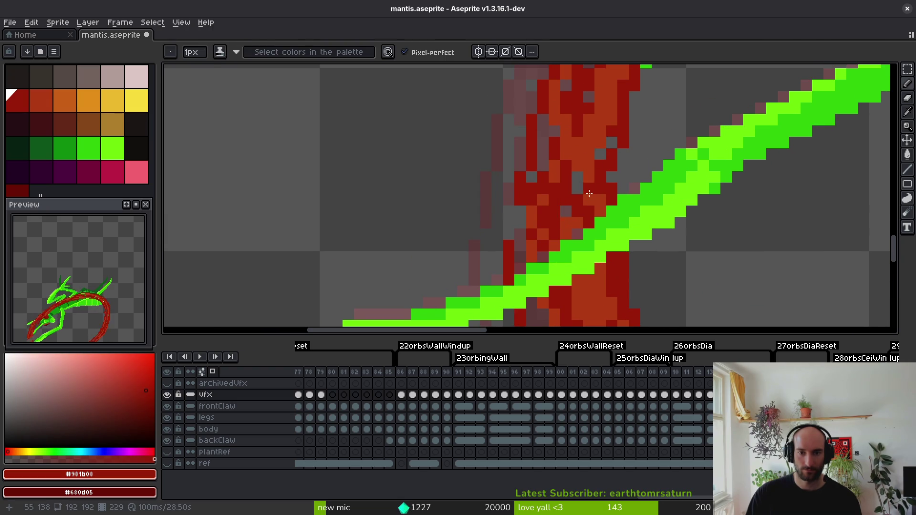
{"action": "left_click", "coordinate": [565, 147], "text": "alt"}
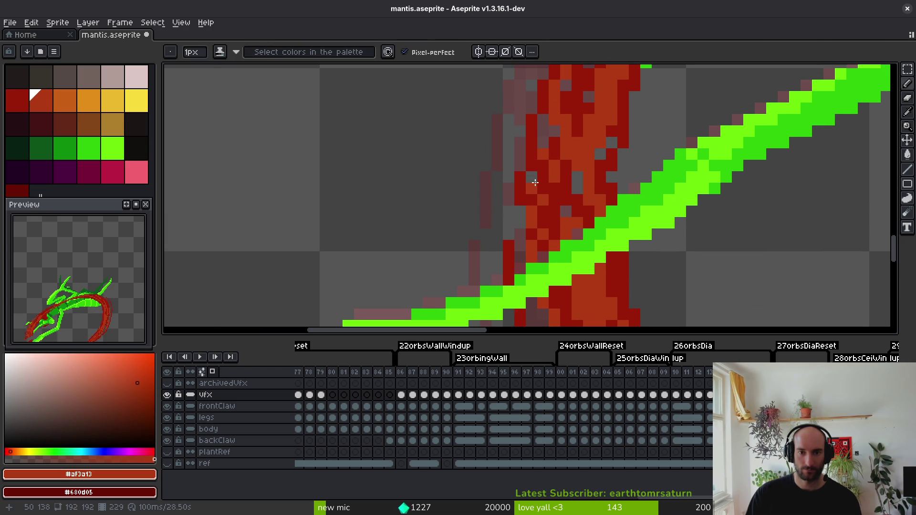
{"action": "scroll", "coordinate": [617, 189], "scroll_direction": "down", "scroll_amount": 2}
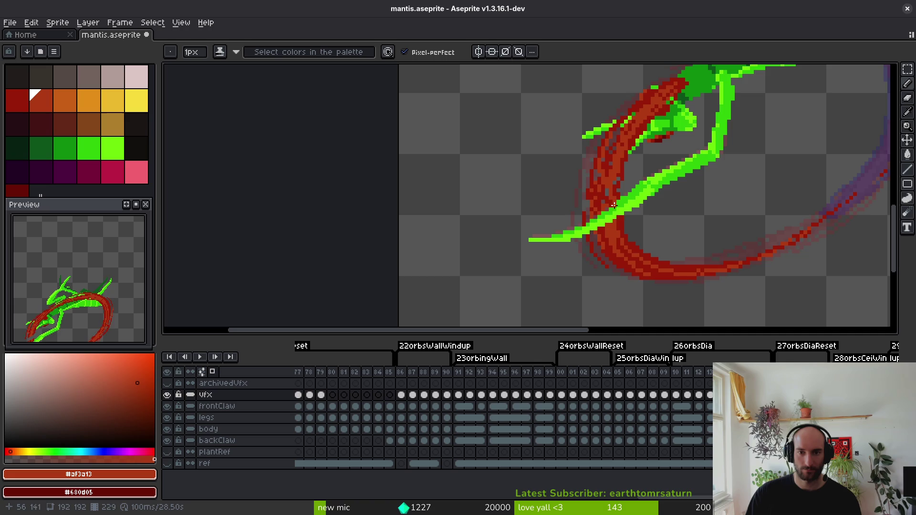
{"action": "scroll", "coordinate": [600, 191], "scroll_direction": "up", "scroll_amount": 3}
{"action": "left_click_drag", "start_coordinate": [600, 191], "coordinate": [607, 189]}
{"action": "left_click", "coordinate": [565, 193], "text": "alt"}
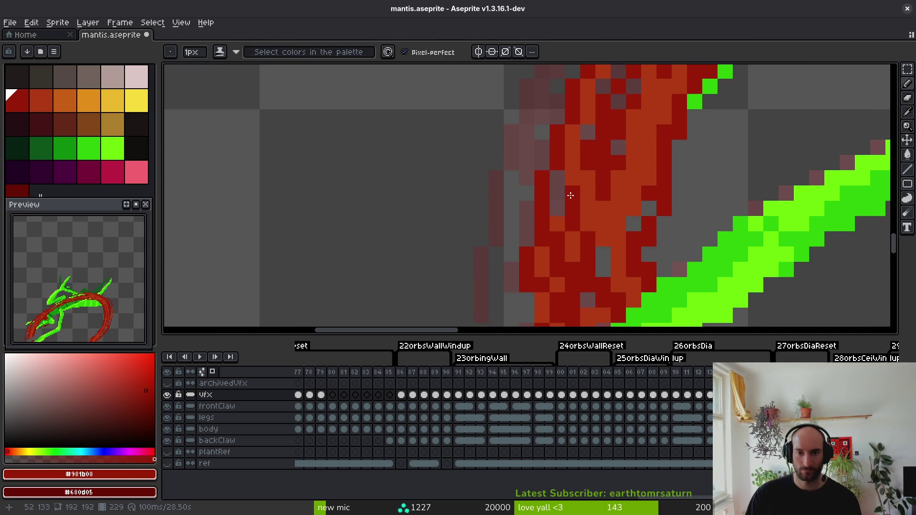
{"action": "scroll", "coordinate": [597, 210], "scroll_direction": "down", "scroll_amount": 3}
{"action": "scroll", "coordinate": [606, 225], "scroll_direction": "up", "scroll_amount": 5}
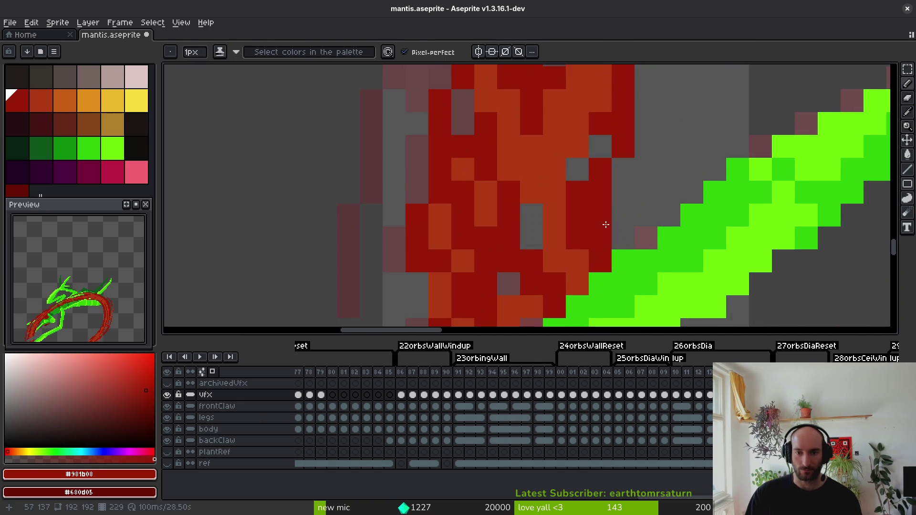
{"action": "scroll", "coordinate": [628, 216], "scroll_direction": "down", "scroll_amount": 4}
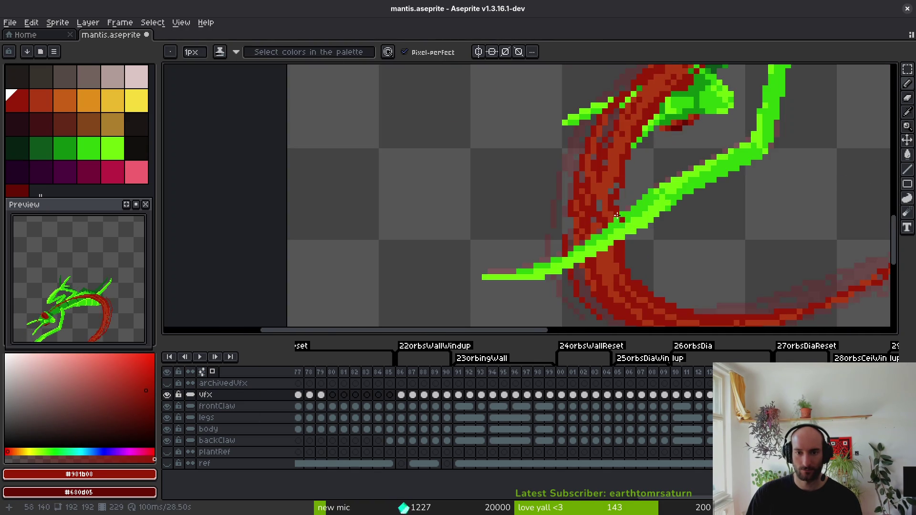
{"action": "scroll", "coordinate": [627, 225], "scroll_direction": "up", "scroll_amount": 3}
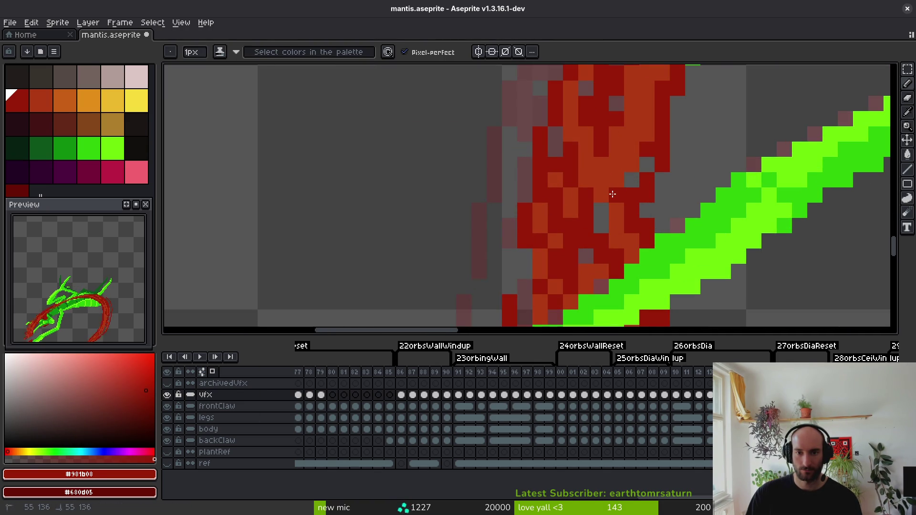
{"action": "scroll", "coordinate": [620, 212], "scroll_direction": "down", "scroll_amount": 5}
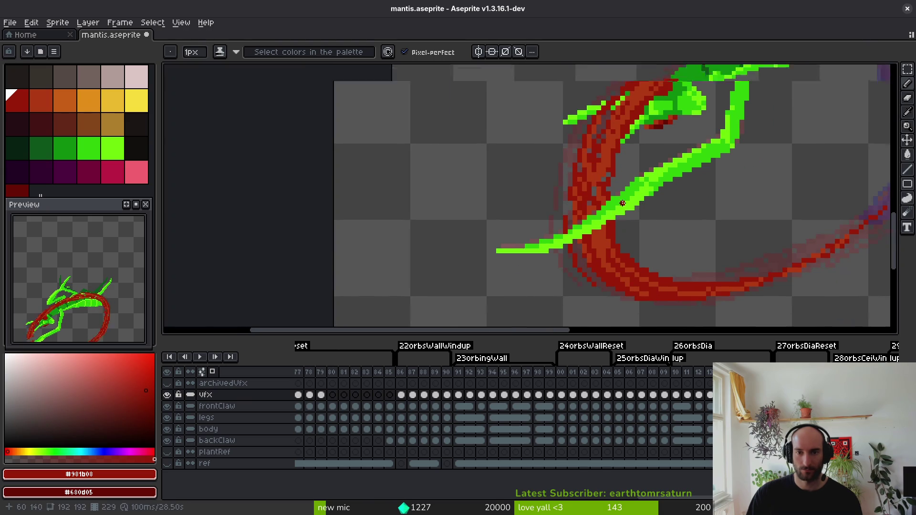
{"action": "scroll", "coordinate": [620, 216], "scroll_direction": "down", "scroll_amount": 1}
Go to the next frame, compare the blade across frames, and undo a bad diagonal stroke.
{"action": "key", "text": "period"}
{"action": "scroll", "coordinate": [614, 220], "scroll_direction": "up", "scroll_amount": 4}
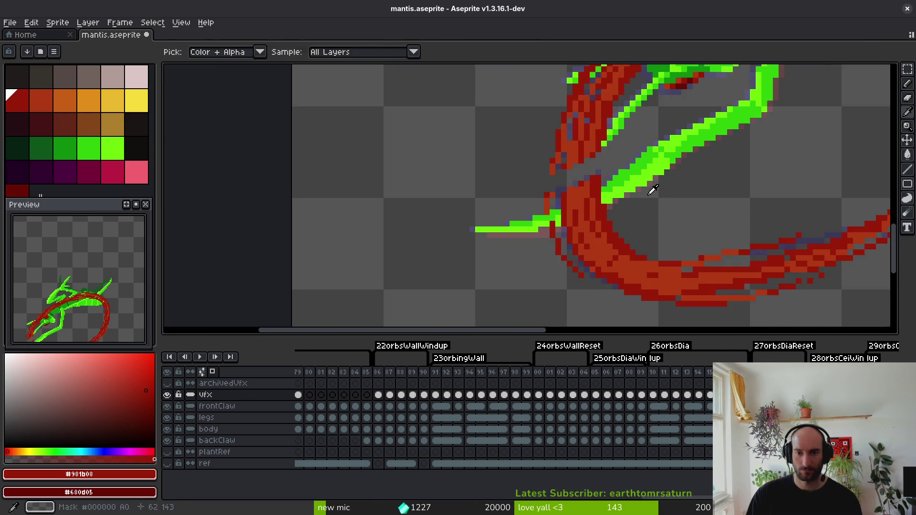
{"action": "key", "text": "b"}
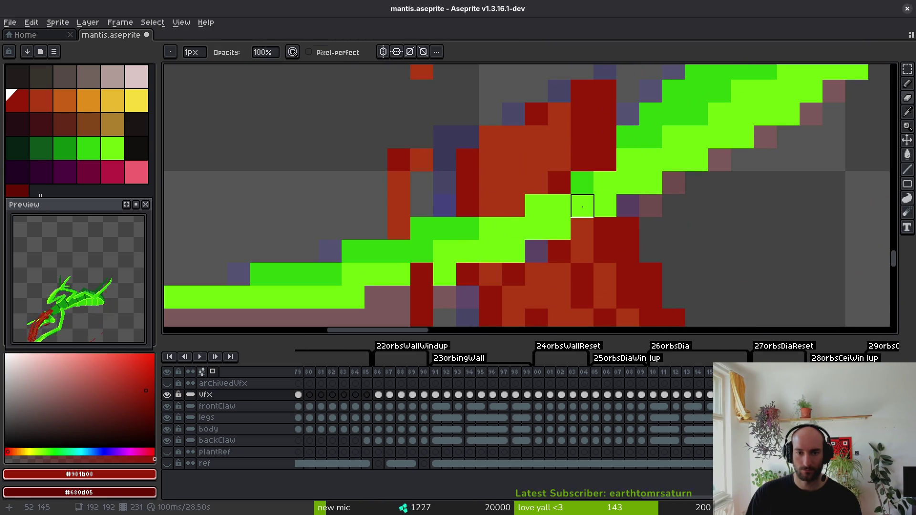
{"action": "key", "text": "period"}
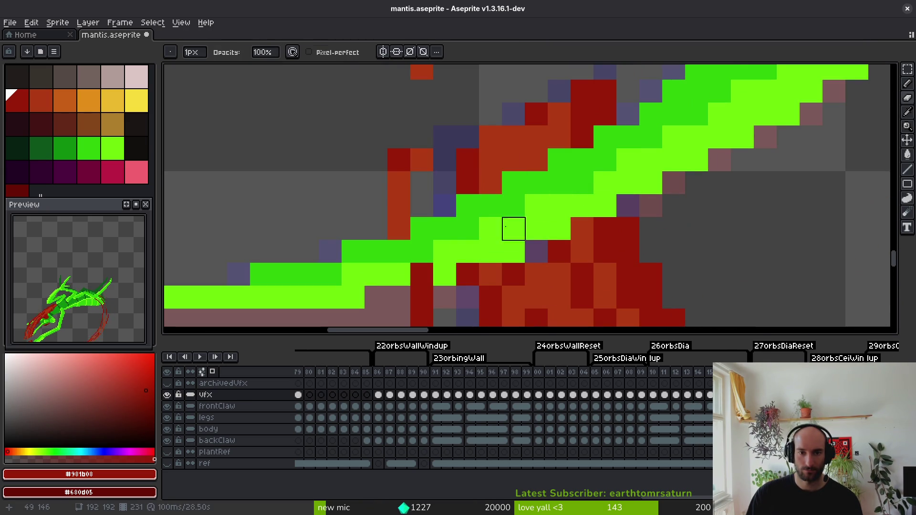
{"action": "key", "text": "comma"}
{"action": "key", "text": "period"}
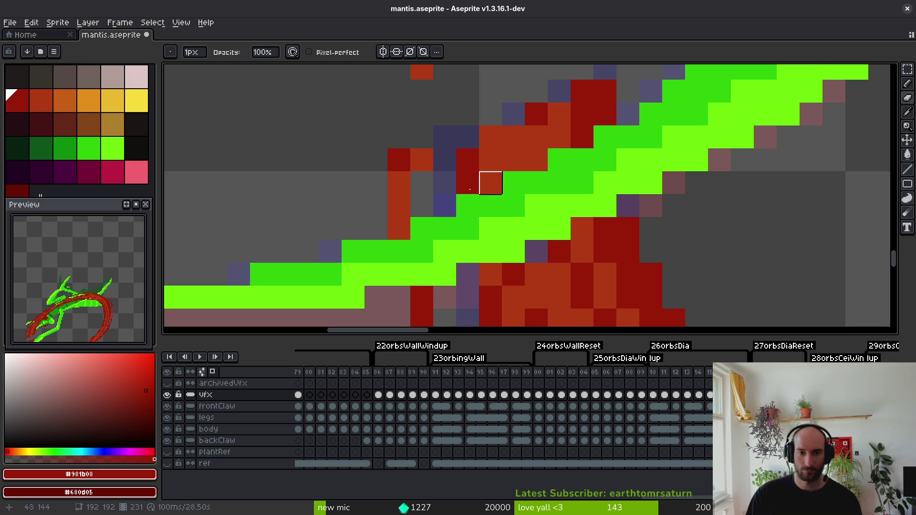
{"action": "left_click_drag", "start_coordinate": [491, 183], "coordinate": [582, 138]}
{"action": "key", "text": "ctrl+z"}
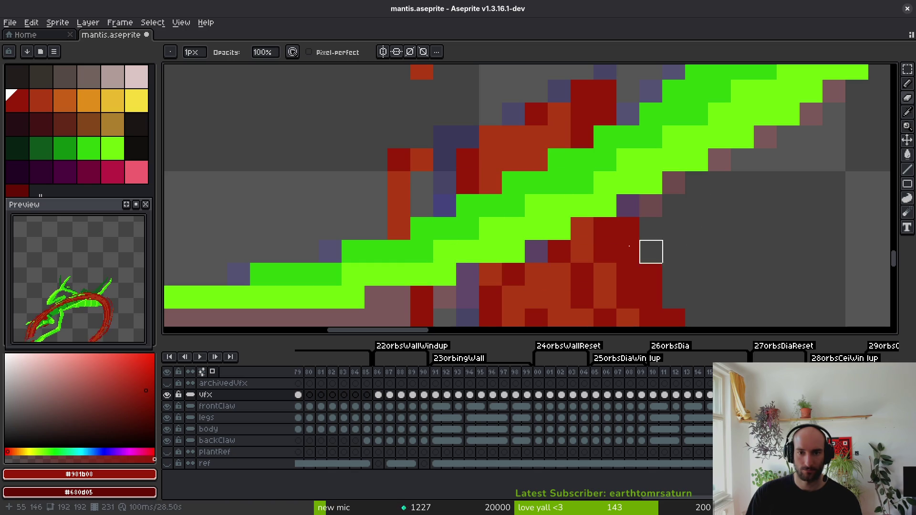
Fill a slash gap and one extra pixel with orange picked from the slash.
{"action": "key", "text": "alt"}
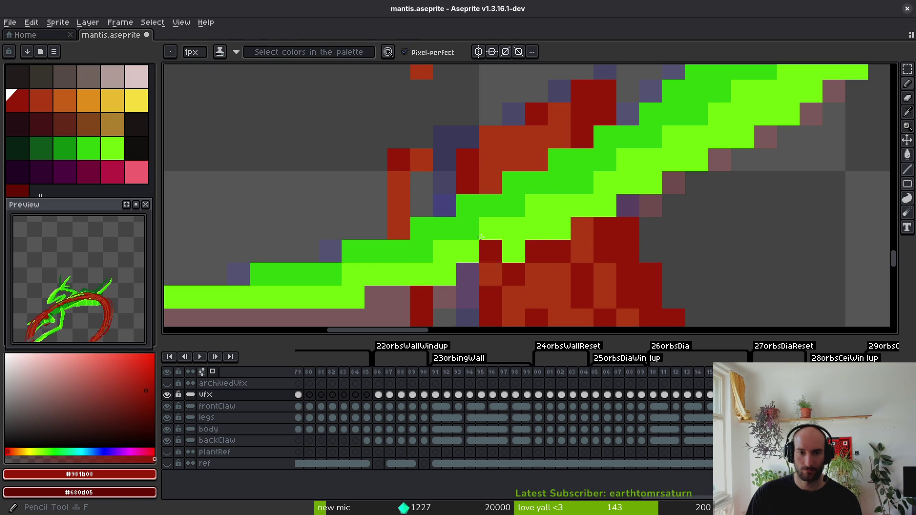
{"action": "scroll", "coordinate": [473, 153], "scroll_direction": "up", "scroll_amount": 2}
{"action": "scroll", "coordinate": [499, 169], "scroll_direction": "up", "scroll_amount": 2}
{"action": "left_click", "coordinate": [499, 232], "text": "alt"}
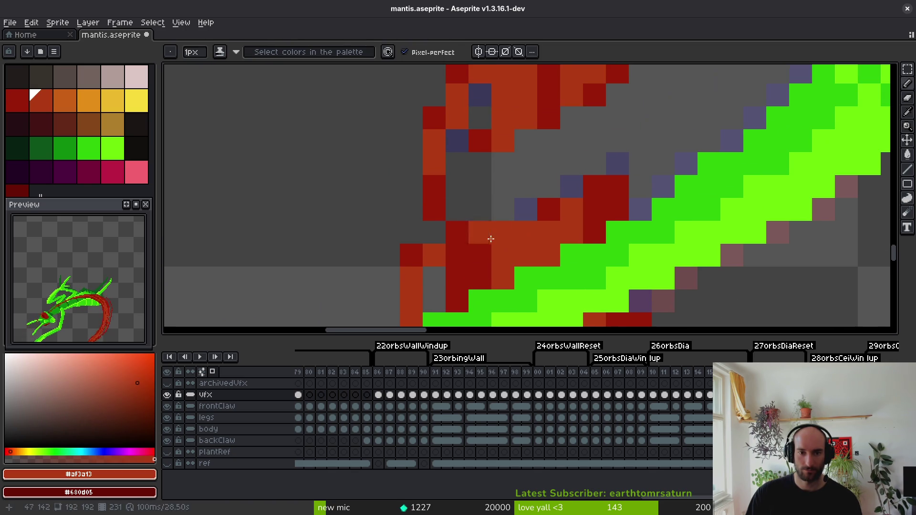
{"action": "left_click_drag", "start_coordinate": [479, 212], "coordinate": [487, 142]}
{"action": "scroll", "coordinate": [618, 158], "scroll_direction": "up", "scroll_amount": 3}
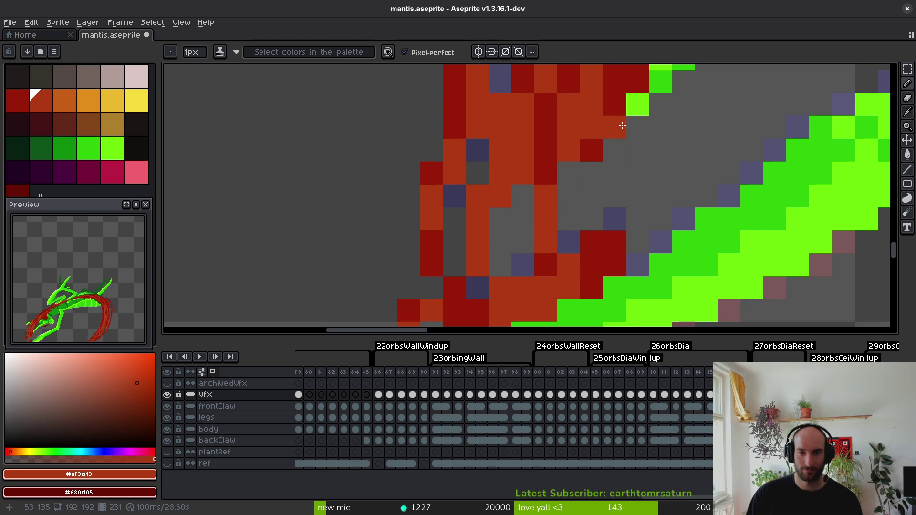
{"action": "left_click", "coordinate": [638, 140]}
Fill the grey columns and pixels beside the green blade with dark red.
{"action": "left_click", "coordinate": [611, 135], "text": "alt"}
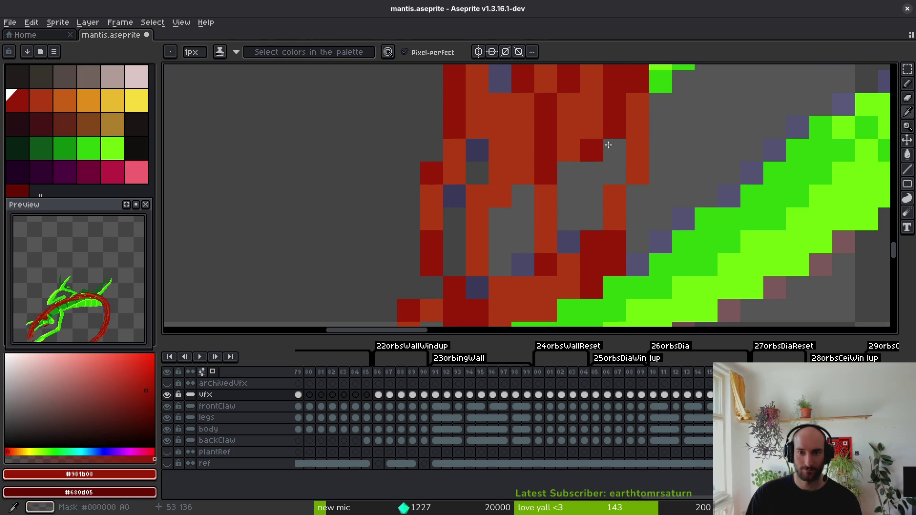
{"action": "left_click_drag", "start_coordinate": [591, 143], "coordinate": [569, 246]}
{"action": "left_click", "coordinate": [520, 206]}
{"action": "mouse_move", "coordinate": [519, 205]}
{"action": "left_mouse_down"}
{"action": "mouse_move", "coordinate": [494, 268]}
{"action": "mouse_move", "coordinate": [496, 292]}
{"action": "left_mouse_up"}
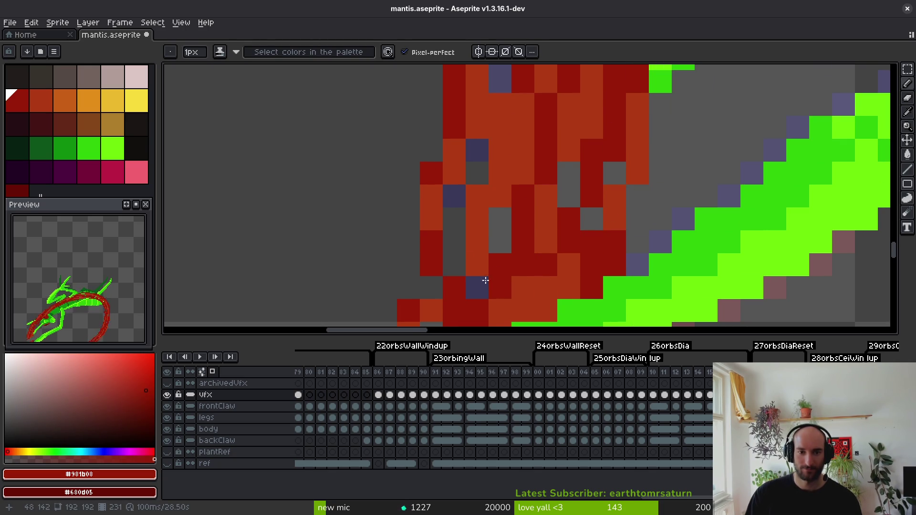
{"action": "left_click_drag", "start_coordinate": [454, 219], "coordinate": [453, 265]}
{"action": "left_click", "coordinate": [592, 219]}
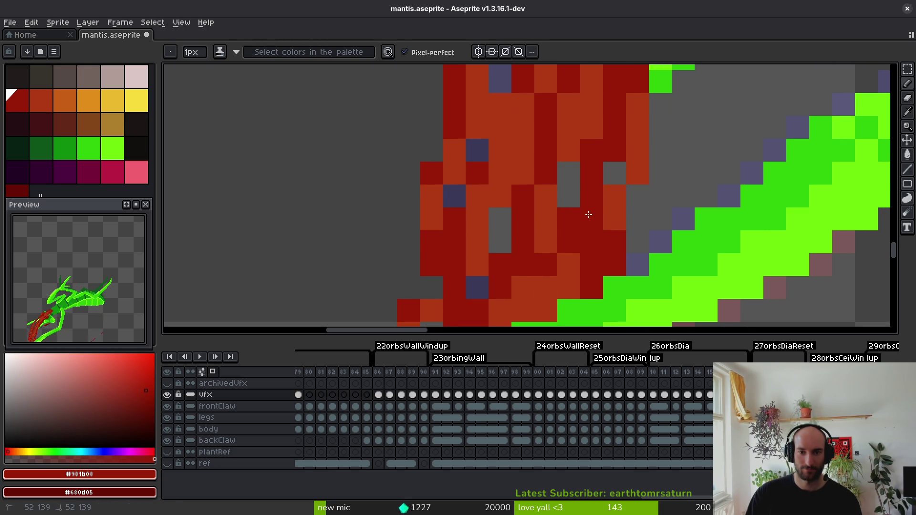
{"action": "left_click_drag", "start_coordinate": [569, 173], "coordinate": [570, 201]}
{"action": "left_click_drag", "start_coordinate": [637, 242], "coordinate": [637, 219]}
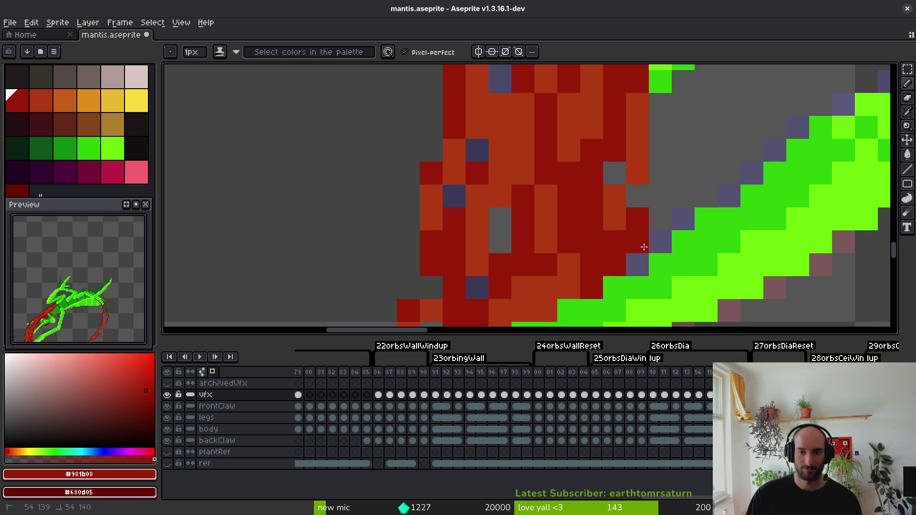
{"action": "scroll", "coordinate": [664, 214], "scroll_direction": "down", "scroll_amount": 6}
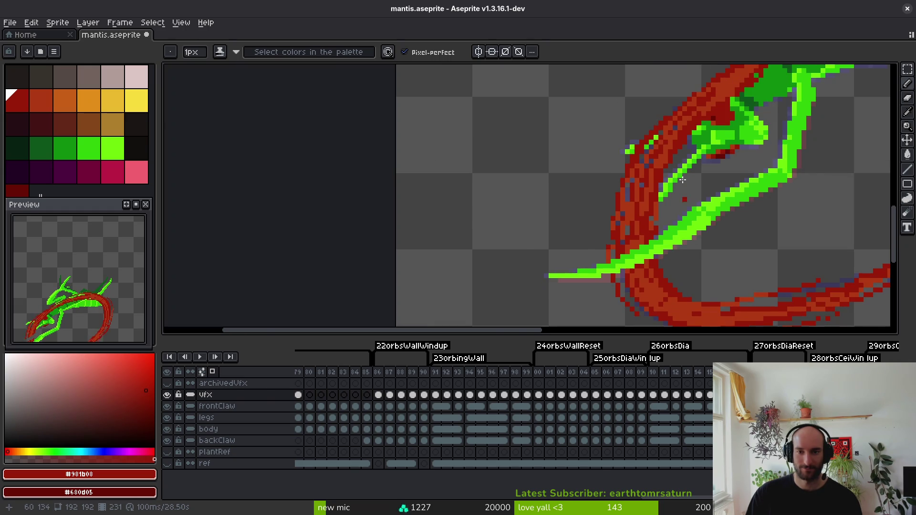
{"action": "scroll", "coordinate": [681, 216], "scroll_direction": "up", "scroll_amount": 4}
{"action": "scroll", "coordinate": [677, 177], "scroll_direction": "up", "scroll_amount": 1}
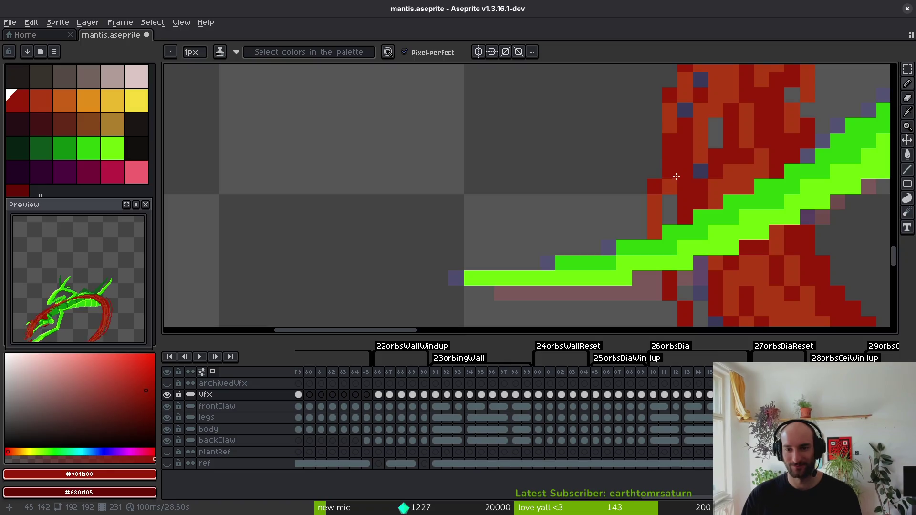
{"action": "scroll", "coordinate": [677, 176], "scroll_direction": "down", "scroll_amount": 3}
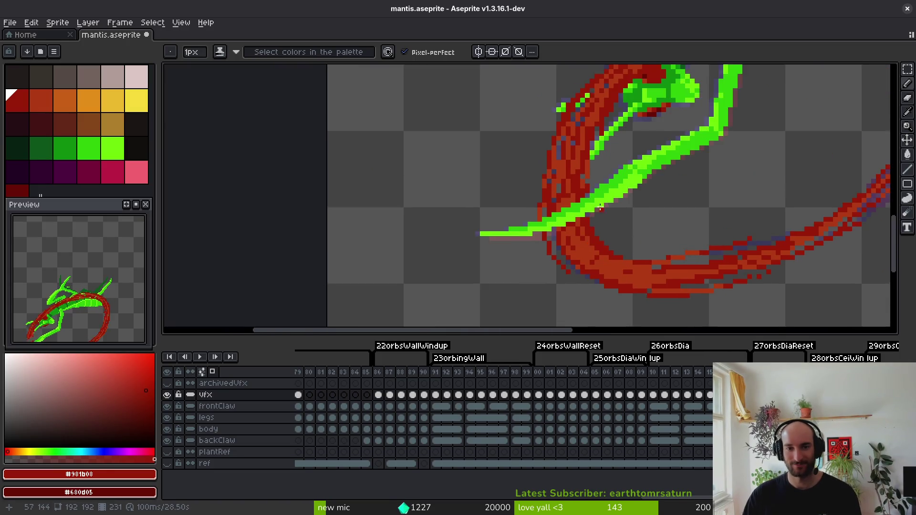
{"action": "scroll", "coordinate": [599, 209], "scroll_direction": "up", "scroll_amount": 4}
Advance two frames to the next claw frame and return to the Pencil.
{"action": "key", "text": "e"}
{"action": "key", "text": "Right"}
{"action": "key", "text": "Right"}
{"action": "key", "text": "Right"}
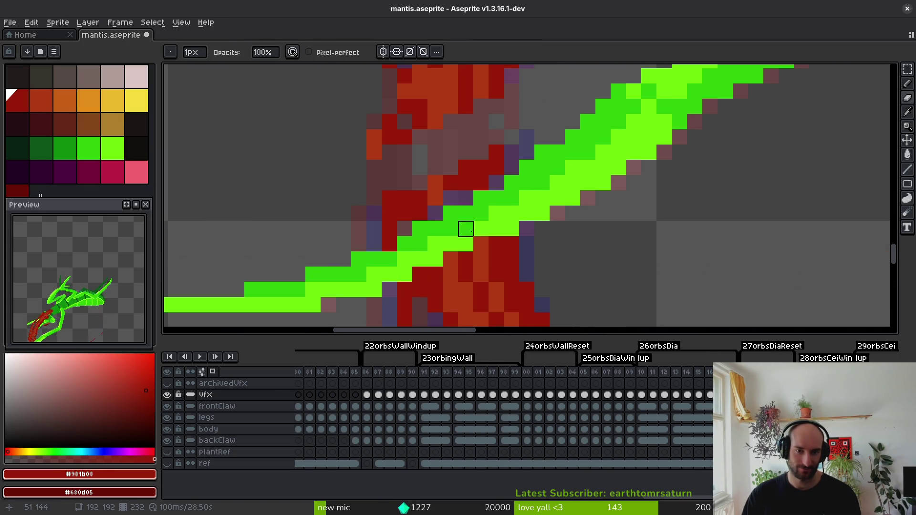
{"action": "key", "text": "Right"}
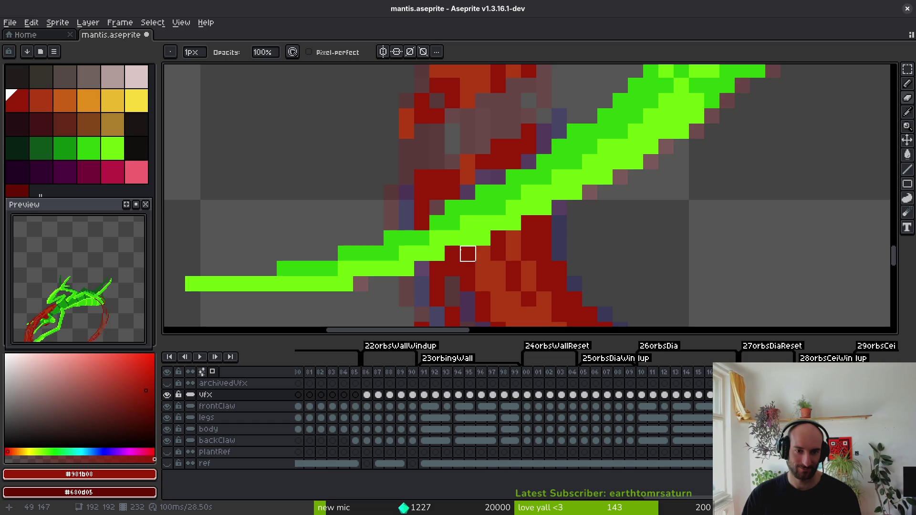
{"action": "key", "text": "b"}
Recolour a stray purple pixel dark red and add orange pixels along the slash.
{"action": "left_click", "coordinate": [497, 160], "text": "alt"}
{"action": "left_click_drag", "start_coordinate": [490, 182], "coordinate": [478, 193]}
{"action": "left_click", "coordinate": [447, 197]}
{"action": "left_click", "coordinate": [476, 188]}
{"action": "left_click", "coordinate": [494, 127], "text": "alt"}
{"action": "left_click", "coordinate": [476, 142]}
{"action": "left_click", "coordinate": [461, 175]}
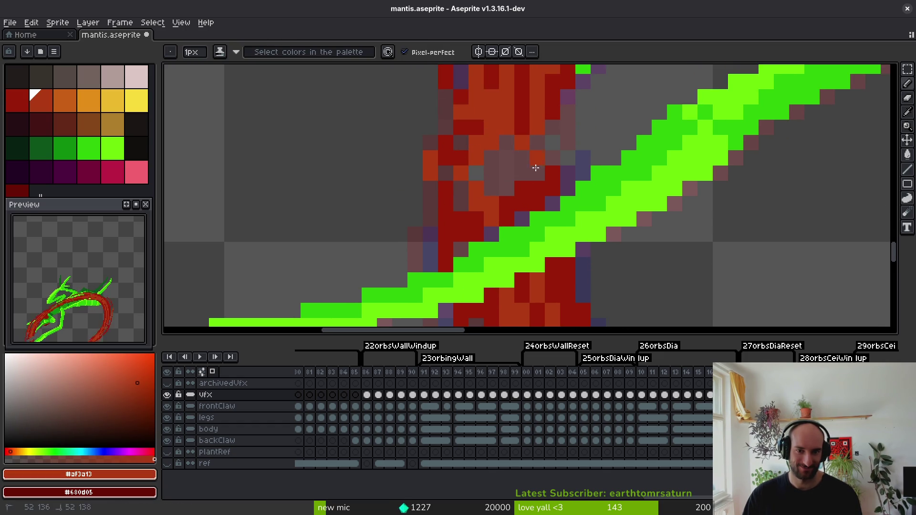
Paint dark red strokes over the shading, the slash's left edge and a purplish pixel.
{"action": "left_click", "coordinate": [526, 199], "text": "alt"}
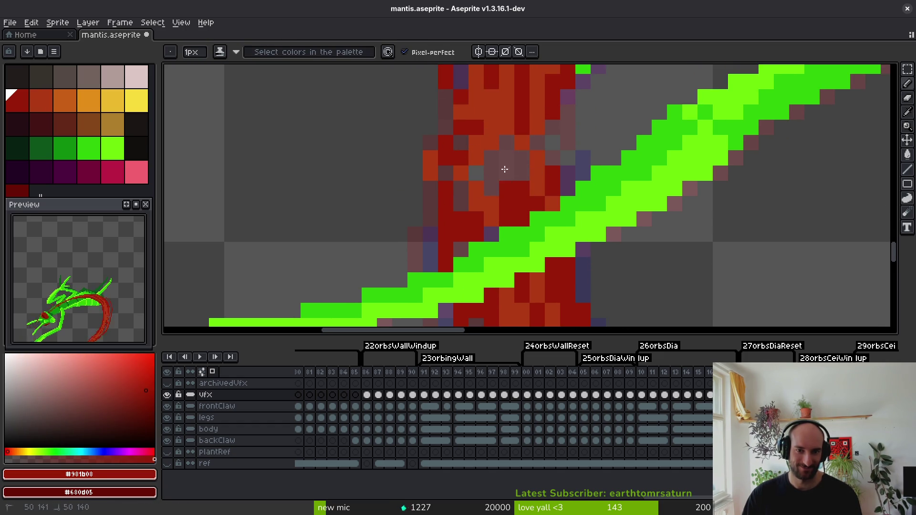
{"action": "left_click_drag", "start_coordinate": [509, 190], "coordinate": [508, 110]}
{"action": "scroll", "coordinate": [559, 144], "scroll_direction": "up", "scroll_amount": 3}
{"action": "left_click_drag", "start_coordinate": [559, 144], "coordinate": [556, 233]}
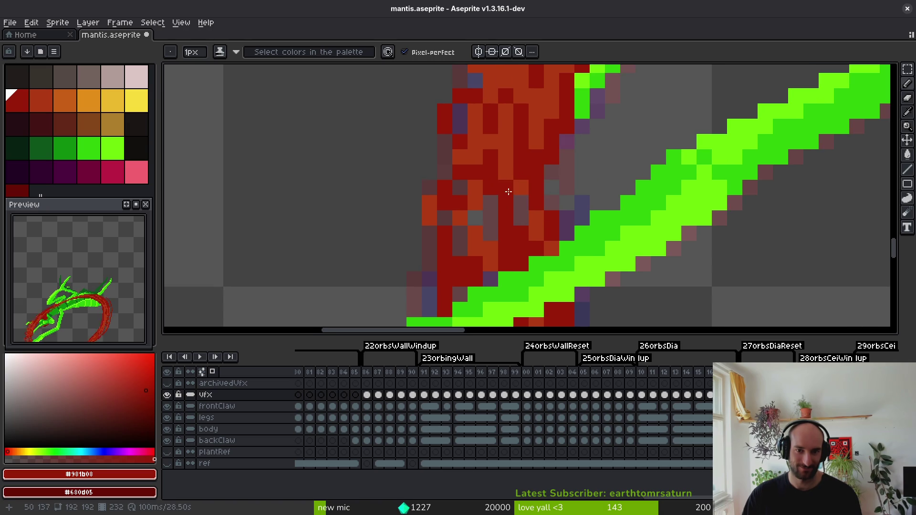
{"action": "left_click_drag", "start_coordinate": [492, 207], "coordinate": [491, 250]}
{"action": "scroll", "coordinate": [489, 192], "scroll_direction": "down", "scroll_amount": 3}
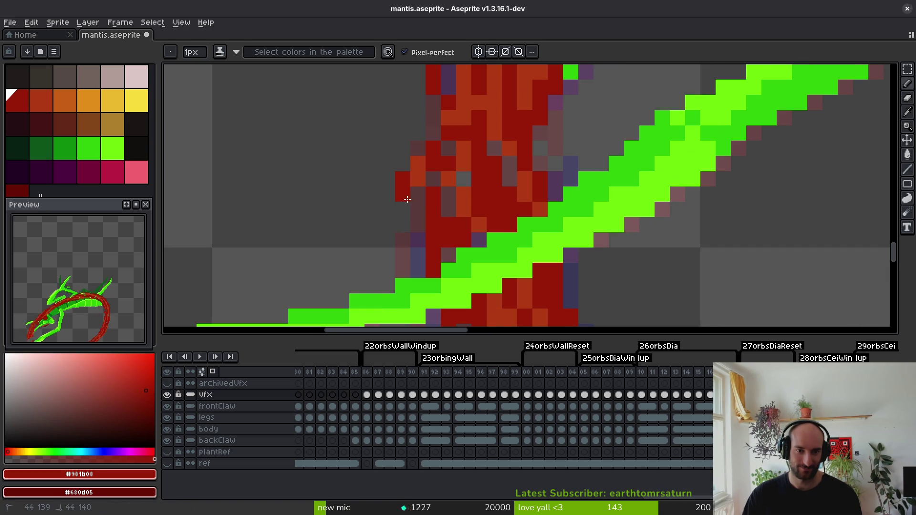
{"action": "left_click_drag", "start_coordinate": [408, 186], "coordinate": [416, 240]}
{"action": "left_click", "coordinate": [433, 179]}
Repaint two slash patches in lighter orange-red and two pixels dark red.
{"action": "left_click", "coordinate": [464, 210], "text": "alt"}
{"action": "mouse_move", "coordinate": [479, 225]}
{"action": "left_mouse_down"}
{"action": "mouse_move", "coordinate": [448, 224]}
{"action": "mouse_move", "coordinate": [449, 246]}
{"action": "left_mouse_up"}
{"action": "mouse_move", "coordinate": [433, 191]}
{"action": "left_mouse_down"}
{"action": "mouse_move", "coordinate": [434, 241]}
{"action": "mouse_move", "coordinate": [442, 238]}
{"action": "left_mouse_up"}
{"action": "left_click", "coordinate": [442, 221], "text": "alt"}
{"action": "left_click", "coordinate": [432, 224], "text": "alt"}
{"action": "scroll", "coordinate": [435, 201], "scroll_direction": "down", "scroll_amount": 2}
{"action": "scroll", "coordinate": [440, 145], "scroll_direction": "up", "scroll_amount": 3}
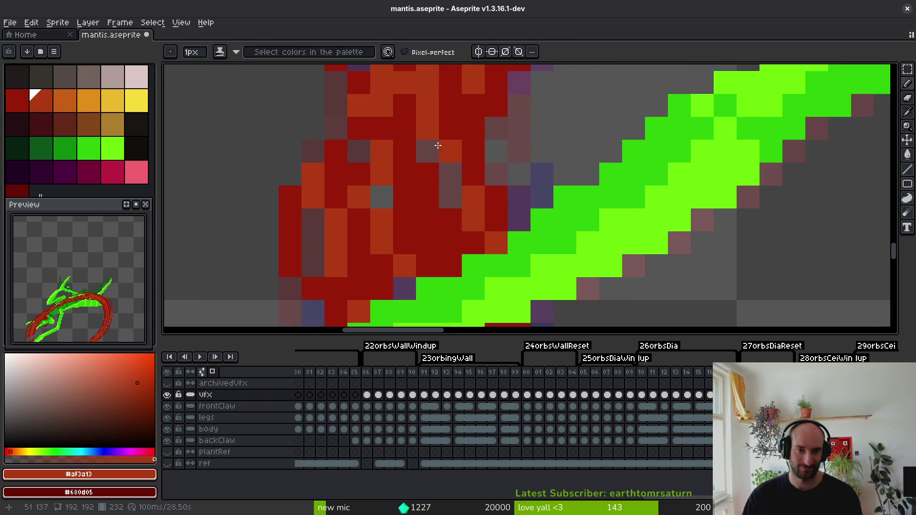
{"action": "scroll", "coordinate": [441, 144], "scroll_direction": "down", "scroll_amount": 3}
{"action": "scroll", "coordinate": [416, 158], "scroll_direction": "up", "scroll_amount": 2}
Paint one more dark red pixel and an orange stroke down the slash.
{"action": "left_click", "coordinate": [419, 159], "text": "alt"}
{"action": "left_click", "coordinate": [430, 173]}
{"action": "left_click", "coordinate": [448, 171], "text": "alt"}
{"action": "left_click_drag", "start_coordinate": [430, 179], "coordinate": [444, 234]}
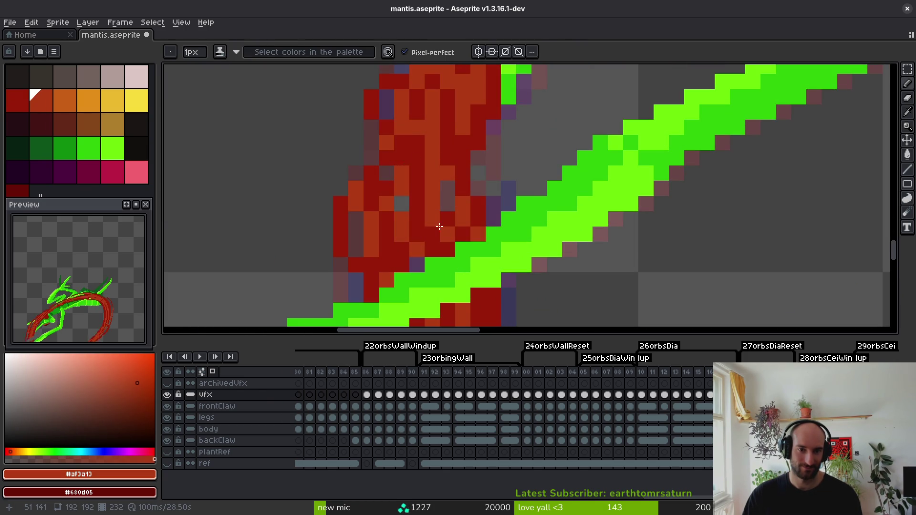
{"action": "scroll", "coordinate": [466, 223], "scroll_direction": "down", "scroll_amount": 3}
{"action": "scroll", "coordinate": [420, 162], "scroll_direction": "up", "scroll_amount": 2}
{"action": "left_click", "coordinate": [405, 151], "text": "alt"}
{"action": "scroll", "coordinate": [431, 175], "scroll_direction": "down", "scroll_amount": 3}
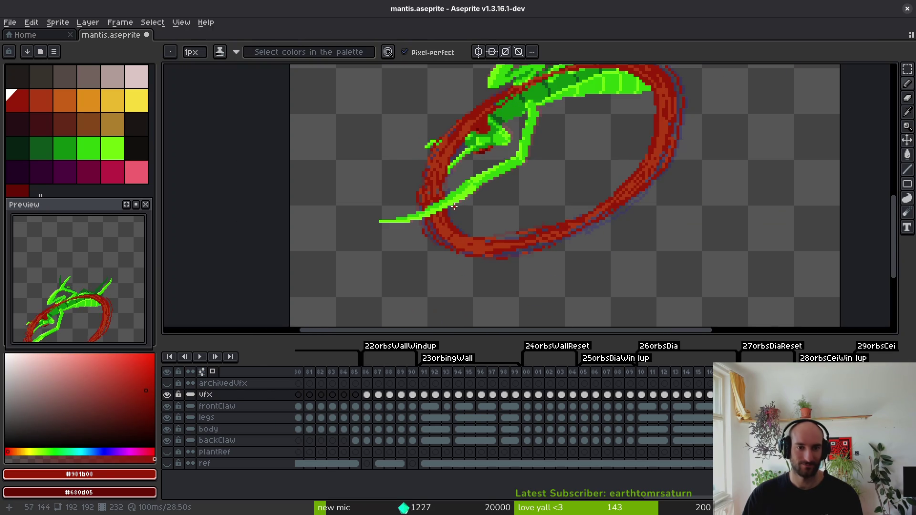
{"action": "scroll", "coordinate": [407, 134], "scroll_direction": "up", "scroll_amount": 4}
{"action": "scroll", "coordinate": [449, 228], "scroll_direction": "down", "scroll_amount": 3}
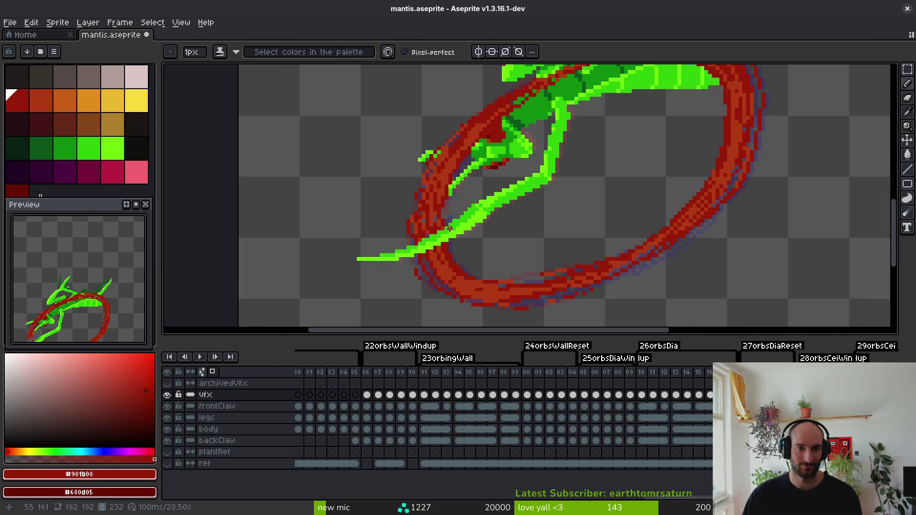
{"action": "scroll", "coordinate": [451, 224], "scroll_direction": "down", "scroll_amount": 3}
{"action": "scroll", "coordinate": [446, 222], "scroll_direction": "up", "scroll_amount": 4}
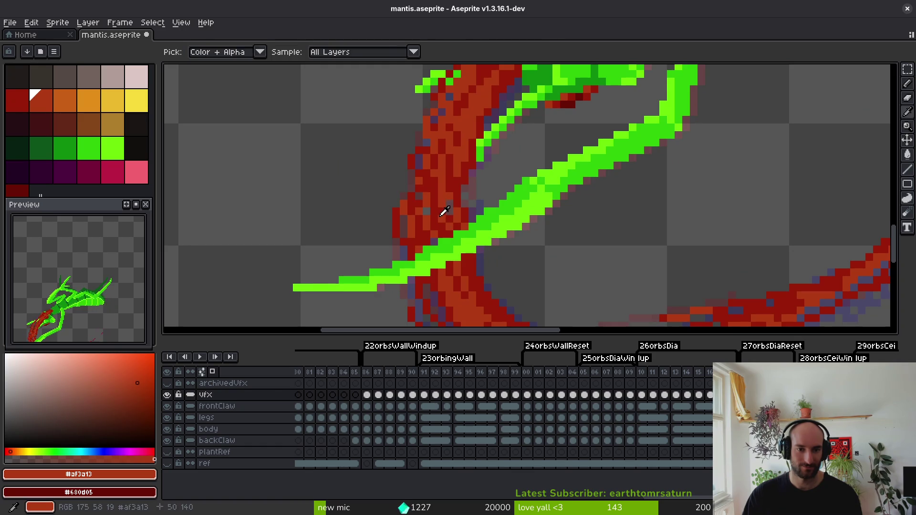
{"action": "scroll", "coordinate": [441, 219], "scroll_direction": "down", "scroll_amount": 3}
Save mantis.aseprite and step to another animation frame.
{"action": "key", "text": "ctrl+s"}
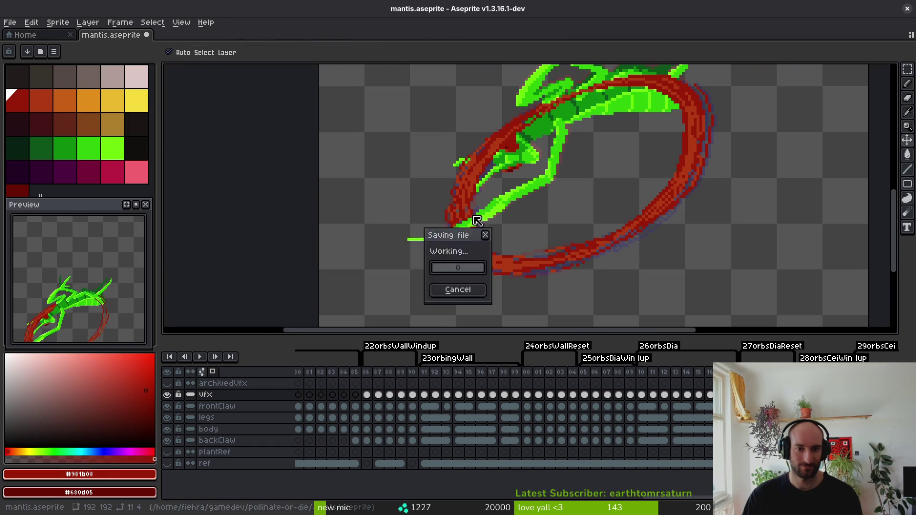
{"action": "scroll", "coordinate": [478, 206], "scroll_direction": "up", "scroll_amount": 3}
{"action": "scroll", "coordinate": [489, 204], "scroll_direction": "down", "scroll_amount": 3}
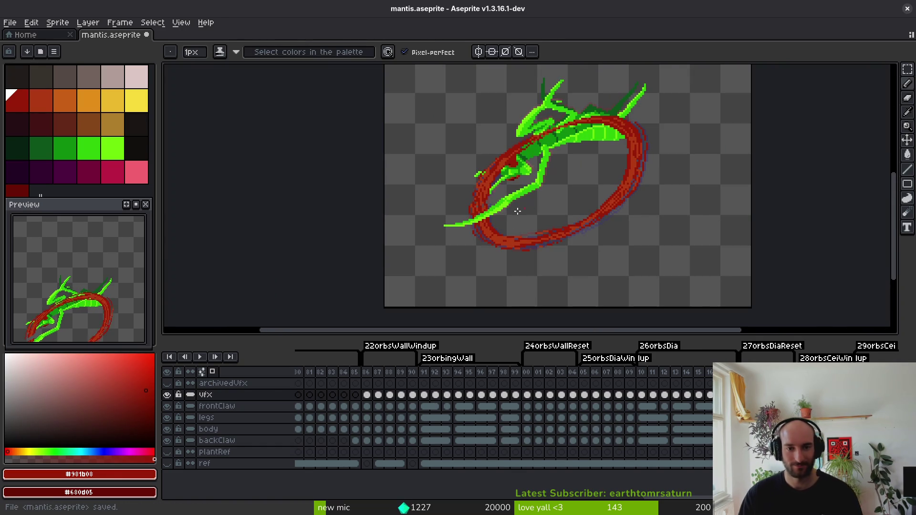
{"action": "scroll", "coordinate": [588, 190], "scroll_direction": "up", "scroll_amount": 5}
{"action": "key", "text": "ctrl+z"}
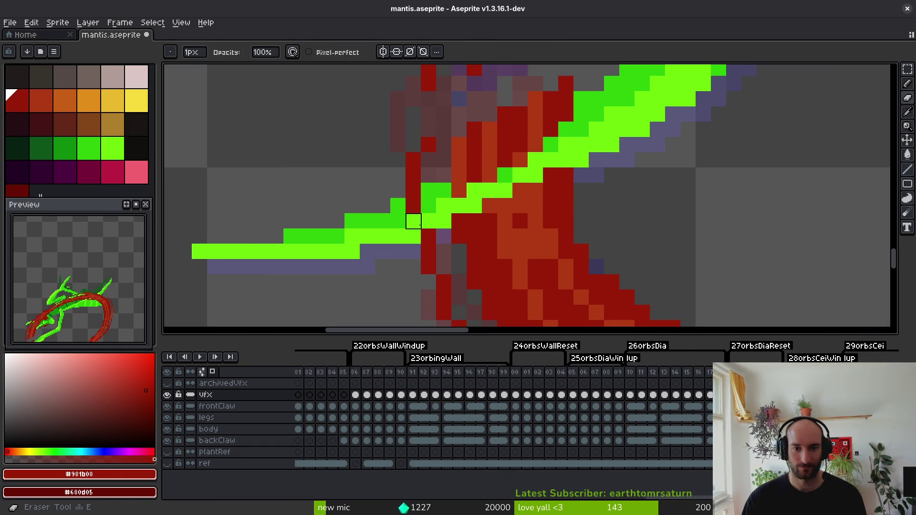
On the following frame, paint orange pixels down the slash and turn one pixel dark red.
{"action": "key", "text": "ctrl+z"}
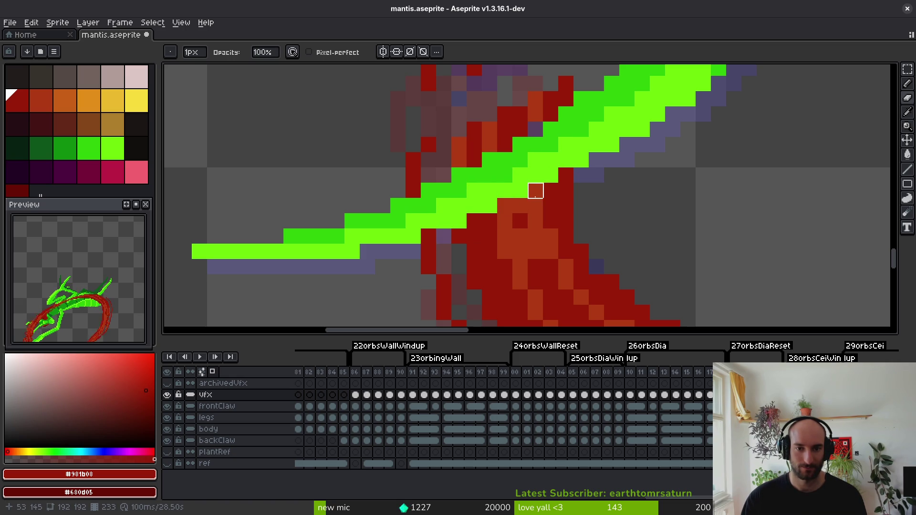
{"action": "key", "text": "ctrl+z"}
{"action": "key", "text": "ctrl+z"}
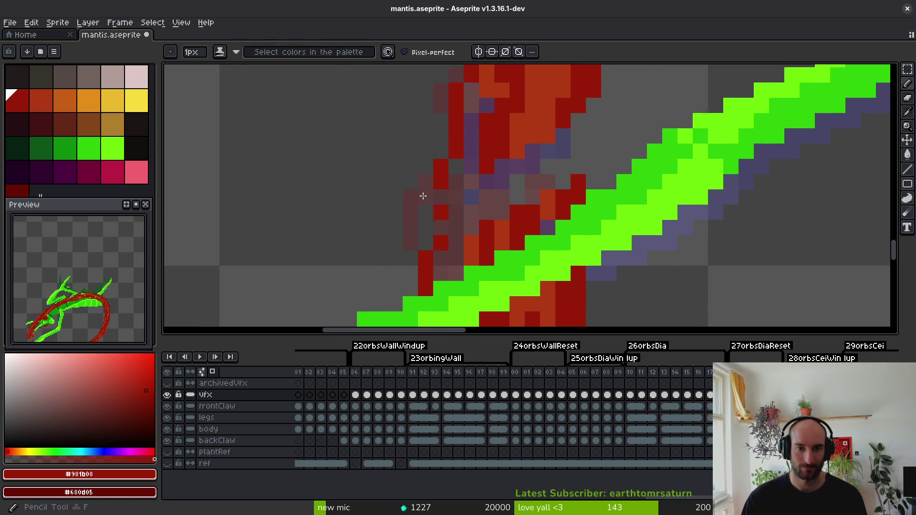
{"action": "left_click", "coordinate": [474, 235], "text": "alt"}
{"action": "left_click_drag", "start_coordinate": [471, 167], "coordinate": [453, 260]}
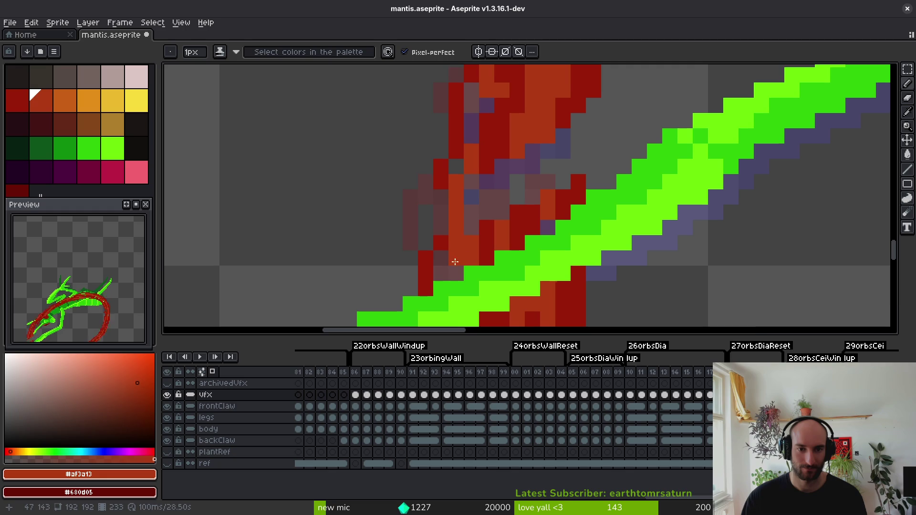
{"action": "left_click", "coordinate": [488, 234], "text": "alt"}
{"action": "left_click", "coordinate": [457, 258]}
Shade several runs of slash pixels dark red, then repaint two dark-red patches orange.
{"action": "left_click_drag", "start_coordinate": [518, 185], "coordinate": [501, 230]}
{"action": "left_click_drag", "start_coordinate": [564, 143], "coordinate": [566, 188]}
{"action": "left_click_drag", "start_coordinate": [549, 131], "coordinate": [532, 203]}
{"action": "mouse_move", "coordinate": [472, 183]}
{"action": "left_mouse_down"}
{"action": "mouse_move", "coordinate": [468, 219]}
{"action": "mouse_move", "coordinate": [484, 223]}
{"action": "left_mouse_up"}
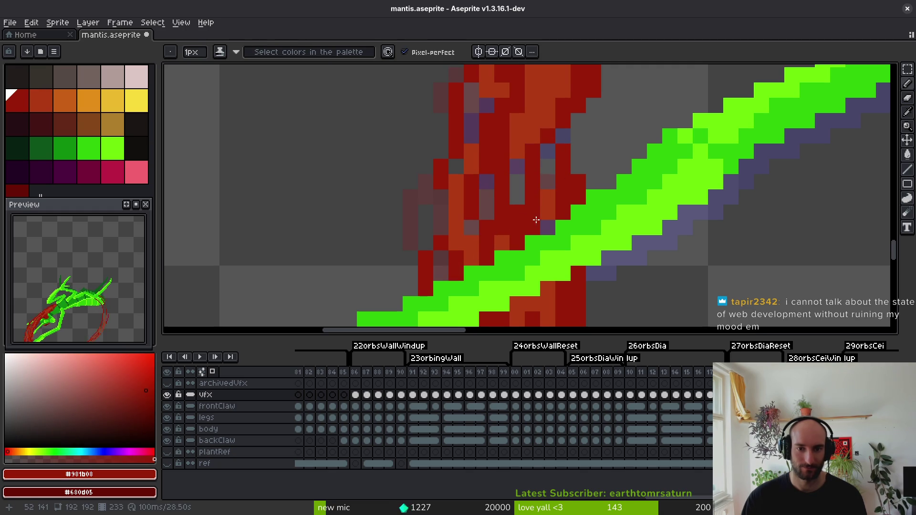
{"action": "left_click", "coordinate": [520, 133], "text": "alt"}
{"action": "left_click_drag", "start_coordinate": [486, 162], "coordinate": [487, 188]}
{"action": "left_click_drag", "start_coordinate": [501, 222], "coordinate": [501, 233]}
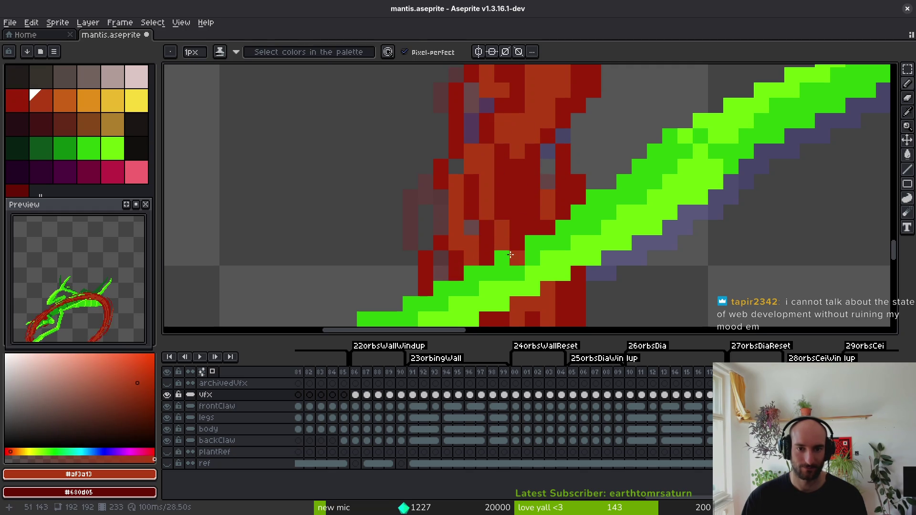
{"action": "scroll", "coordinate": [506, 210], "scroll_direction": "up", "scroll_amount": 2}
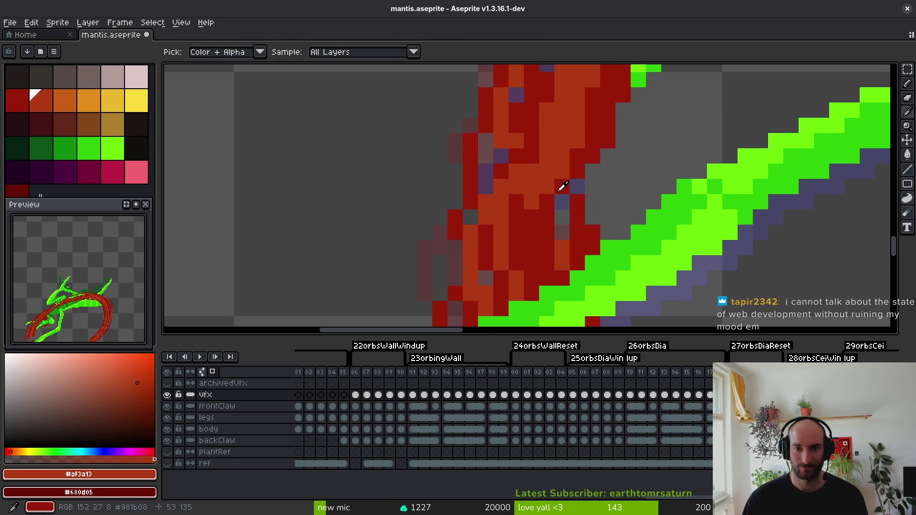
Recolour a dark-red slash pixel orange-red and save mantis.aseprite.
{"action": "left_click", "coordinate": [560, 218], "text": "alt"}
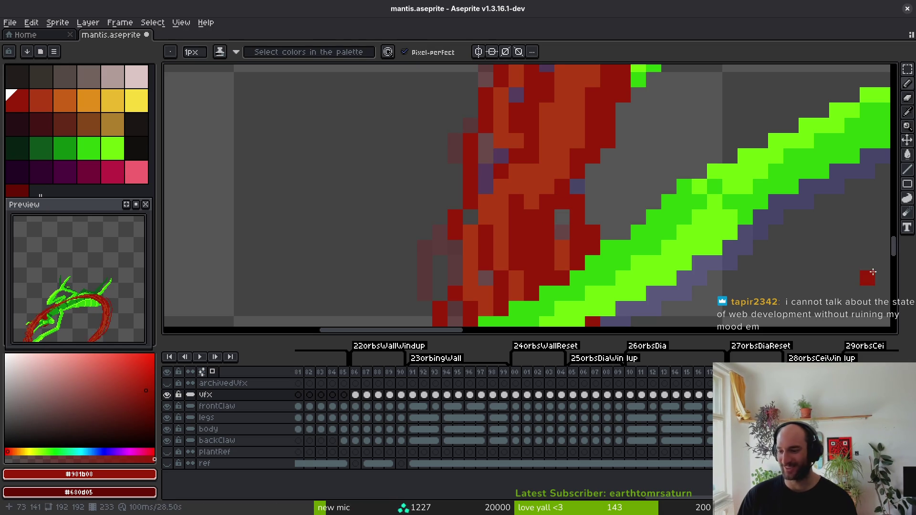
{"action": "scroll", "coordinate": [416, 185], "scroll_direction": "down", "scroll_amount": 2}
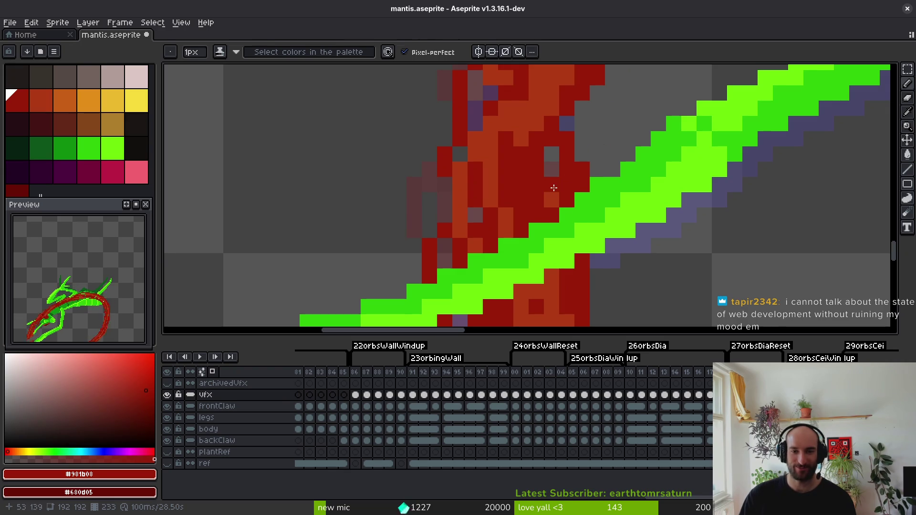
{"action": "left_click", "coordinate": [546, 175], "text": "alt"}
{"action": "left_click", "coordinate": [536, 155]}
{"action": "key", "text": "ctrl+s"}
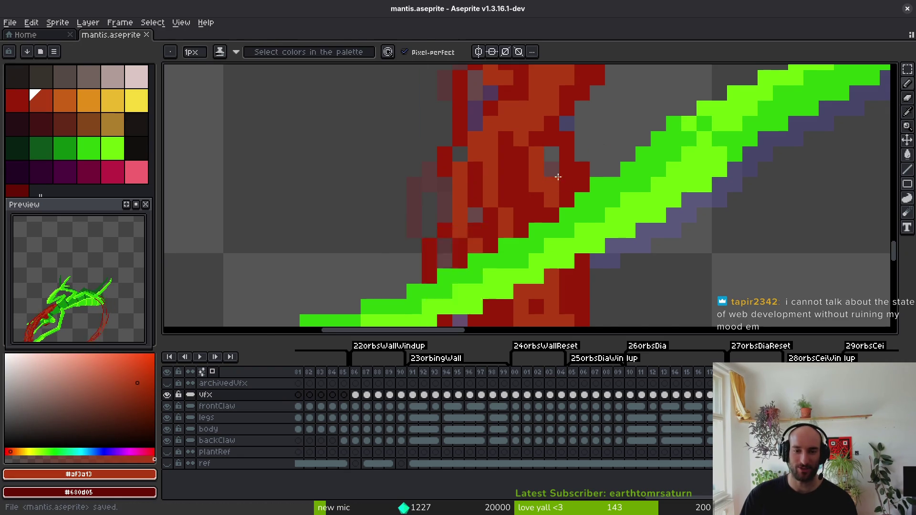
Turn two orange slash pixels beside the claw dark red.
{"action": "scroll", "coordinate": [555, 177], "scroll_direction": "down", "scroll_amount": 2}
{"action": "scroll", "coordinate": [511, 251], "scroll_direction": "up", "scroll_amount": 2}
{"action": "left_click", "coordinate": [511, 251], "text": "alt"}
{"action": "left_click", "coordinate": [537, 246]}
{"action": "left_click", "coordinate": [522, 230]}
{"action": "scroll", "coordinate": [530, 251], "scroll_direction": "down", "scroll_amount": 4}
{"action": "scroll", "coordinate": [529, 252], "scroll_direction": "up", "scroll_amount": 2}
{"action": "scroll", "coordinate": [530, 251], "scroll_direction": "up", "scroll_amount": 1}
{"action": "left_click", "coordinate": [503, 241], "text": "alt"}
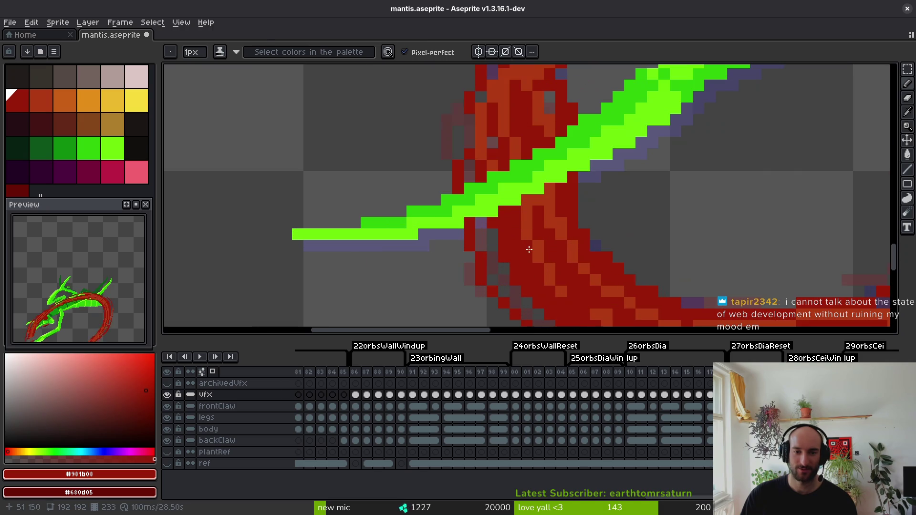
{"action": "scroll", "coordinate": [554, 284], "scroll_direction": "down", "scroll_amount": 3}
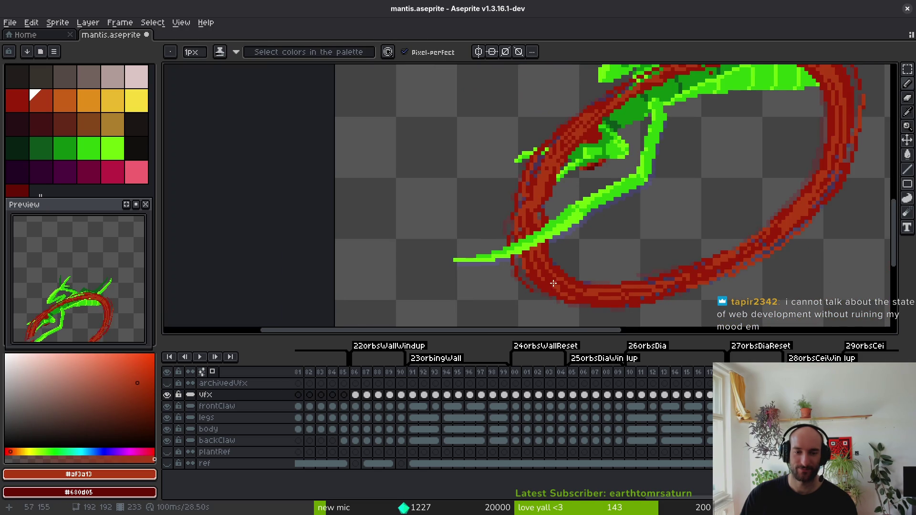
Save the sprite and add a single orange pixel to the slash.
{"action": "key", "text": "ctrl+s"}
{"action": "scroll", "coordinate": [568, 212], "scroll_direction": "up", "scroll_amount": 2}
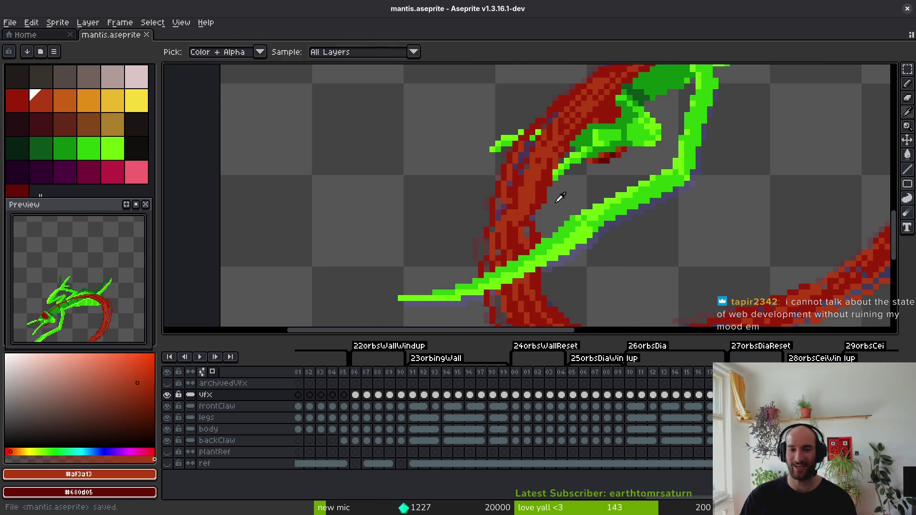
{"action": "left_click", "coordinate": [531, 217], "text": "alt"}
{"action": "scroll", "coordinate": [531, 217], "scroll_direction": "up", "scroll_amount": 3}
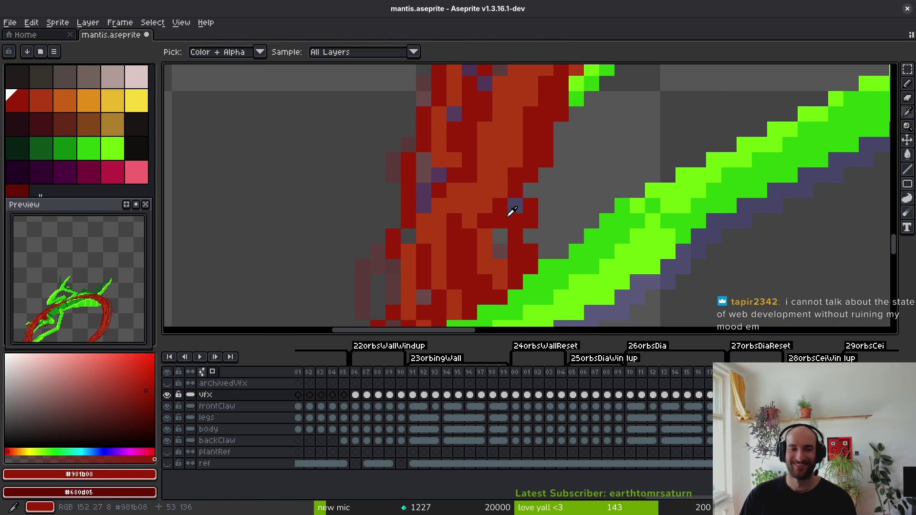
{"action": "left_click", "coordinate": [497, 174], "text": "alt"}
{"action": "left_click", "coordinate": [540, 207]}
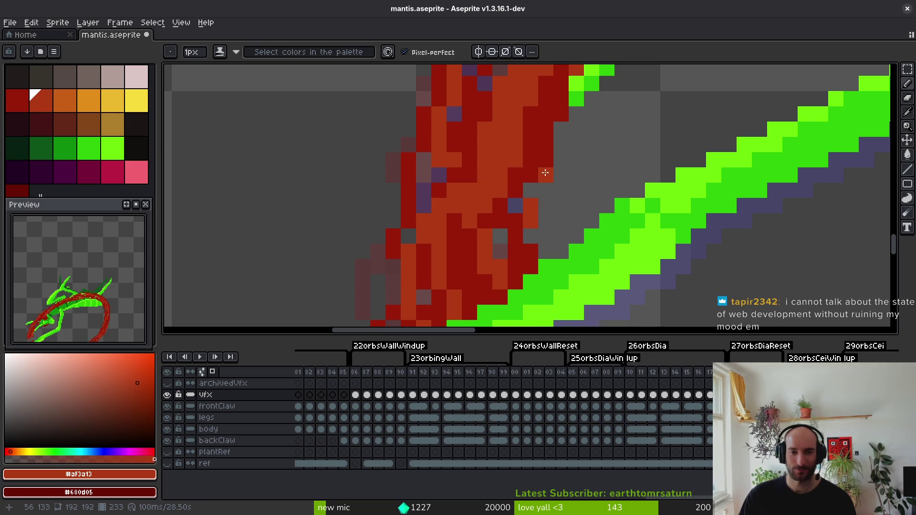
{"action": "scroll", "coordinate": [572, 183], "scroll_direction": "down", "scroll_amount": 5}
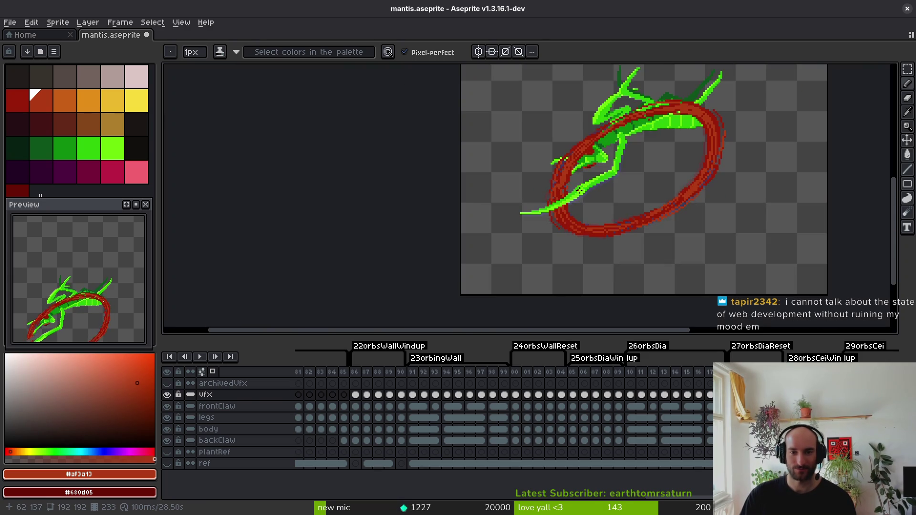
{"action": "scroll", "coordinate": [566, 172], "scroll_direction": "up", "scroll_amount": 3}
{"action": "scroll", "coordinate": [581, 160], "scroll_direction": "down", "scroll_amount": 2}
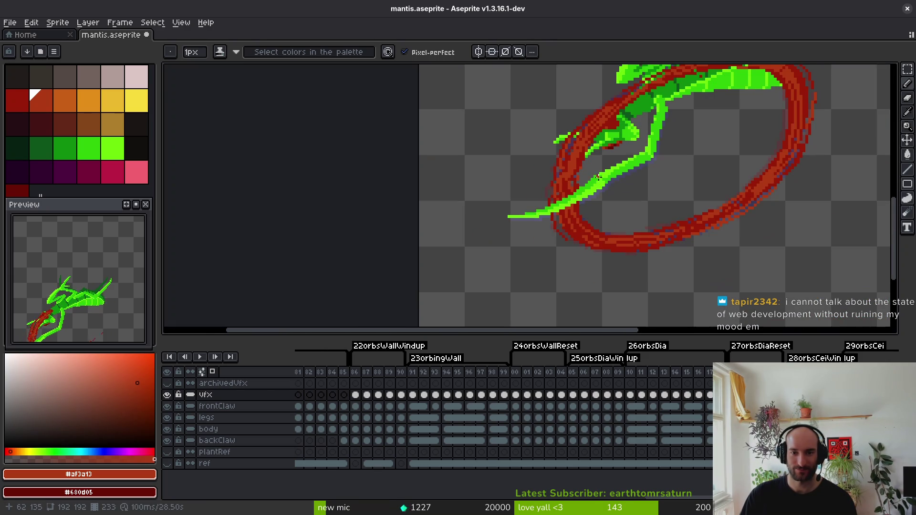
{"action": "scroll", "coordinate": [582, 219], "scroll_direction": "up", "scroll_amount": 4}
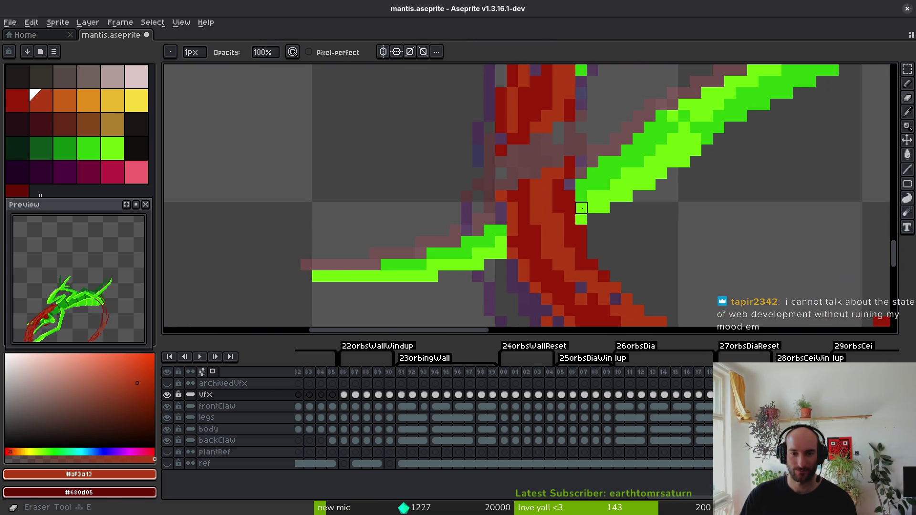
Draw green claw pixels across the red ring and darken adjacent slash pixels, undoing a stray patch.
{"action": "left_click_drag", "start_coordinate": [581, 219], "coordinate": [501, 231]}
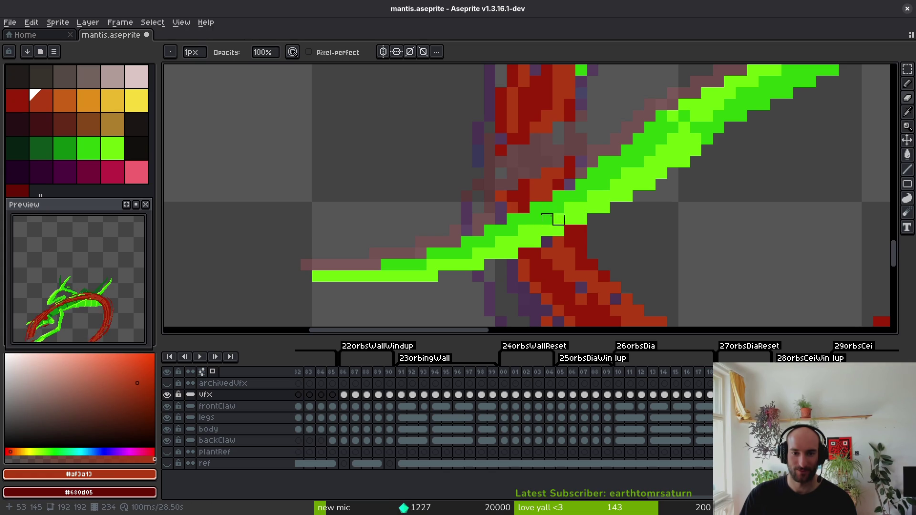
{"action": "left_click_drag", "start_coordinate": [552, 211], "coordinate": [564, 265]}
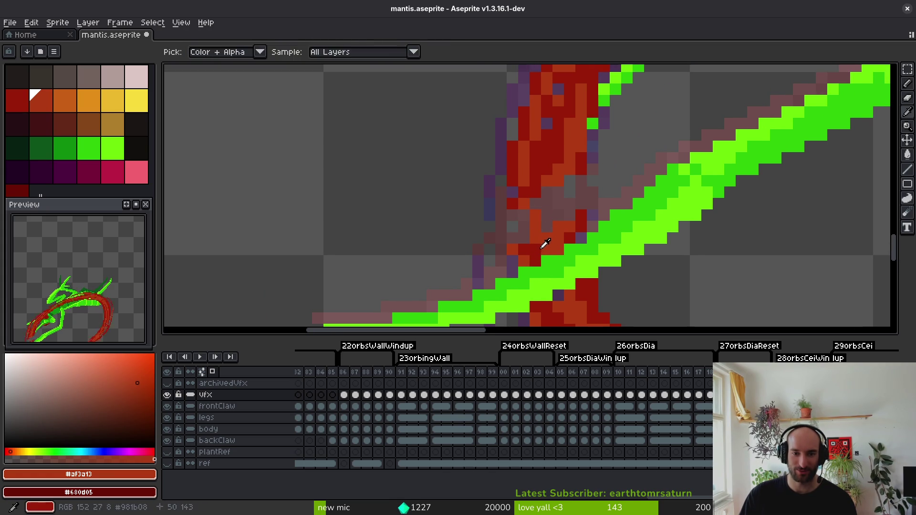
{"action": "left_click", "coordinate": [523, 224], "text": "alt"}
{"action": "left_click_drag", "start_coordinate": [541, 204], "coordinate": [556, 251]}
{"action": "mouse_move", "coordinate": [577, 187]}
{"action": "left_mouse_down"}
{"action": "mouse_move", "coordinate": [597, 176]}
{"action": "mouse_move", "coordinate": [594, 204]}
{"action": "left_mouse_up"}
{"action": "key", "text": "ctrl+z"}
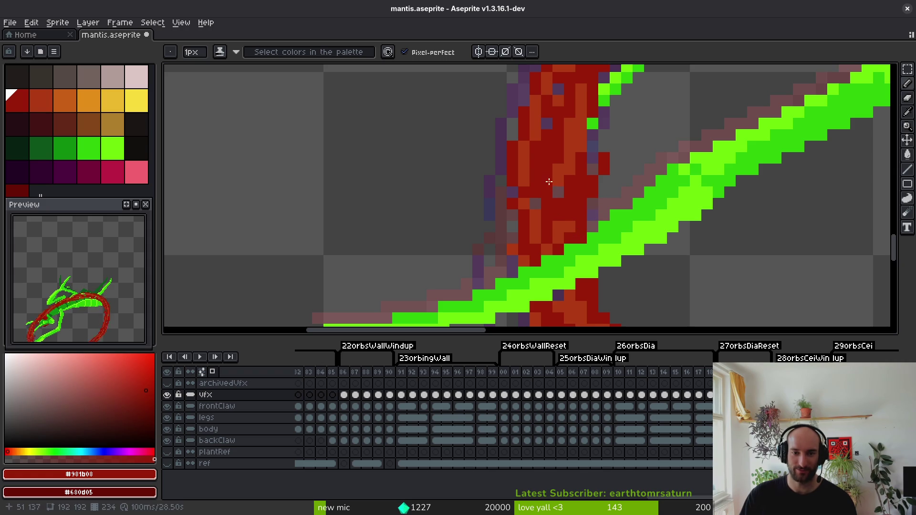
Resample orange and dark red from the slash and advance to the next frame.
{"action": "left_click", "coordinate": [546, 213], "text": "alt"}
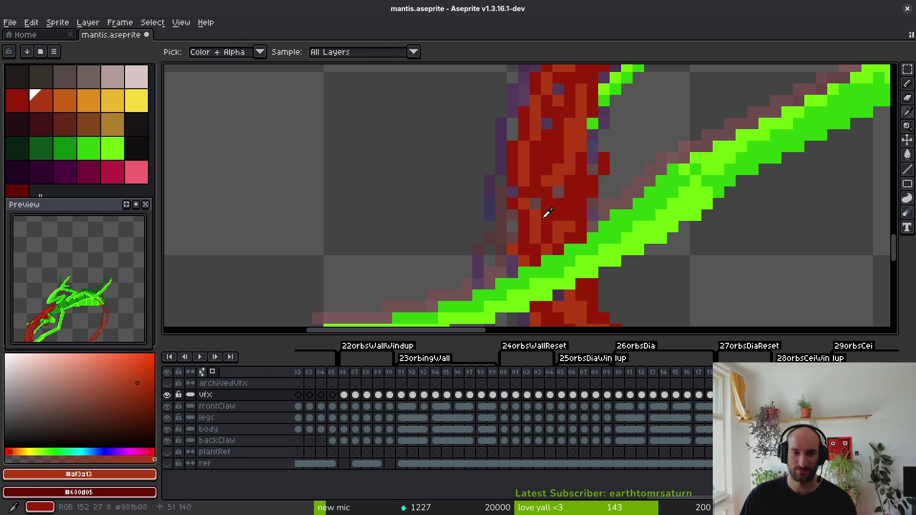
{"action": "left_click", "coordinate": [557, 188], "text": "alt"}
{"action": "scroll", "coordinate": [593, 252], "scroll_direction": "down", "scroll_amount": 2}
{"action": "scroll", "coordinate": [594, 251], "scroll_direction": "up", "scroll_amount": 2}
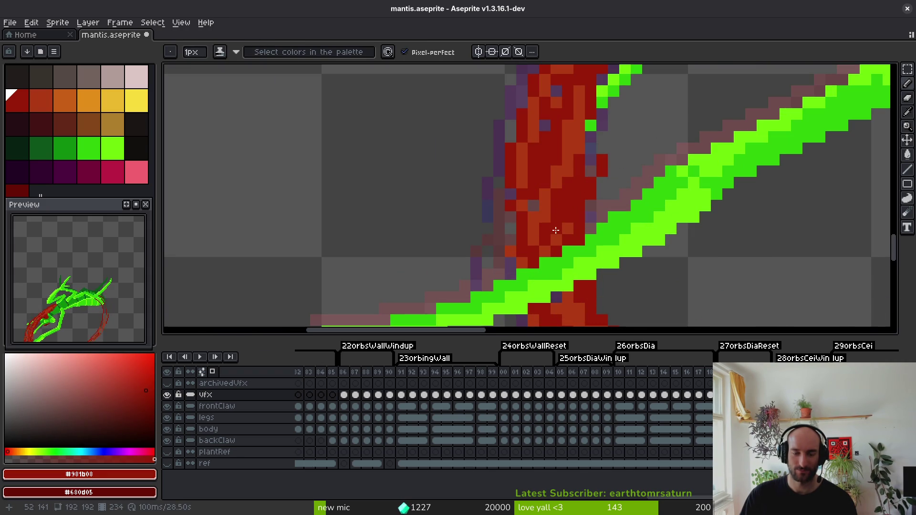
{"action": "scroll", "coordinate": [573, 235], "scroll_direction": "down", "scroll_amount": 2}
{"action": "key", "text": "period"}
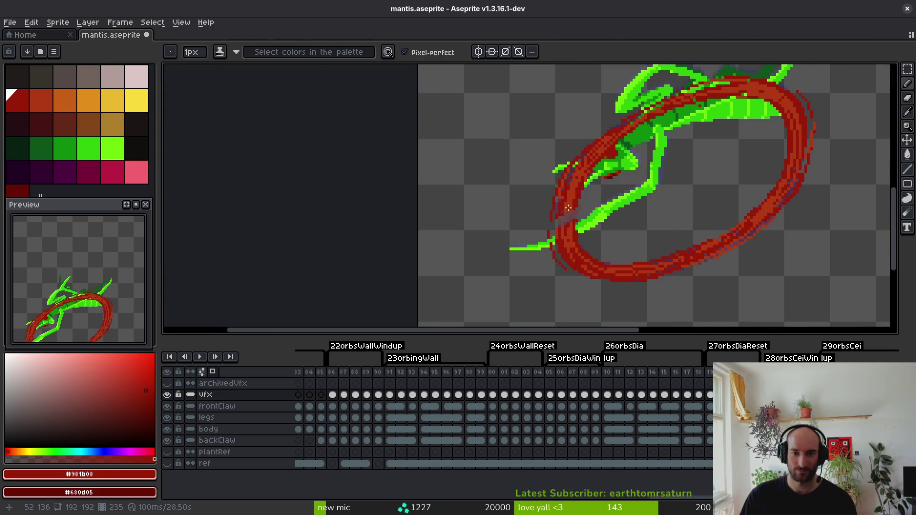
With shading ink, shade one slash pixel and paint an orange run along the slash.
{"action": "scroll", "coordinate": [570, 210], "scroll_direction": "up", "scroll_amount": 4}
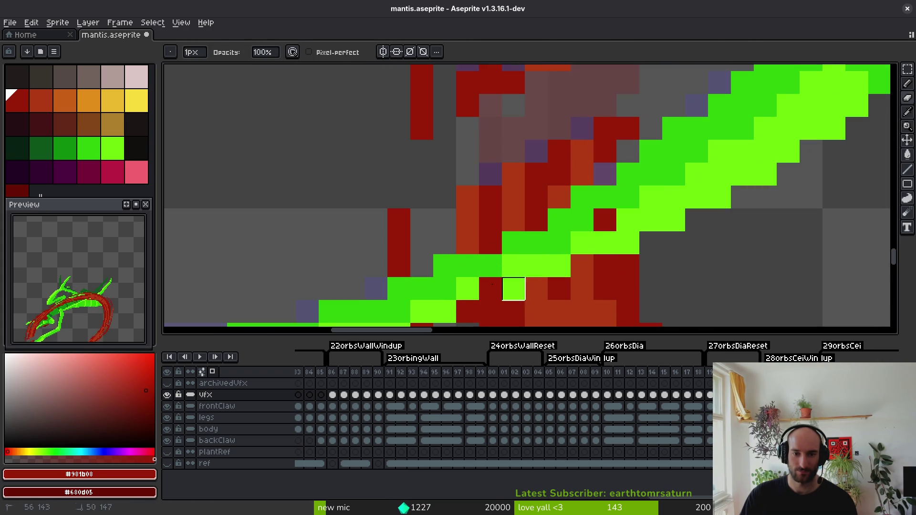
{"action": "scroll", "coordinate": [536, 266], "scroll_direction": "down", "scroll_amount": 2}
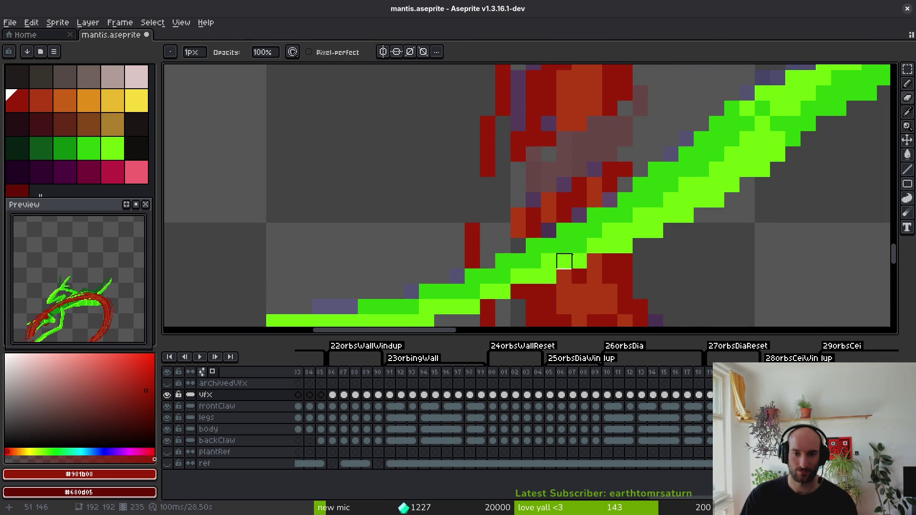
{"action": "scroll", "coordinate": [564, 261], "scroll_direction": "down", "scroll_amount": 1}
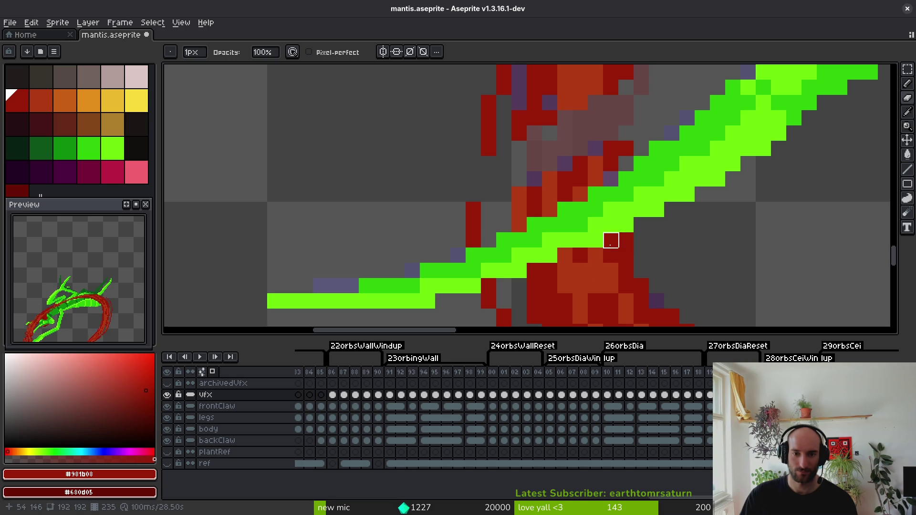
{"action": "scroll", "coordinate": [542, 190], "scroll_direction": "up", "scroll_amount": 3}
{"action": "key", "text": "b"}
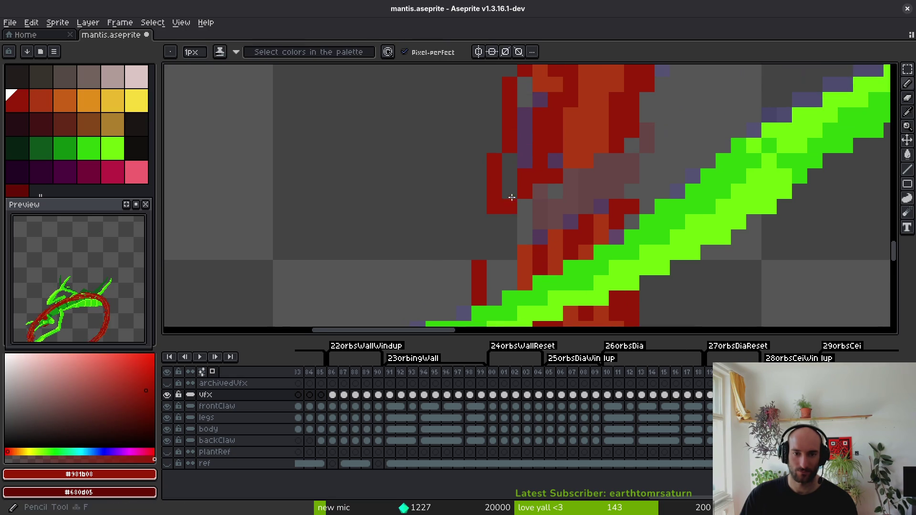
{"action": "left_click", "coordinate": [541, 243]}
{"action": "left_click", "coordinate": [565, 224], "text": "alt"}
{"action": "left_click_drag", "start_coordinate": [525, 183], "coordinate": [562, 183]}
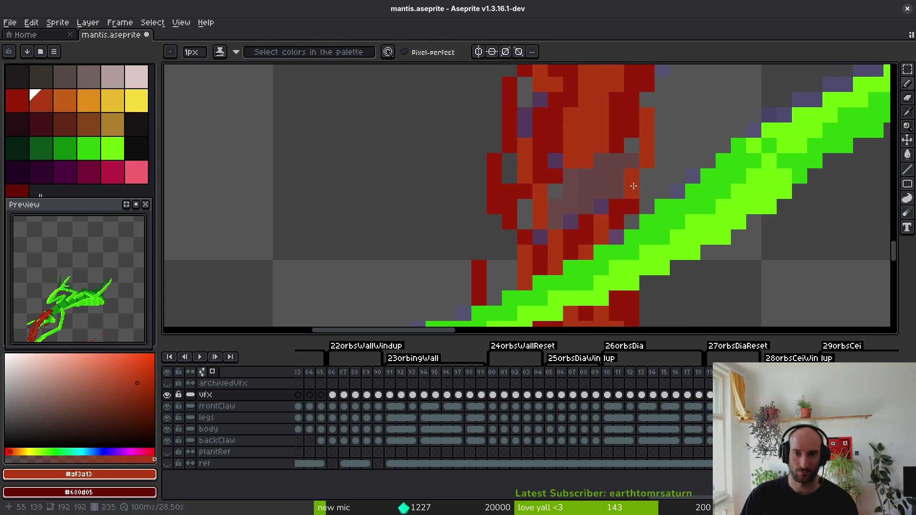
Repaint the faded pinkish pixels, a grey gap and stray purple pixels dark red.
{"action": "left_click", "coordinate": [623, 204], "text": "alt"}
{"action": "mouse_move", "coordinate": [623, 205]}
{"action": "left_mouse_down"}
{"action": "mouse_move", "coordinate": [597, 163]}
{"action": "mouse_move", "coordinate": [565, 176]}
{"action": "mouse_move", "coordinate": [575, 195]}
{"action": "left_mouse_up"}
{"action": "left_click", "coordinate": [550, 187]}
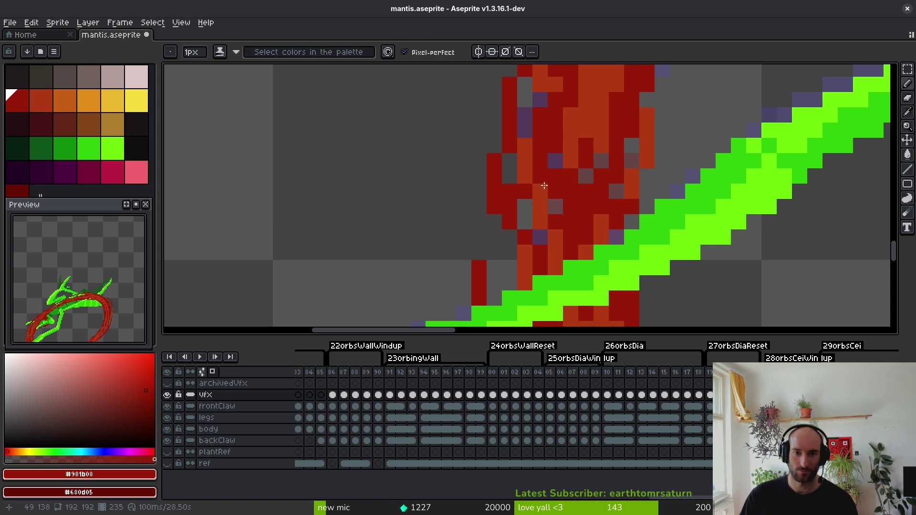
{"action": "left_click_drag", "start_coordinate": [540, 237], "coordinate": [552, 203]}
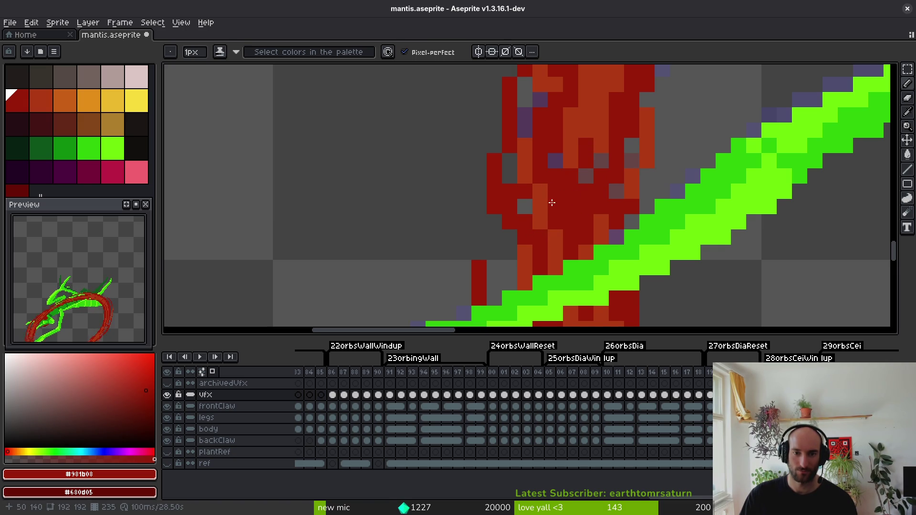
{"action": "scroll", "coordinate": [623, 242], "scroll_direction": "down", "scroll_amount": 2}
{"action": "scroll", "coordinate": [597, 201], "scroll_direction": "up", "scroll_amount": 2}
{"action": "left_click", "coordinate": [583, 191], "text": "alt"}
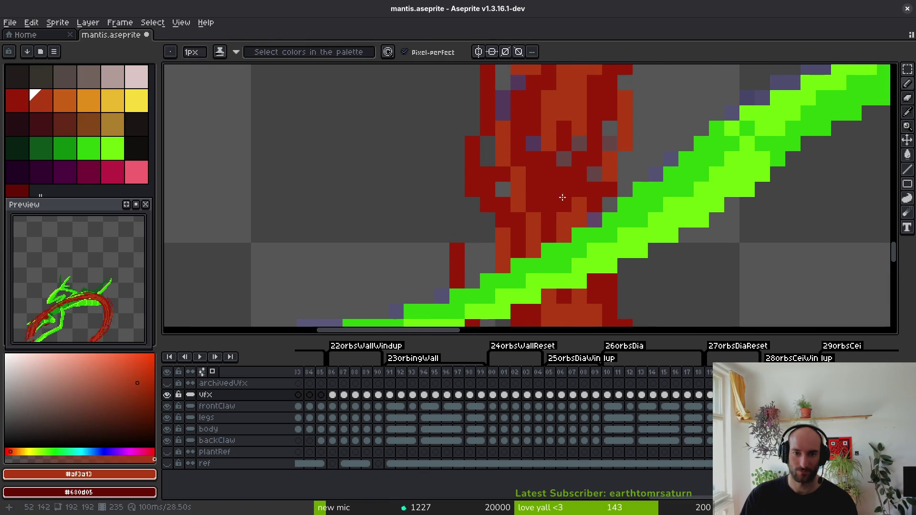
{"action": "scroll", "coordinate": [601, 211], "scroll_direction": "down", "scroll_amount": 5}
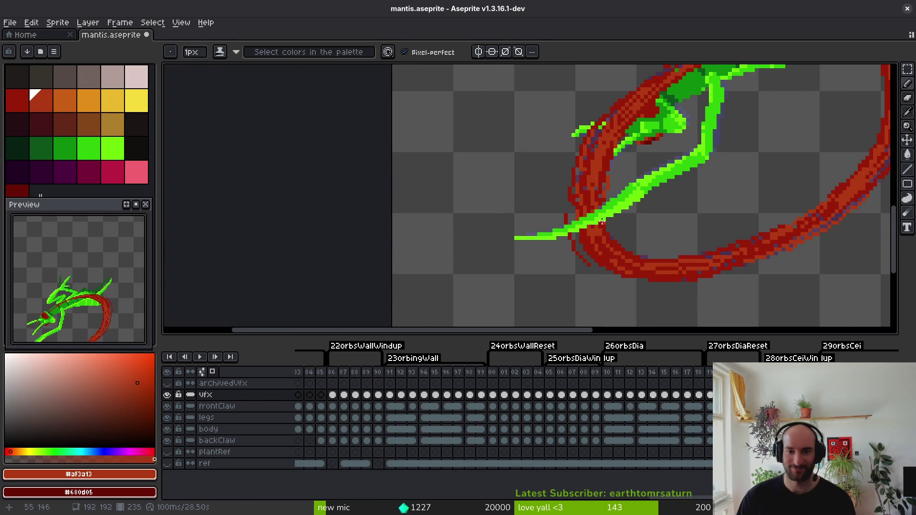
Save, then repaint stray pixels at the slash edge dark red and sample the rust colour.
{"action": "key", "text": "ctrl+s"}
{"action": "scroll", "coordinate": [570, 225], "scroll_direction": "up", "scroll_amount": 5}
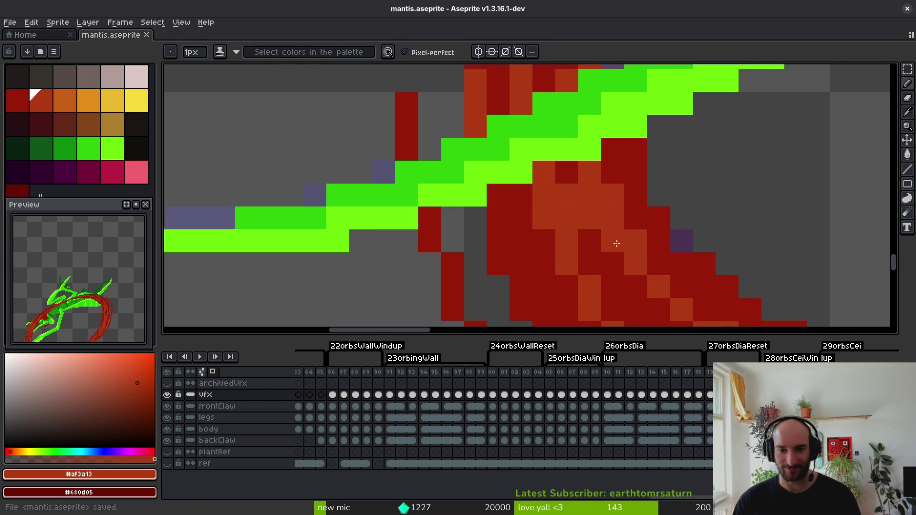
{"action": "left_click", "coordinate": [575, 218], "text": "alt"}
{"action": "left_click", "coordinate": [576, 219]}
{"action": "left_click", "coordinate": [588, 219]}
{"action": "scroll", "coordinate": [587, 219], "scroll_direction": "down", "scroll_amount": 5}
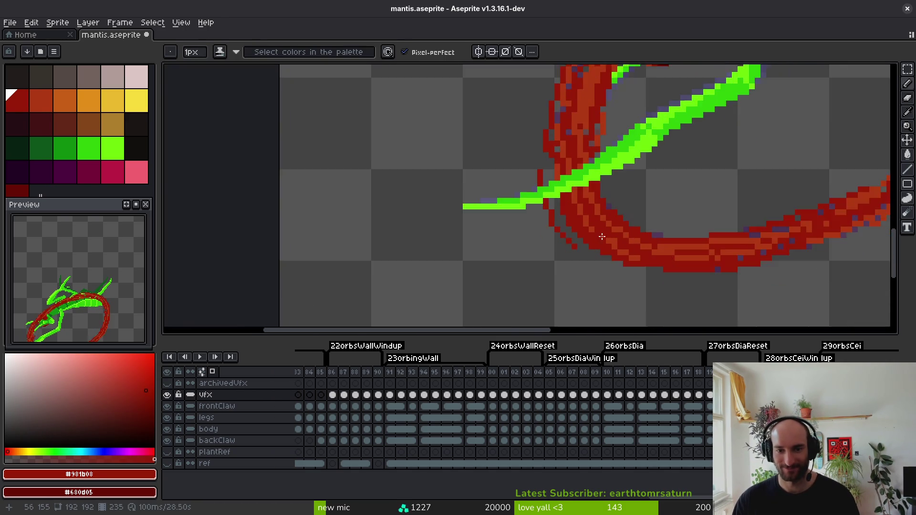
{"action": "scroll", "coordinate": [563, 184], "scroll_direction": "up", "scroll_amount": 4}
{"action": "left_click", "coordinate": [524, 203], "text": "alt"}
{"action": "scroll", "coordinate": [678, 280], "scroll_direction": "down", "scroll_amount": 5}
Step forward through the next animation frames, with the eraser ready.
{"action": "key", "text": "Right"}
{"action": "key", "text": "e"}
{"action": "scroll", "coordinate": [656, 220], "scroll_direction": "up", "scroll_amount": 5}
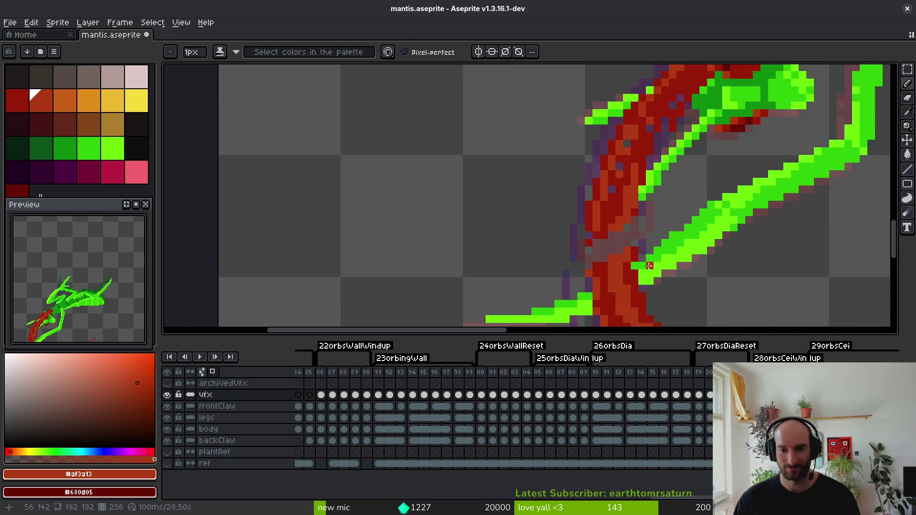
{"action": "key", "text": "Right"}
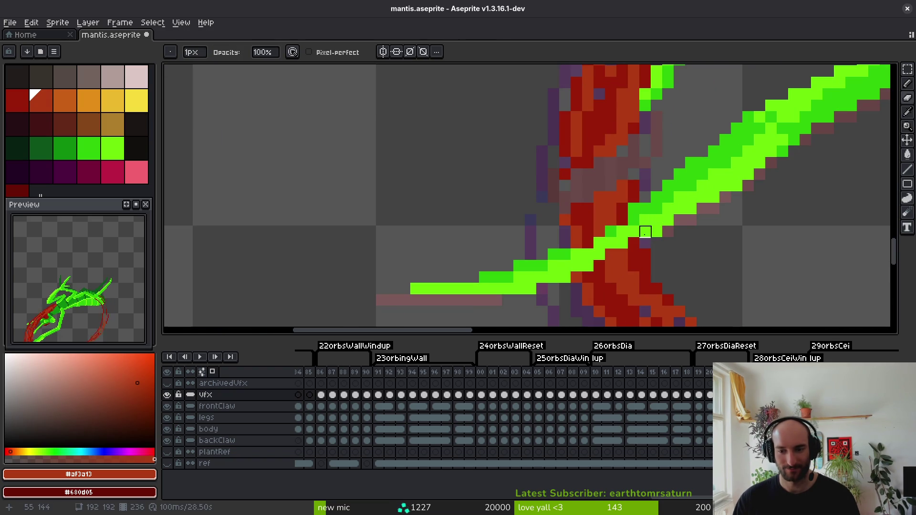
{"action": "scroll", "coordinate": [501, 415], "scroll_direction": "down", "scroll_amount": 5}
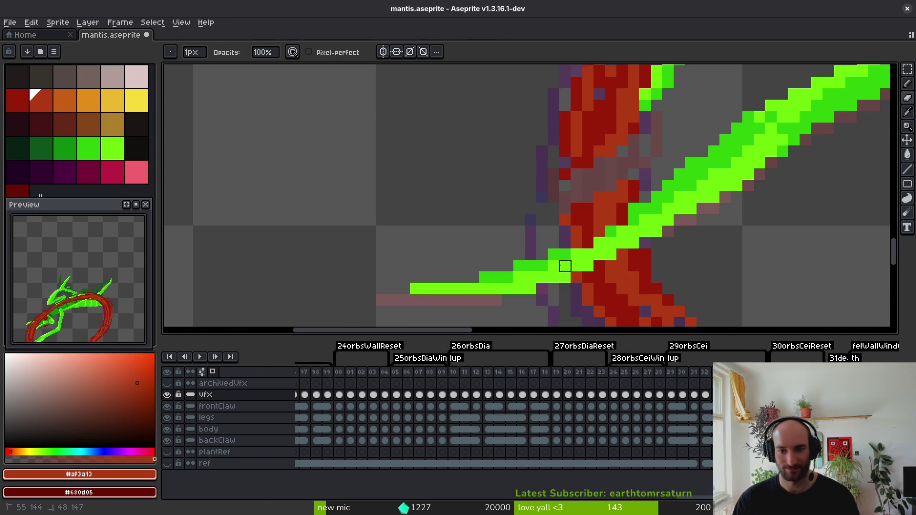
{"action": "key", "text": "Right"}
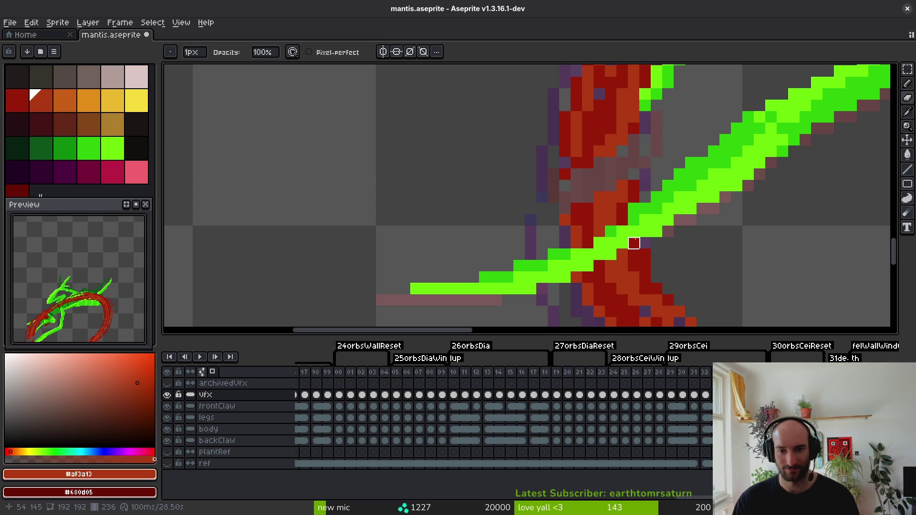
{"action": "key", "text": "Right"}
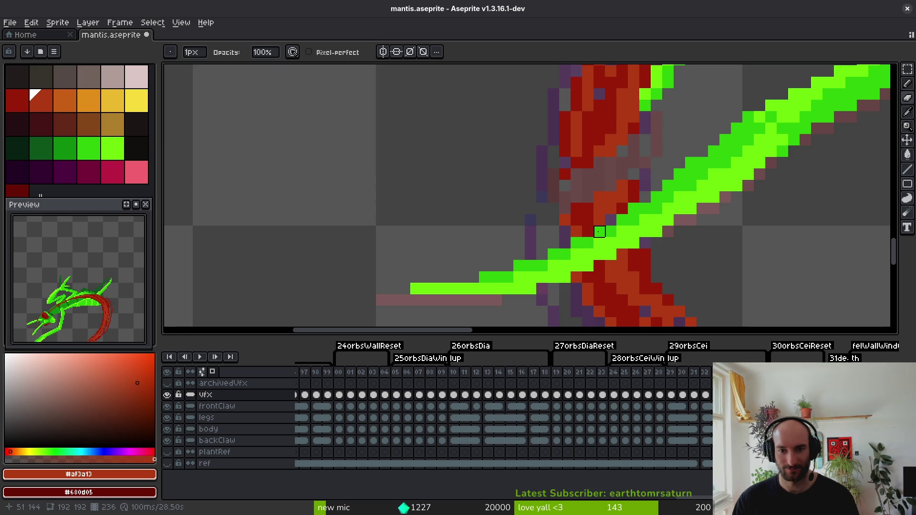
Repaint the greyish-pink pixels and the slash's left edge dark red.
{"action": "left_click", "coordinate": [619, 206], "text": "alt"}
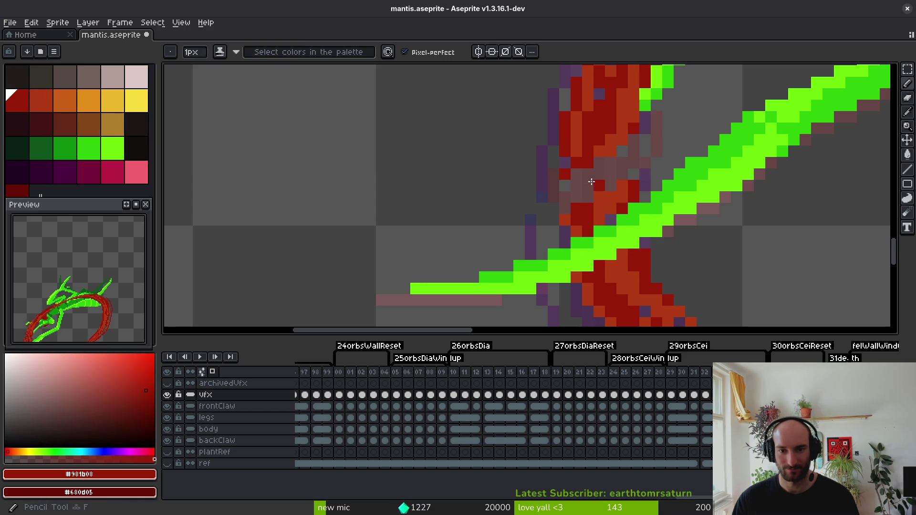
{"action": "mouse_move", "coordinate": [603, 171]}
{"action": "left_mouse_down"}
{"action": "mouse_move", "coordinate": [632, 144]}
{"action": "mouse_move", "coordinate": [642, 165]}
{"action": "mouse_move", "coordinate": [598, 180]}
{"action": "left_mouse_up"}
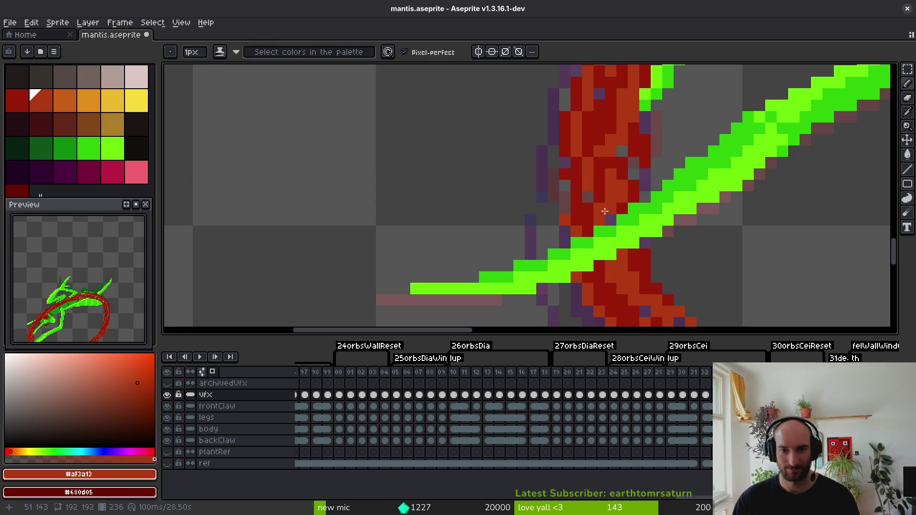
{"action": "left_click", "coordinate": [554, 162]}
{"action": "left_click_drag", "start_coordinate": [553, 175], "coordinate": [554, 196]}
{"action": "left_click", "coordinate": [555, 219]}
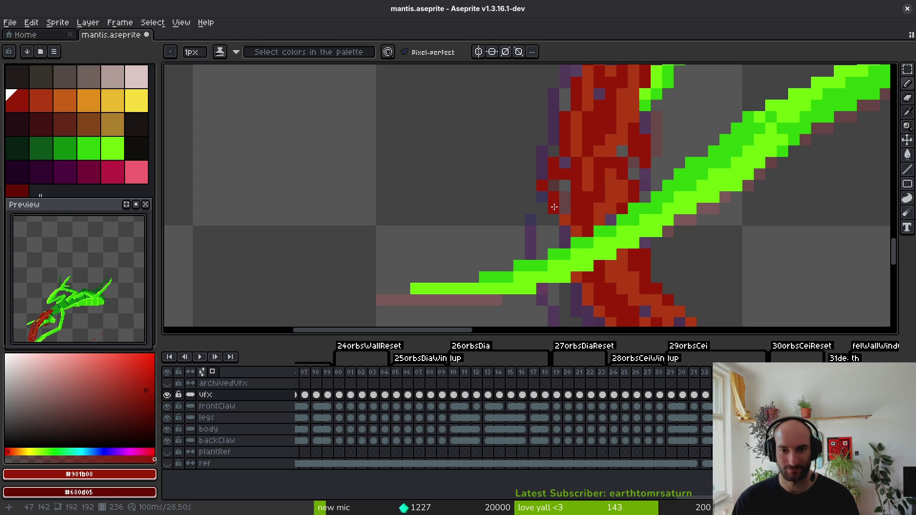
{"action": "scroll", "coordinate": [554, 207], "scroll_direction": "down", "scroll_amount": 5}
Erase the stray pixels along the green diagonal.
{"action": "key", "text": "alt"}
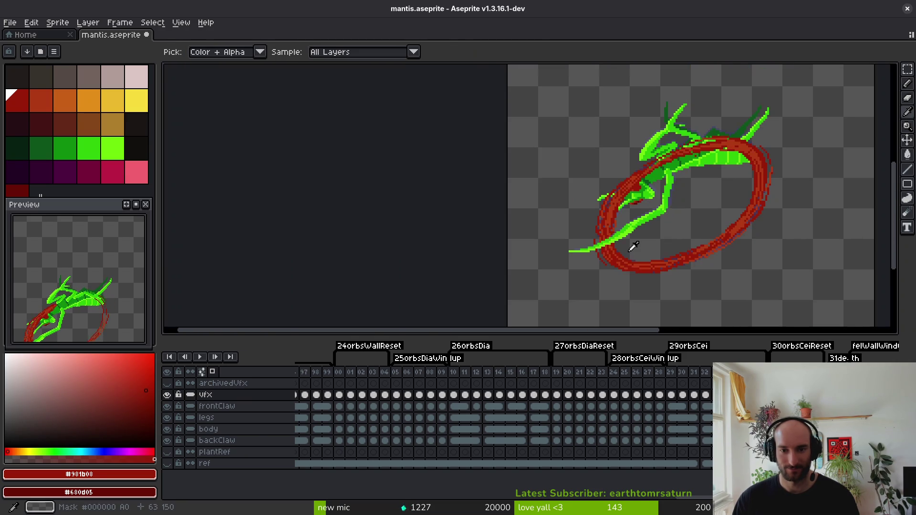
{"action": "scroll", "coordinate": [650, 210], "scroll_direction": "up", "scroll_amount": 4}
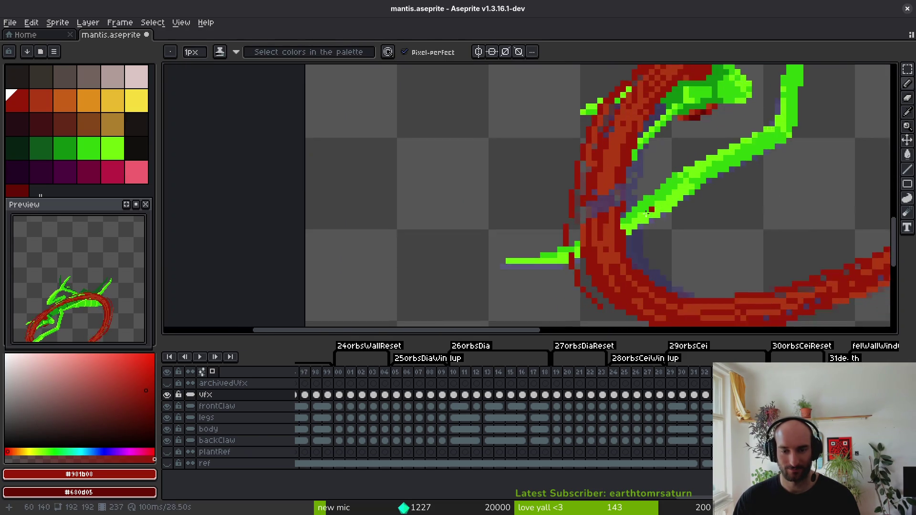
{"action": "scroll", "coordinate": [650, 210], "scroll_direction": "up", "scroll_amount": 2}
{"action": "key", "text": "shift+r"}
{"action": "mouse_move", "coordinate": [692, 181]}
{"action": "left_mouse_down"}
{"action": "mouse_move", "coordinate": [573, 229]}
{"action": "mouse_move", "coordinate": [575, 193]}
{"action": "mouse_move", "coordinate": [640, 148]}
{"action": "left_mouse_up"}
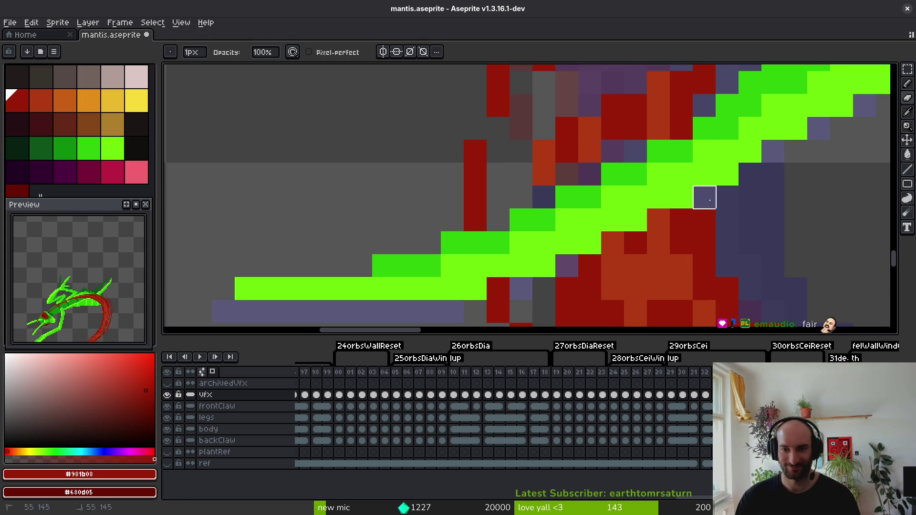
Fill the slash with alternating rust and dark-red strokes, including a rust column.
{"action": "left_click", "coordinate": [607, 262], "text": "alt"}
{"action": "scroll", "coordinate": [569, 266], "scroll_direction": "up", "scroll_amount": 1}
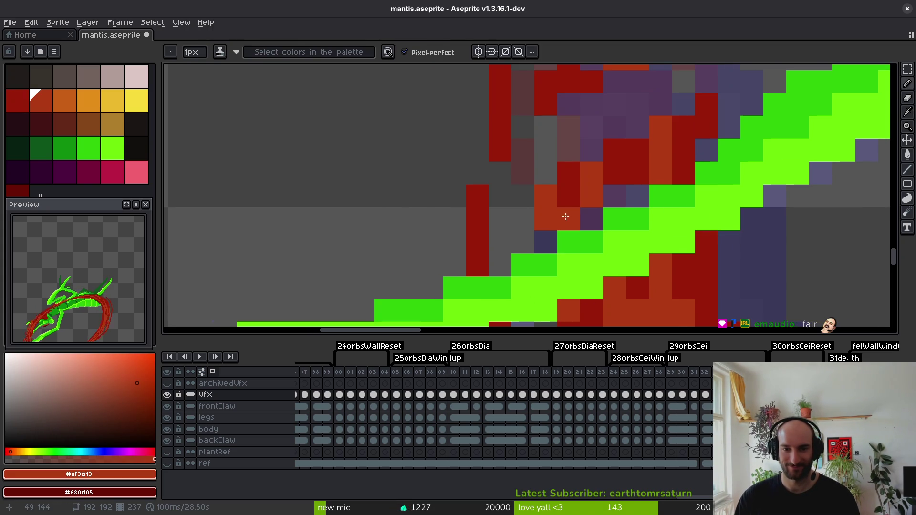
{"action": "left_click_drag", "start_coordinate": [617, 204], "coordinate": [597, 218]}
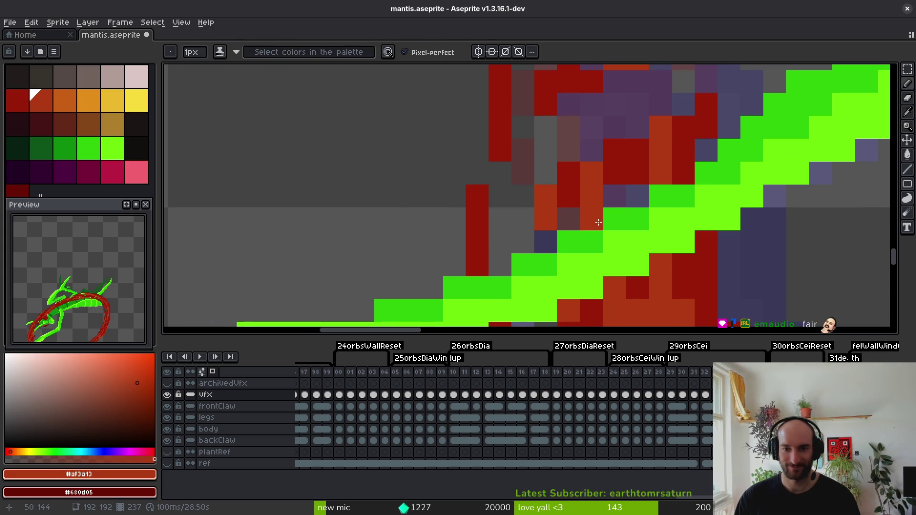
{"action": "left_click", "coordinate": [693, 160], "text": "alt"}
{"action": "left_click", "coordinate": [638, 196]}
{"action": "scroll", "coordinate": [598, 199], "scroll_direction": "up", "scroll_amount": 1}
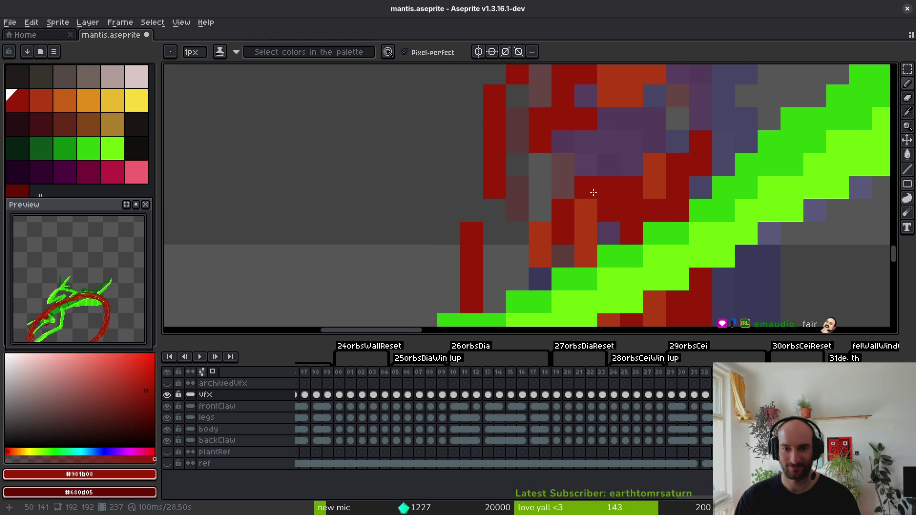
{"action": "left_click", "coordinate": [585, 224], "text": "alt"}
{"action": "left_click_drag", "start_coordinate": [585, 219], "coordinate": [563, 144]}
{"action": "left_click", "coordinate": [617, 176], "text": "alt"}
{"action": "mouse_move", "coordinate": [617, 167]}
{"action": "left_mouse_down"}
{"action": "mouse_move", "coordinate": [631, 156]}
{"action": "mouse_move", "coordinate": [644, 217]}
{"action": "left_mouse_up"}
{"action": "scroll", "coordinate": [632, 156], "scroll_direction": "up", "scroll_amount": 2}
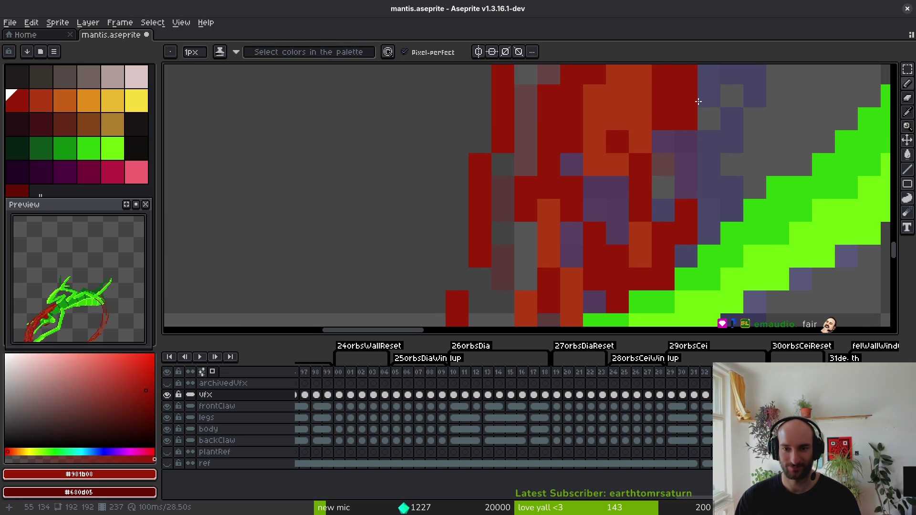
{"action": "scroll", "coordinate": [710, 165], "scroll_direction": "up", "scroll_amount": 1}
Recolour the purple, grey and rust stray pixels on the slash dark red.
{"action": "mouse_move", "coordinate": [731, 104]}
{"action": "left_mouse_down"}
{"action": "mouse_move", "coordinate": [697, 216]}
{"action": "mouse_move", "coordinate": [658, 156]}
{"action": "left_mouse_up"}
{"action": "left_click", "coordinate": [575, 171]}
{"action": "left_click", "coordinate": [590, 170]}
{"action": "scroll", "coordinate": [575, 155], "scroll_direction": "down", "scroll_amount": 1}
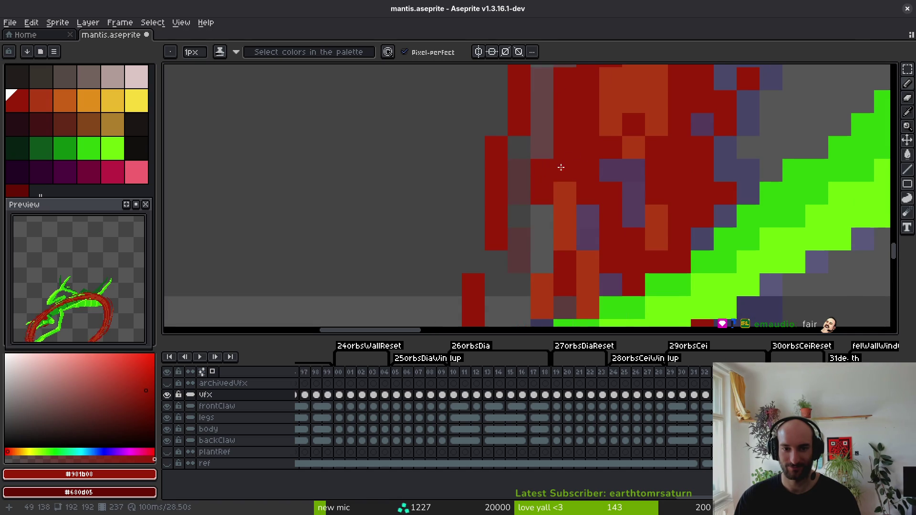
{"action": "left_click_drag", "start_coordinate": [553, 198], "coordinate": [519, 308]}
{"action": "scroll", "coordinate": [574, 265], "scroll_direction": "up", "scroll_amount": 1}
{"action": "left_click", "coordinate": [574, 265]}
{"action": "left_click", "coordinate": [581, 245]}
{"action": "left_click", "coordinate": [552, 273]}
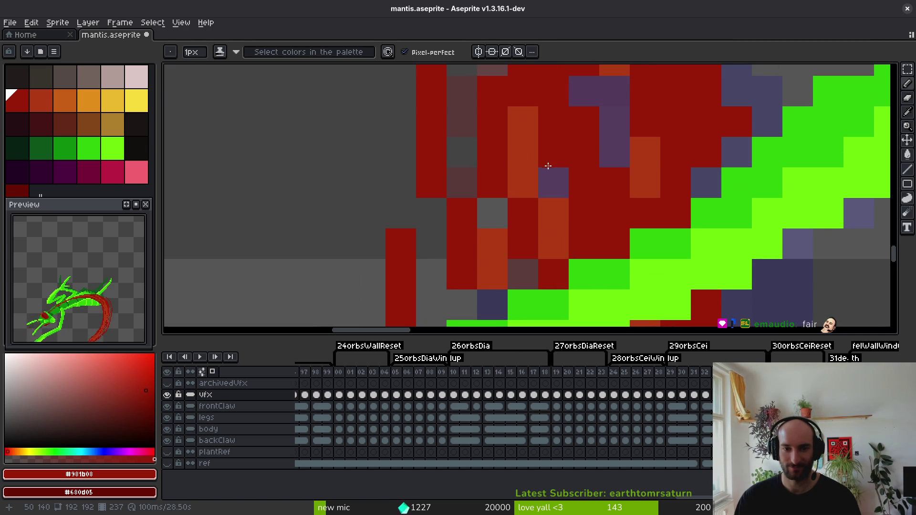
{"action": "scroll", "coordinate": [547, 177], "scroll_direction": "down", "scroll_amount": 5}
{"action": "scroll", "coordinate": [559, 180], "scroll_direction": "up", "scroll_amount": 5}
{"action": "scroll", "coordinate": [622, 201], "scroll_direction": "down", "scroll_amount": 5}
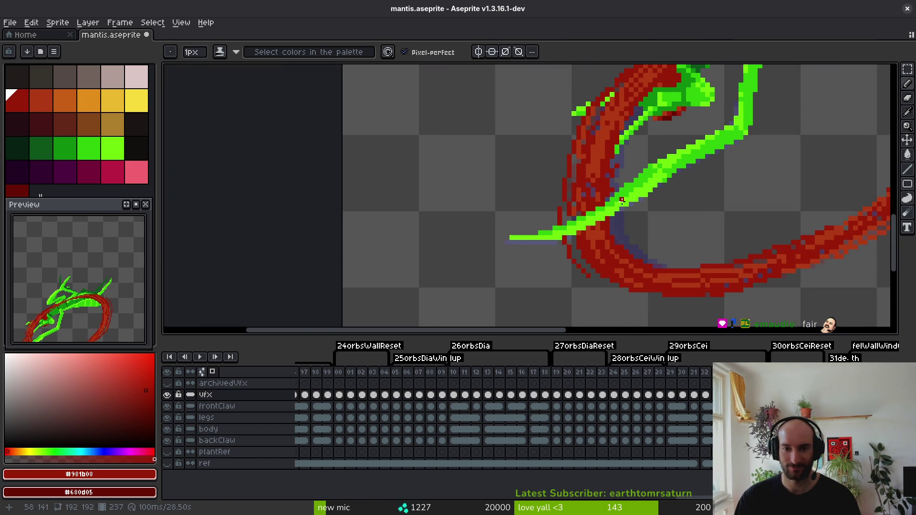
{"action": "scroll", "coordinate": [615, 200], "scroll_direction": "up", "scroll_amount": 3}
Sample the rust and dark-red slash colours and save mantis.aseprite.
{"action": "left_click", "coordinate": [597, 145], "text": "alt"}
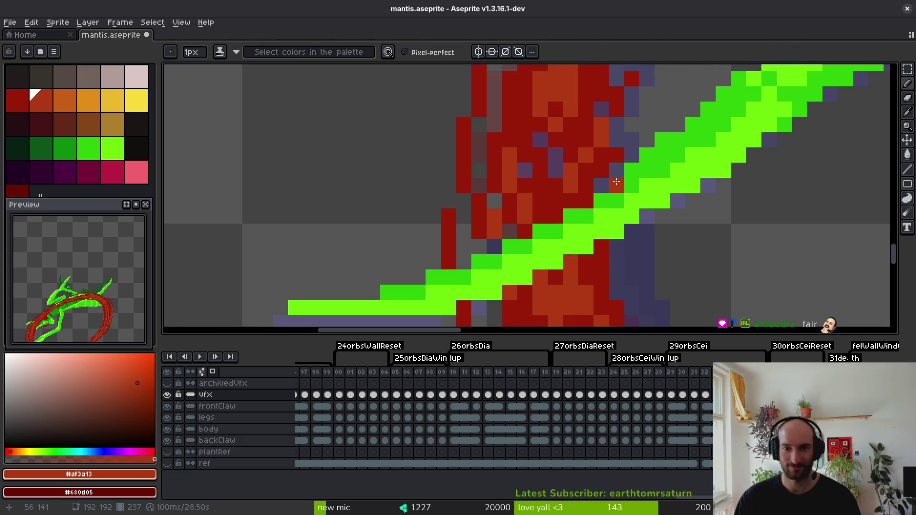
{"action": "left_click", "coordinate": [603, 172], "text": "alt"}
{"action": "scroll", "coordinate": [611, 171], "scroll_direction": "down", "scroll_amount": 3}
{"action": "key", "text": "ctrl+s"}
Patch one more rust pixel onto the slash and move to another frame.
{"action": "scroll", "coordinate": [611, 170], "scroll_direction": "up", "scroll_amount": 4}
{"action": "left_click", "coordinate": [589, 123], "text": "alt"}
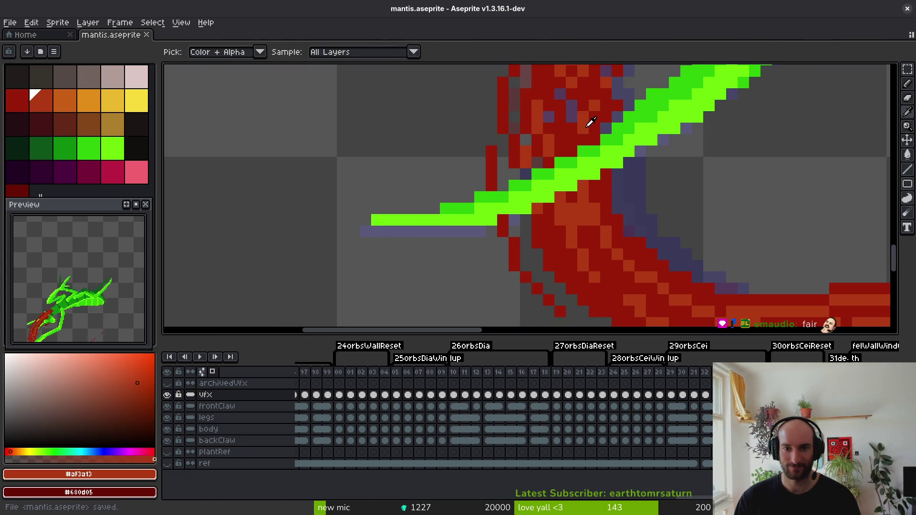
{"action": "left_click", "coordinate": [624, 205]}
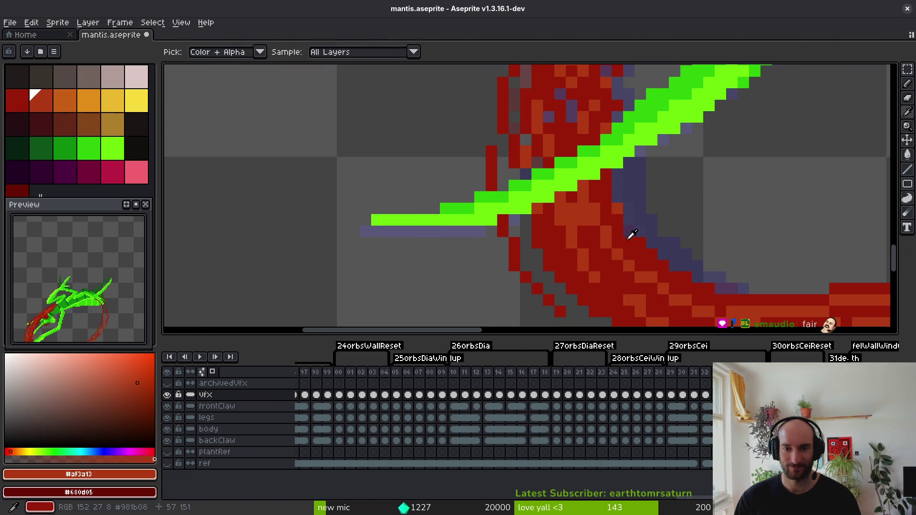
{"action": "left_click", "coordinate": [634, 242], "text": "alt"}
{"action": "scroll", "coordinate": [673, 242], "scroll_direction": "down", "scroll_amount": 4}
{"action": "key", "text": "Left"}
{"action": "key", "text": "Left"}
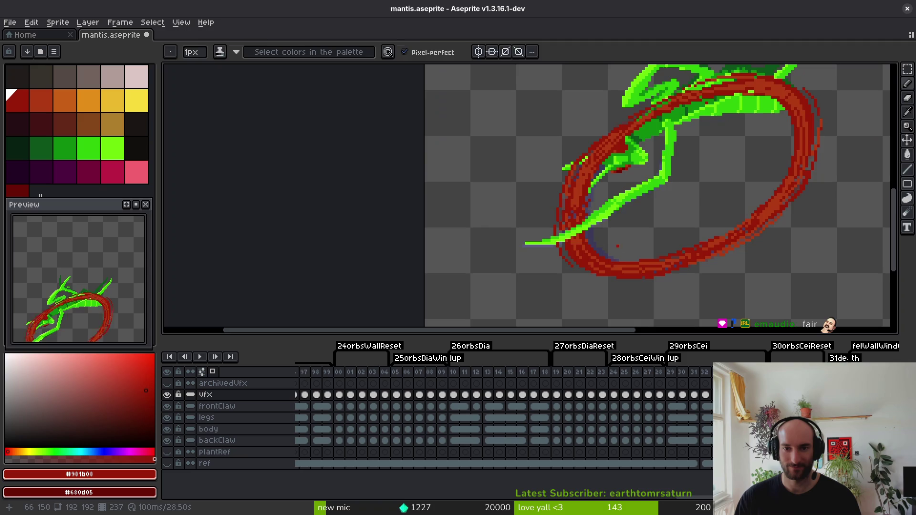
Erase the red pixels covering the green leg.
{"action": "scroll", "coordinate": [635, 200], "scroll_direction": "up", "scroll_amount": 4}
{"action": "key", "text": "e"}
{"action": "left_click_drag", "start_coordinate": [635, 199], "coordinate": [600, 278]}
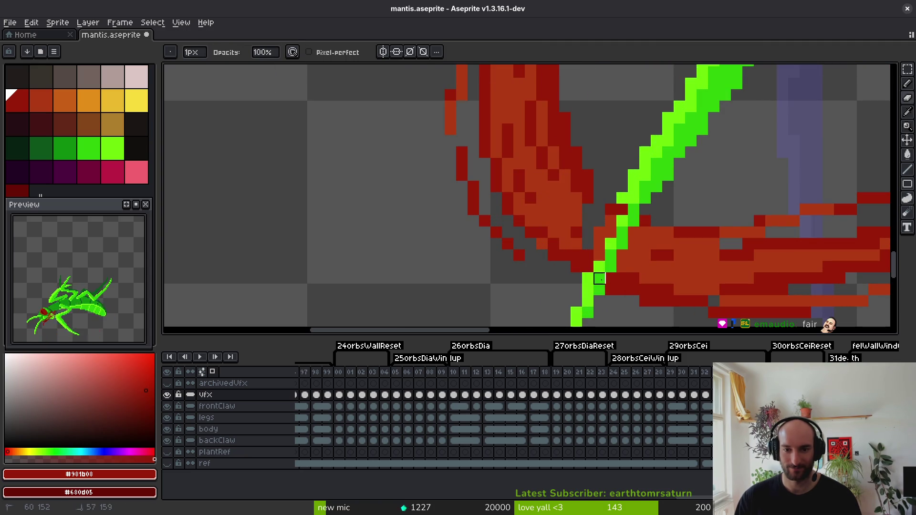
{"action": "left_click_drag", "start_coordinate": [611, 233], "coordinate": [611, 267]}
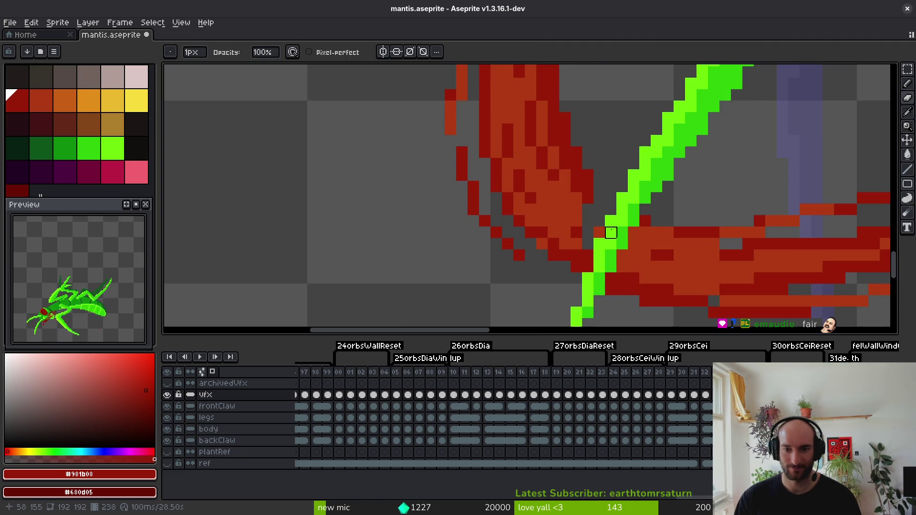
{"action": "key", "text": "f"}
Darken the orange pixels along the slash to dark red.
{"action": "left_click", "coordinate": [586, 232], "text": "alt"}
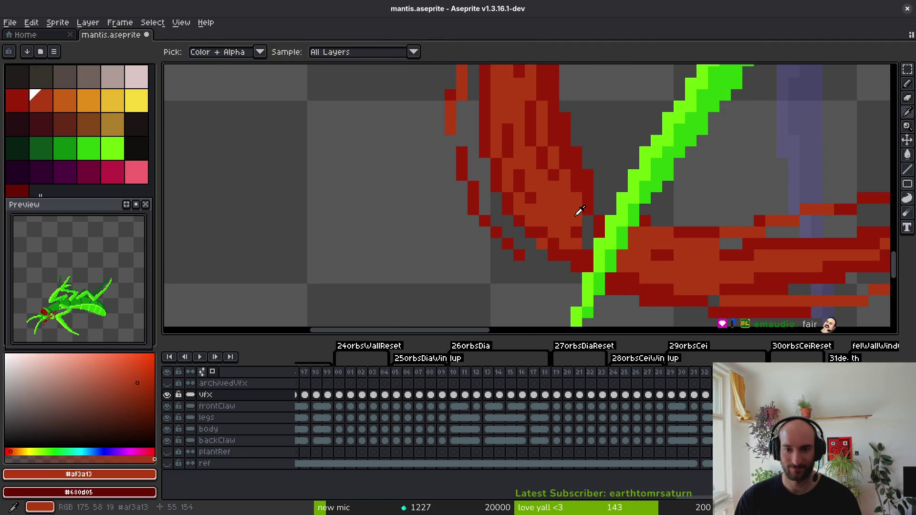
{"action": "left_click", "coordinate": [588, 216], "text": "alt"}
{"action": "left_click", "coordinate": [592, 228]}
{"action": "left_click", "coordinate": [600, 209]}
{"action": "left_click", "coordinate": [623, 255]}
{"action": "left_click", "coordinate": [645, 255]}
{"action": "left_click", "coordinate": [635, 243]}
{"action": "left_click", "coordinate": [679, 266]}
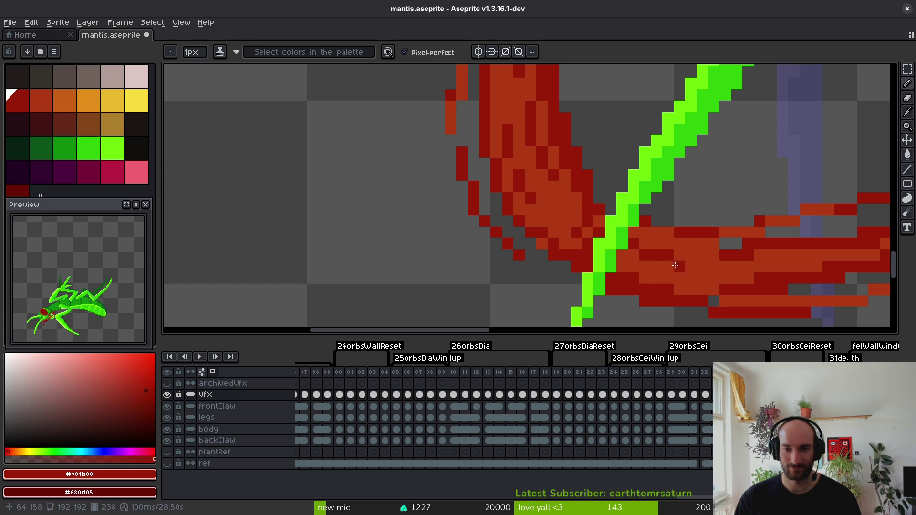
Undo the last edit to restore the green leg pixels over the red band.
{"action": "scroll", "coordinate": [685, 264], "scroll_direction": "down", "scroll_amount": 3}
{"action": "scroll", "coordinate": [693, 268], "scroll_direction": "down", "scroll_amount": 3}
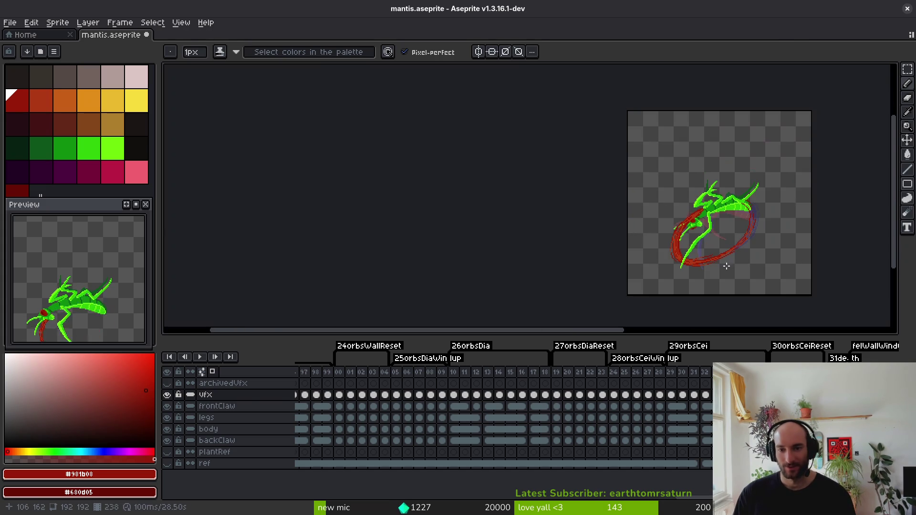
{"action": "scroll", "coordinate": [693, 269], "scroll_direction": "up", "scroll_amount": 4}
{"action": "key", "text": "i"}
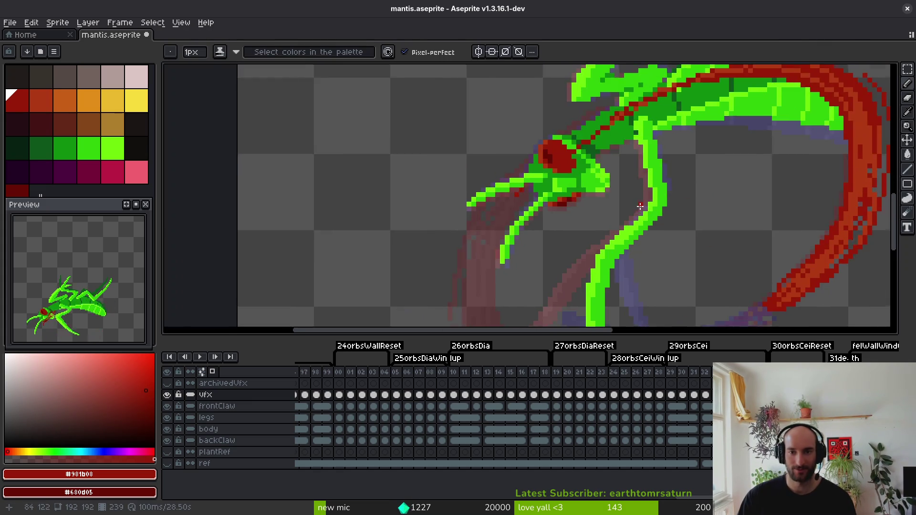
{"action": "scroll", "coordinate": [652, 233], "scroll_direction": "down", "scroll_amount": 2}
{"action": "key", "text": "b"}
{"action": "scroll", "coordinate": [642, 258], "scroll_direction": "up", "scroll_amount": 5}
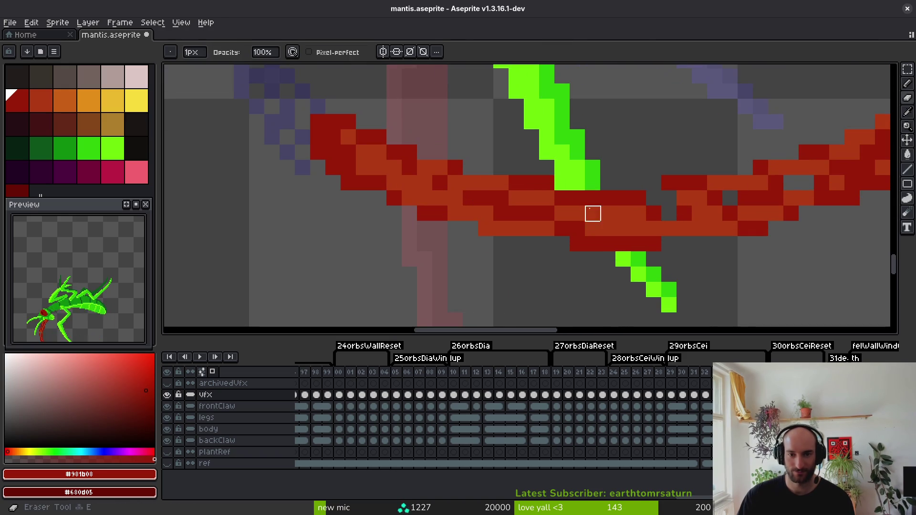
{"action": "key", "text": "ctrl+z"}
{"action": "key", "text": "ctrl+z"}
{"action": "key", "text": "ctrl+z"}
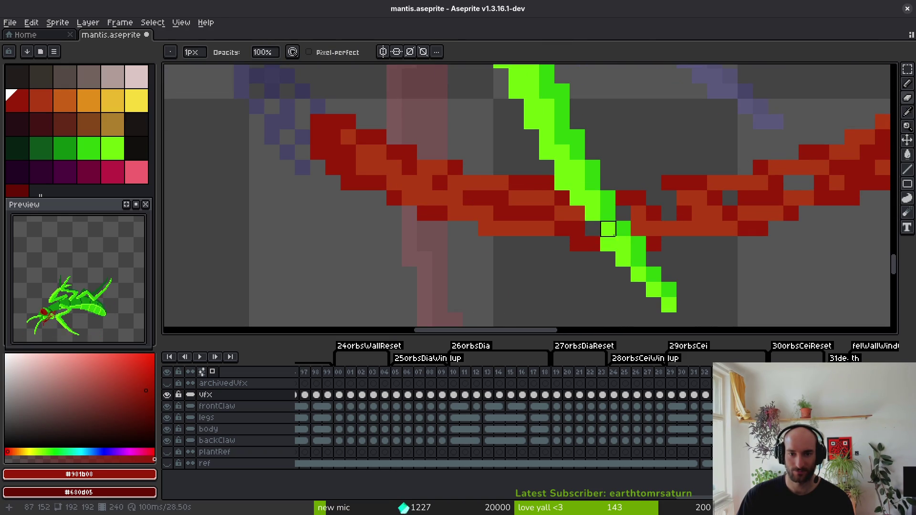
Sample the orange-red slash colour and save mantis.aseprite.
{"action": "key", "text": "alt"}
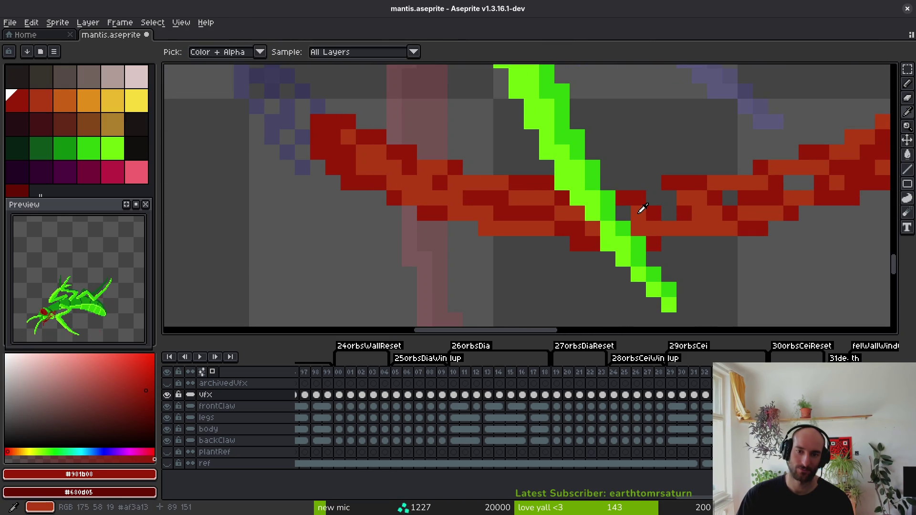
{"action": "scroll", "coordinate": [626, 212], "scroll_direction": "down", "scroll_amount": 5}
{"action": "scroll", "coordinate": [638, 211], "scroll_direction": "up", "scroll_amount": 4}
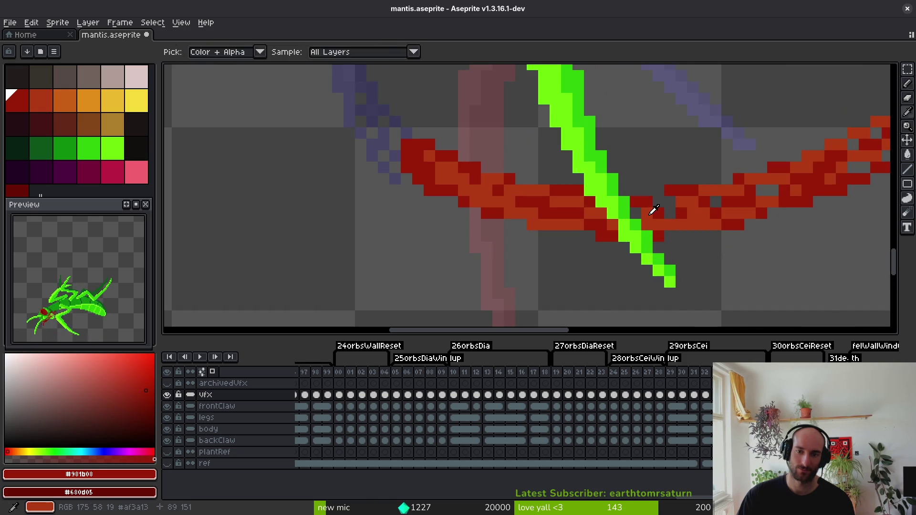
{"action": "left_click", "coordinate": [638, 211], "text": "alt"}
{"action": "scroll", "coordinate": [638, 211], "scroll_direction": "down", "scroll_amount": 3}
{"action": "key", "text": "ctrl+s"}
{"action": "scroll", "coordinate": [675, 237], "scroll_direction": "down", "scroll_amount": 2}
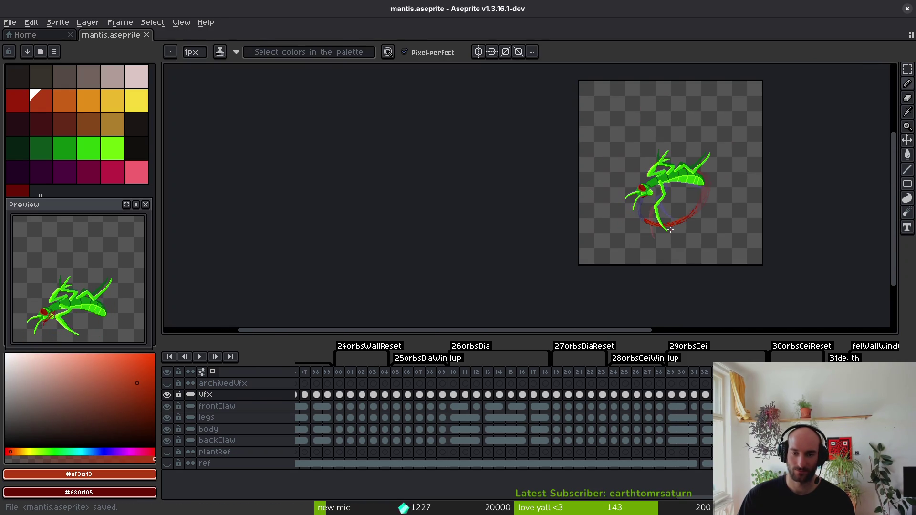
Review the whole sprite, save the mantis animation, and open Export Sprite Sheet.
{"action": "key", "text": "alt"}
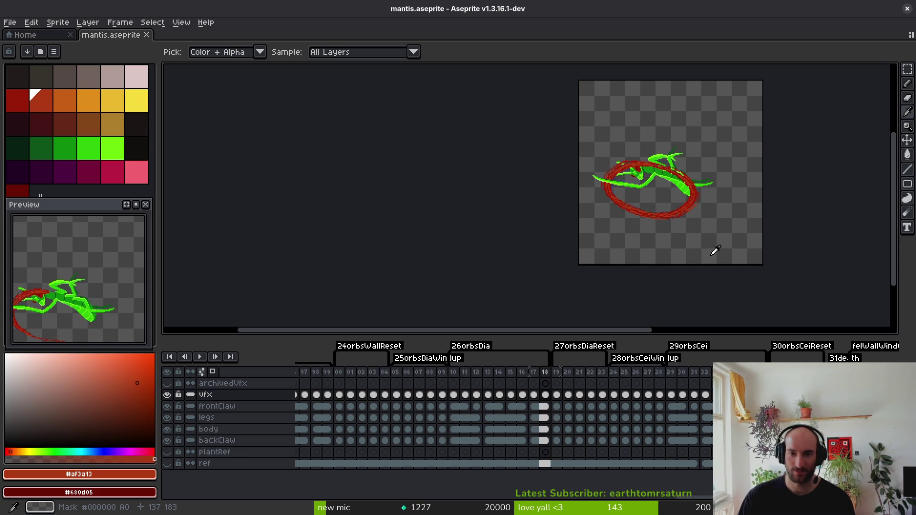
{"action": "key", "text": "b"}
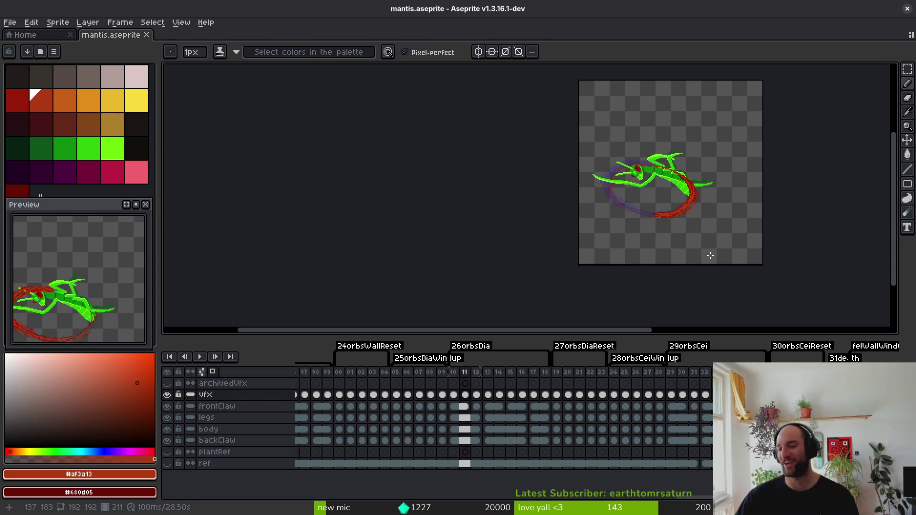
{"action": "key", "text": "i"}
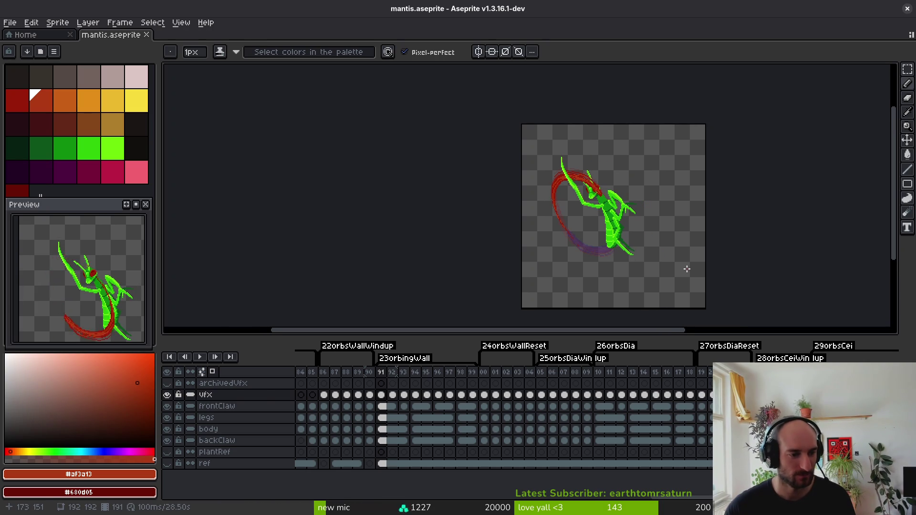
{"action": "key", "text": "i"}
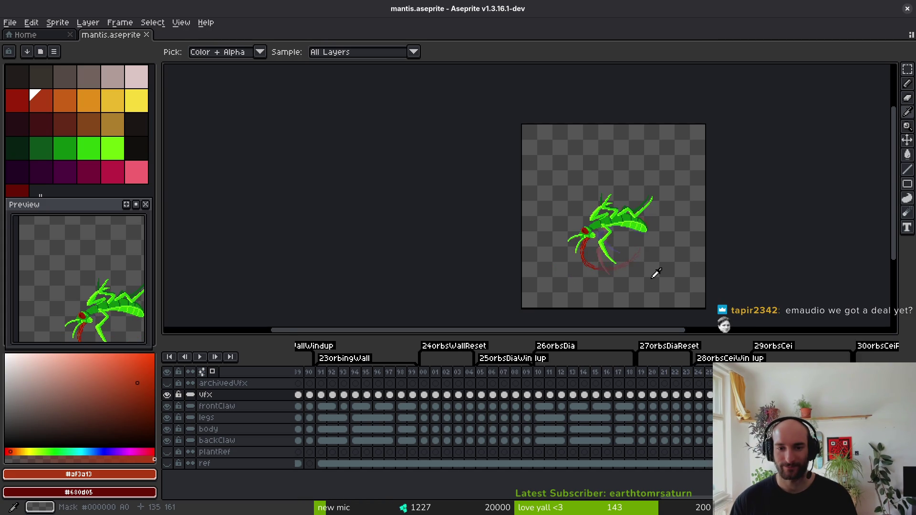
{"action": "key", "text": "ctrl+s"}
{"action": "key", "text": "ctrl+e"}
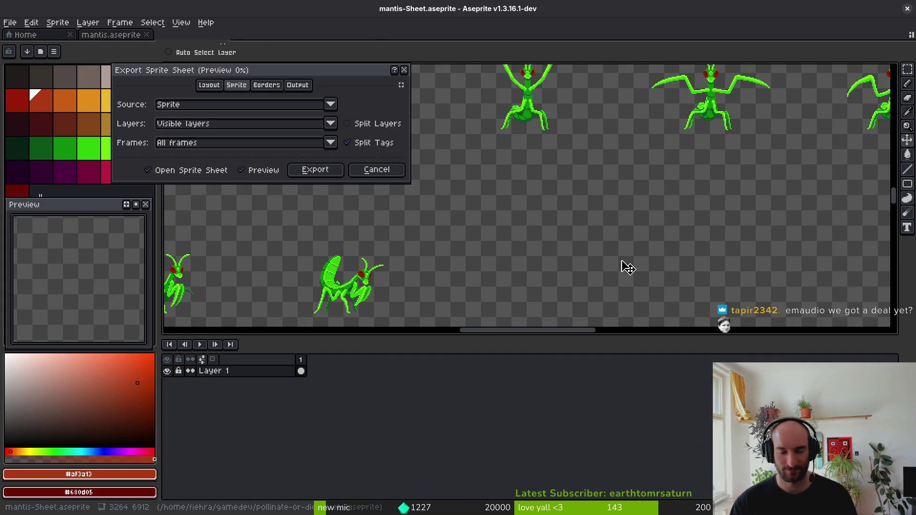
Export the sheet to enemies/mantis-Sheet.png, overwriting the old sprite sheet.
{"action": "left_click", "coordinate": [318, 170]}
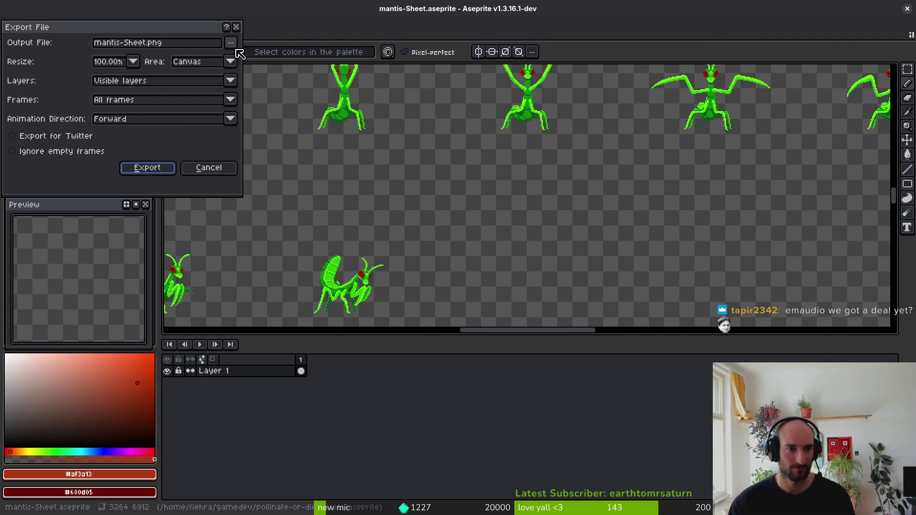
{"action": "left_click", "coordinate": [232, 44]}
{"action": "left_click", "coordinate": [253, 57]}
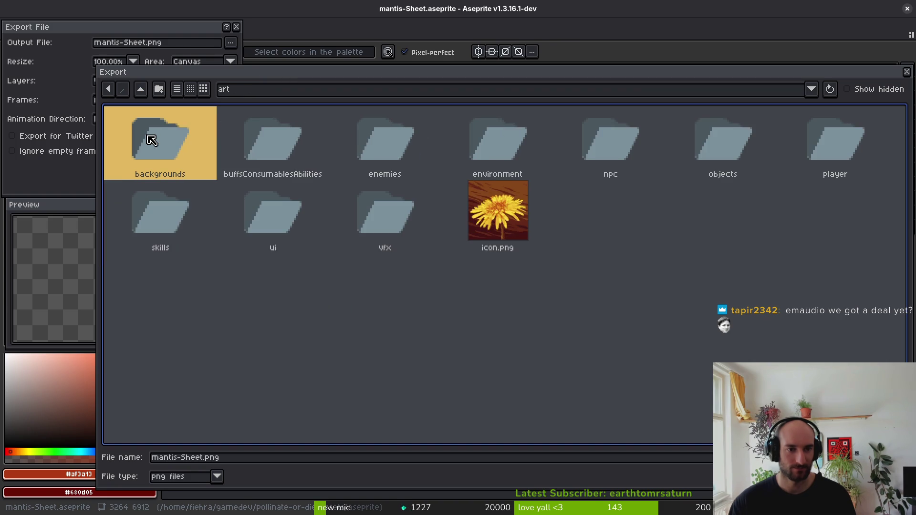
{"action": "double_click", "coordinate": [341, 146]}
{"action": "left_click", "coordinate": [822, 227]}
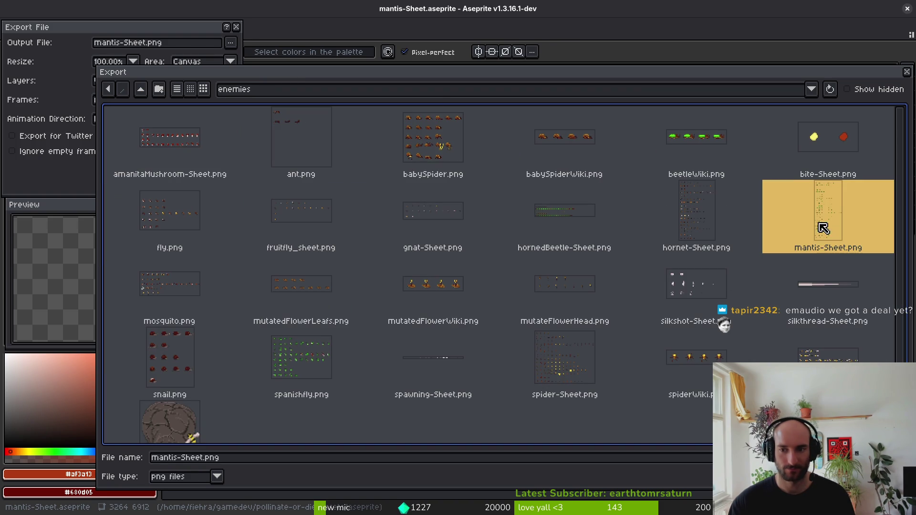
{"action": "double_click", "coordinate": [822, 226]}
{"action": "left_click", "coordinate": [387, 292]}
{"action": "left_click", "coordinate": [148, 171]}
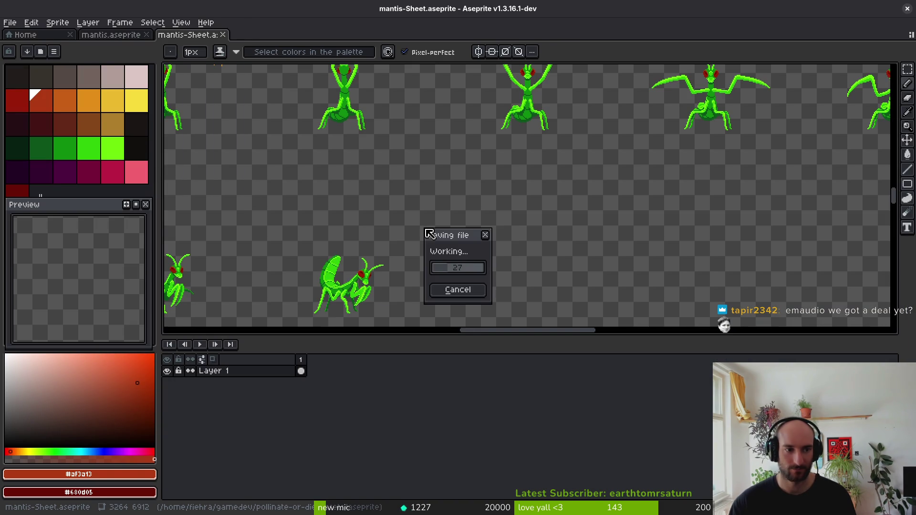
{"action": "key", "text": "alt+Tab"}
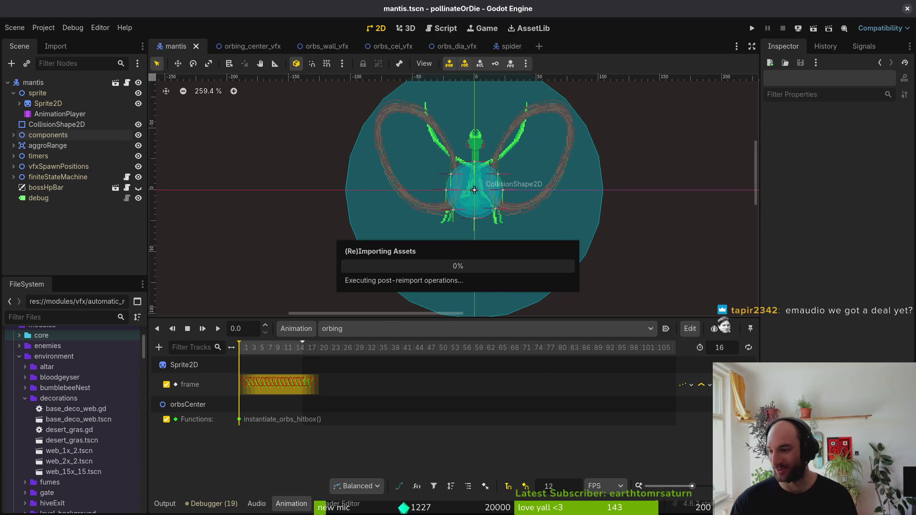
Glance back at Aseprite, then check the mantis animation list in Godot without changing it.
{"action": "key", "text": "alt+Tab"}
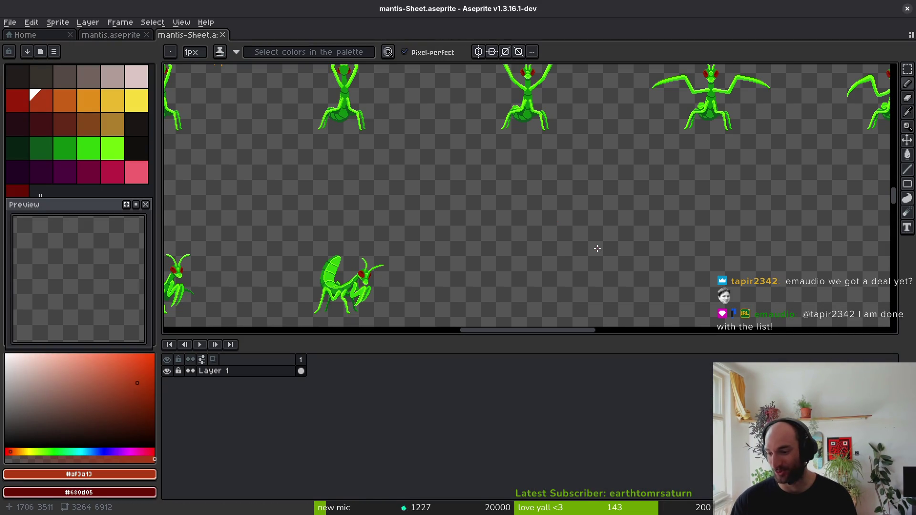
{"action": "key", "text": "i"}
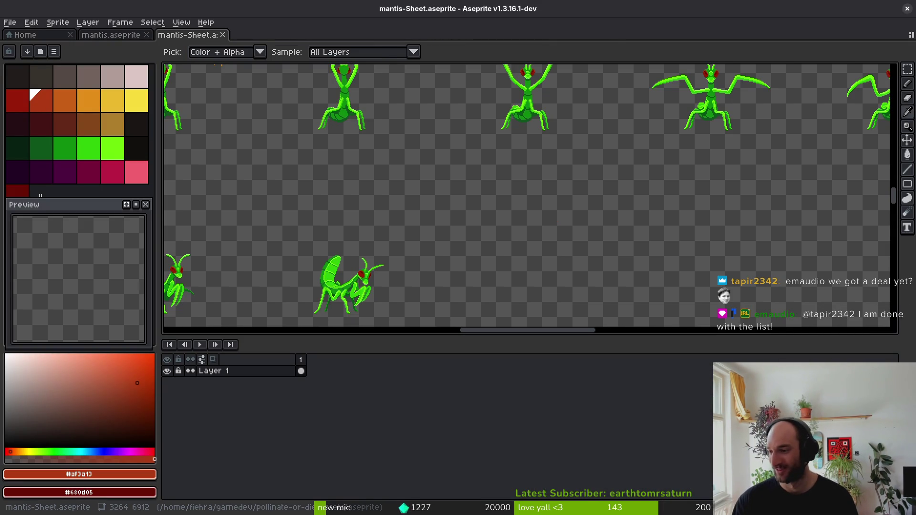
{"action": "key", "text": "alt+Tab"}
{"action": "left_click", "coordinate": [430, 329]}
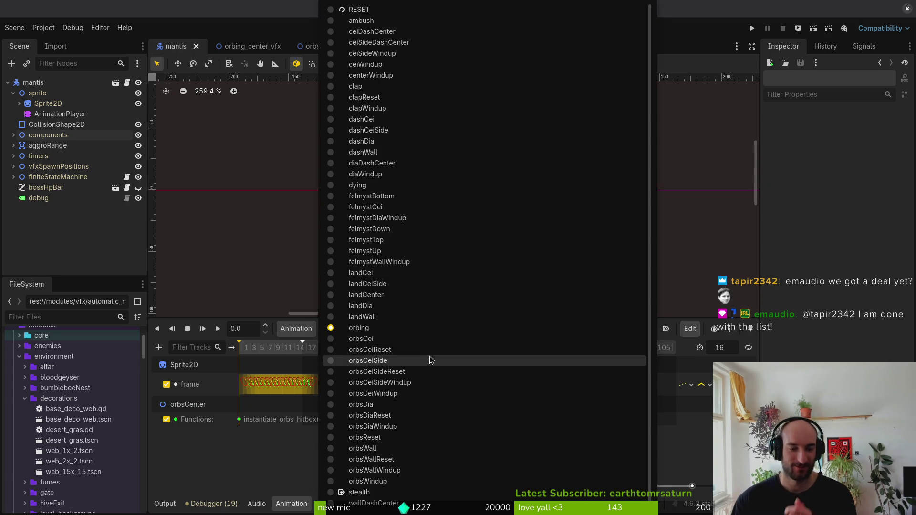
{"action": "key", "text": "Escape"}
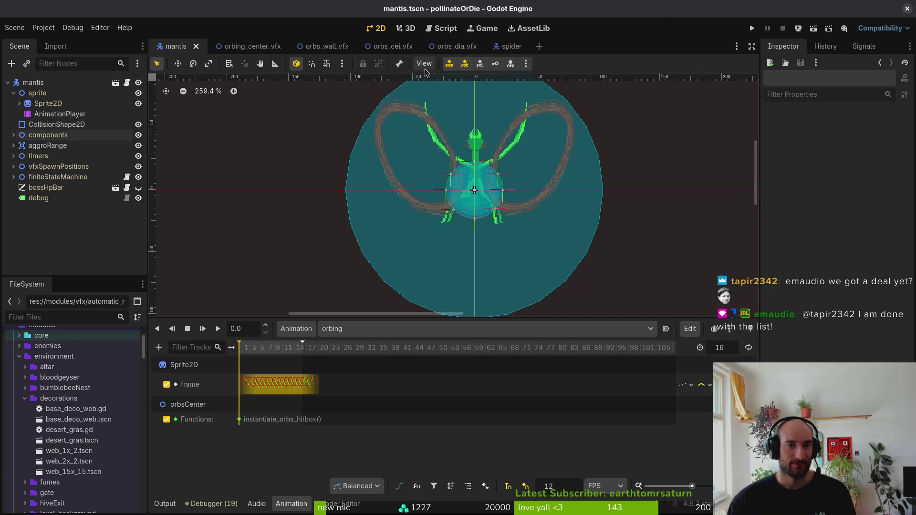
In orbs_wall_vfx, make the Sprite2D visible and advance its frame four times.
{"action": "left_click", "coordinate": [241, 46]}
{"action": "left_click", "coordinate": [326, 46]}
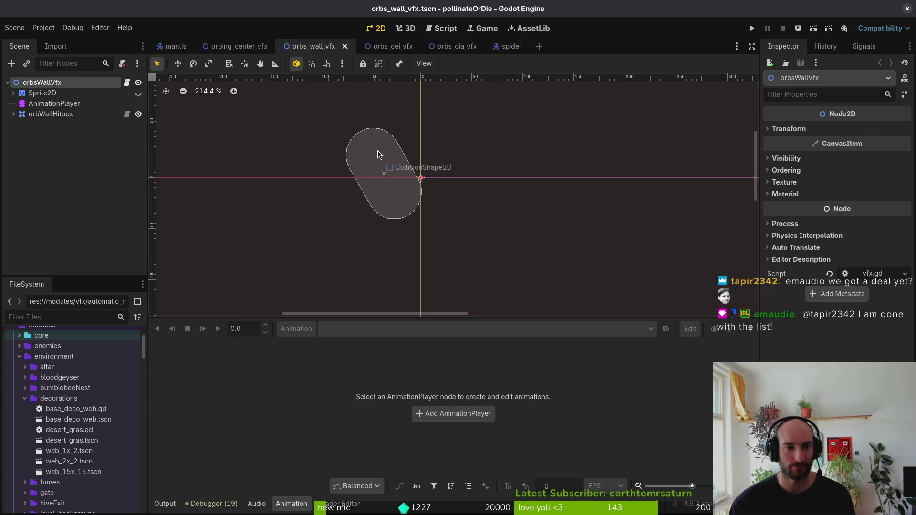
{"action": "left_click", "coordinate": [71, 93]}
{"action": "left_click", "coordinate": [138, 93]}
{"action": "scroll", "coordinate": [363, 167], "scroll_direction": "up", "scroll_amount": 4}
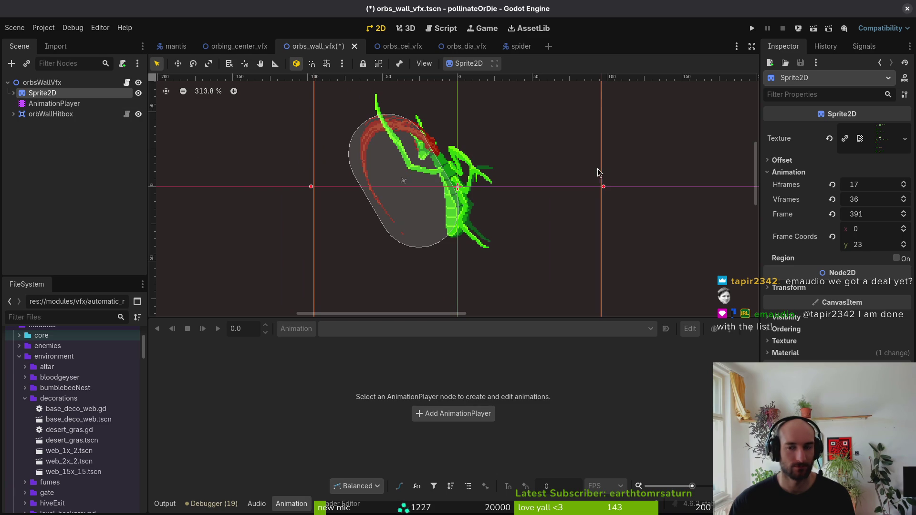
{"action": "left_click", "coordinate": [905, 228]}
{"action": "left_click", "coordinate": [905, 228]}
{"action": "left_click", "coordinate": [905, 228]}
{"action": "left_click", "coordinate": [906, 228]}
Nudge the orbWallHitbox's CollisionShape2D right onto the red slash.
{"action": "left_click", "coordinate": [14, 114]}
{"action": "left_click", "coordinate": [60, 124]}
{"action": "scroll", "coordinate": [385, 184], "scroll_direction": "up", "scroll_amount": 4}
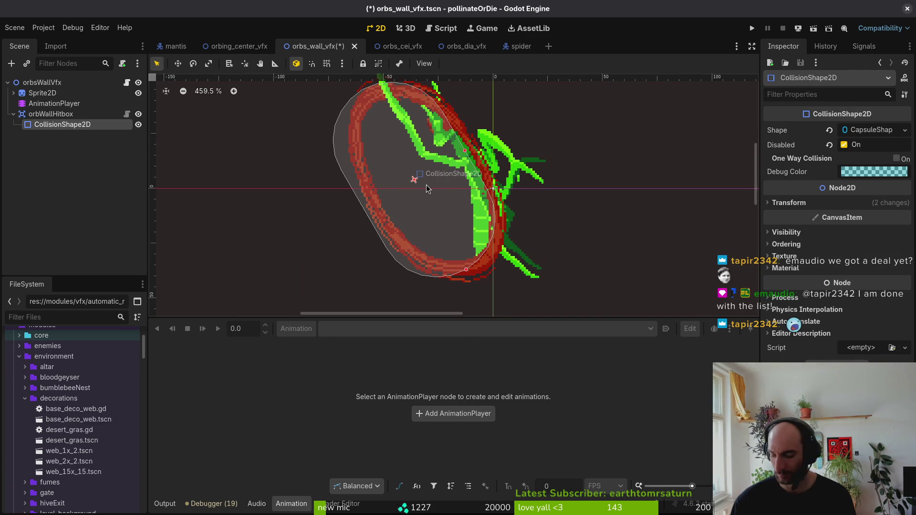
{"action": "key", "text": "Right"}
{"action": "key", "text": "Right"}
{"action": "key", "text": "Right"}
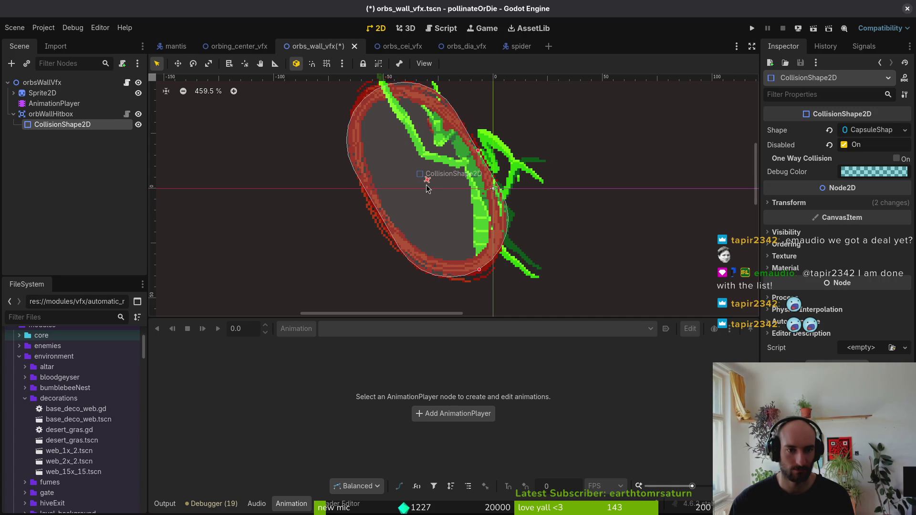
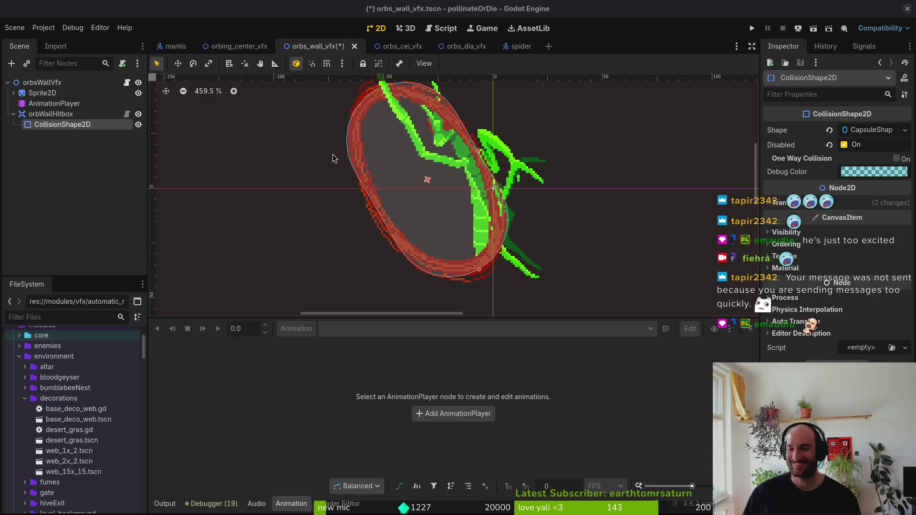
Zoom out the 2D viewport and switch from orbs_wall_vfx to the orbs_cei_vfx scene tab.
{"action": "scroll", "coordinate": [511, 223], "scroll_direction": "down", "scroll_amount": 2}
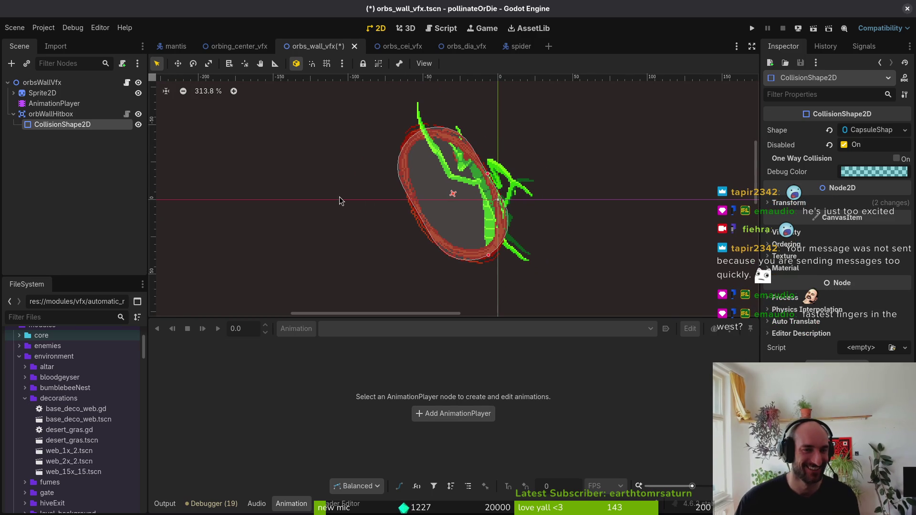
{"action": "left_click", "coordinate": [399, 46]}
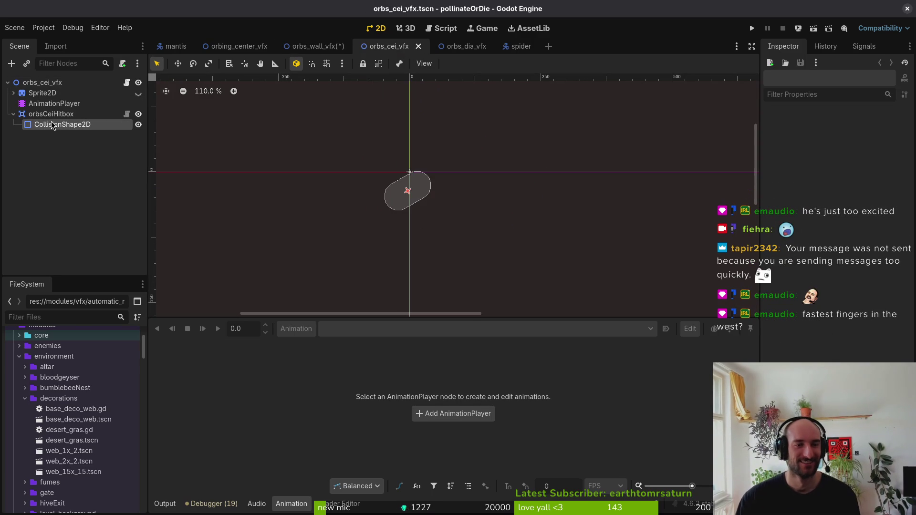
Make the hidden mantis Sprite2D visible and advance it a couple of animation frames.
{"action": "left_click", "coordinate": [138, 94]}
{"action": "scroll", "coordinate": [413, 190], "scroll_direction": "up", "scroll_amount": 4}
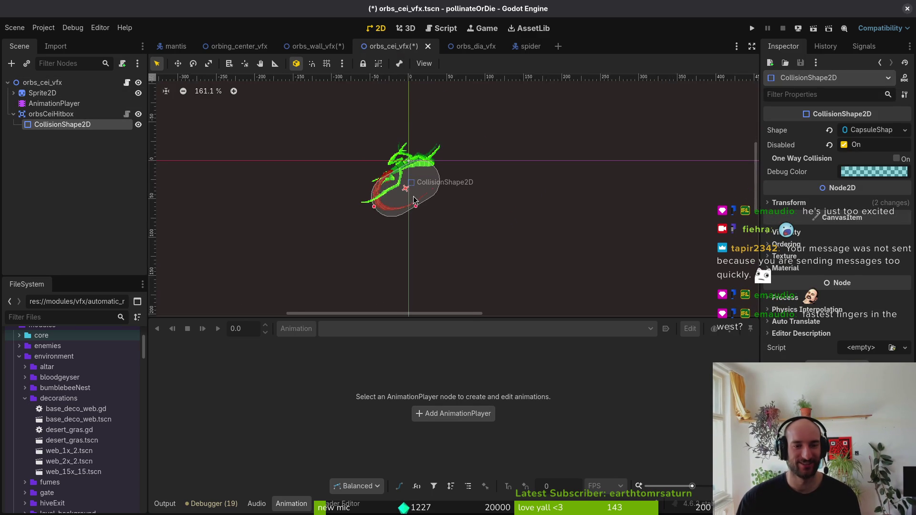
{"action": "scroll", "coordinate": [449, 196], "scroll_direction": "up", "scroll_amount": 1}
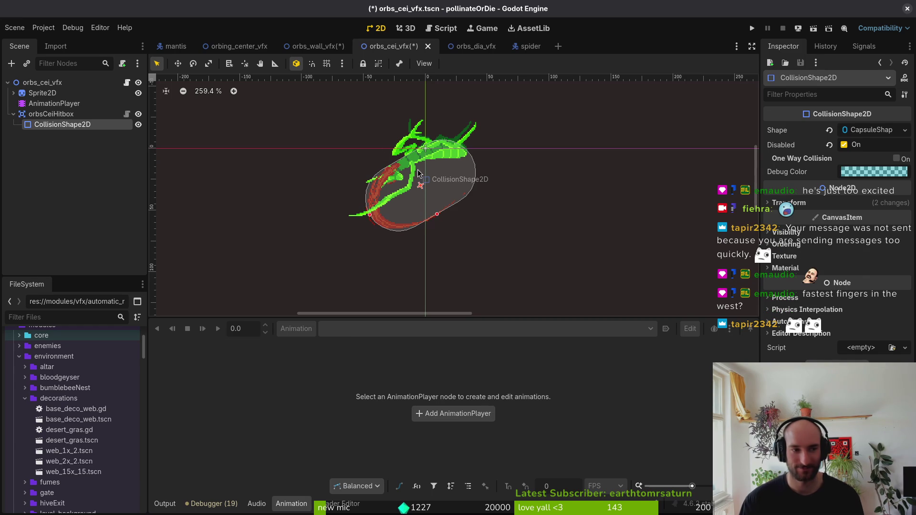
{"action": "left_click", "coordinate": [64, 93]}
{"action": "left_click", "coordinate": [904, 230]}
{"action": "left_click", "coordinate": [905, 229]}
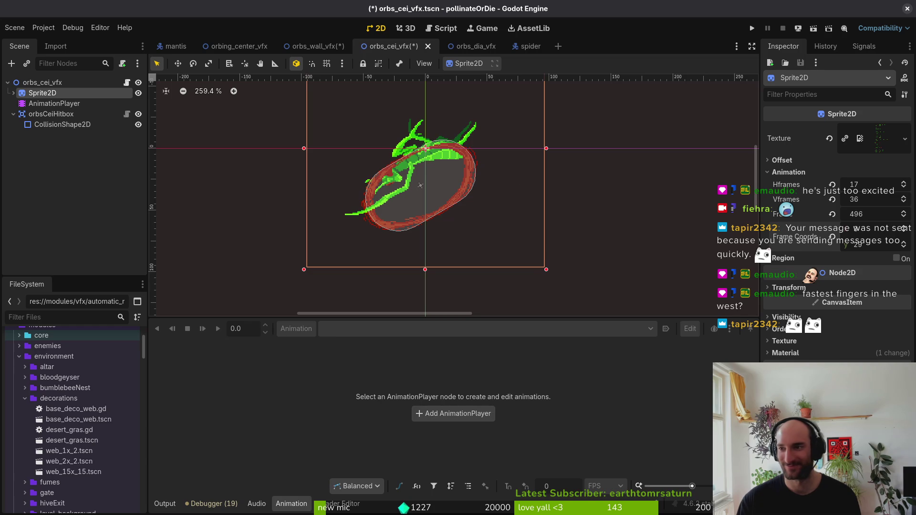
{"action": "scroll", "coordinate": [467, 219], "scroll_direction": "left", "scroll_amount": 1}
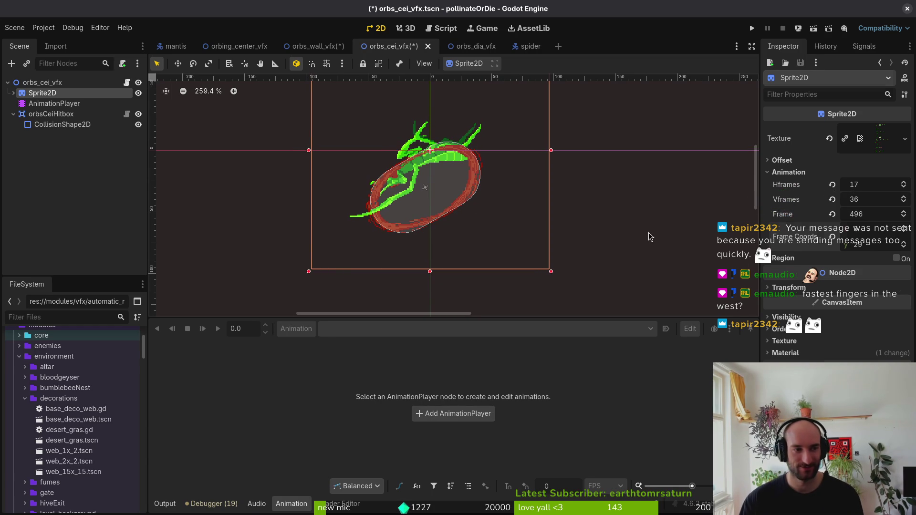
Nudge the capsule hitbox up with the arrow keys to match the red orb ring, saving.
{"action": "key", "text": "Down"}
{"action": "key", "text": "Down"}
{"action": "key", "text": "Down"}
{"action": "key", "text": "ctrl+s"}
{"action": "scroll", "coordinate": [517, 236], "scroll_direction": "left", "scroll_amount": 1}
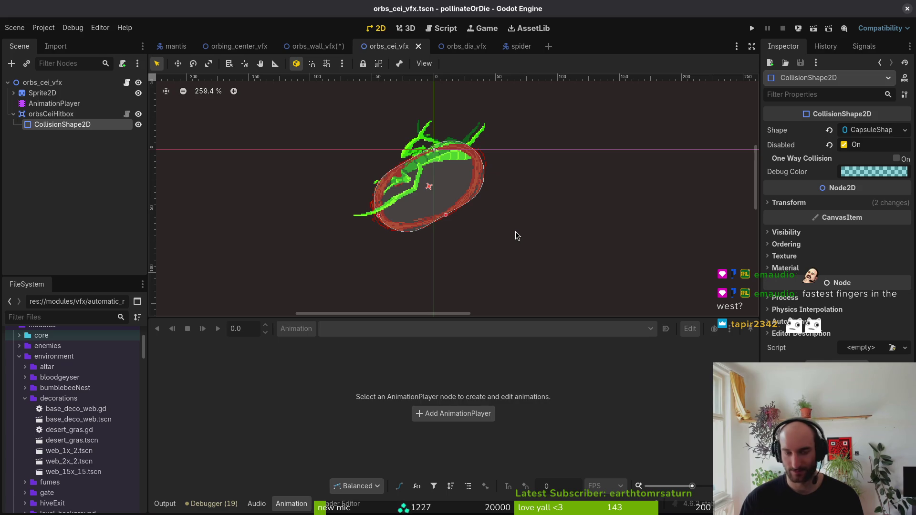
{"action": "key", "text": "Up"}
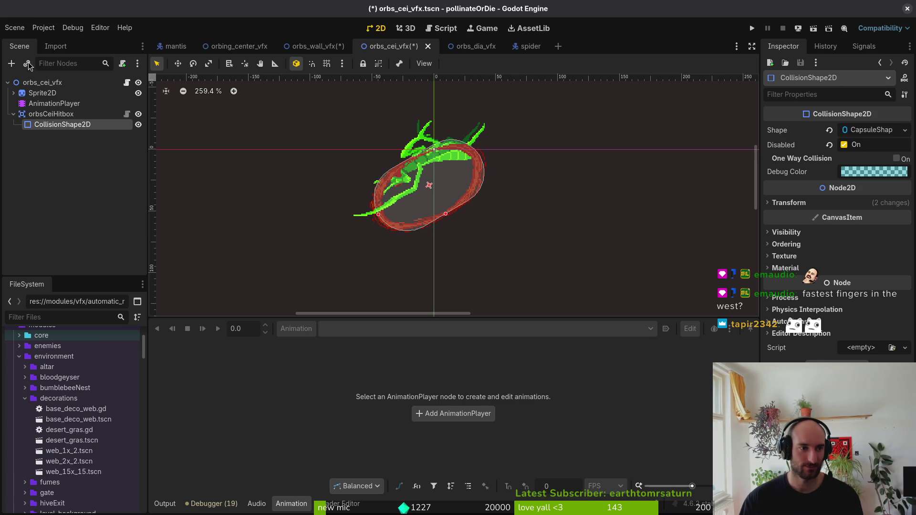
Step the sprite to frame 499, check the collision shape against it, and save the scene.
{"action": "left_click", "coordinate": [42, 93]}
{"action": "left_click", "coordinate": [906, 230]}
{"action": "left_click", "coordinate": [907, 229]}
{"action": "left_click", "coordinate": [907, 230]}
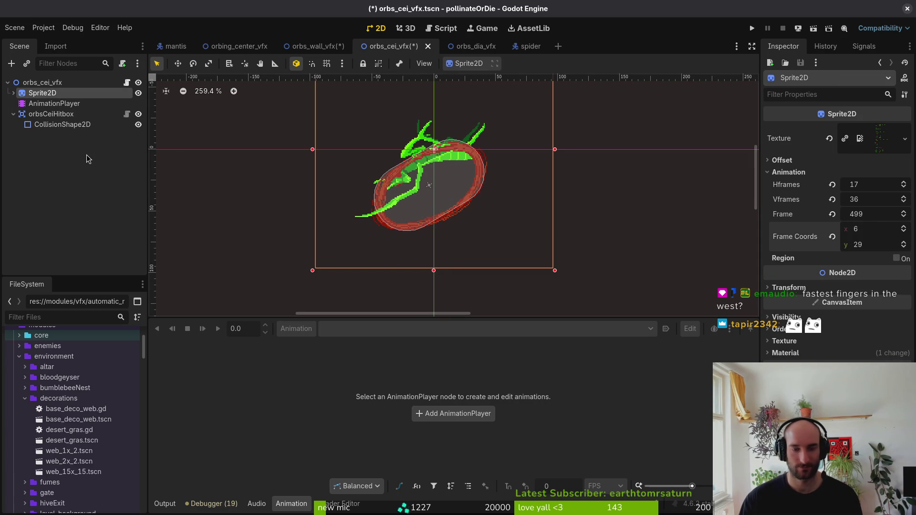
{"action": "left_click", "coordinate": [67, 124]}
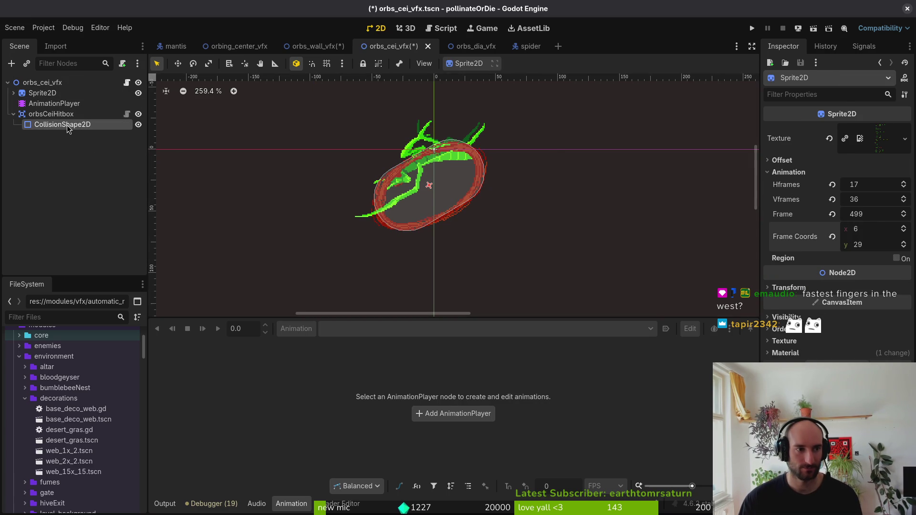
{"action": "left_click", "coordinate": [372, 170]}
{"action": "key", "text": "ctrl+s"}
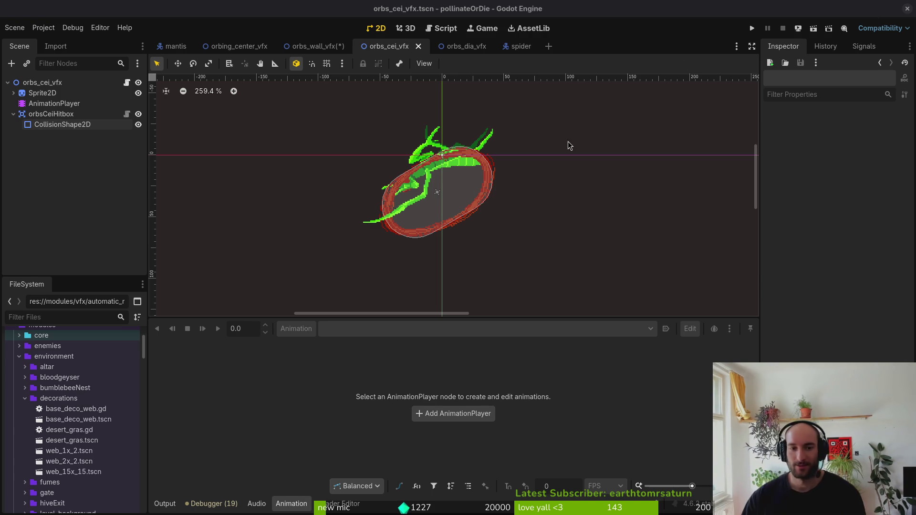
{"action": "left_click", "coordinate": [470, 50]}
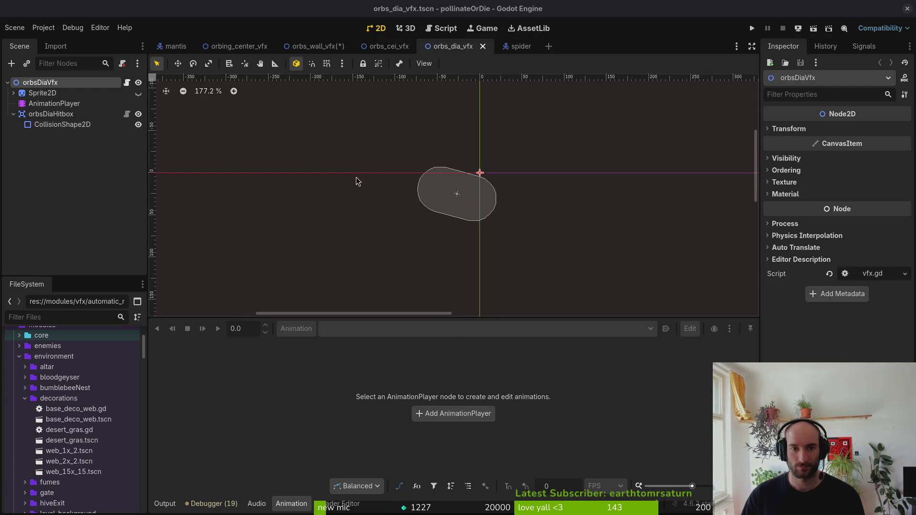
In orbs_dia_vfx, show the mantis Sprite2D and step it forward to frame 445.
{"action": "left_click", "coordinate": [317, 46]}
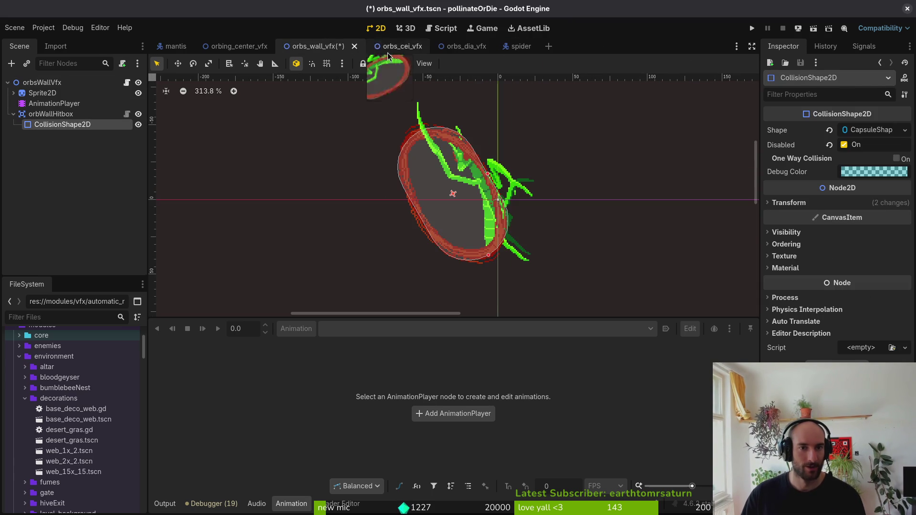
{"action": "left_click", "coordinate": [435, 50]}
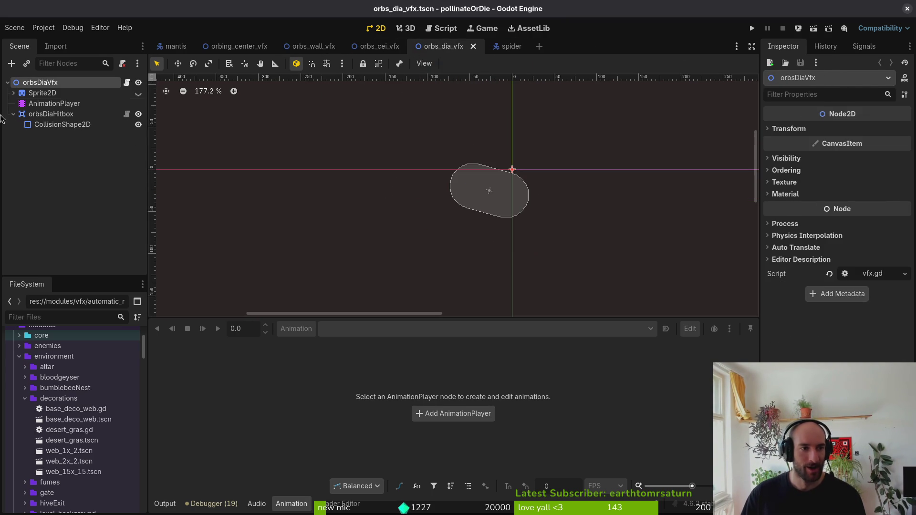
{"action": "left_click", "coordinate": [138, 94]}
{"action": "scroll", "coordinate": [510, 190], "scroll_direction": "up", "scroll_amount": 4}
{"action": "scroll", "coordinate": [510, 190], "scroll_direction": "up", "scroll_amount": 1}
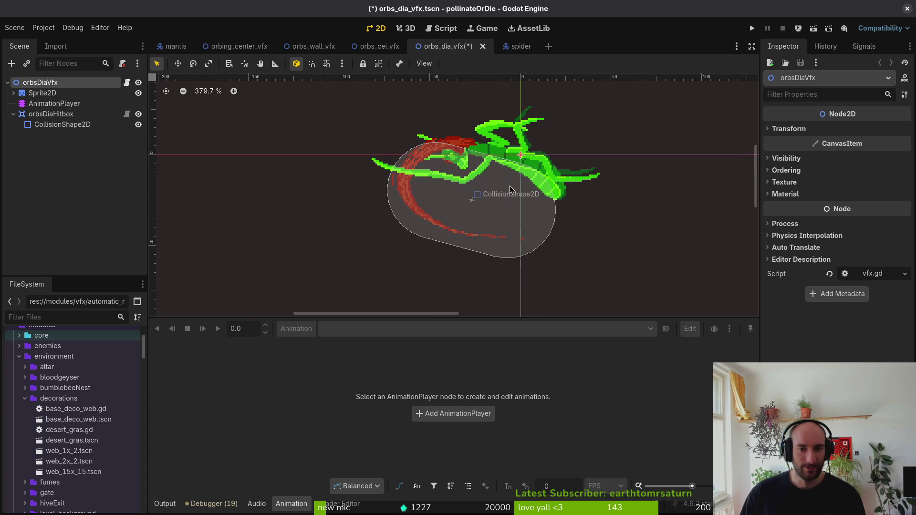
{"action": "left_click", "coordinate": [54, 103]}
{"action": "left_click", "coordinate": [30, 93]}
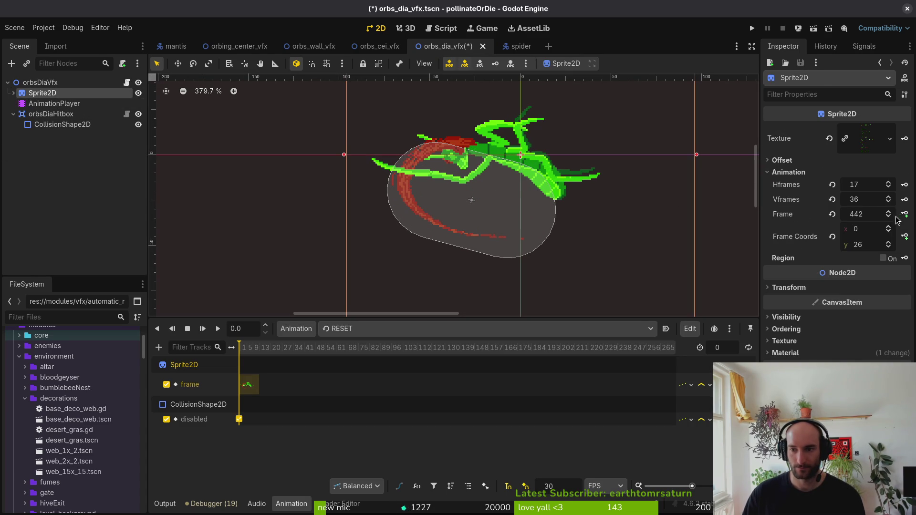
{"action": "left_click", "coordinate": [890, 212]}
{"action": "left_click", "coordinate": [890, 212]}
{"action": "left_click", "coordinate": [890, 211]}
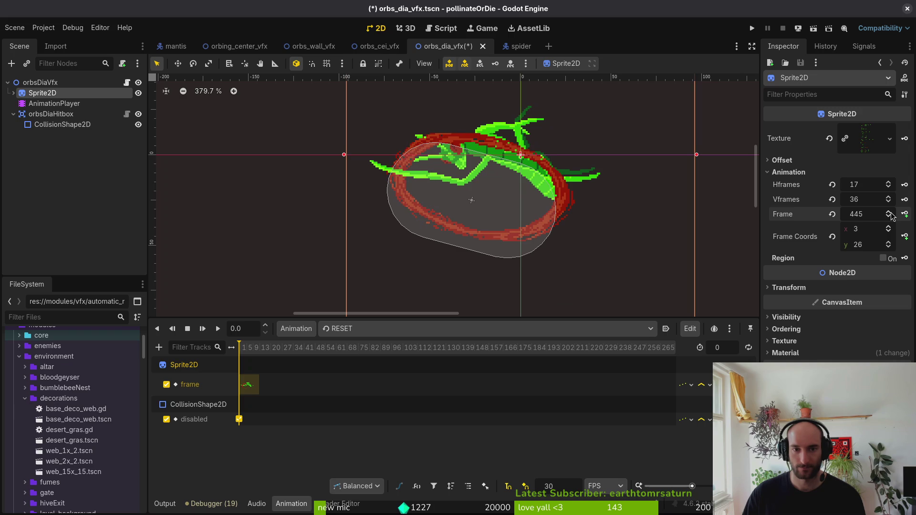
Select the collision shape, centre the hitbox and red ring in view, and save orbs_dia_vfx.
{"action": "left_click", "coordinate": [72, 124]}
{"action": "left_click_drag", "start_coordinate": [488, 221], "coordinate": [450, 233]}
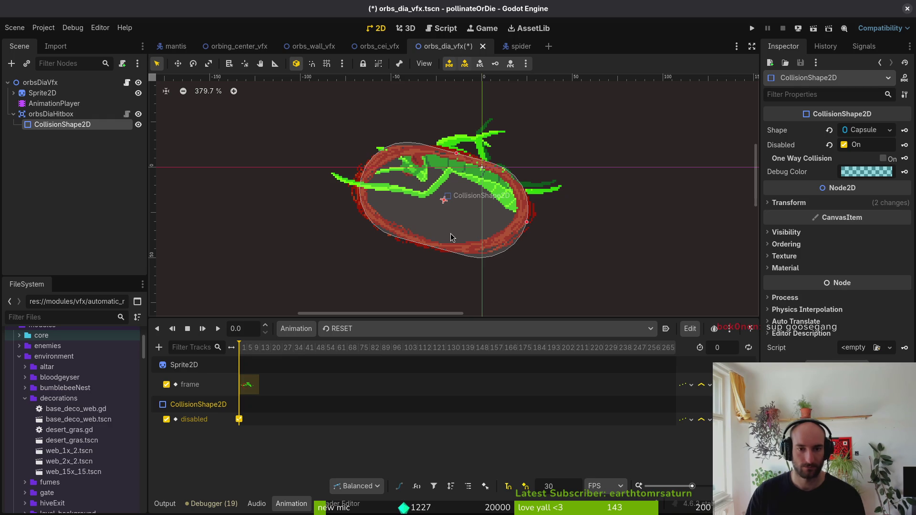
{"action": "key", "text": "Escape"}
{"action": "key", "text": "ctrl+s"}
Collapse the orbsDiaHitbox branch and switch to the mantis scene.
{"action": "left_click", "coordinate": [14, 113]}
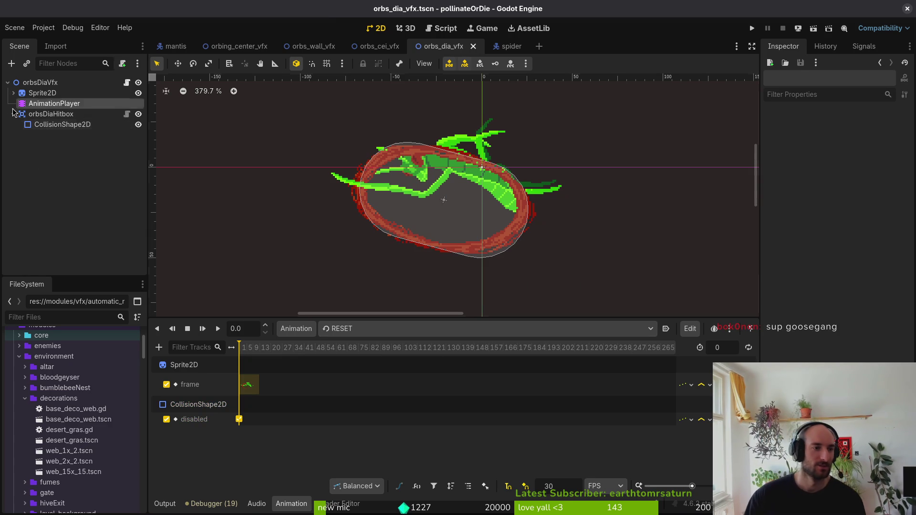
{"action": "left_click", "coordinate": [13, 103]}
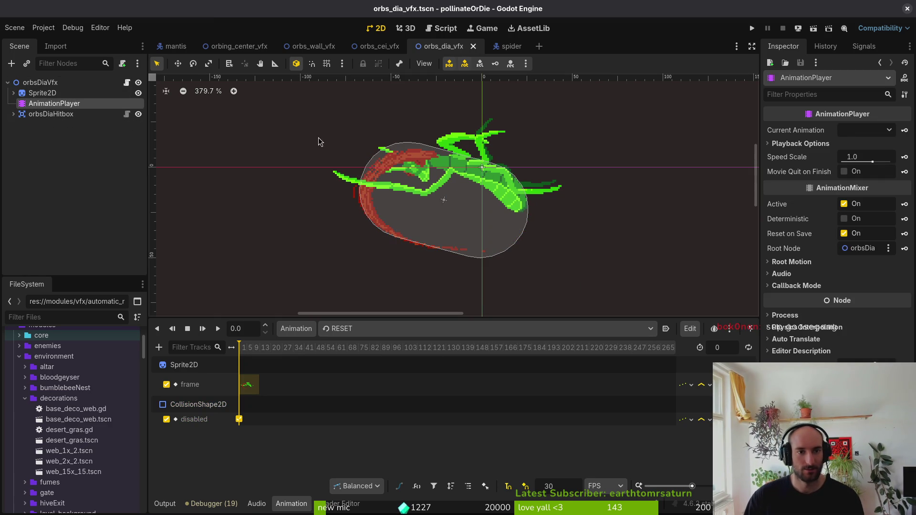
{"action": "left_click", "coordinate": [174, 45]}
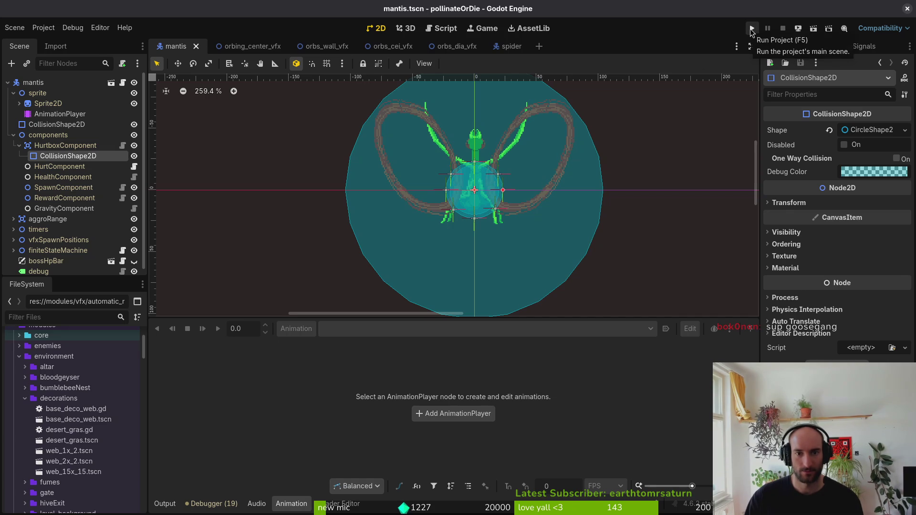
Run the pollinateOrDie project with the toolbar play button.
{"action": "left_click", "coordinate": [752, 28]}
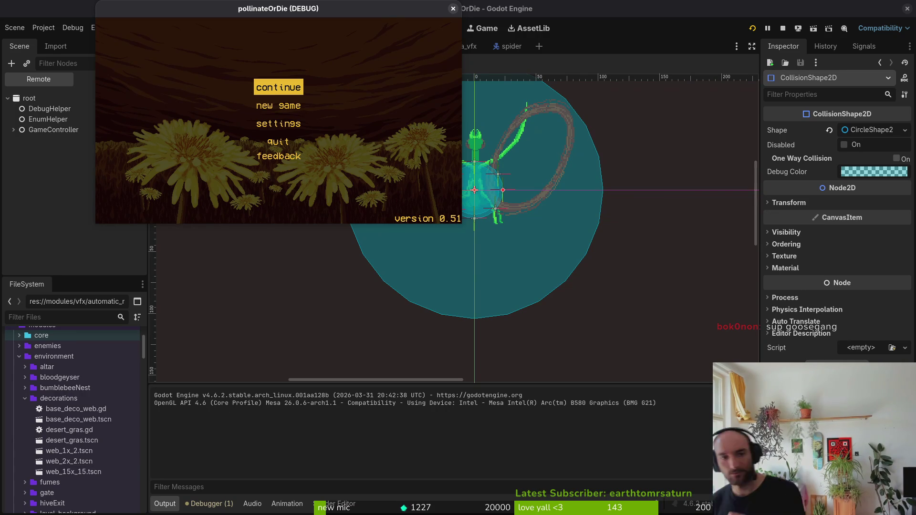
Continue from the title menu, maximize the window, play the mantis boss level, then exit to level select.
{"action": "key", "text": "Return"}
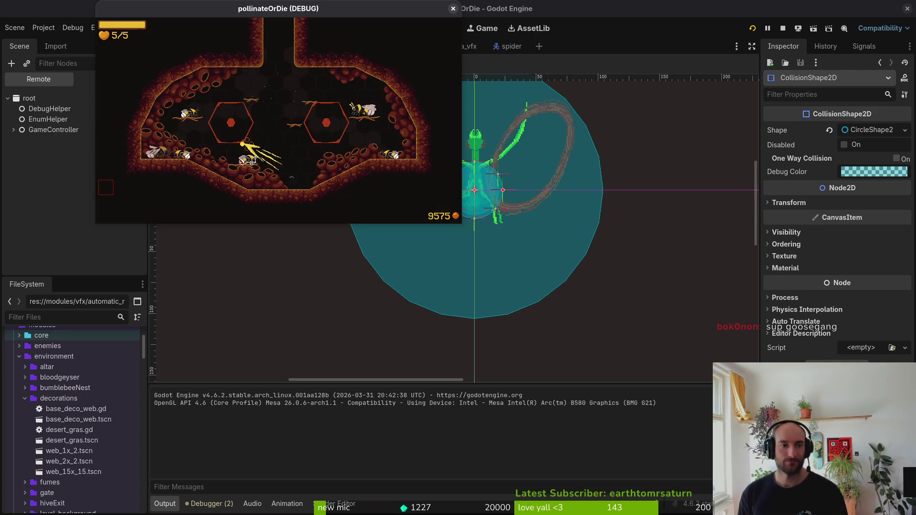
{"action": "key", "text": "Escape"}
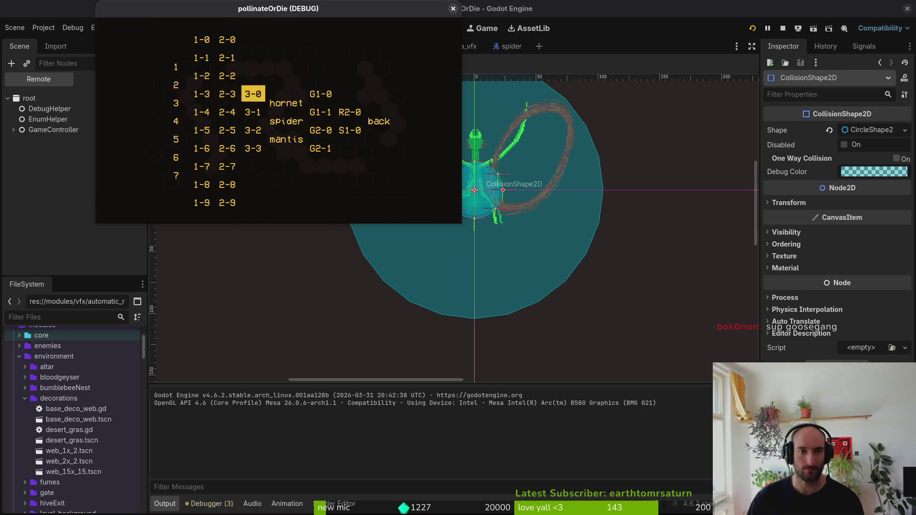
{"action": "double_click", "coordinate": [226, 8]}
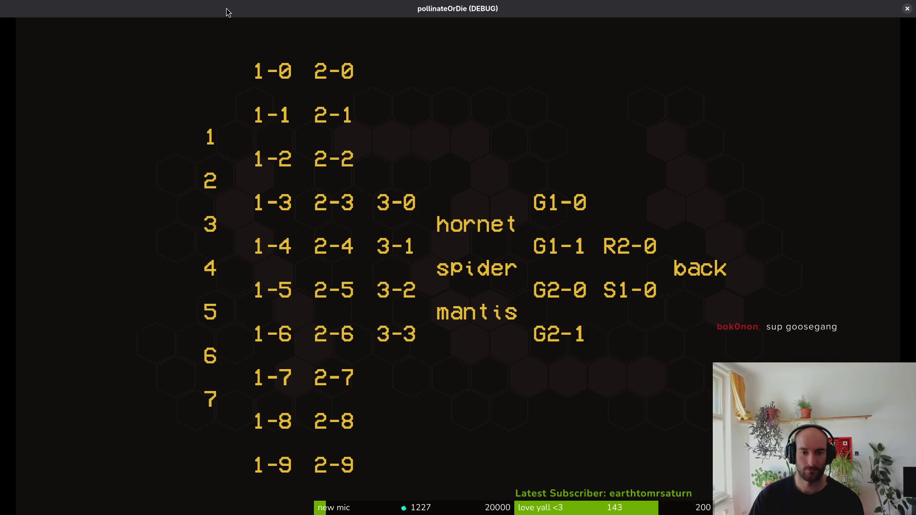
{"action": "left_click", "coordinate": [466, 305]}
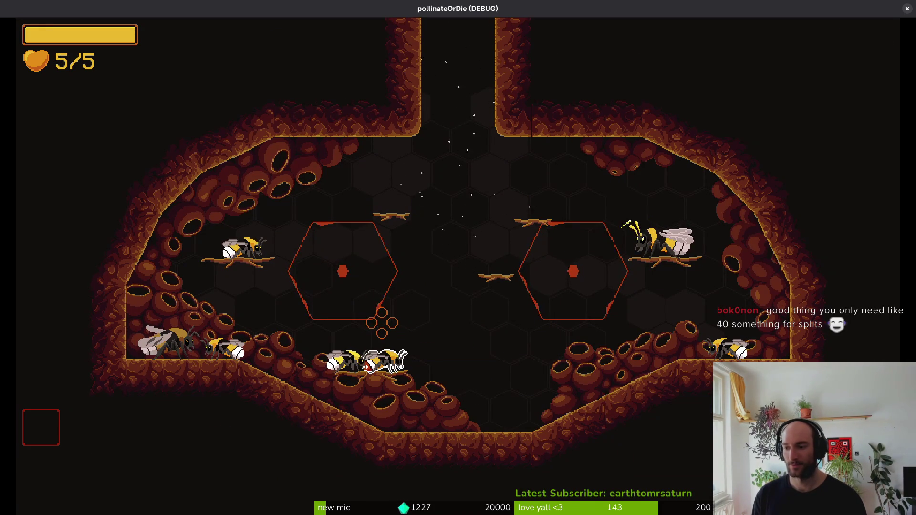
{"action": "key", "text": "Escape"}
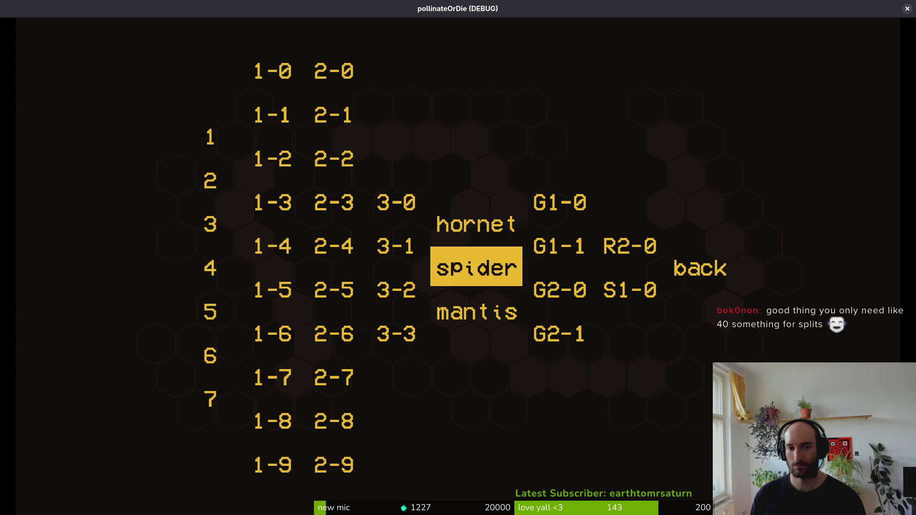
Relaunch the game, maximize its window, continue, and load the mantis arena from debug level select.
{"action": "left_click", "coordinate": [907, 8]}
{"action": "left_click", "coordinate": [751, 29]}
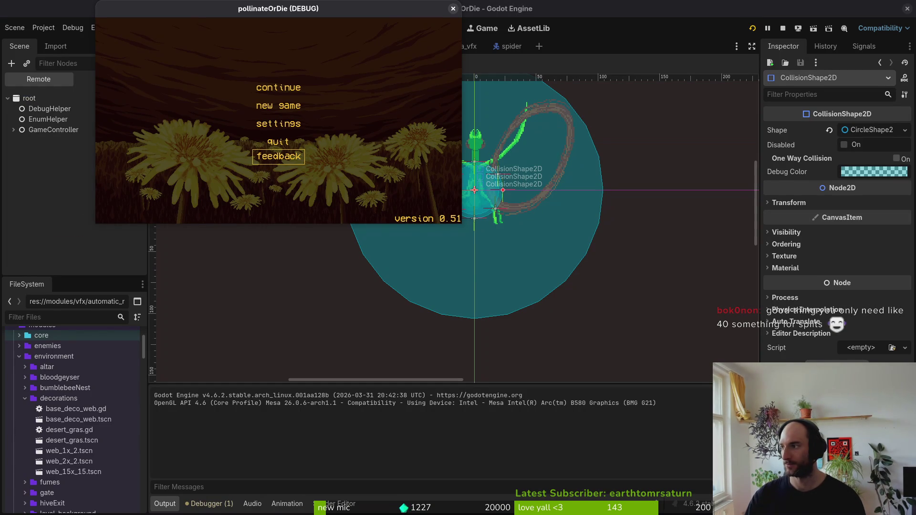
{"action": "double_click", "coordinate": [215, 9]}
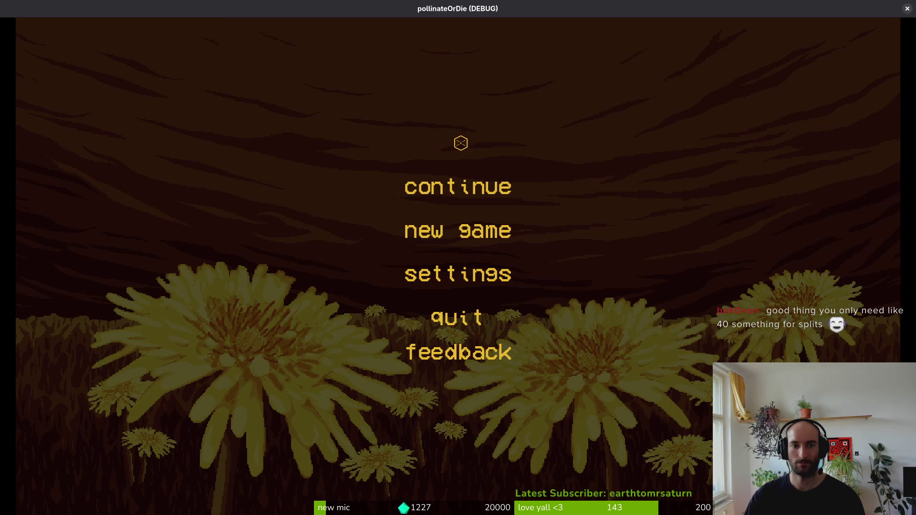
{"action": "key", "text": "Up"}
{"action": "key", "text": "Up"}
{"action": "key", "text": "Up"}
{"action": "key", "text": "Return"}
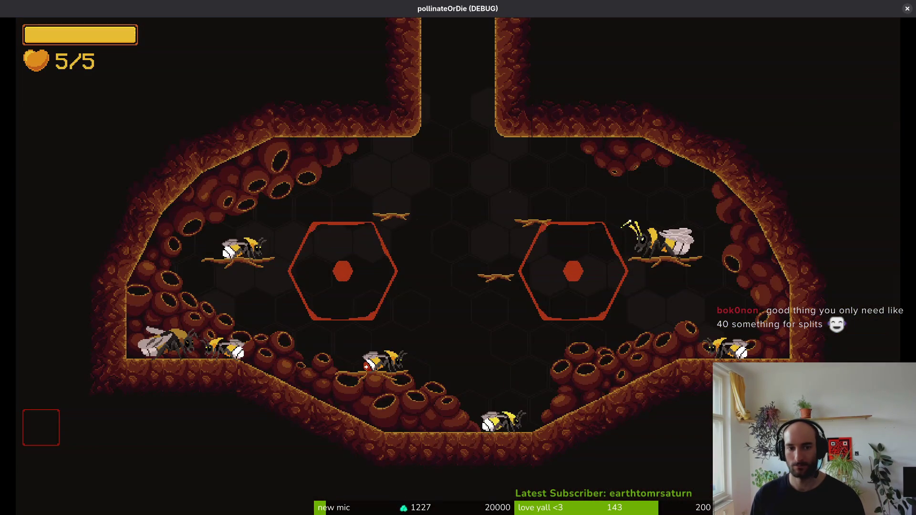
{"action": "key", "text": "Escape"}
{"action": "key", "text": "Down"}
{"action": "key", "text": "Return"}
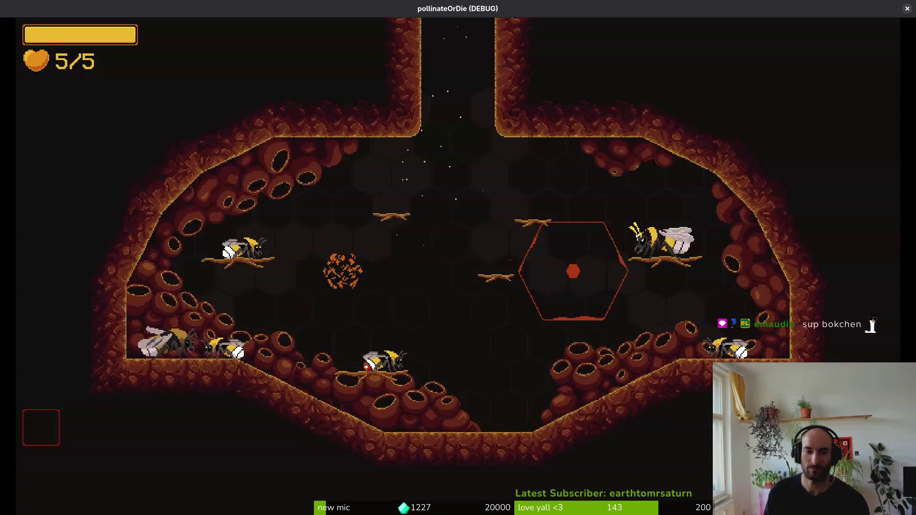
Restart the mantis arena level from the debug level-select menu.
{"action": "key", "text": "Escape"}
{"action": "key", "text": "Down"}
{"action": "key", "text": "Return"}
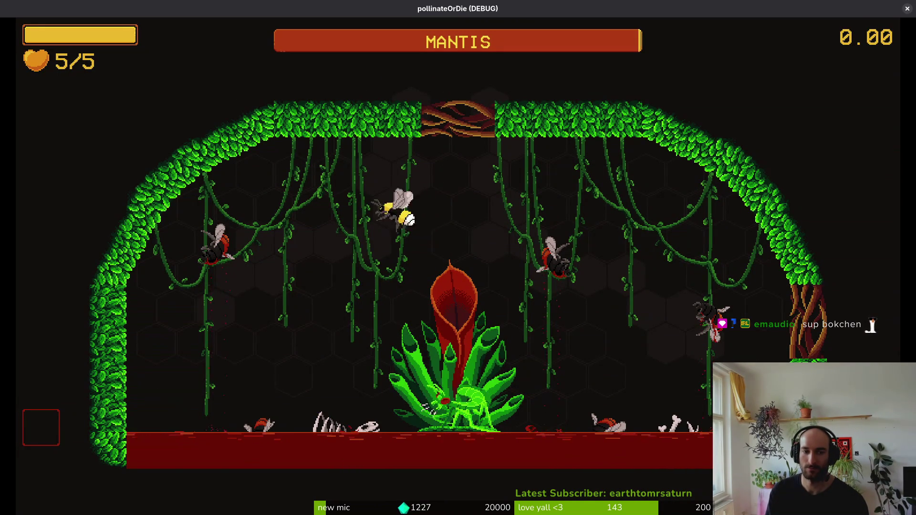
Fly the bee around the mantis arena dodging attacks and land on the central plant.
{"action": "key", "text": "Left"}
{"action": "key", "text": "Down"}
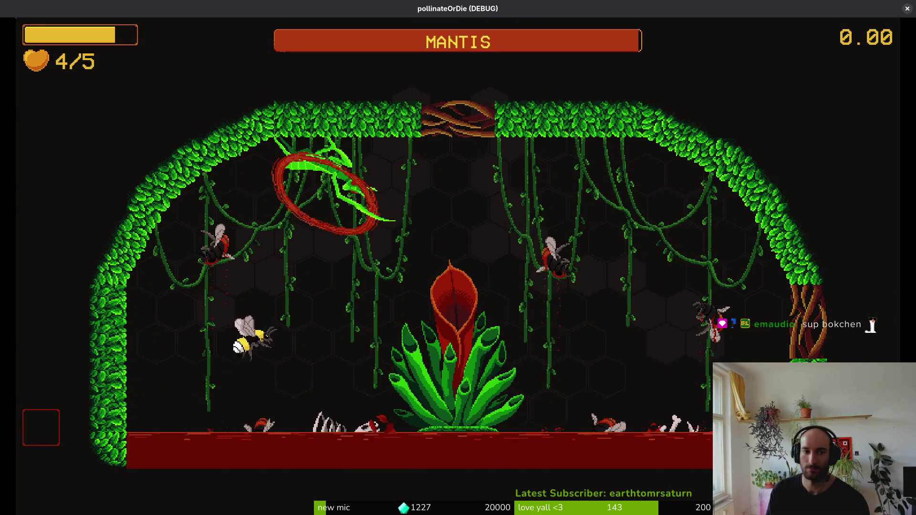
{"action": "key", "text": "Left"}
{"action": "key", "text": "Up"}
{"action": "key", "text": "Right"}
{"action": "key", "text": "Right"}
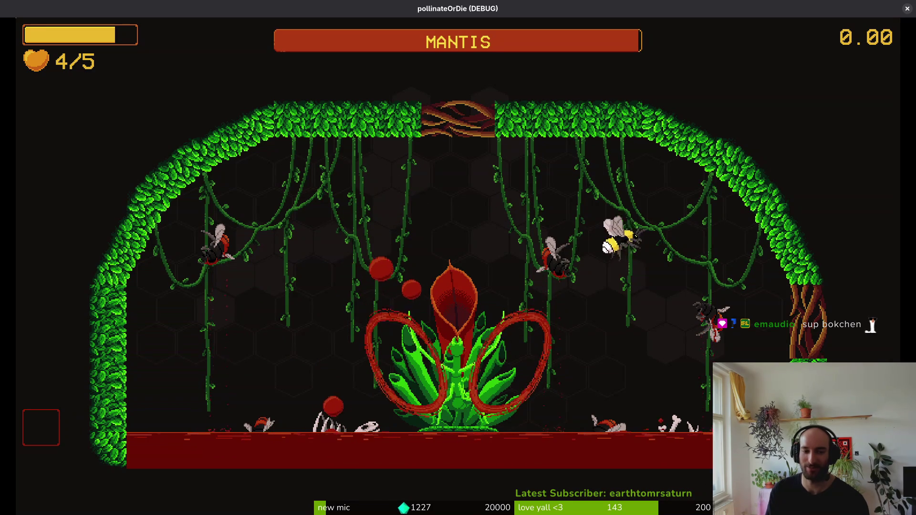
{"action": "key", "text": "Up"}
{"action": "key", "text": "Left"}
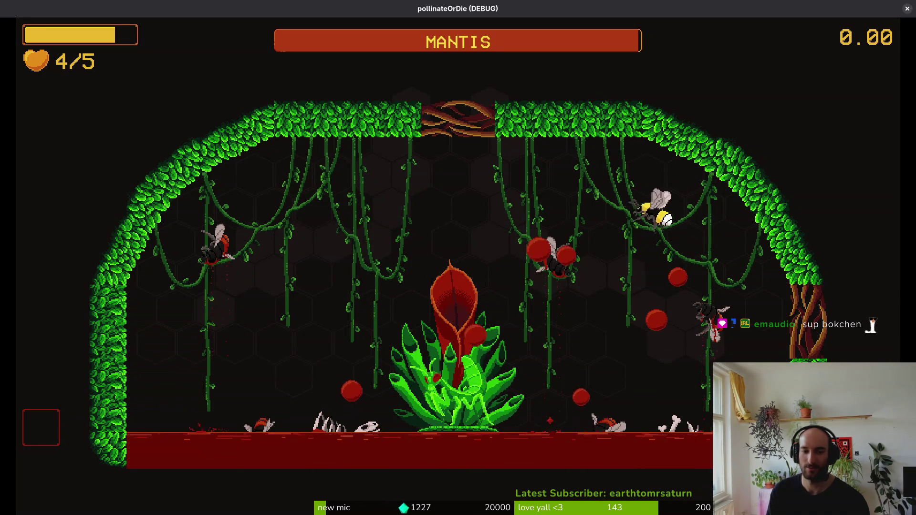
{"action": "key", "text": "Down"}
{"action": "key", "text": "Right"}
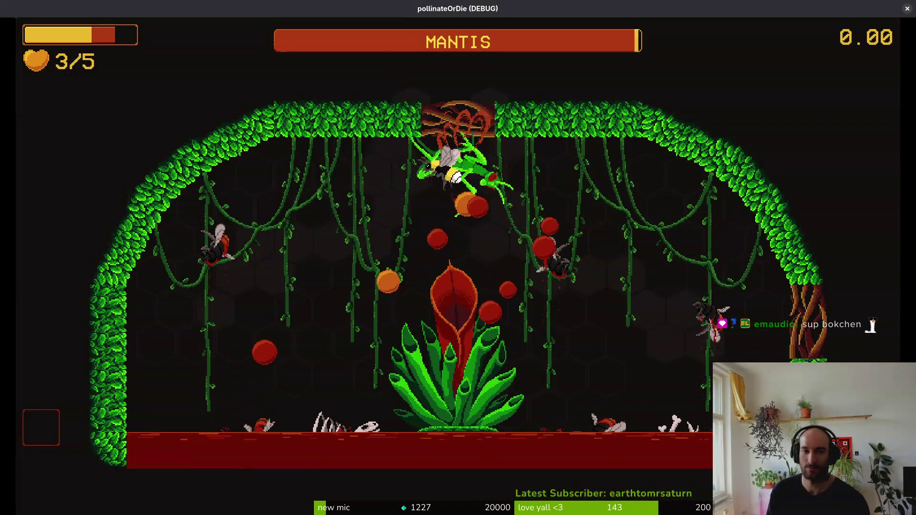
{"action": "key", "text": "Right"}
{"action": "key", "text": "Down"}
{"action": "key", "text": "Up"}
{"action": "key", "text": "Down"}
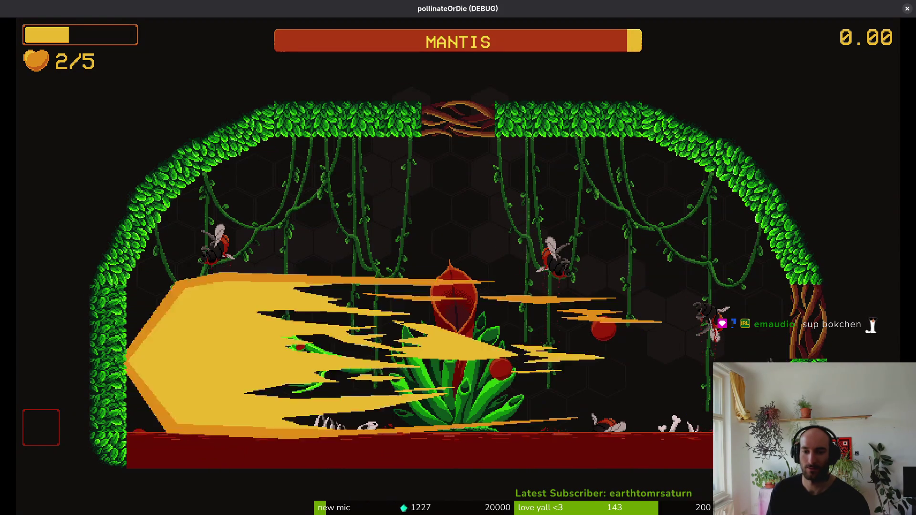
{"action": "key", "text": "Up"}
{"action": "key", "text": "Left"}
{"action": "key", "text": "Down"}
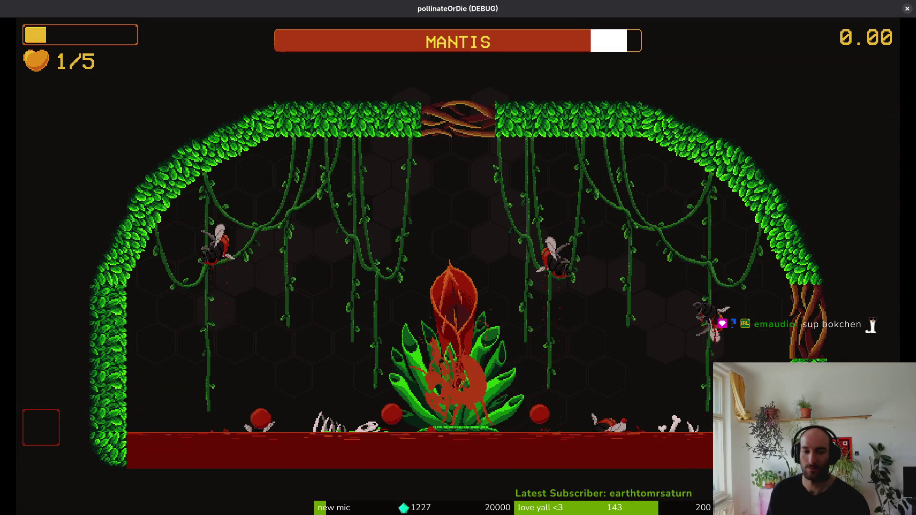
Keep dodging around the arena until the bee dies, then return to Aseprite.
{"action": "key", "text": "Left"}
{"action": "key", "text": "Up"}
{"action": "key", "text": "Left"}
{"action": "key", "text": "Down"}
{"action": "key", "text": "Left"}
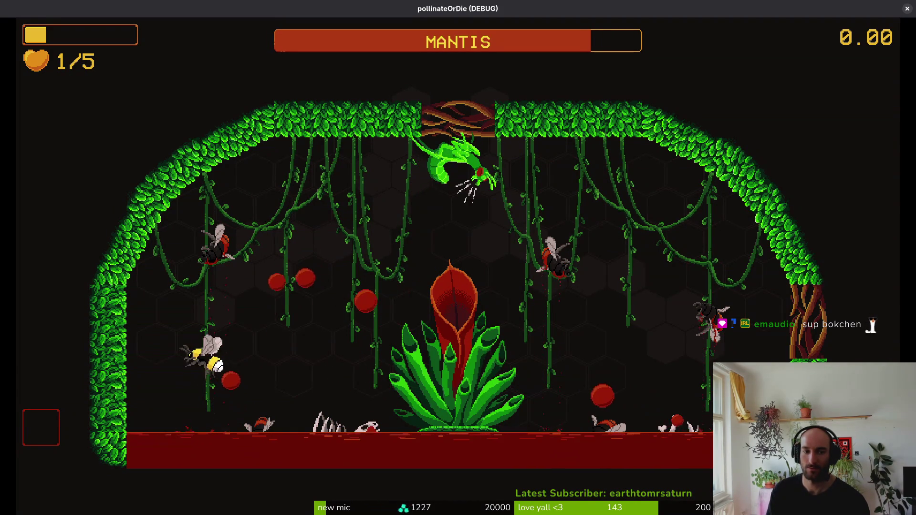
{"action": "key", "text": "Up"}
{"action": "key", "text": "Right"}
{"action": "key", "text": "Down"}
{"action": "key", "text": "Left"}
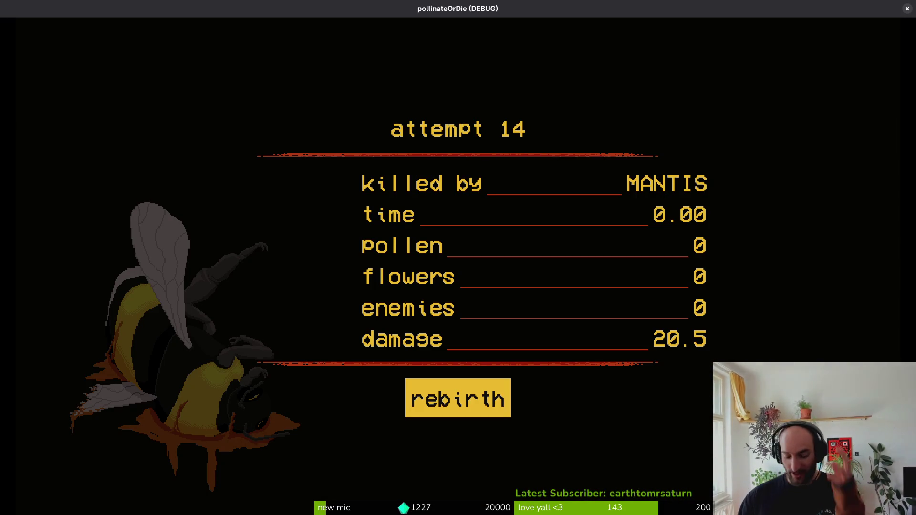
{"action": "key", "text": "alt+Tab"}
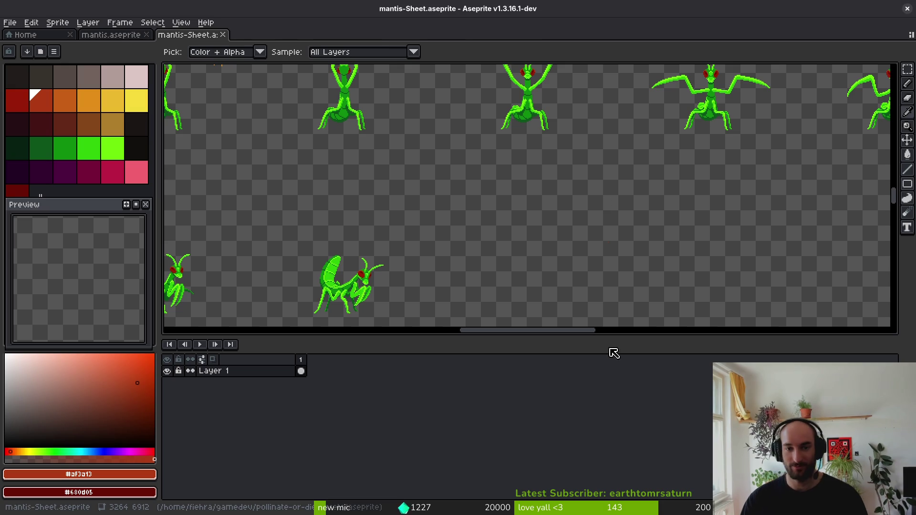
Open mantis.aseprite and step back through the orbing frames toward frame 69.
{"action": "left_click", "coordinate": [125, 39]}
{"action": "scroll", "coordinate": [557, 423], "scroll_direction": "left", "scroll_amount": 5}
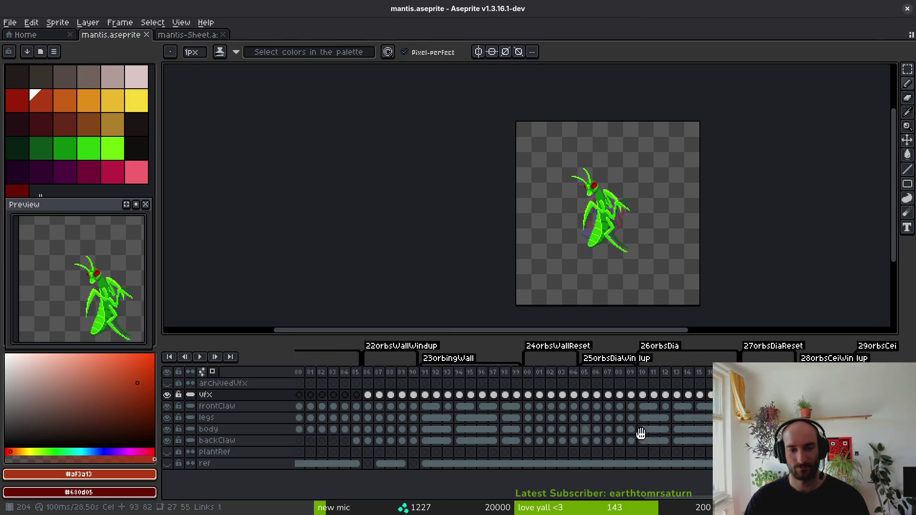
{"action": "left_click", "coordinate": [399, 395]}
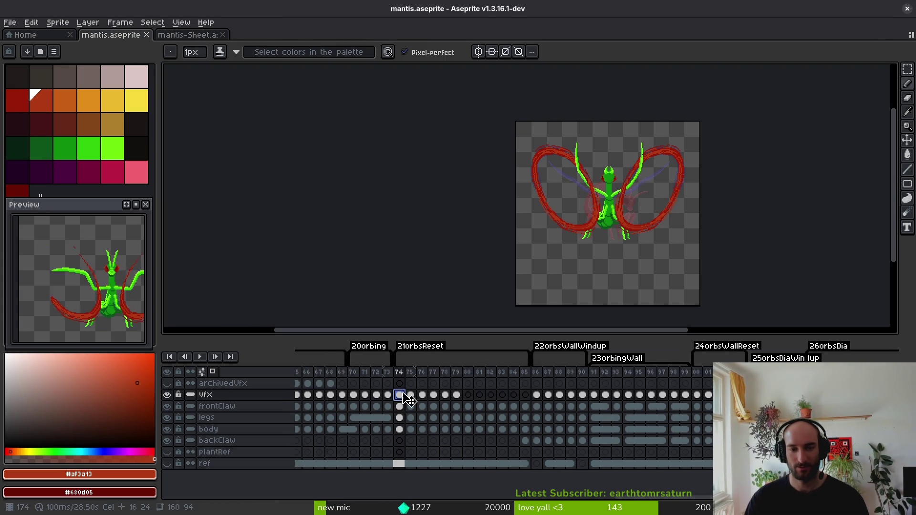
{"action": "key", "text": "Left"}
{"action": "key", "text": "Left"}
{"action": "key", "text": "Left"}
{"action": "key", "text": "alt"}
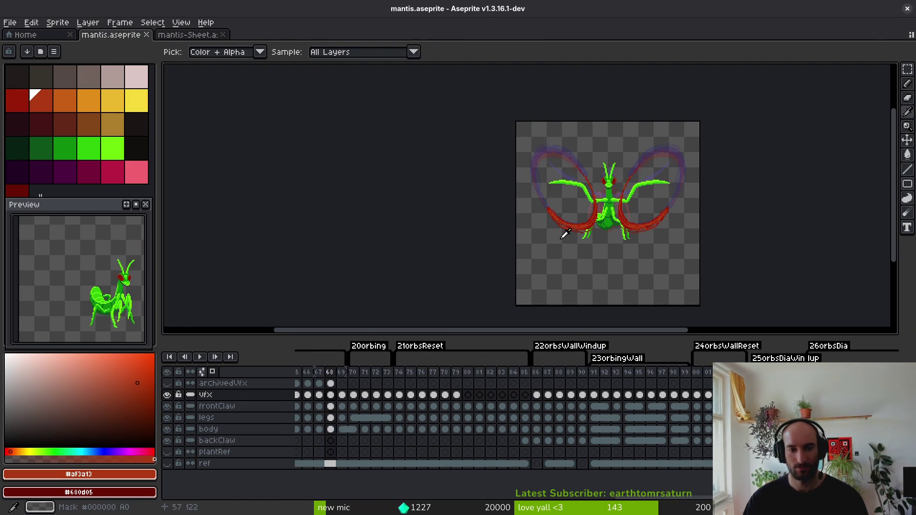
{"action": "scroll", "coordinate": [525, 267], "scroll_direction": "left", "scroll_amount": 1}
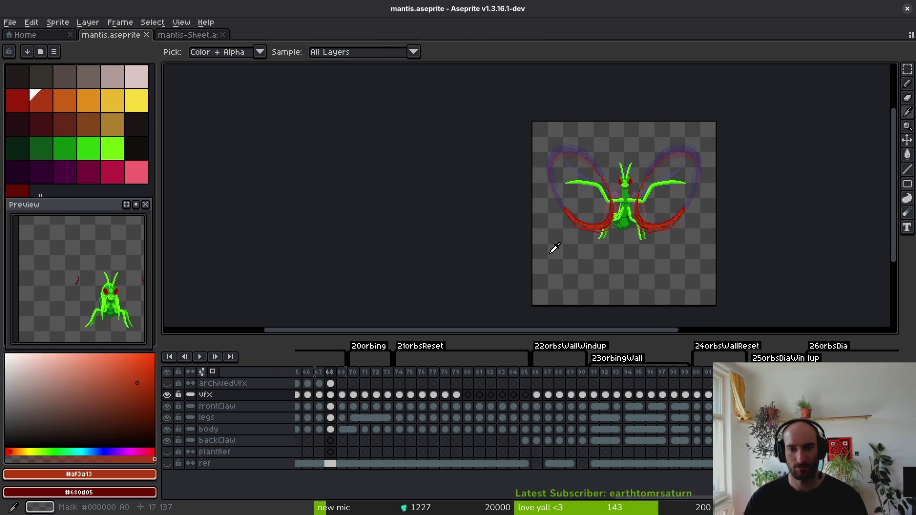
{"action": "scroll", "coordinate": [598, 154], "scroll_direction": "up", "scroll_amount": 4}
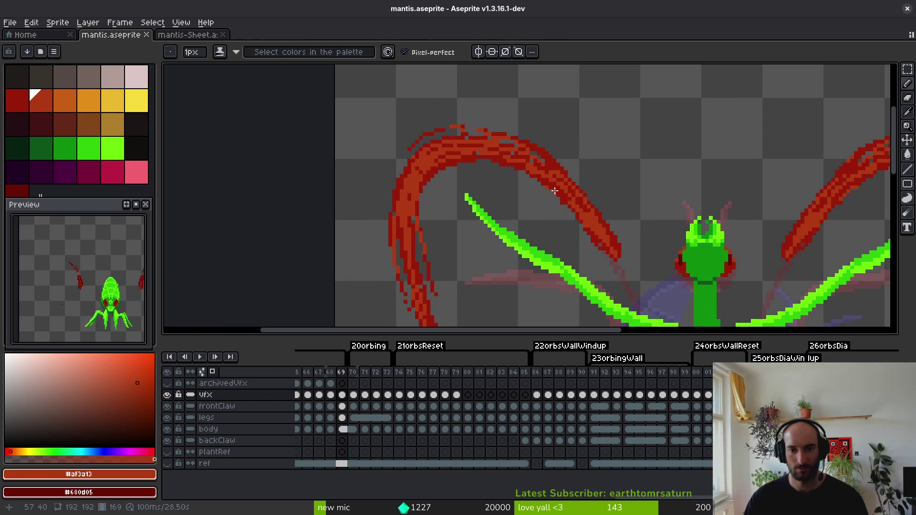
{"action": "scroll", "coordinate": [558, 201], "scroll_direction": "up", "scroll_amount": 2}
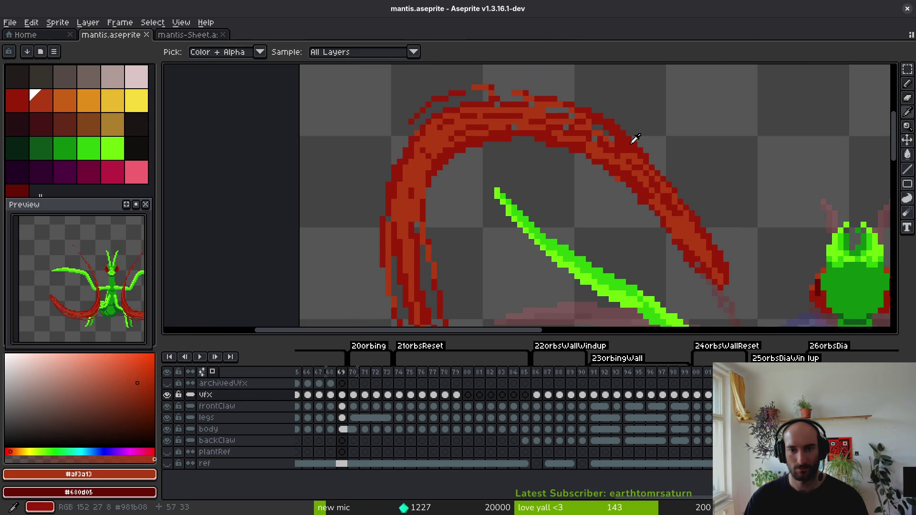
Sample the darker and lighter reds from the wing arc to compare them.
{"action": "left_click", "coordinate": [659, 190], "text": "alt"}
{"action": "scroll", "coordinate": [678, 210], "scroll_direction": "up", "scroll_amount": 1}
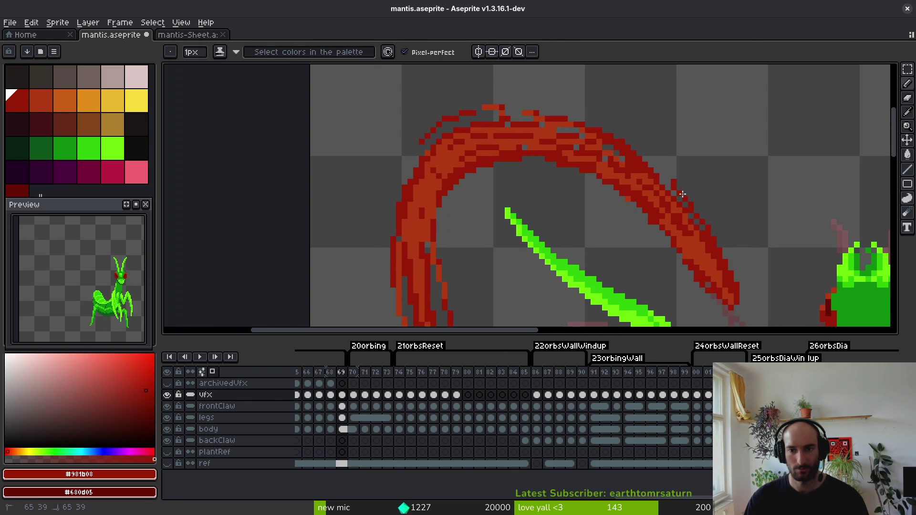
{"action": "scroll", "coordinate": [542, 120], "scroll_direction": "down", "scroll_amount": 1}
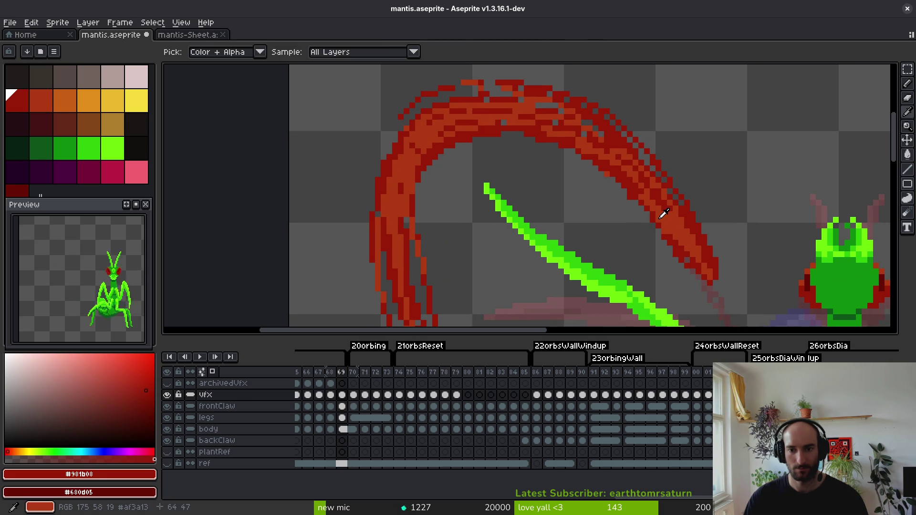
{"action": "left_click", "coordinate": [662, 214], "text": "alt"}
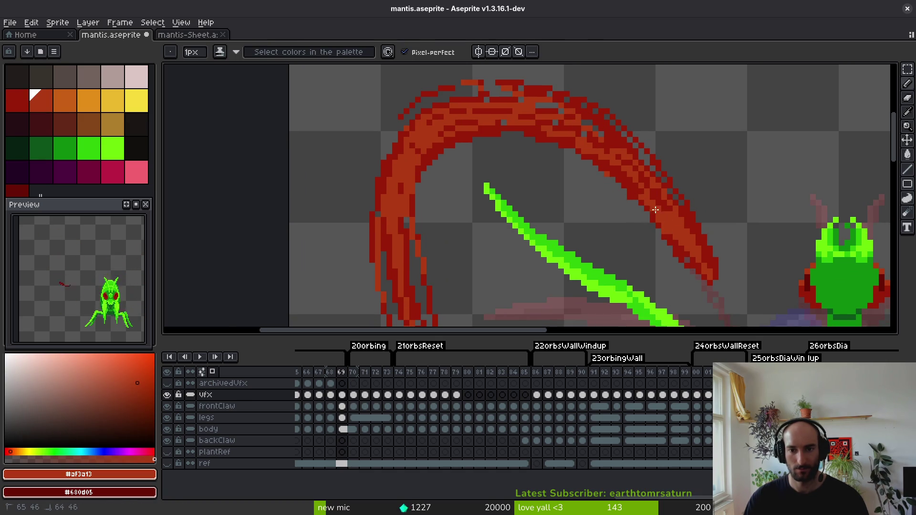
{"action": "left_click", "coordinate": [620, 164], "text": "alt"}
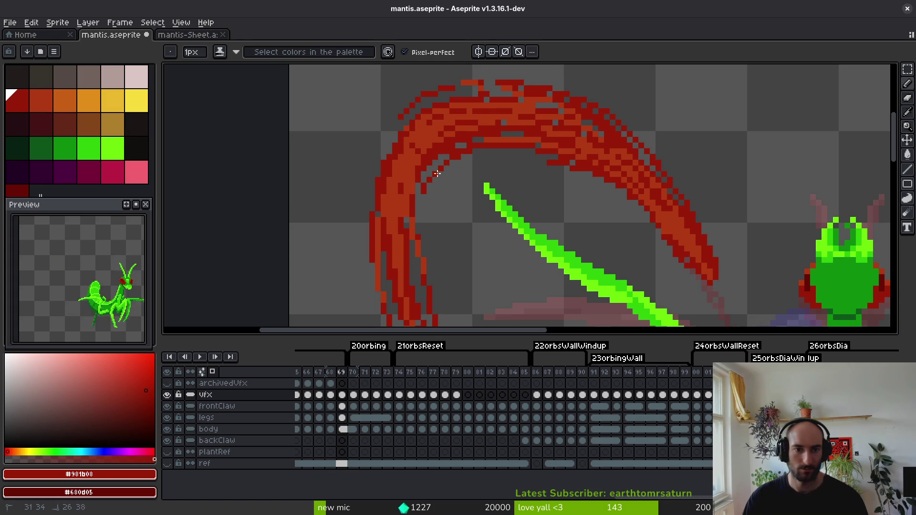
{"action": "scroll", "coordinate": [429, 268], "scroll_direction": "down", "scroll_amount": 3}
{"action": "scroll", "coordinate": [454, 173], "scroll_direction": "up", "scroll_amount": 3}
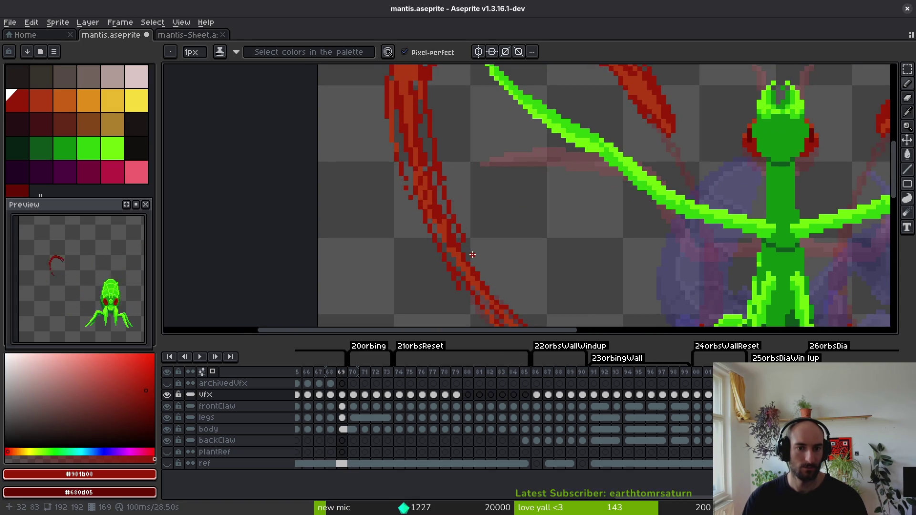
{"action": "scroll", "coordinate": [472, 255], "scroll_direction": "down", "scroll_amount": 3}
{"action": "scroll", "coordinate": [454, 181], "scroll_direction": "up", "scroll_amount": 3}
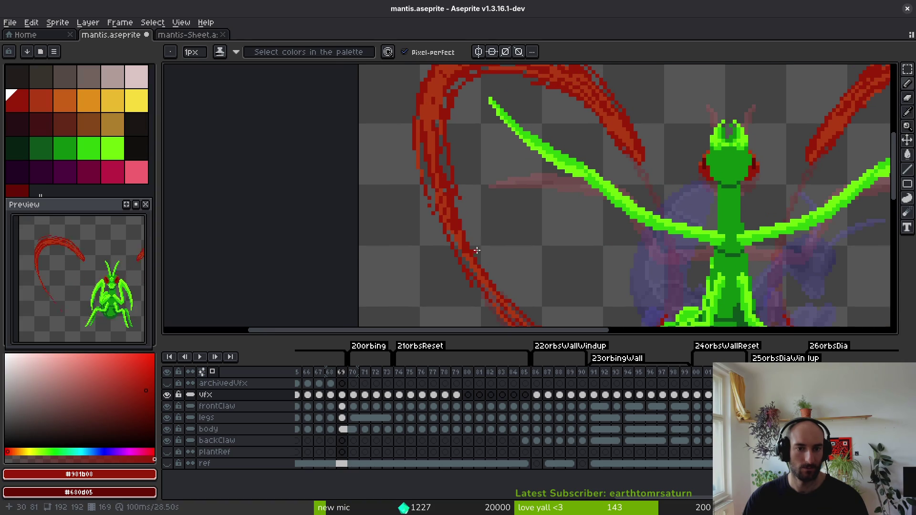
{"action": "scroll", "coordinate": [504, 216], "scroll_direction": "up", "scroll_amount": 2}
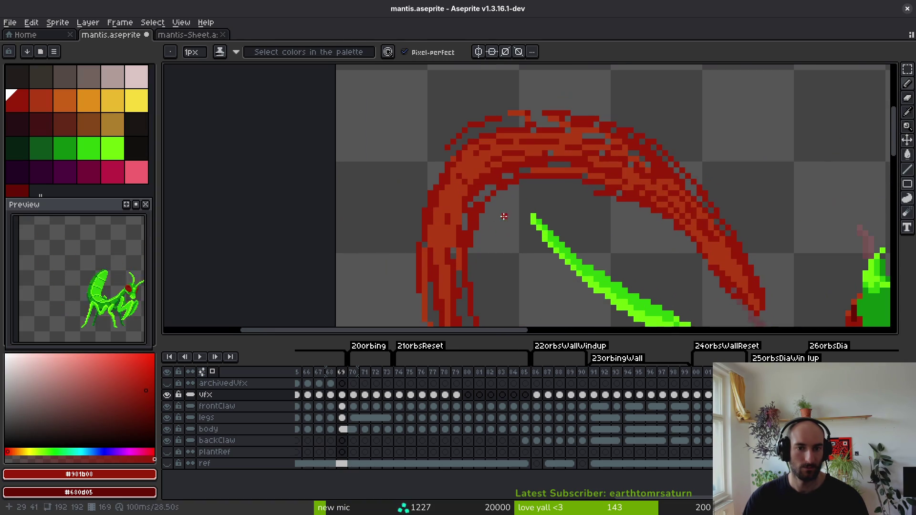
Settle on the dark red #981b08 and bring the left wing arc into view.
{"action": "left_click", "coordinate": [536, 176], "text": "alt"}
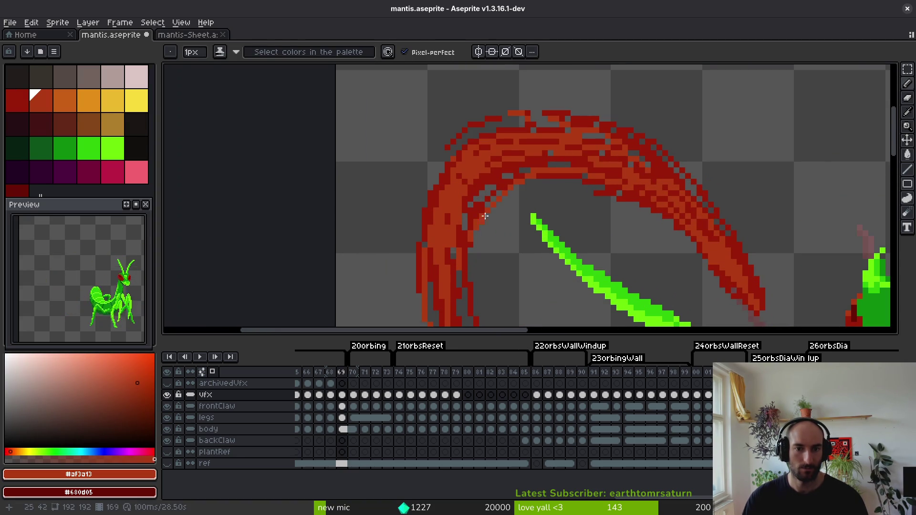
{"action": "scroll", "coordinate": [497, 264], "scroll_direction": "down", "scroll_amount": 4}
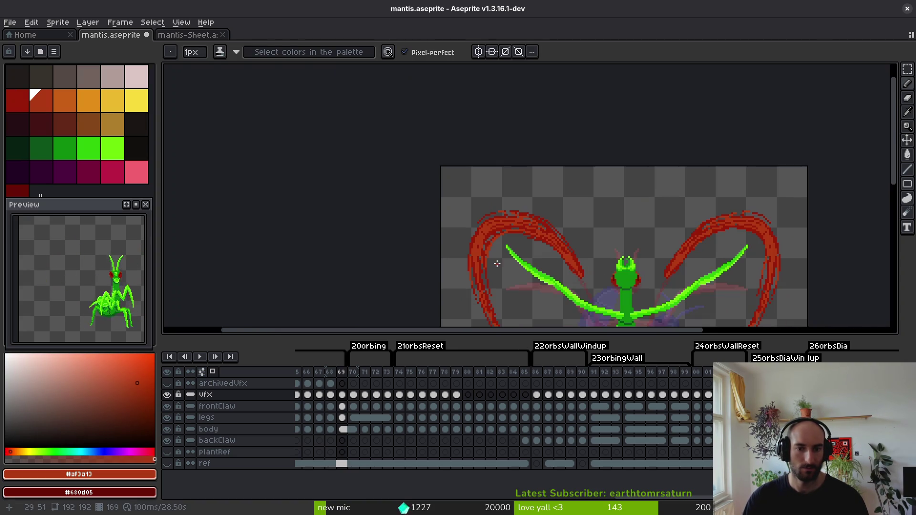
{"action": "scroll", "coordinate": [496, 251], "scroll_direction": "up", "scroll_amount": 1}
{"action": "scroll", "coordinate": [496, 251], "scroll_direction": "down", "scroll_amount": 3}
{"action": "scroll", "coordinate": [525, 238], "scroll_direction": "up", "scroll_amount": 1}
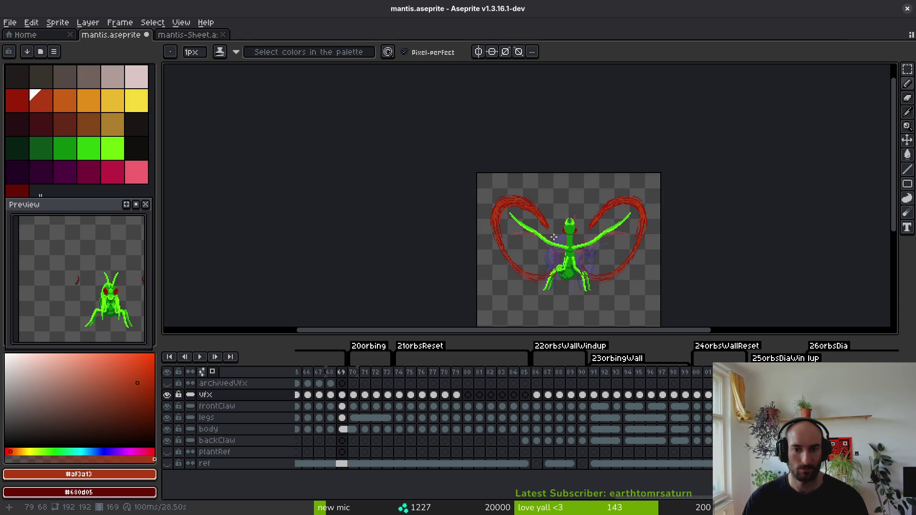
{"action": "scroll", "coordinate": [458, 234], "scroll_direction": "up", "scroll_amount": 4}
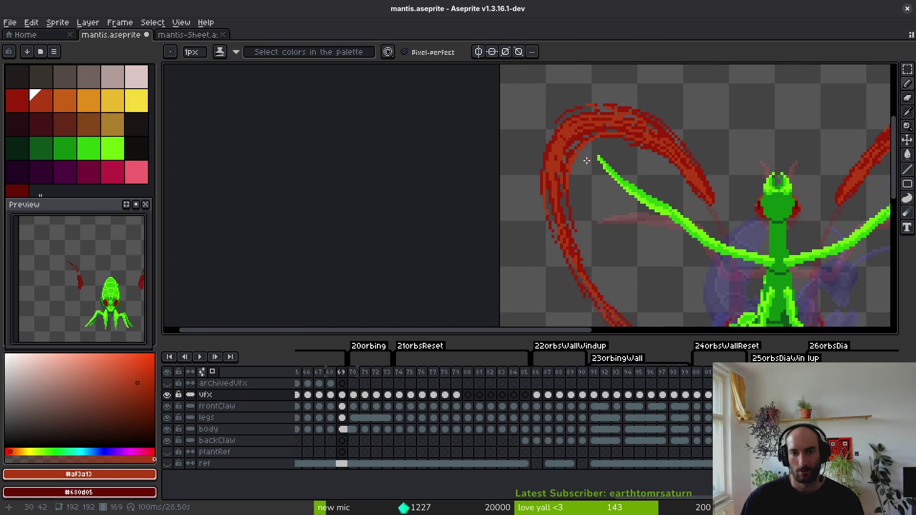
{"action": "scroll", "coordinate": [592, 162], "scroll_direction": "up", "scroll_amount": 2}
{"action": "left_click", "coordinate": [744, 286], "text": "alt"}
{"action": "left_click_drag", "start_coordinate": [748, 287], "coordinate": [620, 172]}
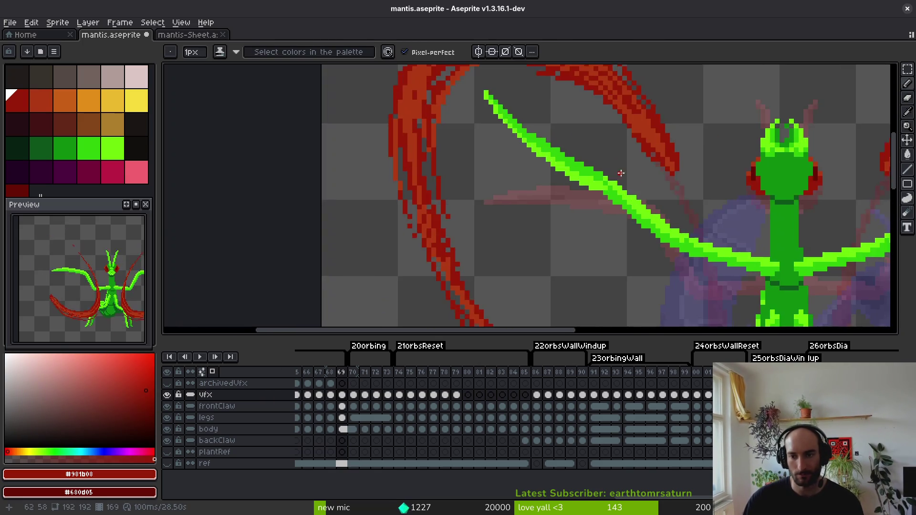
On frame 70, lasso the mantis's left arm and move it up one pixel.
{"action": "scroll", "coordinate": [620, 173], "scroll_direction": "down", "scroll_amount": 5}
{"action": "key", "text": "Right"}
{"action": "scroll", "coordinate": [679, 235], "scroll_direction": "up", "scroll_amount": 4}
{"action": "left_click", "coordinate": [679, 236], "text": "alt"}
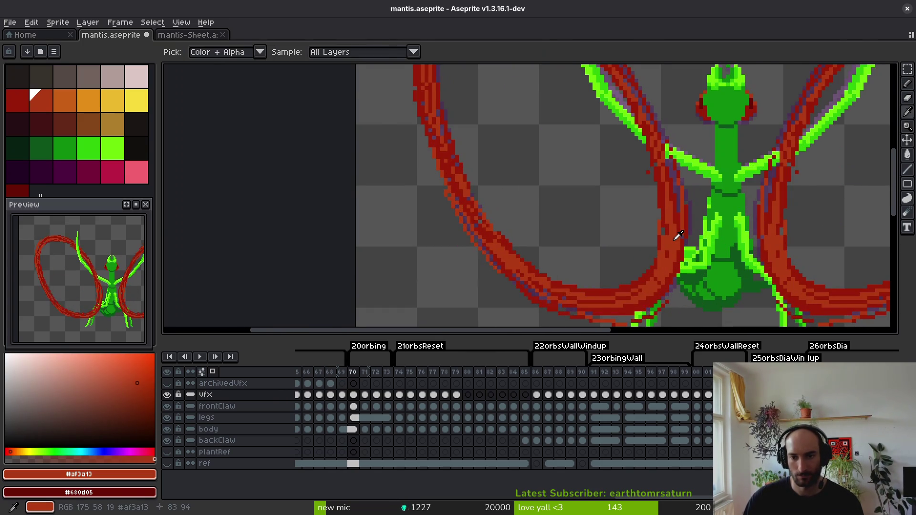
{"action": "left_click_drag", "start_coordinate": [678, 236], "coordinate": [621, 195]}
{"action": "scroll", "coordinate": [661, 95], "scroll_direction": "down", "scroll_amount": 2}
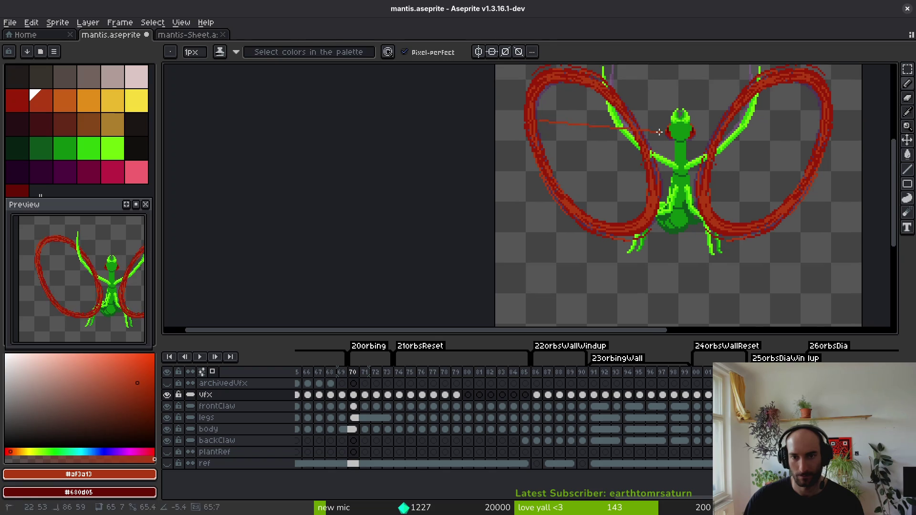
{"action": "key", "text": "shift+w"}
{"action": "left_click_drag", "start_coordinate": [660, 222], "coordinate": [668, 228]}
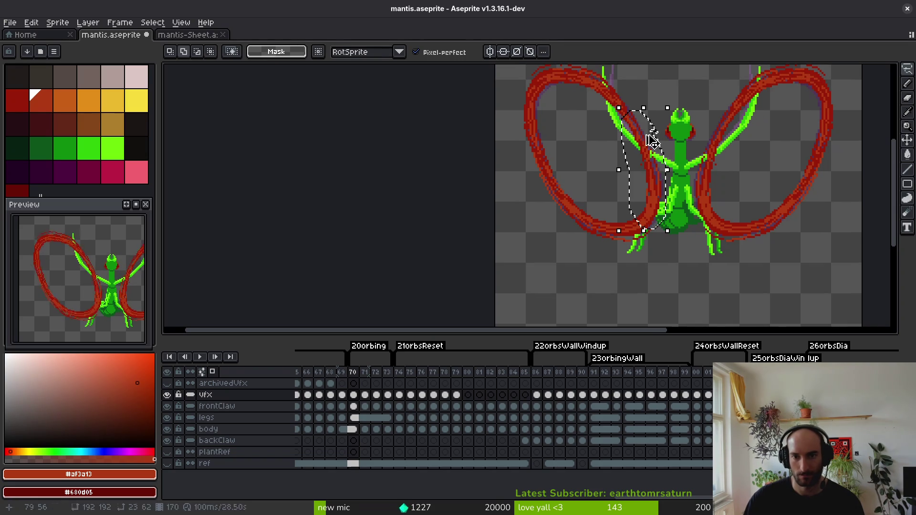
{"action": "left_click", "coordinate": [660, 181]}
{"action": "left_click_drag", "start_coordinate": [662, 180], "coordinate": [663, 177]}
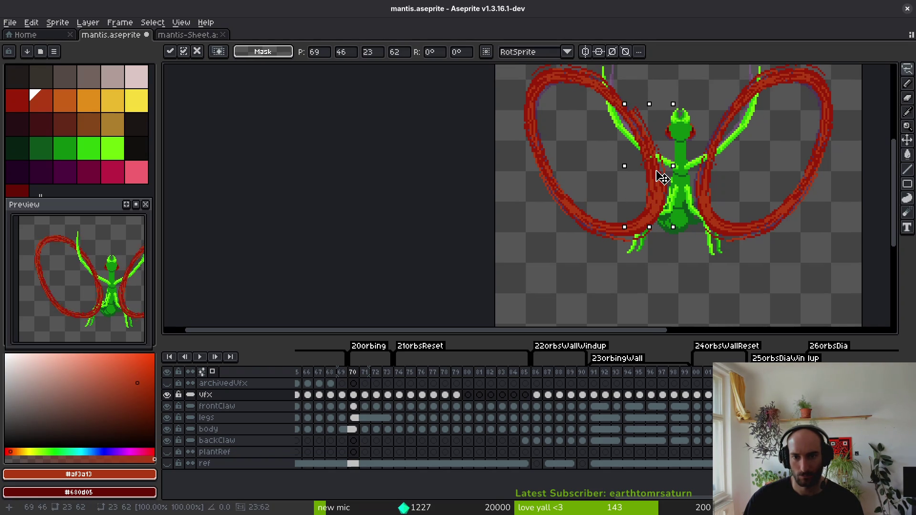
{"action": "key", "text": "Return"}
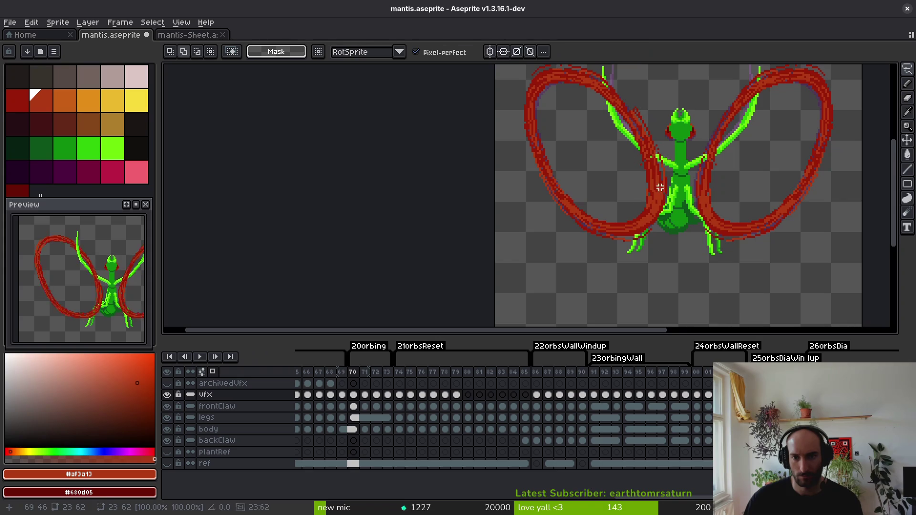
Lasso the upper part of the left arm and shift it right one pixel.
{"action": "scroll", "coordinate": [666, 215], "scroll_direction": "down", "scroll_amount": 2}
{"action": "scroll", "coordinate": [628, 194], "scroll_direction": "up", "scroll_amount": 6}
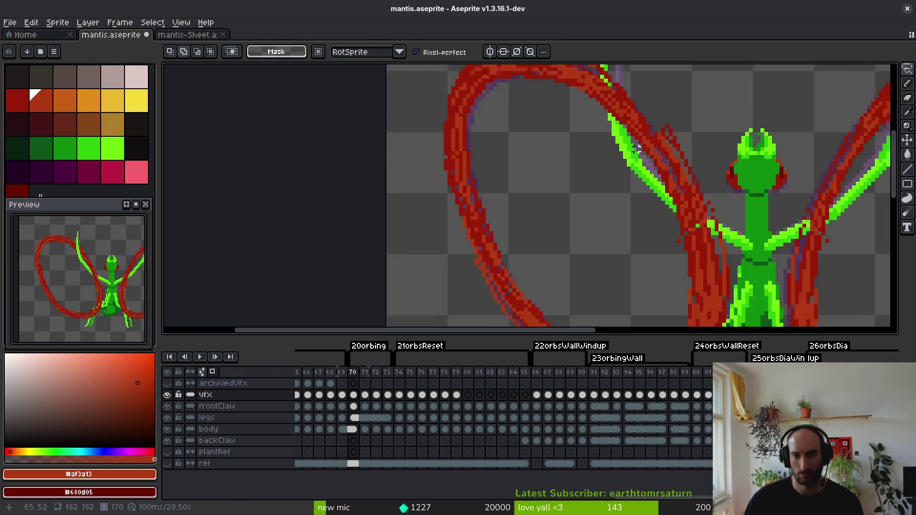
{"action": "key", "text": "shift+w"}
{"action": "mouse_move", "coordinate": [620, 164]}
{"action": "left_mouse_down"}
{"action": "mouse_move", "coordinate": [581, 128]}
{"action": "mouse_move", "coordinate": [559, 148]}
{"action": "left_mouse_up"}
{"action": "left_click_drag", "start_coordinate": [629, 200], "coordinate": [615, 172]}
{"action": "key", "text": "ctrl+t"}
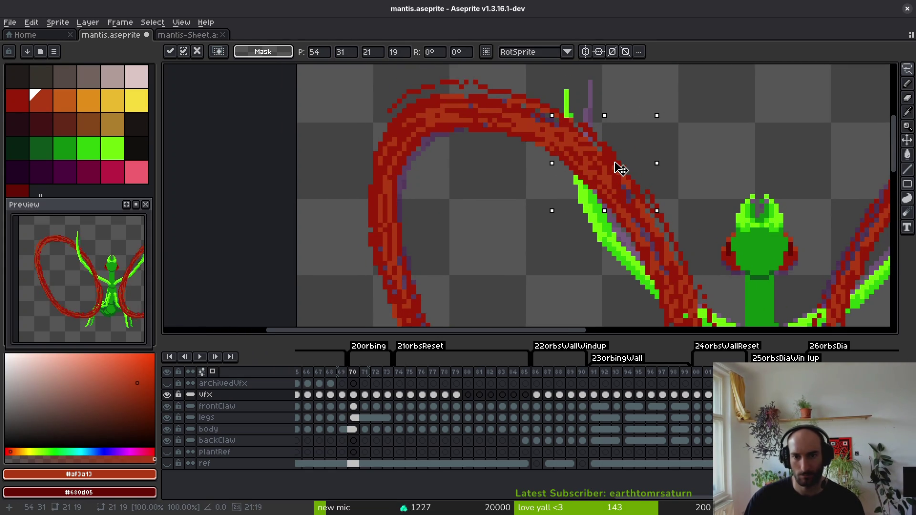
{"action": "left_click_drag", "start_coordinate": [615, 163], "coordinate": [616, 167]}
{"action": "key", "text": "Return"}
Reselect the left arm area and save mantis.aseprite.
{"action": "scroll", "coordinate": [618, 221], "scroll_direction": "down", "scroll_amount": 4}
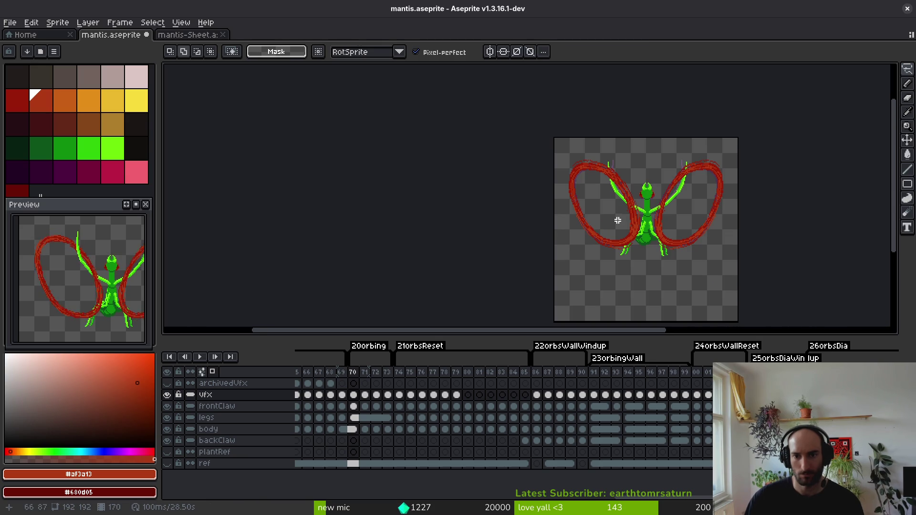
{"action": "mouse_move", "coordinate": [615, 182]}
{"action": "left_mouse_down"}
{"action": "mouse_move", "coordinate": [622, 245]}
{"action": "mouse_move", "coordinate": [642, 181]}
{"action": "left_mouse_up"}
{"action": "key", "text": "ctrl+s"}
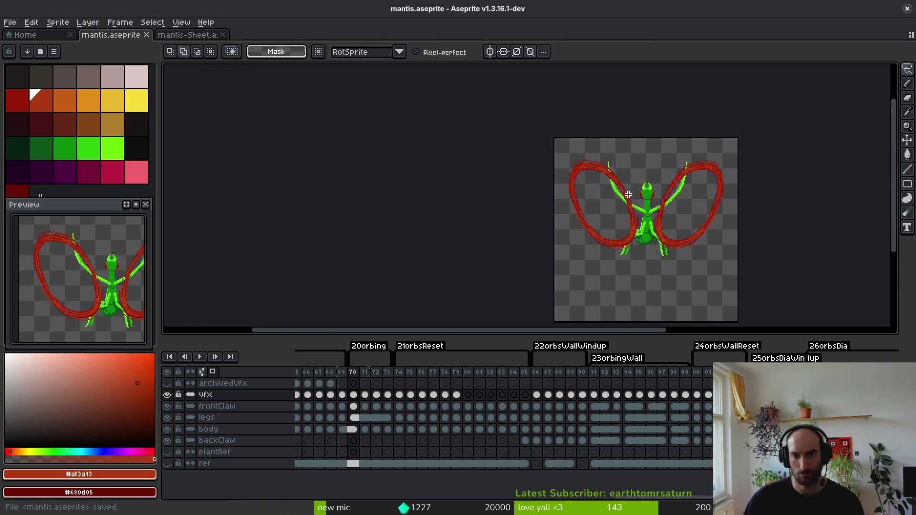
{"action": "scroll", "coordinate": [602, 185], "scroll_direction": "up", "scroll_amount": 5}
{"action": "scroll", "coordinate": [635, 215], "scroll_direction": "down", "scroll_amount": 2}
Repaint the arm's outer arc edge in dark red #981b08, undoing two stray strokes.
{"action": "key", "text": "i"}
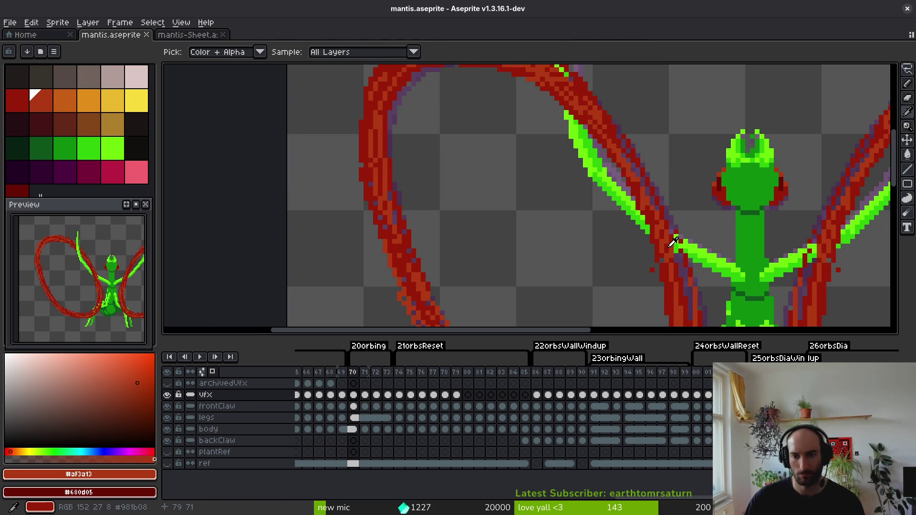
{"action": "key", "text": "b"}
{"action": "scroll", "coordinate": [674, 243], "scroll_direction": "up", "scroll_amount": 2}
{"action": "left_click_drag", "start_coordinate": [693, 268], "coordinate": [686, 215]}
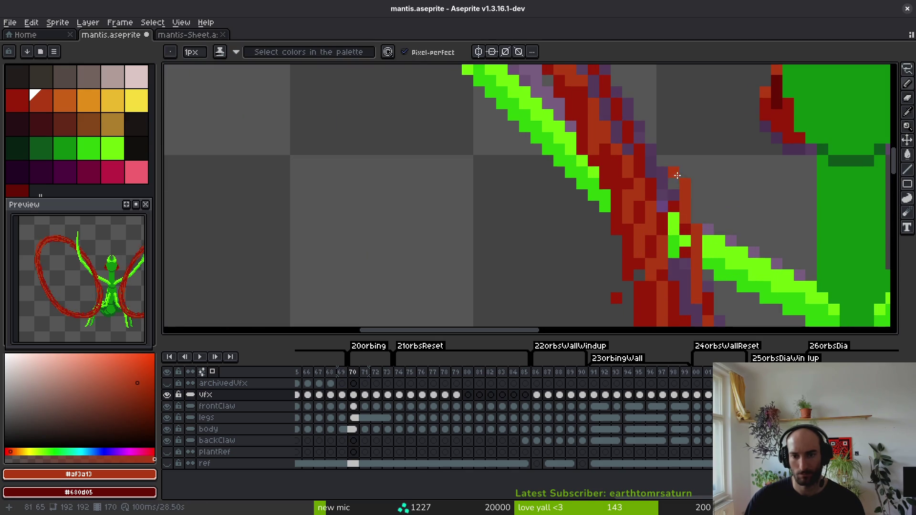
{"action": "key", "text": "ctrl+z"}
{"action": "scroll", "coordinate": [687, 220], "scroll_direction": "down", "scroll_amount": 3}
{"action": "left_click_drag", "start_coordinate": [616, 107], "coordinate": [676, 228]}
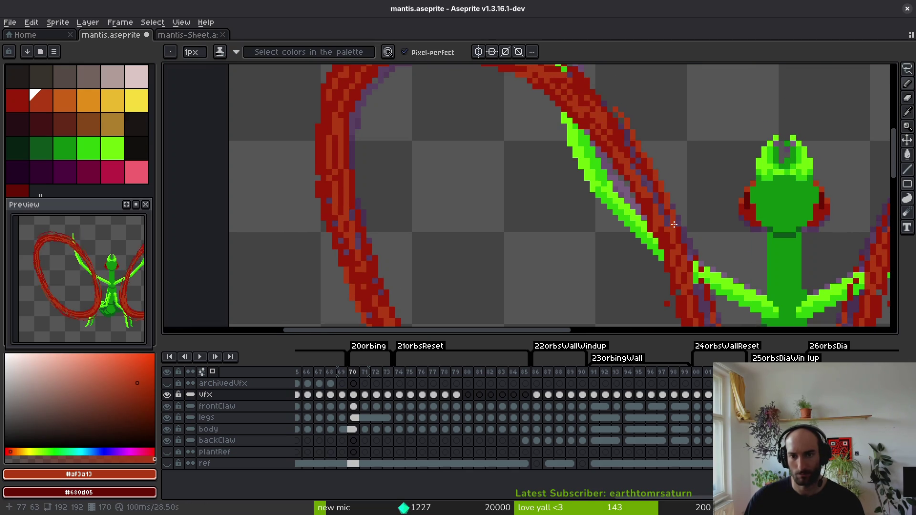
{"action": "key", "text": "ctrl+z"}
{"action": "left_click", "coordinate": [660, 186], "text": "alt"}
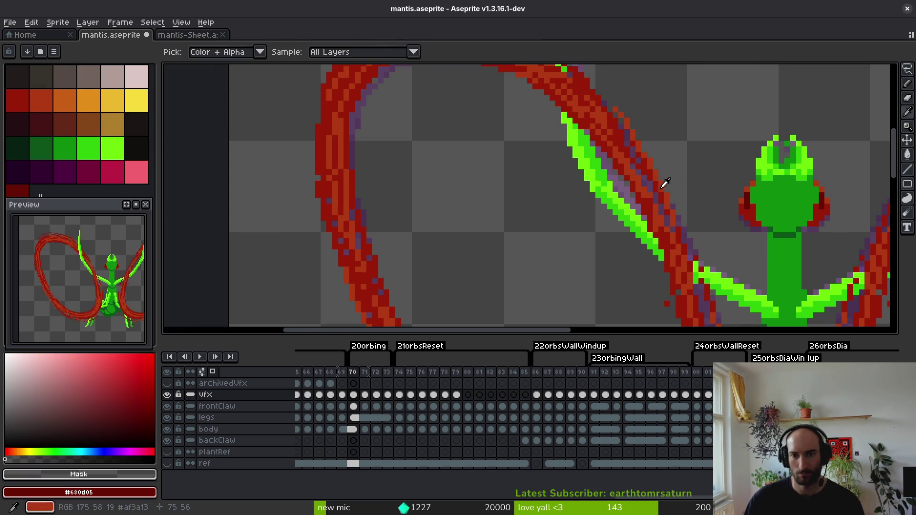
{"action": "left_click", "coordinate": [631, 147], "text": "alt"}
{"action": "left_click_drag", "start_coordinate": [609, 87], "coordinate": [663, 190]}
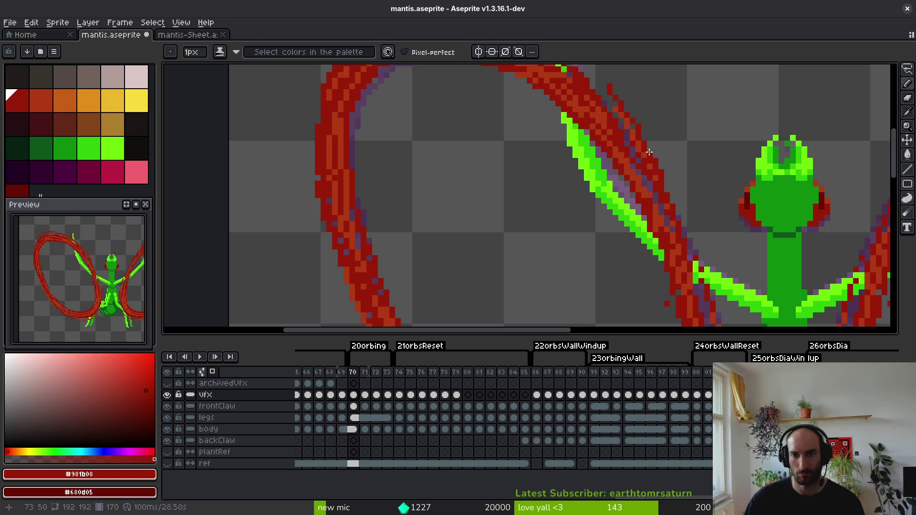
{"action": "scroll", "coordinate": [687, 229], "scroll_direction": "down", "scroll_amount": 2}
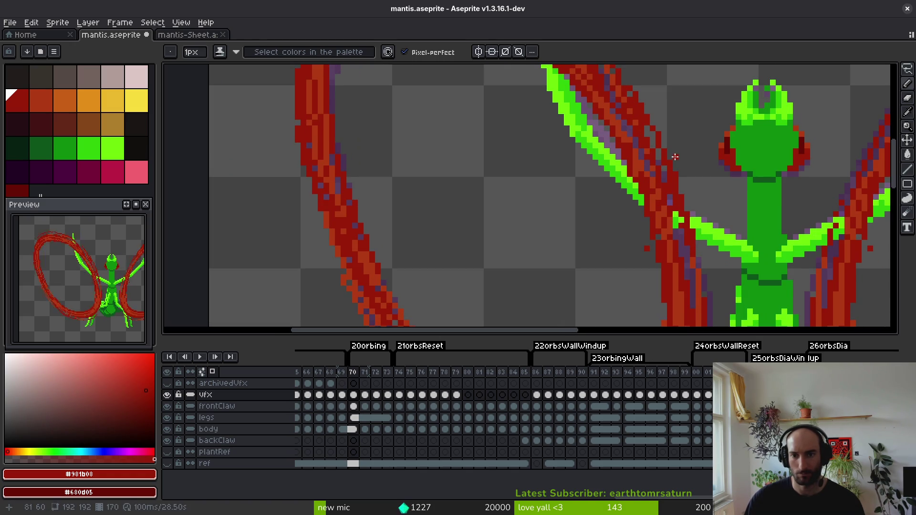
{"action": "scroll", "coordinate": [708, 303], "scroll_direction": "down", "scroll_amount": 4}
{"action": "scroll", "coordinate": [706, 192], "scroll_direction": "up", "scroll_amount": 4}
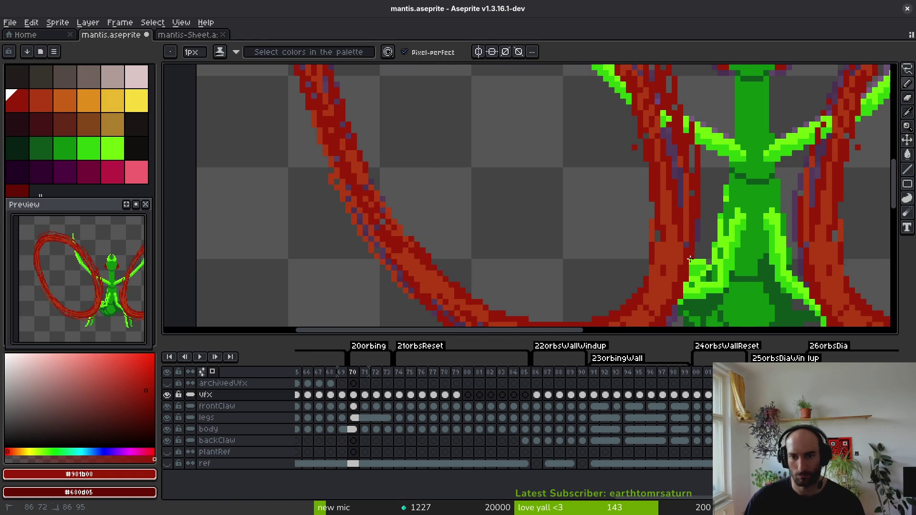
Paint orange-red #af3a13 and dark red over the green where the arc crosses the lower claw.
{"action": "left_click_drag", "start_coordinate": [700, 238], "coordinate": [750, 55]}
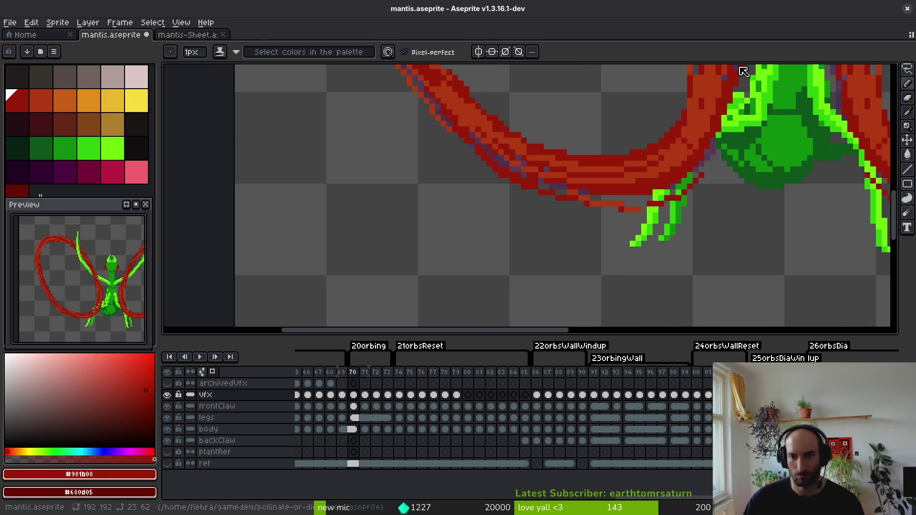
{"action": "scroll", "coordinate": [741, 102], "scroll_direction": "up", "scroll_amount": 2}
{"action": "scroll", "coordinate": [723, 100], "scroll_direction": "down", "scroll_amount": 2}
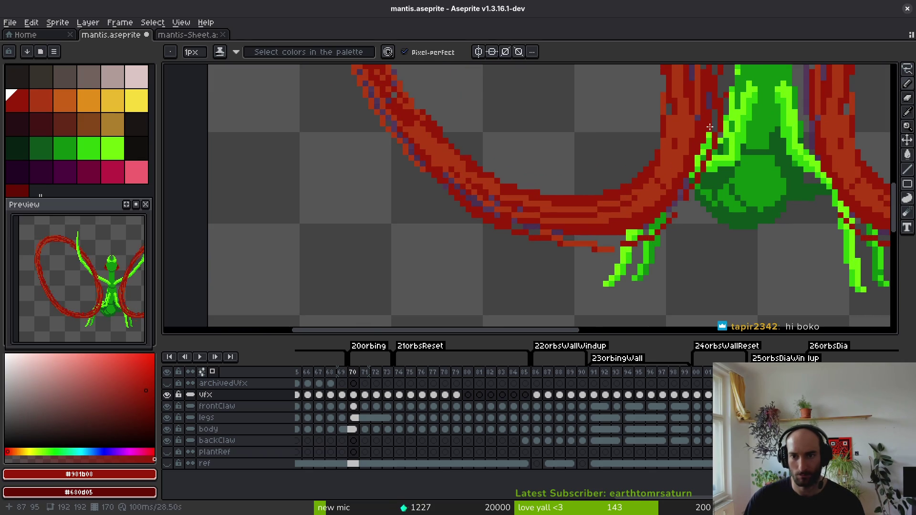
{"action": "scroll", "coordinate": [712, 168], "scroll_direction": "up", "scroll_amount": 3}
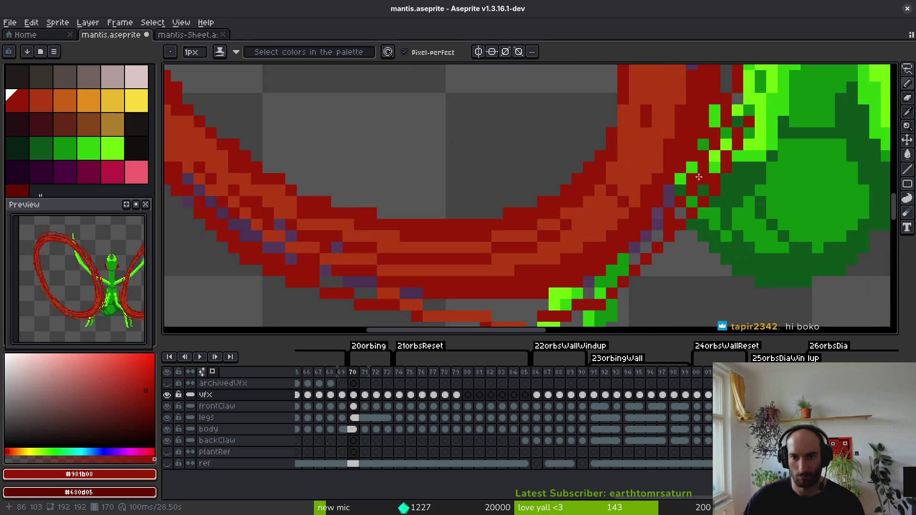
{"action": "left_click", "coordinate": [634, 192], "text": "alt"}
{"action": "mouse_move", "coordinate": [740, 106]}
{"action": "left_mouse_down"}
{"action": "mouse_move", "coordinate": [680, 210]}
{"action": "mouse_move", "coordinate": [584, 252]}
{"action": "left_mouse_up"}
{"action": "left_click_drag", "start_coordinate": [717, 197], "coordinate": [660, 252]}
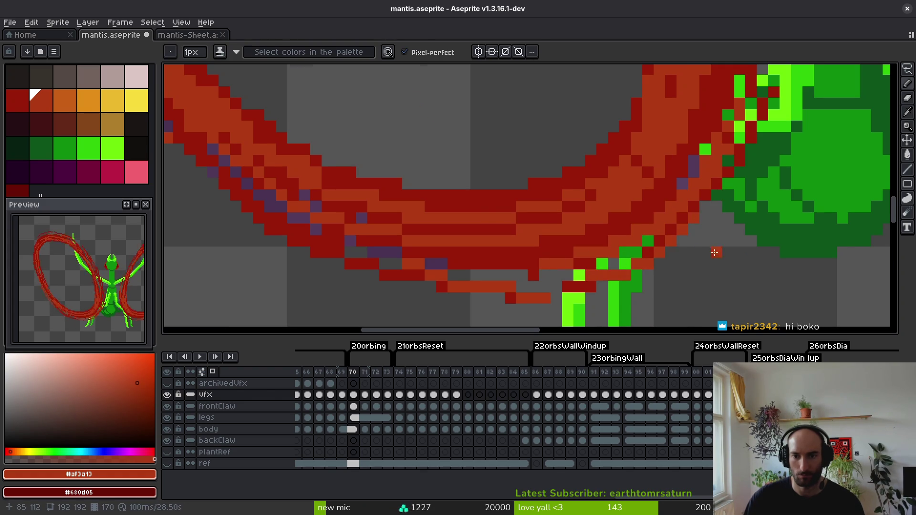
{"action": "scroll", "coordinate": [711, 248], "scroll_direction": "down", "scroll_amount": 3}
{"action": "scroll", "coordinate": [721, 242], "scroll_direction": "up", "scroll_amount": 2}
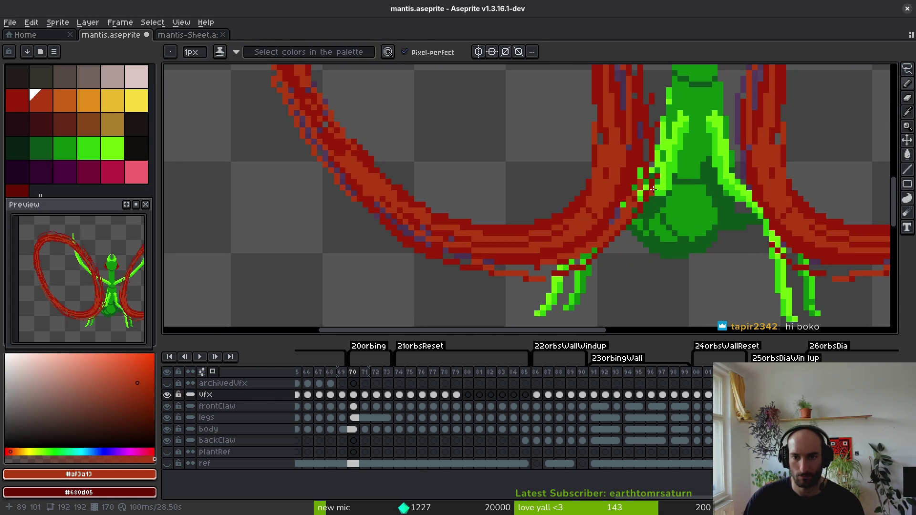
{"action": "scroll", "coordinate": [635, 229], "scroll_direction": "up", "scroll_amount": 1}
{"action": "left_click", "coordinate": [632, 231], "text": "alt"}
{"action": "scroll", "coordinate": [631, 231], "scroll_direction": "down", "scroll_amount": 3}
{"action": "scroll", "coordinate": [620, 238], "scroll_direction": "up", "scroll_amount": 4}
{"action": "left_click_drag", "start_coordinate": [693, 192], "coordinate": [585, 284]}
Bring the whole claw curve into view and sample the arc's orange-red and dark red.
{"action": "scroll", "coordinate": [632, 246], "scroll_direction": "down", "scroll_amount": 1}
{"action": "scroll", "coordinate": [693, 257], "scroll_direction": "up", "scroll_amount": 1}
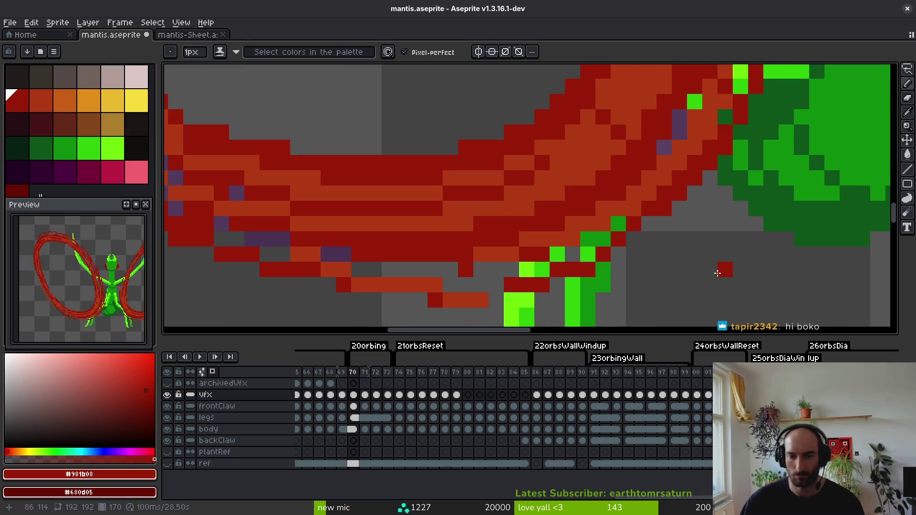
{"action": "scroll", "coordinate": [674, 147], "scroll_direction": "down", "scroll_amount": 1}
{"action": "scroll", "coordinate": [674, 147], "scroll_direction": "up", "scroll_amount": 1}
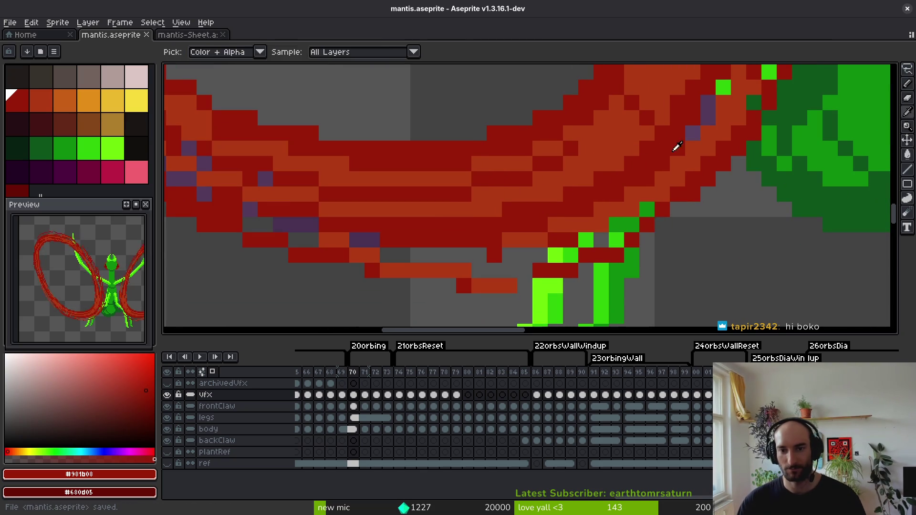
{"action": "left_click", "coordinate": [664, 205], "text": "alt"}
{"action": "scroll", "coordinate": [788, 153], "scroll_direction": "down", "scroll_amount": 1}
{"action": "scroll", "coordinate": [788, 153], "scroll_direction": "up", "scroll_amount": 1}
{"action": "scroll", "coordinate": [747, 228], "scroll_direction": "down", "scroll_amount": 2}
{"action": "left_click_drag", "start_coordinate": [747, 227], "coordinate": [759, 240]}
{"action": "scroll", "coordinate": [759, 240], "scroll_direction": "up", "scroll_amount": 1}
{"action": "scroll", "coordinate": [692, 238], "scroll_direction": "down", "scroll_amount": 3}
{"action": "scroll", "coordinate": [624, 236], "scroll_direction": "up", "scroll_amount": 3}
{"action": "scroll", "coordinate": [624, 236], "scroll_direction": "up", "scroll_amount": 1}
{"action": "left_click", "coordinate": [548, 200], "text": "alt"}
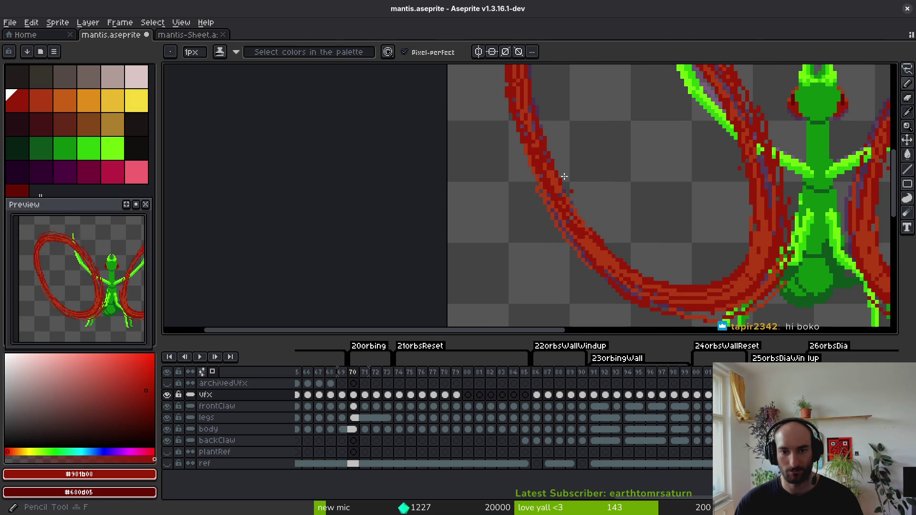
Paint dark red and orange-red along the left loop's right and lower edges, redoing one stroke.
{"action": "left_click_drag", "start_coordinate": [545, 116], "coordinate": [573, 200]}
{"action": "key", "text": "ctrl+z"}
{"action": "left_click_drag", "start_coordinate": [542, 109], "coordinate": [563, 176]}
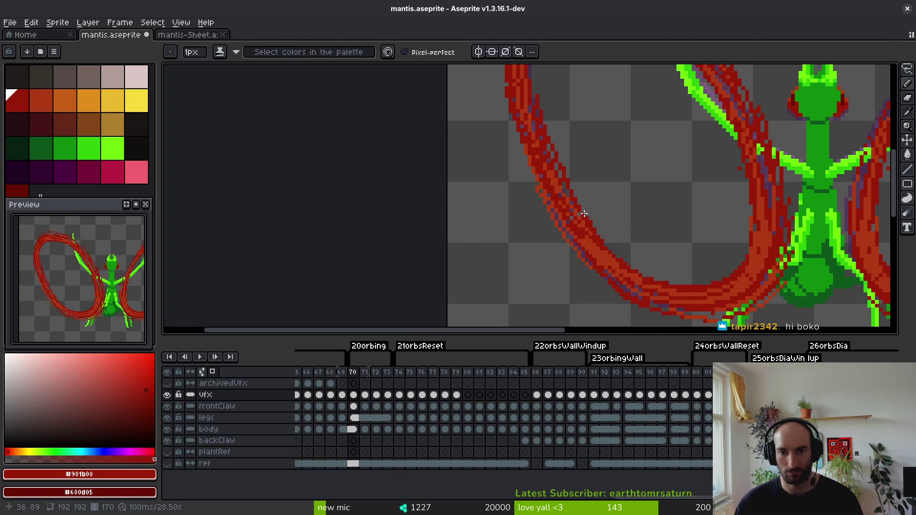
{"action": "scroll", "coordinate": [643, 275], "scroll_direction": "up", "scroll_amount": 2}
{"action": "left_click_drag", "start_coordinate": [626, 258], "coordinate": [732, 309]}
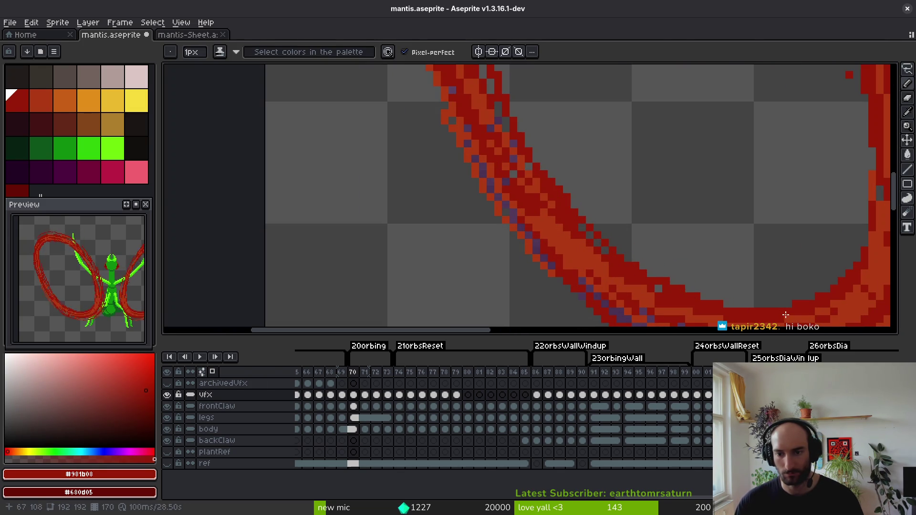
{"action": "left_click", "coordinate": [636, 287], "text": "alt"}
{"action": "mouse_move", "coordinate": [597, 241]}
{"action": "left_mouse_down"}
{"action": "mouse_move", "coordinate": [736, 310]}
{"action": "mouse_move", "coordinate": [689, 293]}
{"action": "left_mouse_up"}
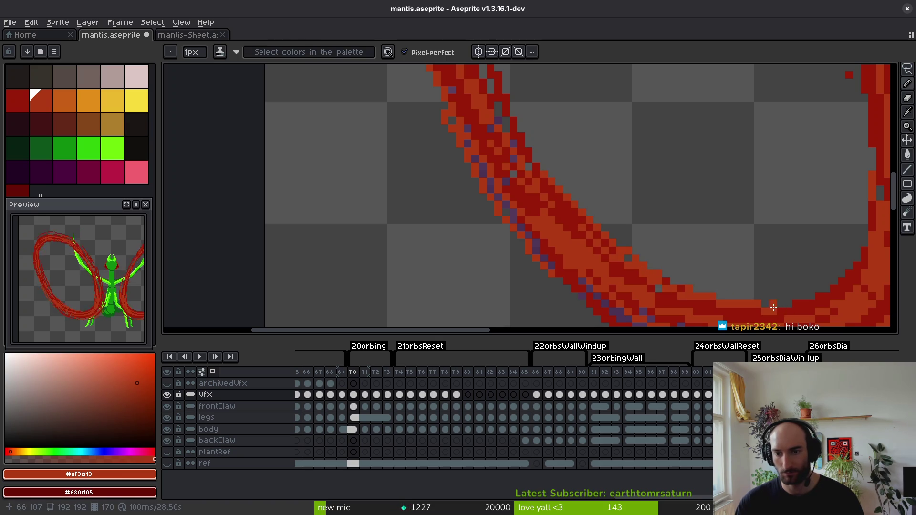
{"action": "scroll", "coordinate": [773, 309], "scroll_direction": "down", "scroll_amount": 5}
{"action": "scroll", "coordinate": [614, 285], "scroll_direction": "up", "scroll_amount": 3}
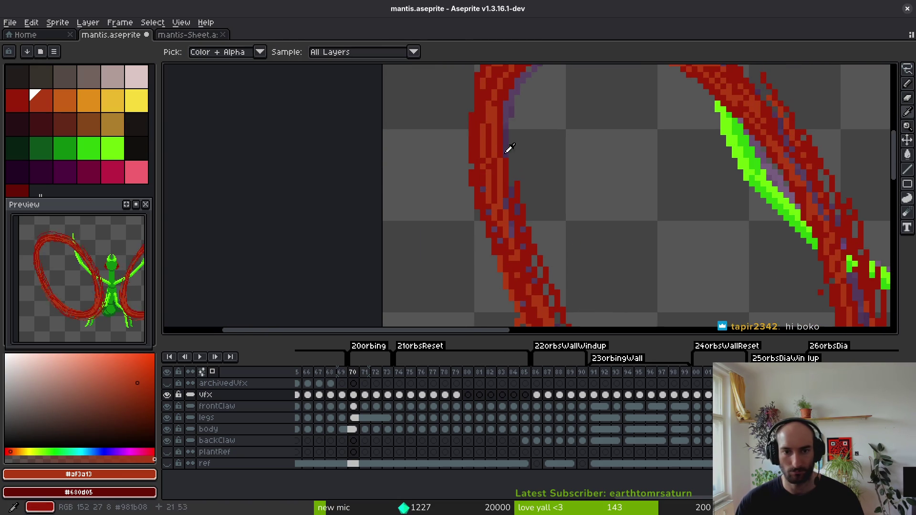
Repaint the stripe's right edge on the loop's left side in orange-red, then sample the darker red.
{"action": "left_click", "coordinate": [501, 122], "text": "alt"}
{"action": "left_click_drag", "start_coordinate": [668, 215], "coordinate": [697, 175]}
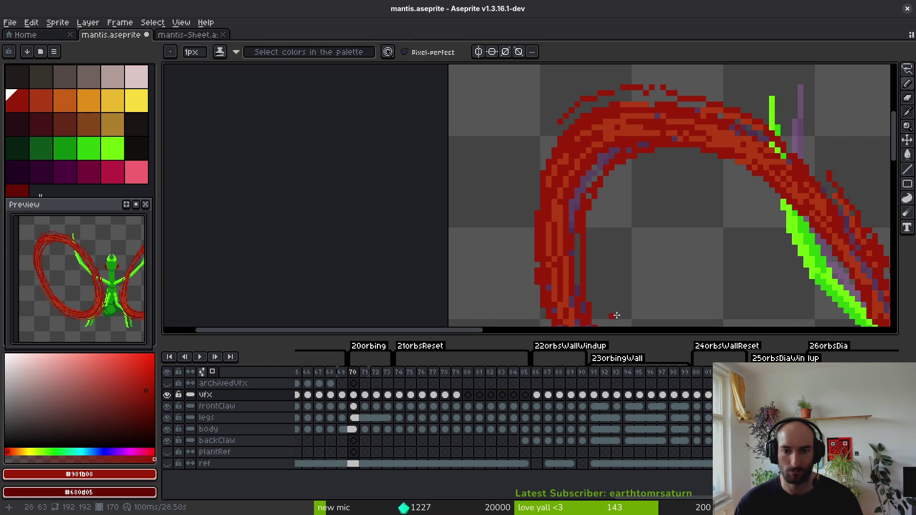
{"action": "left_click_drag", "start_coordinate": [614, 317], "coordinate": [606, 194]}
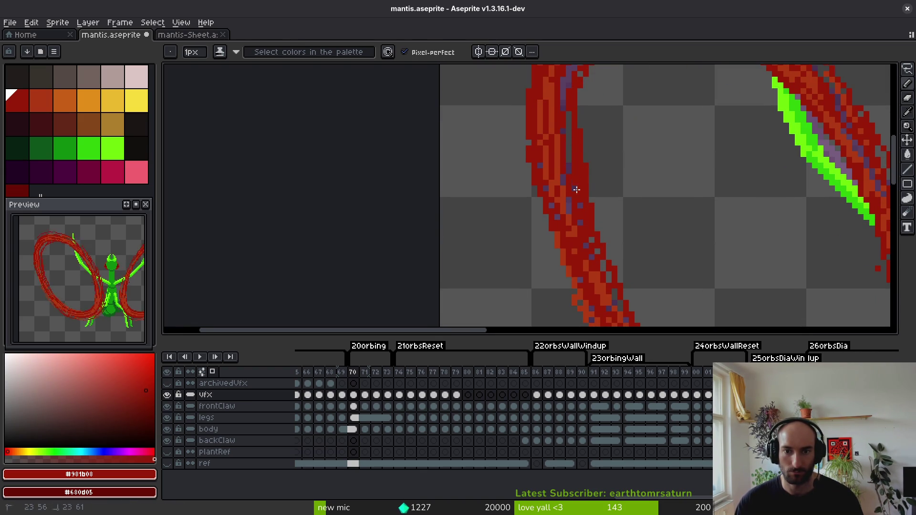
{"action": "key", "text": "e"}
{"action": "key", "text": "b"}
{"action": "left_click", "coordinate": [564, 156], "text": "alt"}
{"action": "left_click_drag", "start_coordinate": [568, 137], "coordinate": [586, 224]}
{"action": "scroll", "coordinate": [593, 251], "scroll_direction": "down", "scroll_amount": 3}
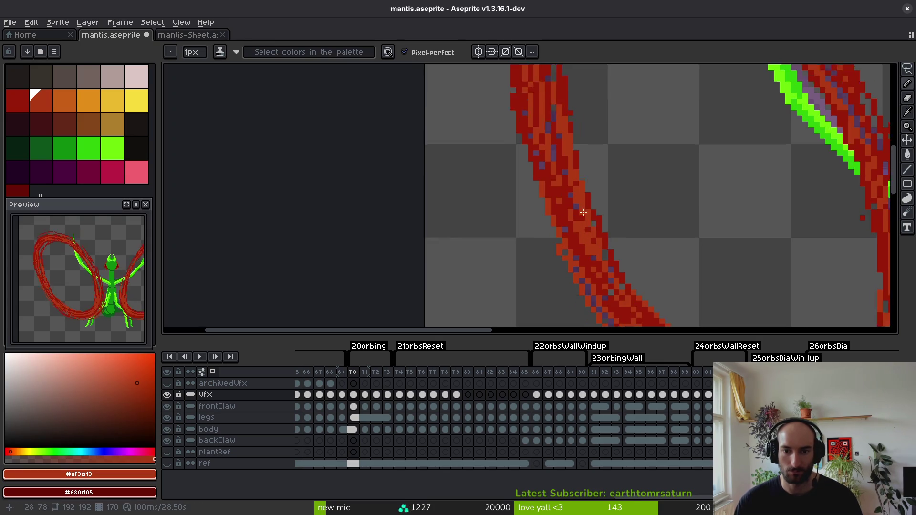
{"action": "scroll", "coordinate": [596, 251], "scroll_direction": "up", "scroll_amount": 6}
{"action": "left_click", "coordinate": [597, 251], "text": "alt"}
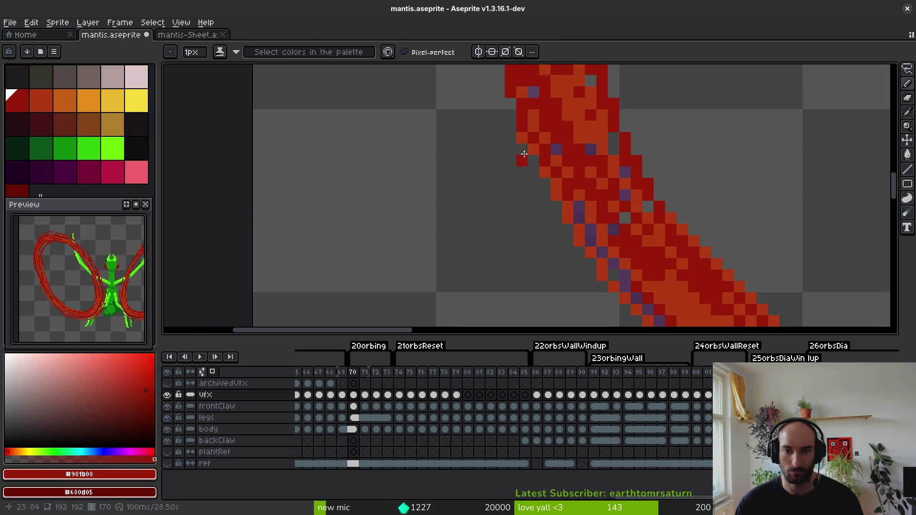
{"action": "scroll", "coordinate": [662, 297], "scroll_direction": "down", "scroll_amount": 3}
{"action": "scroll", "coordinate": [662, 298], "scroll_direction": "down", "scroll_amount": 3}
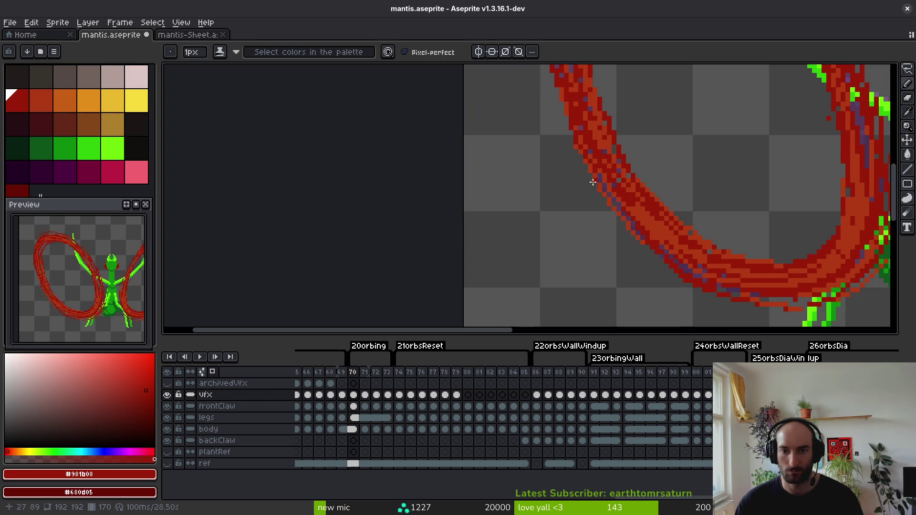
{"action": "scroll", "coordinate": [667, 256], "scroll_direction": "down", "scroll_amount": 3}
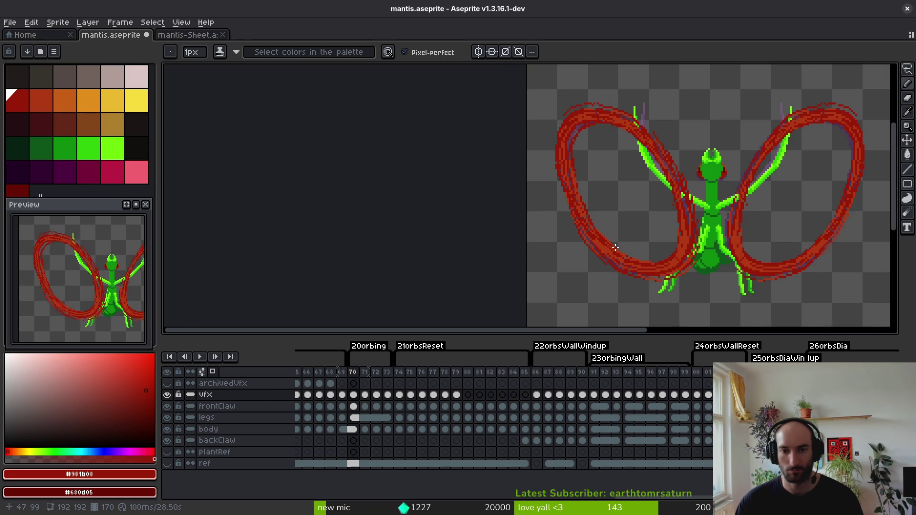
Repaint the loop's inner top edge in orange-red, then in dark red.
{"action": "scroll", "coordinate": [582, 235], "scroll_direction": "up", "scroll_amount": 3}
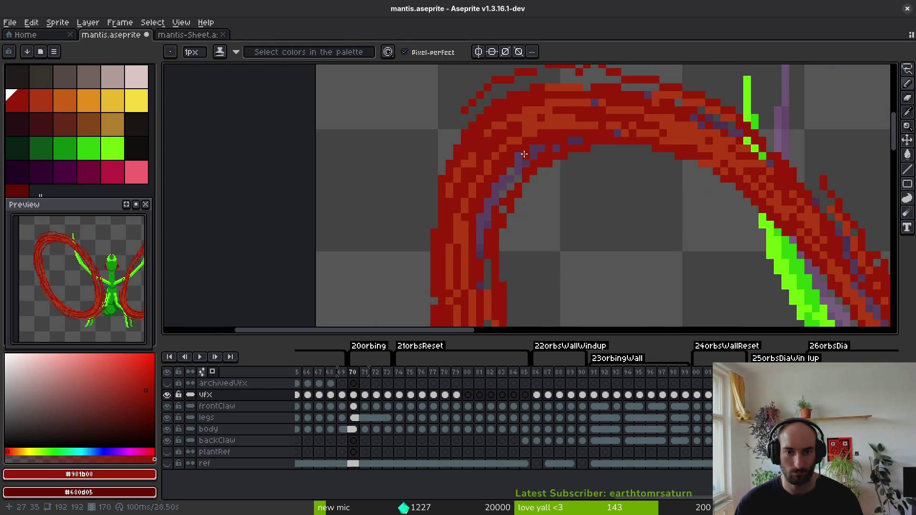
{"action": "left_click", "coordinate": [511, 169], "text": "alt"}
{"action": "left_click_drag", "start_coordinate": [507, 204], "coordinate": [491, 197]}
{"action": "left_click", "coordinate": [509, 190], "text": "alt"}
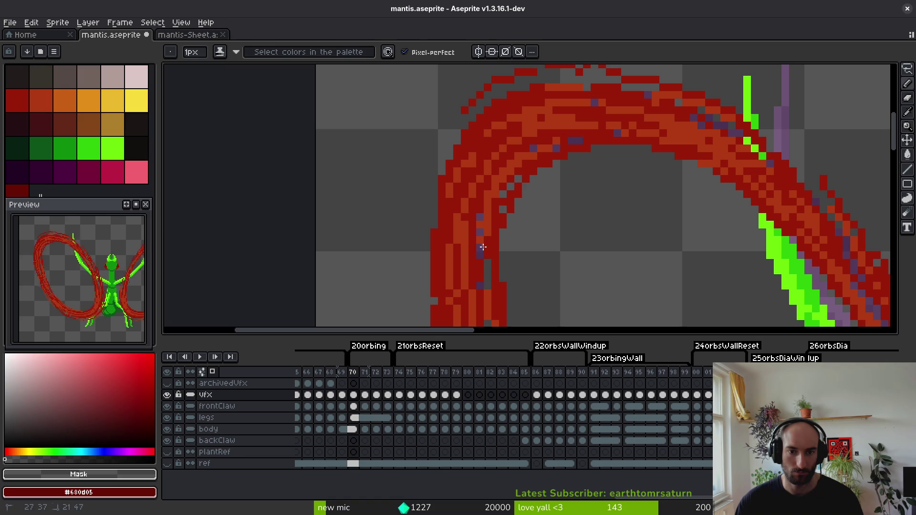
{"action": "left_click", "coordinate": [524, 171], "text": "alt"}
{"action": "left_click_drag", "start_coordinate": [524, 172], "coordinate": [486, 235]}
{"action": "scroll", "coordinate": [492, 239], "scroll_direction": "down", "scroll_amount": 5}
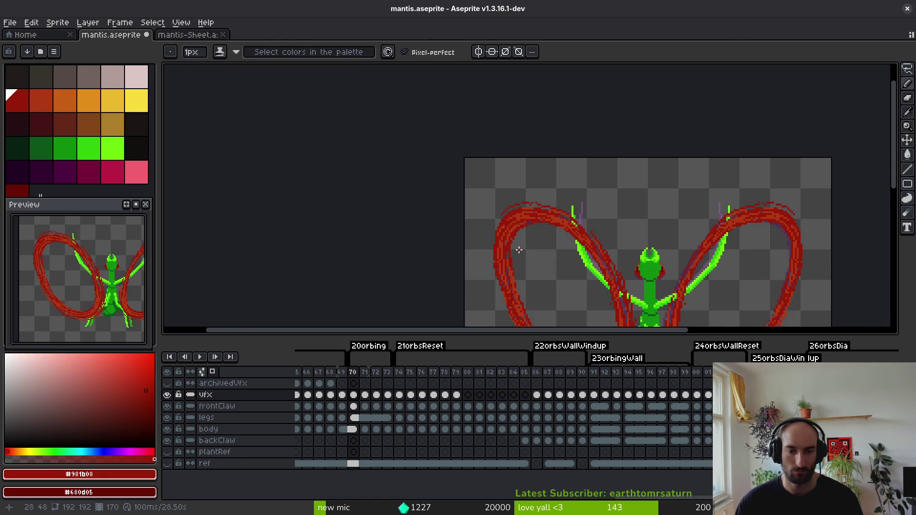
{"action": "scroll", "coordinate": [587, 201], "scroll_direction": "up", "scroll_amount": 5}
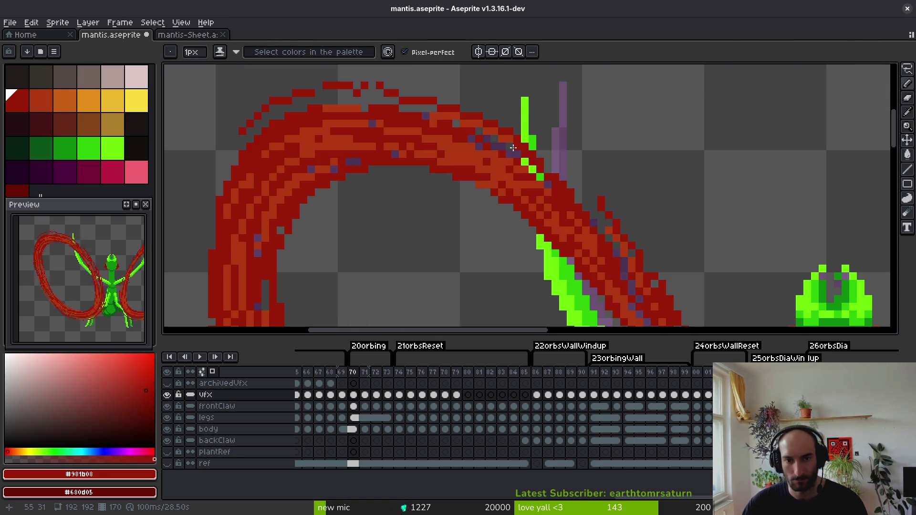
Stroke dark red and orange-red along the loop edge near the claw, then save mantis.aseprite.
{"action": "mouse_move", "coordinate": [580, 196]}
{"action": "left_mouse_down"}
{"action": "mouse_move", "coordinate": [625, 230]}
{"action": "mouse_move", "coordinate": [620, 240]}
{"action": "left_mouse_up"}
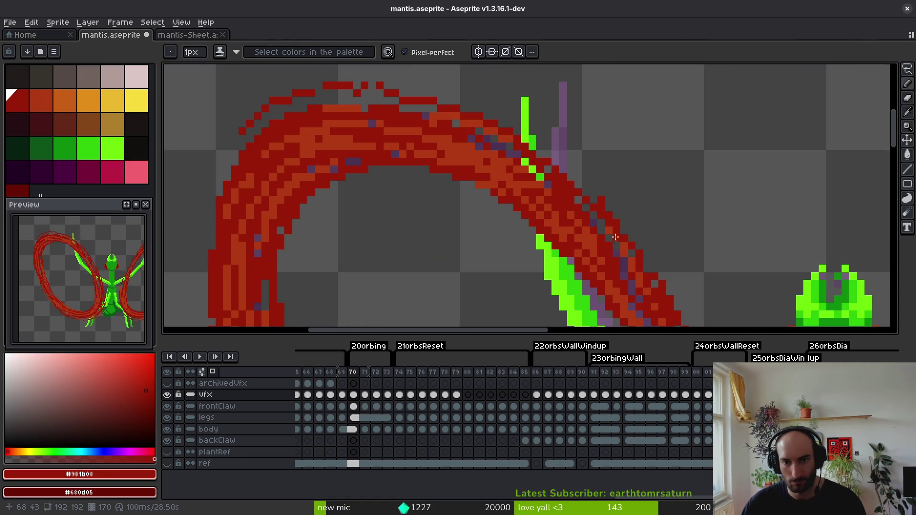
{"action": "left_click_drag", "start_coordinate": [548, 153], "coordinate": [630, 245]}
{"action": "left_click", "coordinate": [628, 247], "text": "alt"}
{"action": "left_click_drag", "start_coordinate": [563, 162], "coordinate": [641, 259]}
{"action": "left_click_drag", "start_coordinate": [581, 182], "coordinate": [658, 280]}
{"action": "scroll", "coordinate": [654, 239], "scroll_direction": "down", "scroll_amount": 5}
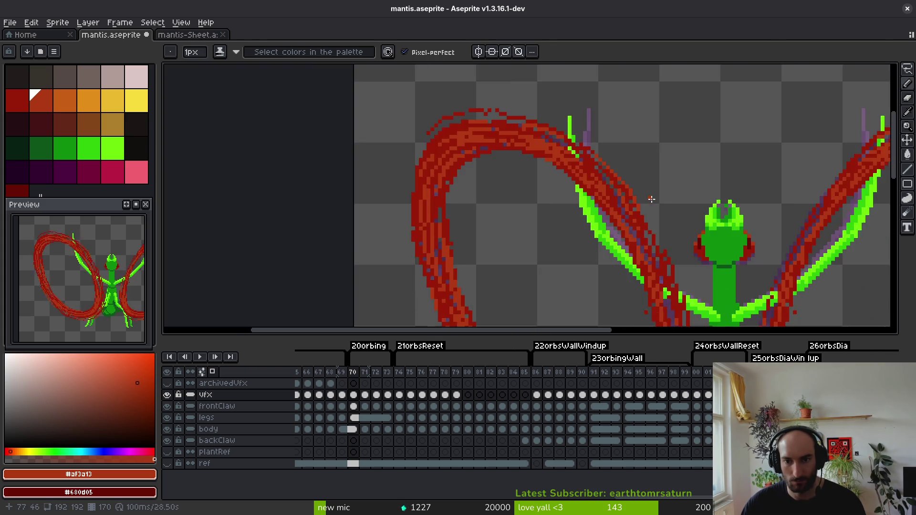
{"action": "scroll", "coordinate": [647, 200], "scroll_direction": "up", "scroll_amount": 5}
{"action": "scroll", "coordinate": [668, 201], "scroll_direction": "down", "scroll_amount": 5}
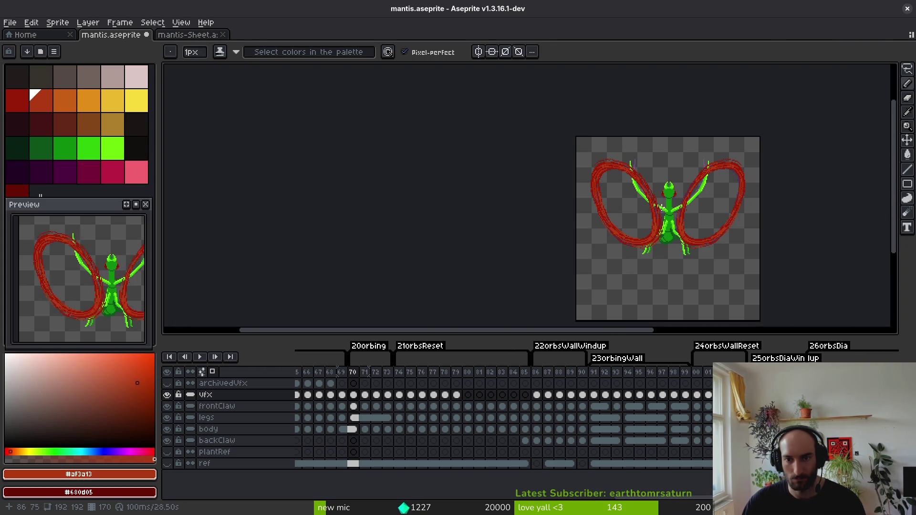
{"action": "key", "text": "ctrl+s"}
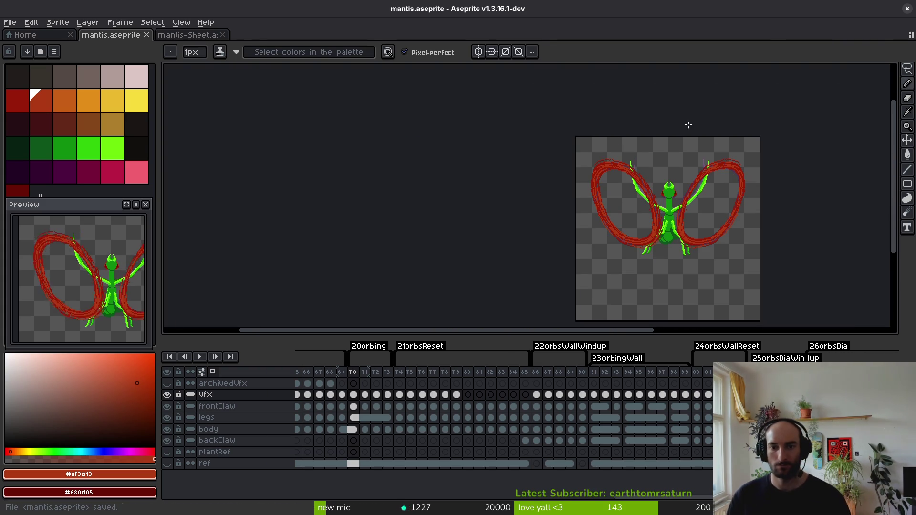
Cover stray green claw pixels with red and paint orange-red over purple pixels along the arc.
{"action": "scroll", "coordinate": [641, 195], "scroll_direction": "up", "scroll_amount": 4}
{"action": "key", "text": "alt"}
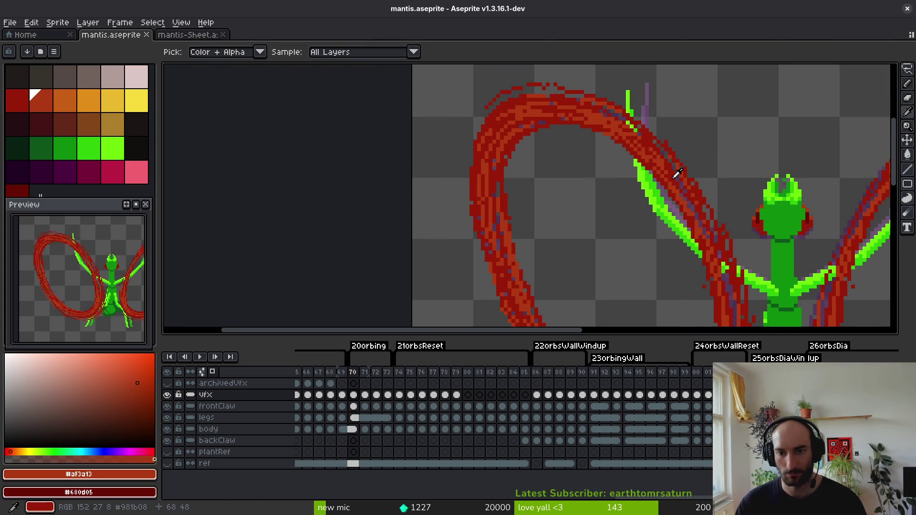
{"action": "scroll", "coordinate": [682, 191], "scroll_direction": "up", "scroll_amount": 3}
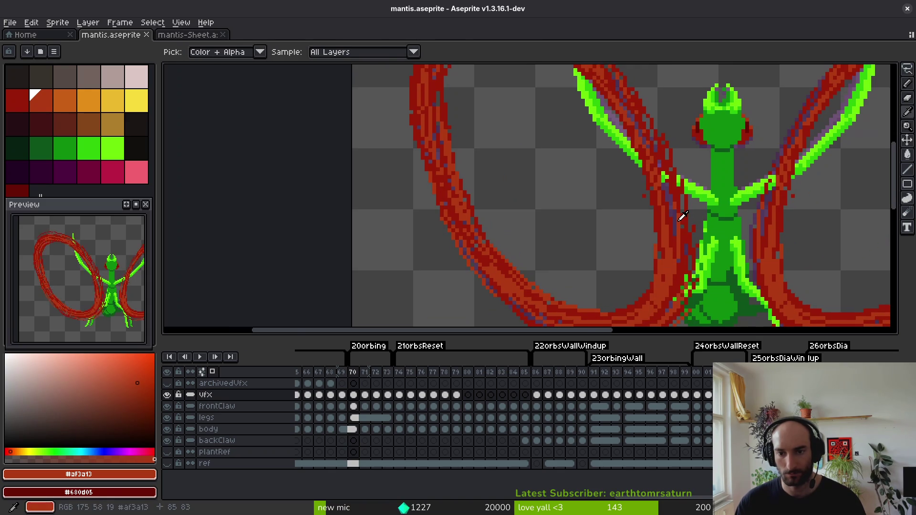
{"action": "left_click", "coordinate": [681, 185]}
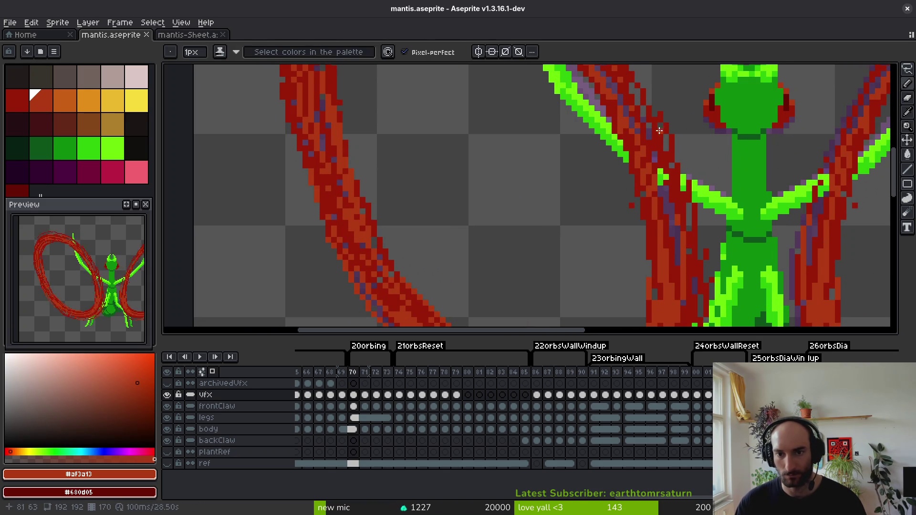
{"action": "left_click", "coordinate": [682, 266], "text": "alt"}
{"action": "scroll", "coordinate": [685, 271], "scroll_direction": "down", "scroll_amount": 5}
{"action": "scroll", "coordinate": [685, 271], "scroll_direction": "up", "scroll_amount": 5}
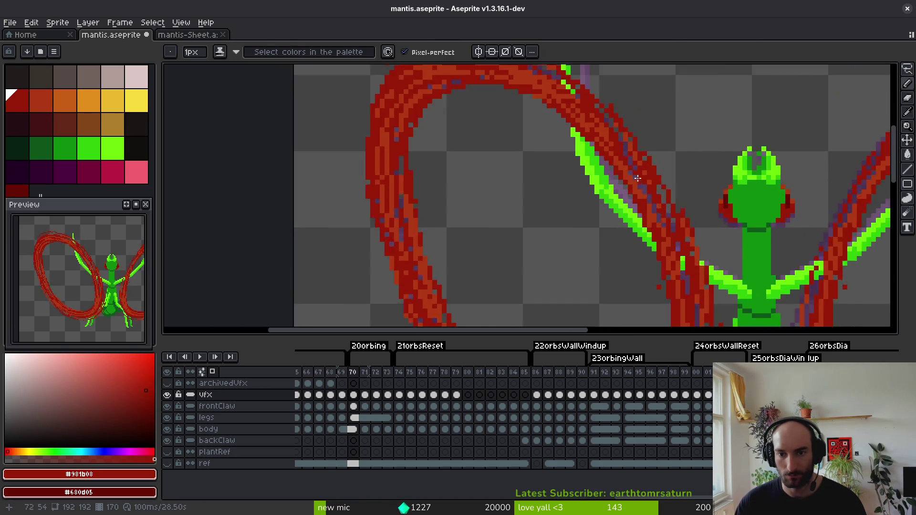
{"action": "left_click", "coordinate": [687, 258], "text": "alt"}
{"action": "left_click_drag", "start_coordinate": [614, 126], "coordinate": [660, 221]}
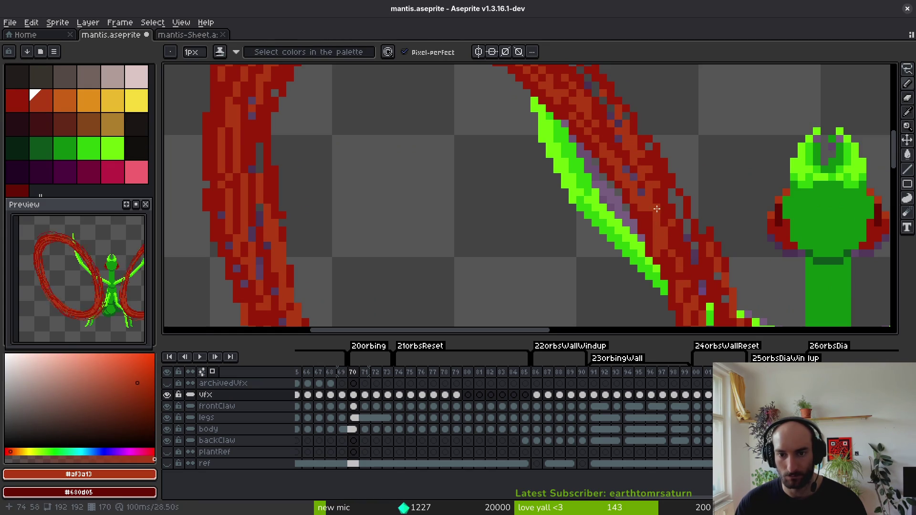
{"action": "scroll", "coordinate": [677, 272], "scroll_direction": "down", "scroll_amount": 3}
{"action": "scroll", "coordinate": [676, 260], "scroll_direction": "up", "scroll_amount": 3}
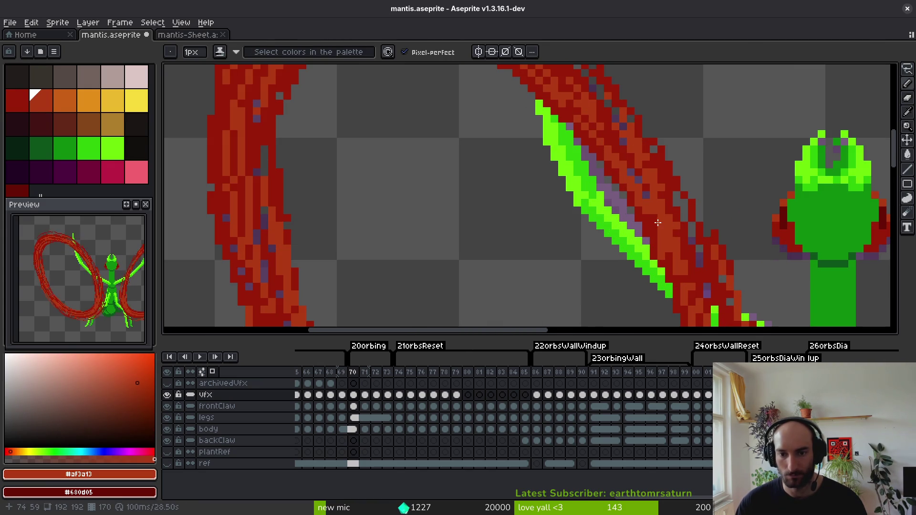
{"action": "scroll", "coordinate": [668, 232], "scroll_direction": "down", "scroll_amount": 3}
{"action": "scroll", "coordinate": [664, 195], "scroll_direction": "up", "scroll_amount": 3}
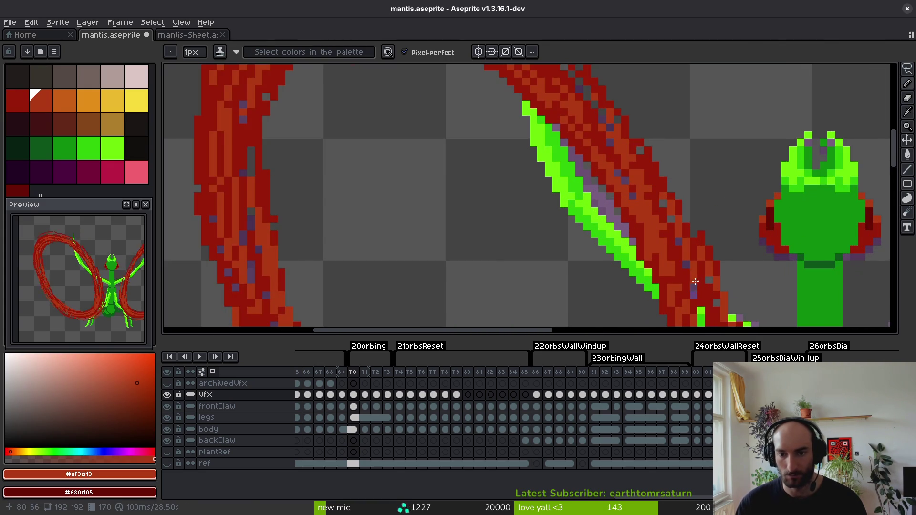
{"action": "scroll", "coordinate": [696, 284], "scroll_direction": "down", "scroll_amount": 3}
{"action": "scroll", "coordinate": [688, 276], "scroll_direction": "up", "scroll_amount": 3}
Cover the purple pixels beside the claw with dark red and dab orange-red onto the arc.
{"action": "left_click", "coordinate": [673, 267], "text": "alt"}
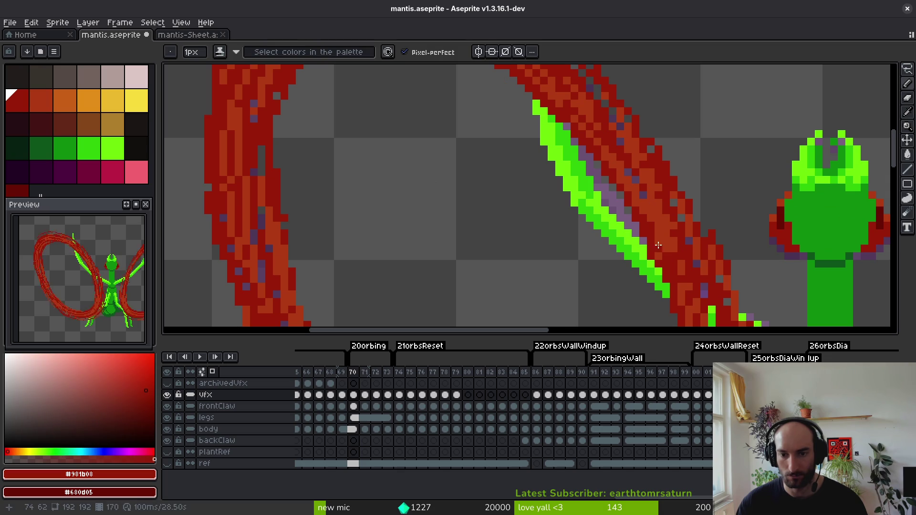
{"action": "scroll", "coordinate": [681, 263], "scroll_direction": "down", "scroll_amount": 3}
{"action": "scroll", "coordinate": [675, 194], "scroll_direction": "down", "scroll_amount": 3}
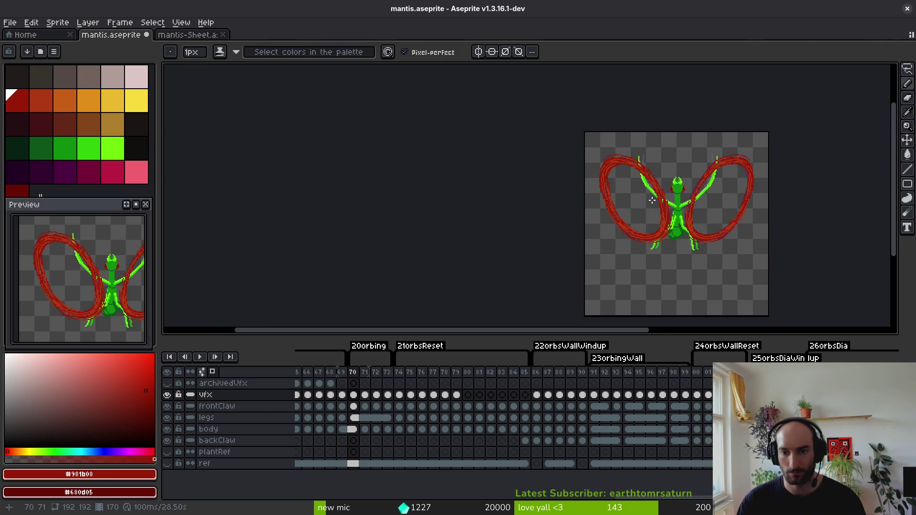
{"action": "scroll", "coordinate": [688, 210], "scroll_direction": "up", "scroll_amount": 5}
{"action": "scroll", "coordinate": [692, 215], "scroll_direction": "up", "scroll_amount": 2}
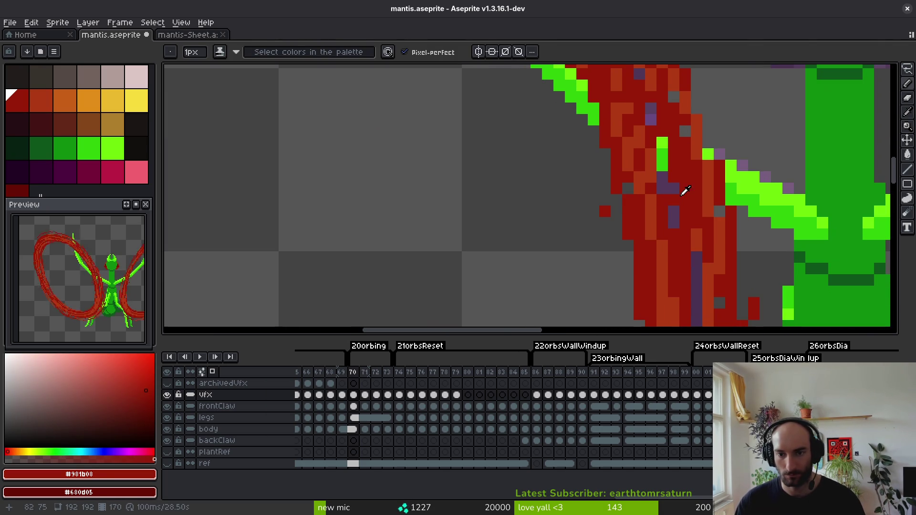
{"action": "mouse_move", "coordinate": [675, 195]}
{"action": "left_mouse_down"}
{"action": "mouse_move", "coordinate": [681, 234]}
{"action": "mouse_move", "coordinate": [673, 163]}
{"action": "left_mouse_up"}
{"action": "scroll", "coordinate": [682, 257], "scroll_direction": "down", "scroll_amount": 2}
{"action": "left_click", "coordinate": [702, 178], "text": "alt"}
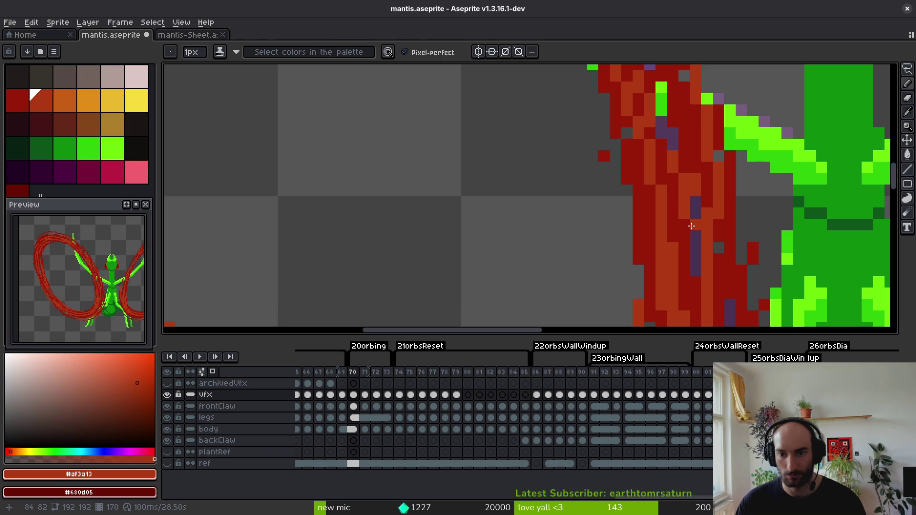
{"action": "left_click", "coordinate": [698, 177], "text": "alt"}
{"action": "scroll", "coordinate": [696, 180], "scroll_direction": "down", "scroll_amount": 2}
{"action": "scroll", "coordinate": [690, 167], "scroll_direction": "up", "scroll_amount": 1}
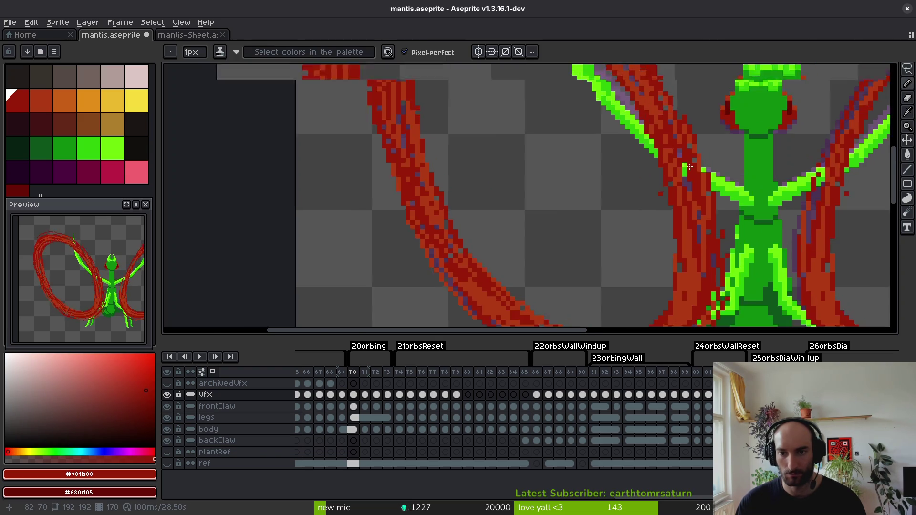
{"action": "scroll", "coordinate": [691, 167], "scroll_direction": "up", "scroll_amount": 1}
{"action": "scroll", "coordinate": [694, 204], "scroll_direction": "down", "scroll_amount": 2}
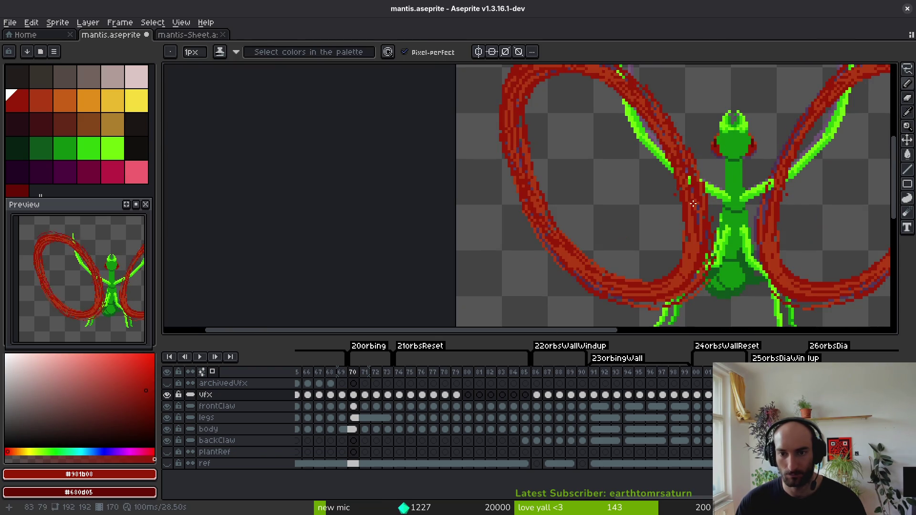
{"action": "scroll", "coordinate": [668, 164], "scroll_direction": "up", "scroll_amount": 2}
{"action": "scroll", "coordinate": [678, 158], "scroll_direction": "down", "scroll_amount": 2}
{"action": "scroll", "coordinate": [691, 145], "scroll_direction": "up", "scroll_amount": 3}
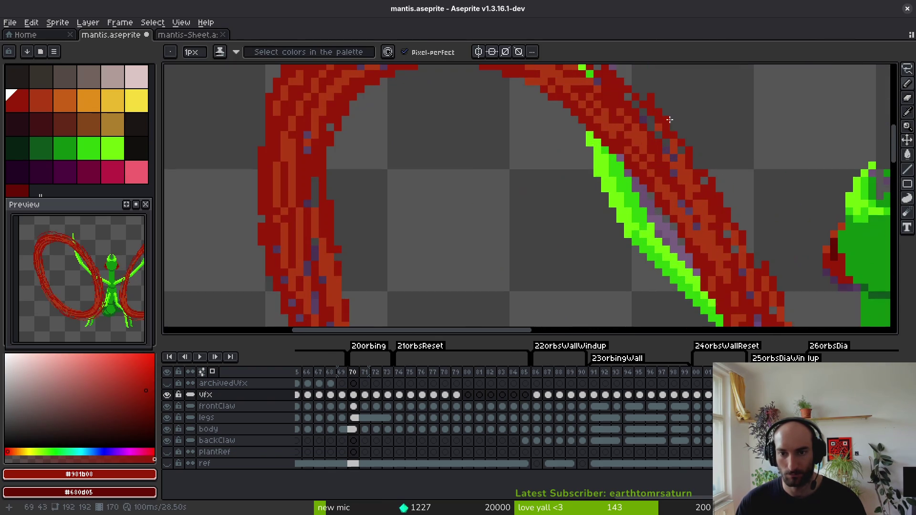
{"action": "left_click", "coordinate": [708, 190], "text": "alt"}
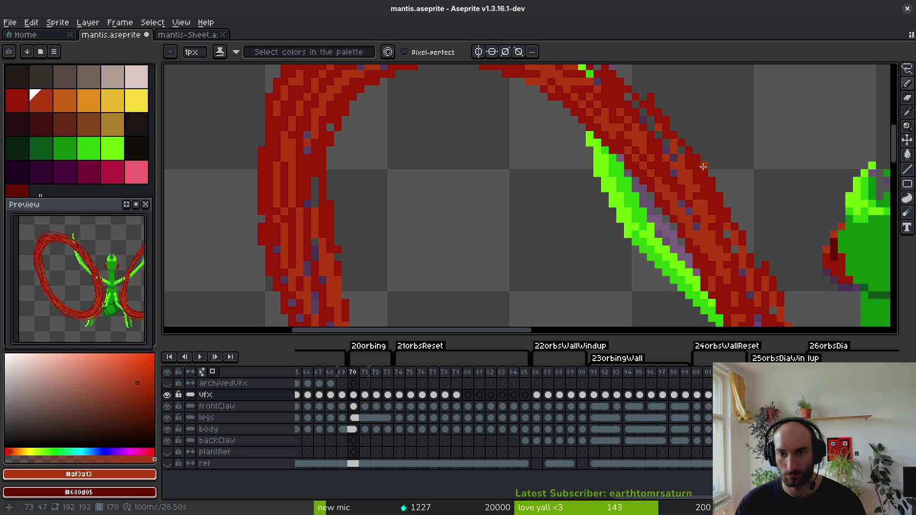
{"action": "scroll", "coordinate": [723, 215], "scroll_direction": "down", "scroll_amount": 4}
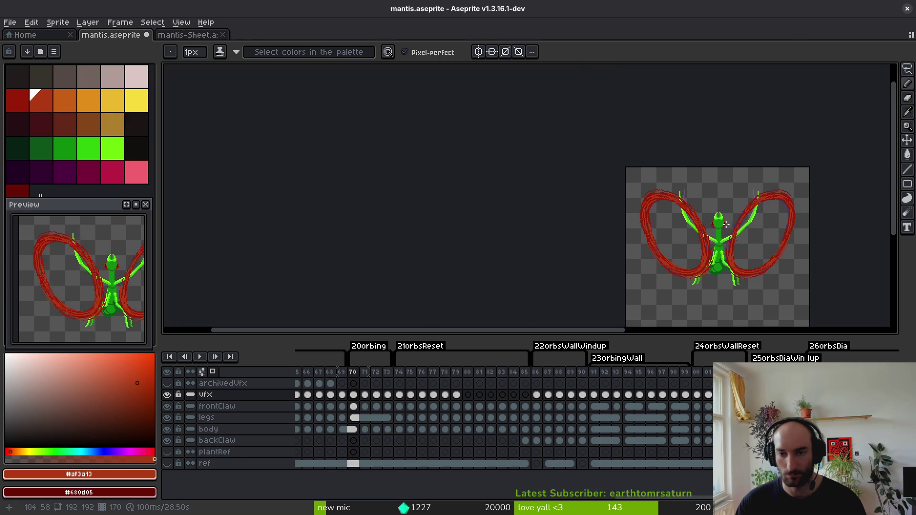
Add two dark red pixels to the arc's top edge and save mantis.aseprite.
{"action": "scroll", "coordinate": [681, 215], "scroll_direction": "up", "scroll_amount": 4}
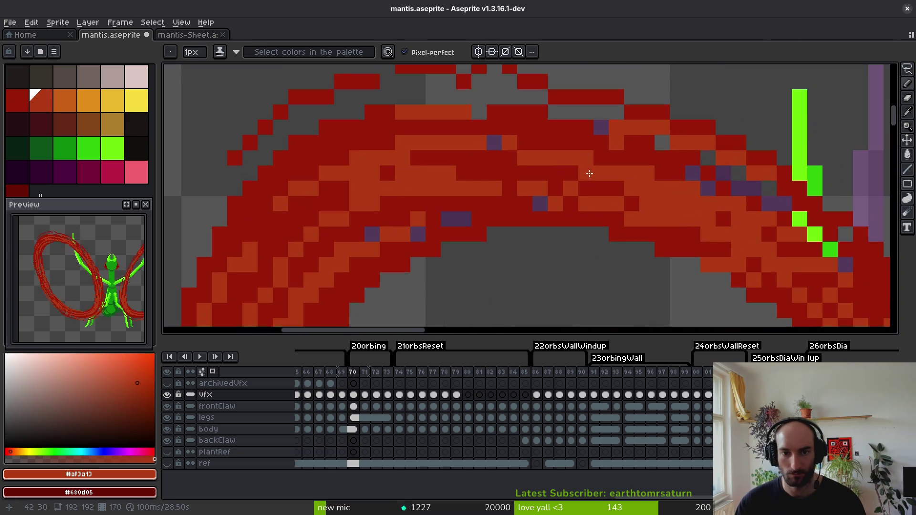
{"action": "left_click", "coordinate": [498, 114], "text": "alt"}
{"action": "left_click_drag", "start_coordinate": [449, 97], "coordinate": [463, 97]}
{"action": "scroll", "coordinate": [529, 119], "scroll_direction": "down", "scroll_amount": 3}
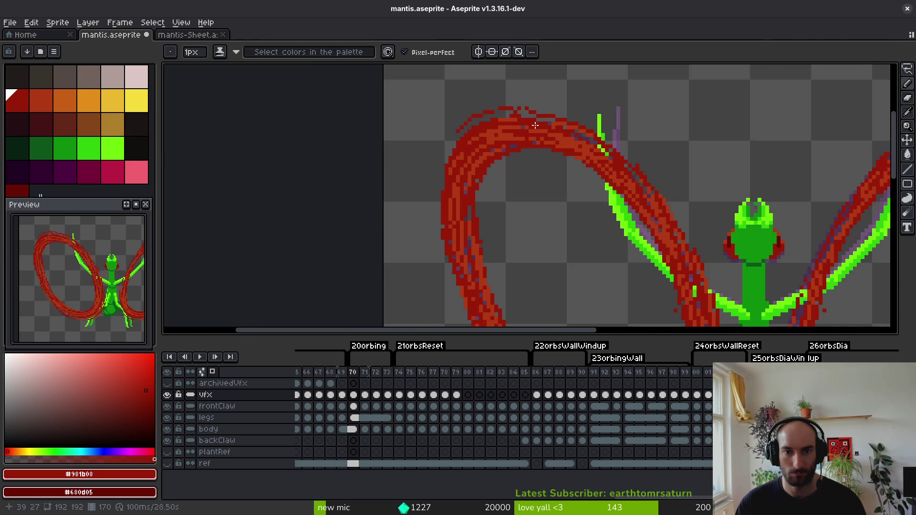
{"action": "key", "text": "ctrl+s"}
{"action": "scroll", "coordinate": [549, 170], "scroll_direction": "up", "scroll_amount": 4}
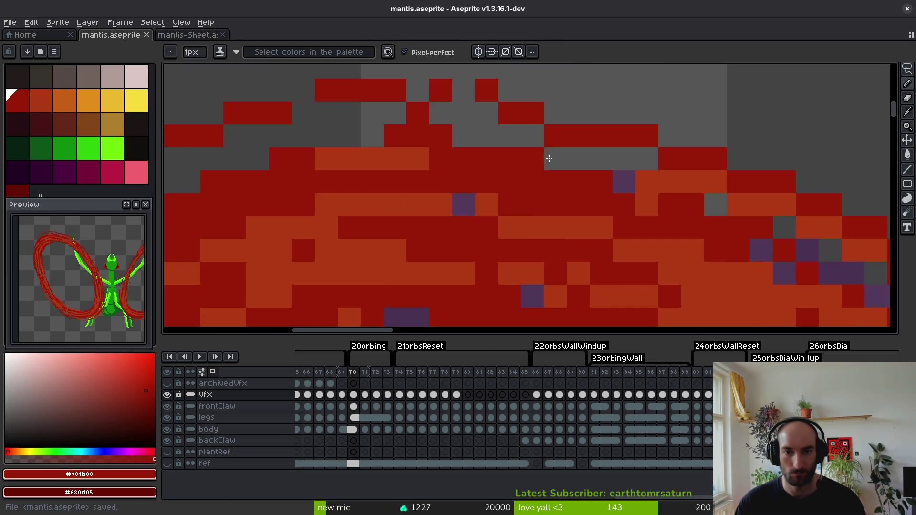
Fill the grey and purple gap pixels along the arc's top with dark red.
{"action": "left_click", "coordinate": [648, 182]}
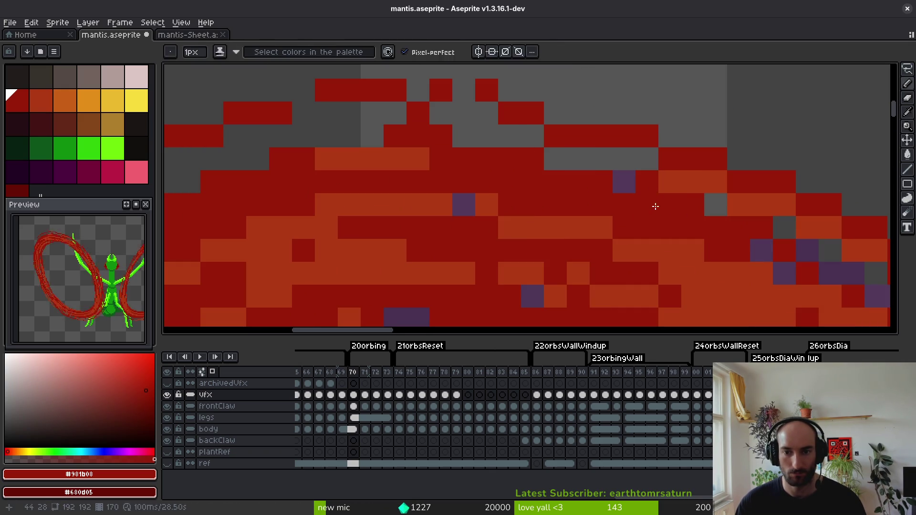
{"action": "key", "text": "0"}
{"action": "scroll", "coordinate": [657, 175], "scroll_direction": "down", "scroll_amount": 1}
{"action": "scroll", "coordinate": [651, 178], "scroll_direction": "up", "scroll_amount": 2}
{"action": "key", "text": "9"}
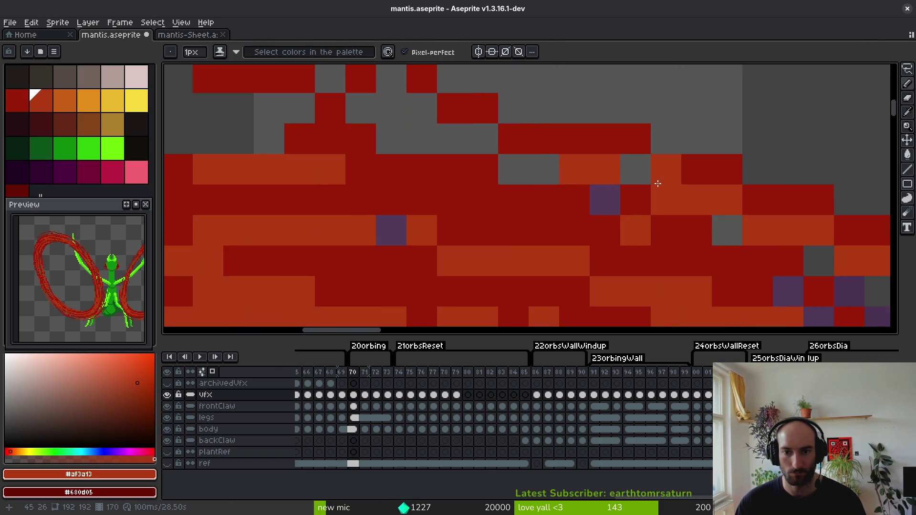
{"action": "left_click", "coordinate": [634, 172]}
{"action": "left_click", "coordinate": [610, 190]}
{"action": "scroll", "coordinate": [609, 190], "scroll_direction": "down", "scroll_amount": 3}
{"action": "scroll", "coordinate": [633, 199], "scroll_direction": "up", "scroll_amount": 3}
{"action": "left_click_drag", "start_coordinate": [578, 155], "coordinate": [599, 155]}
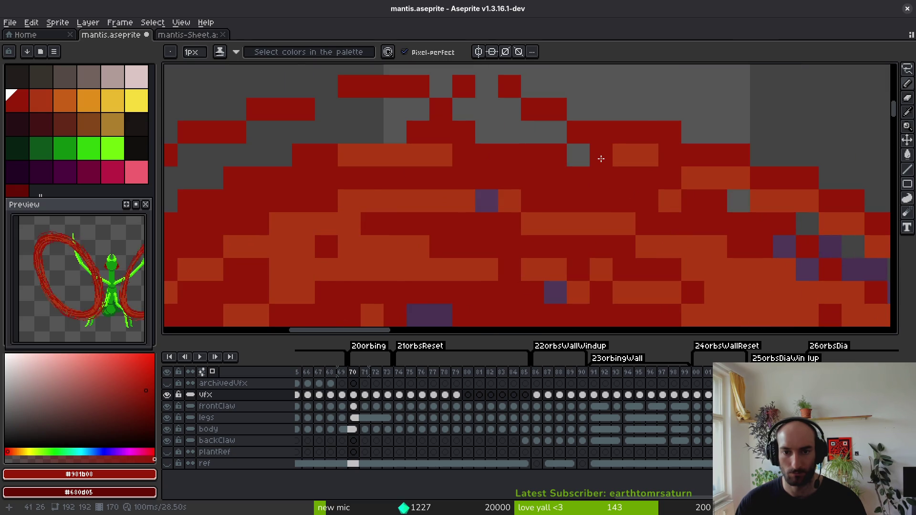
{"action": "scroll", "coordinate": [567, 150], "scroll_direction": "down", "scroll_amount": 3}
{"action": "scroll", "coordinate": [548, 160], "scroll_direction": "down", "scroll_amount": 4}
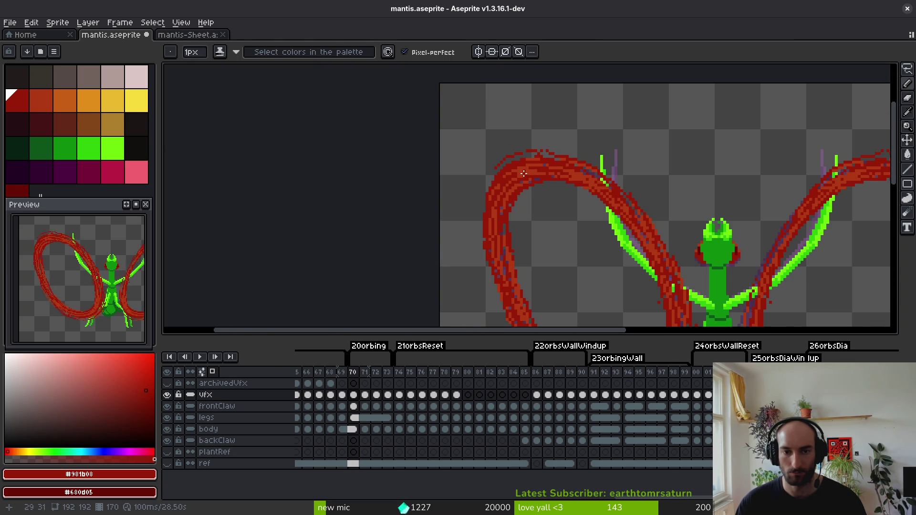
{"action": "scroll", "coordinate": [620, 212], "scroll_direction": "down", "scroll_amount": 2}
{"action": "scroll", "coordinate": [622, 148], "scroll_direction": "up", "scroll_amount": 2}
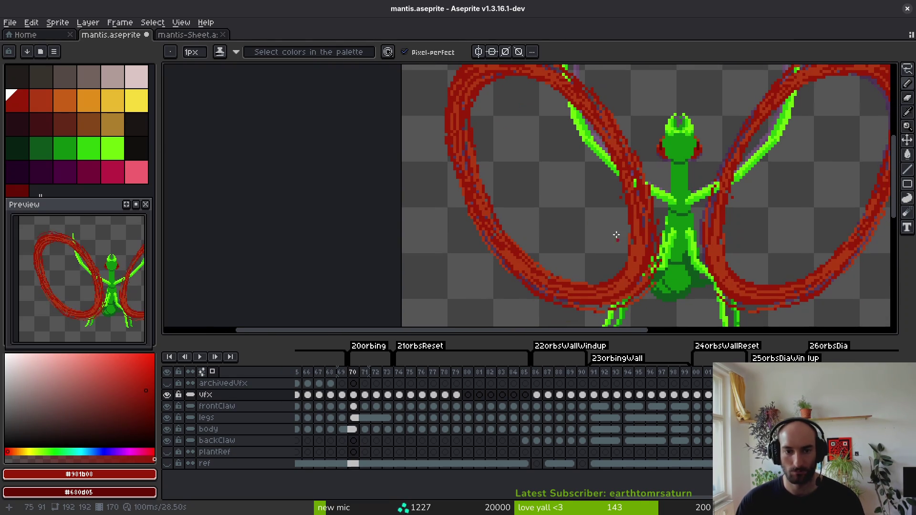
{"action": "scroll", "coordinate": [579, 198], "scroll_direction": "down", "scroll_amount": 4}
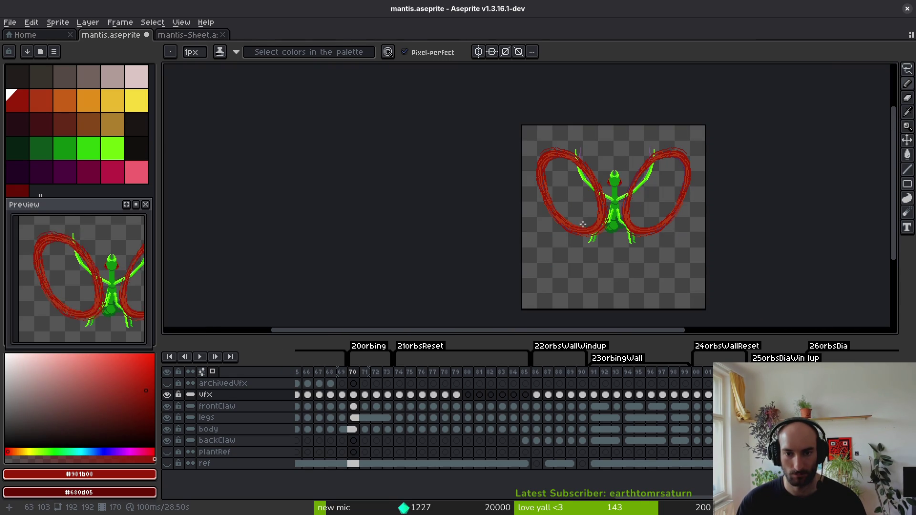
Pencil dark red over the arc pixels along the claw–body edge.
{"action": "key", "text": "i"}
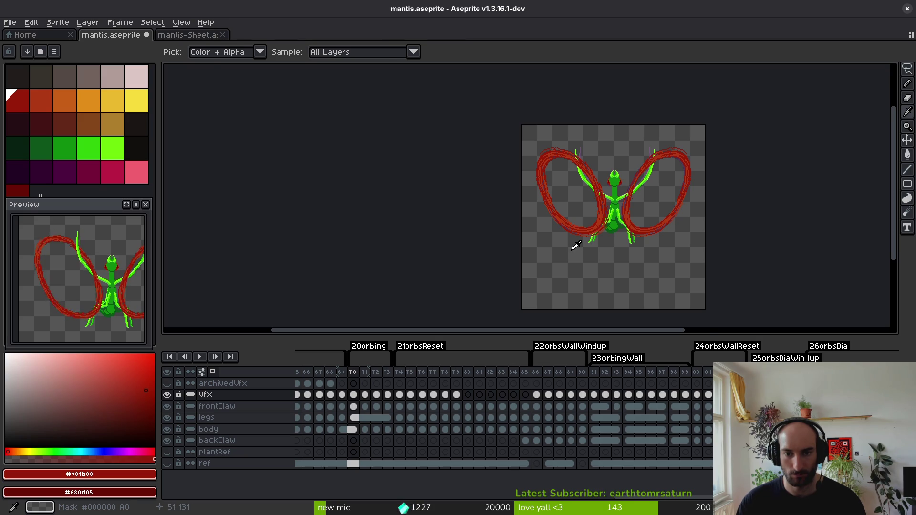
{"action": "key", "text": "b"}
{"action": "scroll", "coordinate": [601, 205], "scroll_direction": "up", "scroll_amount": 5}
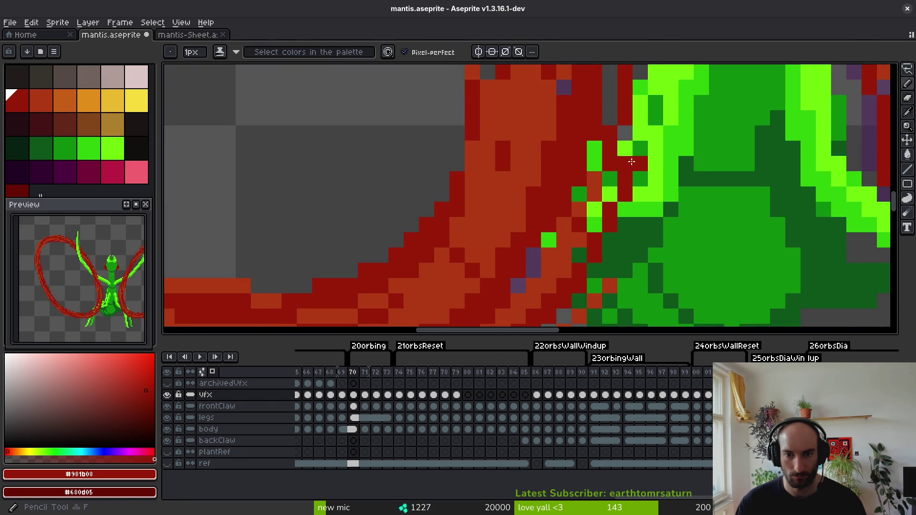
{"action": "scroll", "coordinate": [630, 163], "scroll_direction": "down", "scroll_amount": 4}
{"action": "scroll", "coordinate": [630, 155], "scroll_direction": "up", "scroll_amount": 1}
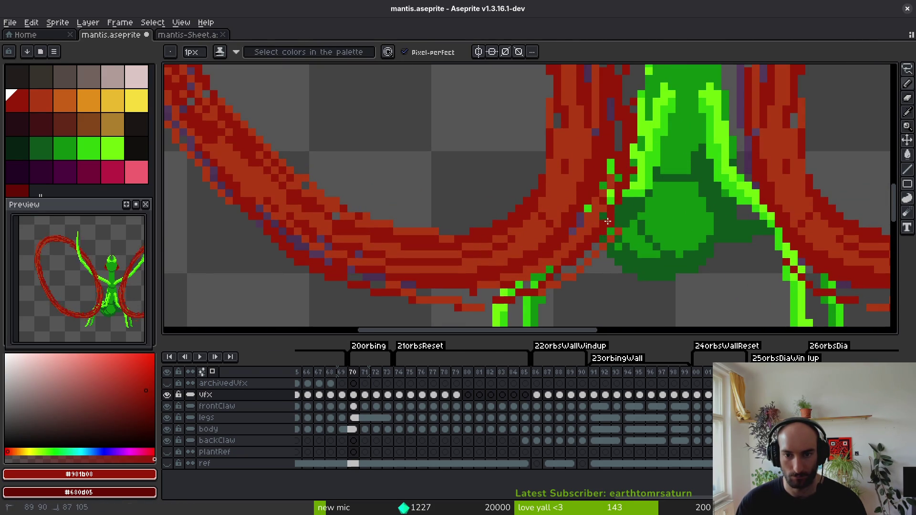
{"action": "left_click_drag", "start_coordinate": [619, 216], "coordinate": [606, 239]}
{"action": "scroll", "coordinate": [581, 262], "scroll_direction": "down", "scroll_amount": 5}
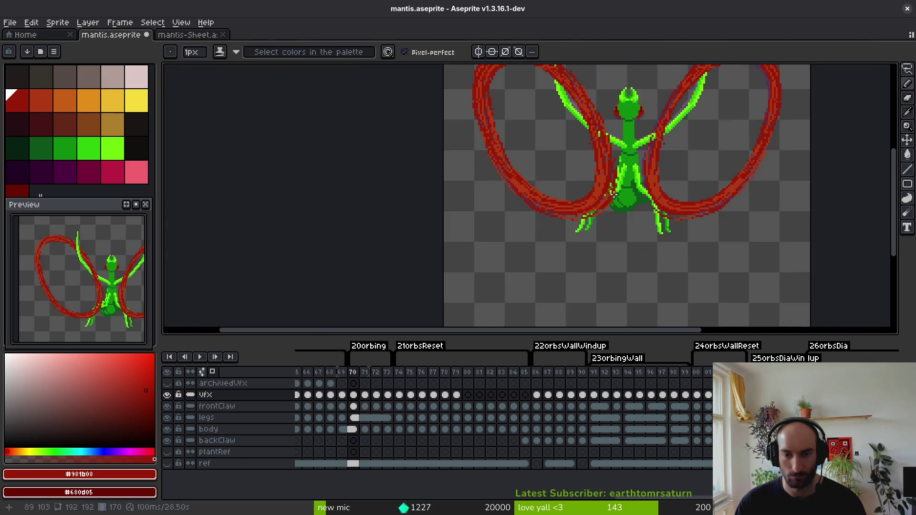
{"action": "scroll", "coordinate": [629, 205], "scroll_direction": "up", "scroll_amount": 3}
{"action": "scroll", "coordinate": [629, 205], "scroll_direction": "down", "scroll_amount": 3}
{"action": "scroll", "coordinate": [629, 205], "scroll_direction": "down", "scroll_amount": 3}
{"action": "scroll", "coordinate": [629, 205], "scroll_direction": "up", "scroll_amount": 3}
{"action": "scroll", "coordinate": [625, 229], "scroll_direction": "down", "scroll_amount": 2}
{"action": "key", "text": "alt"}
{"action": "scroll", "coordinate": [630, 225], "scroll_direction": "up", "scroll_amount": 3}
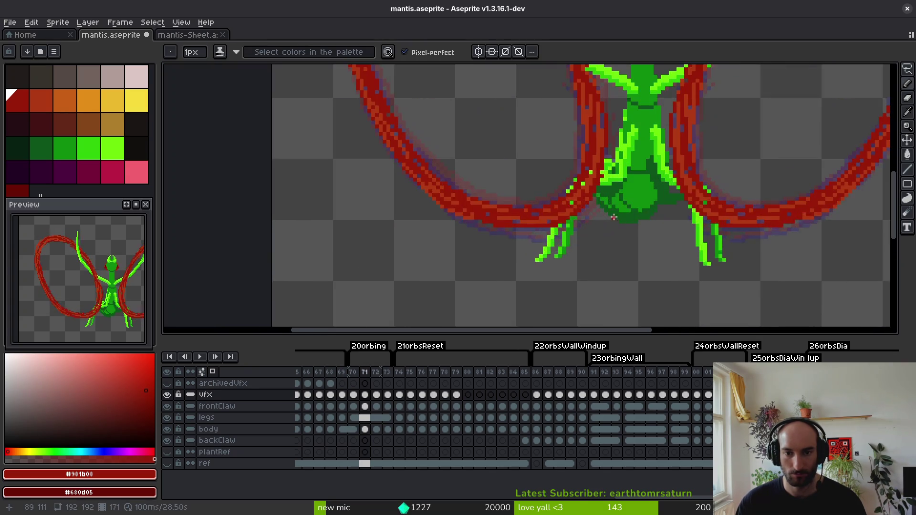
{"action": "scroll", "coordinate": [651, 248], "scroll_direction": "down", "scroll_amount": 3}
{"action": "scroll", "coordinate": [646, 234], "scroll_direction": "up", "scroll_amount": 1}
Flip between frames 69, 70 and 71 to compare poses, ending on frame 71.
{"action": "key", "text": "period"}
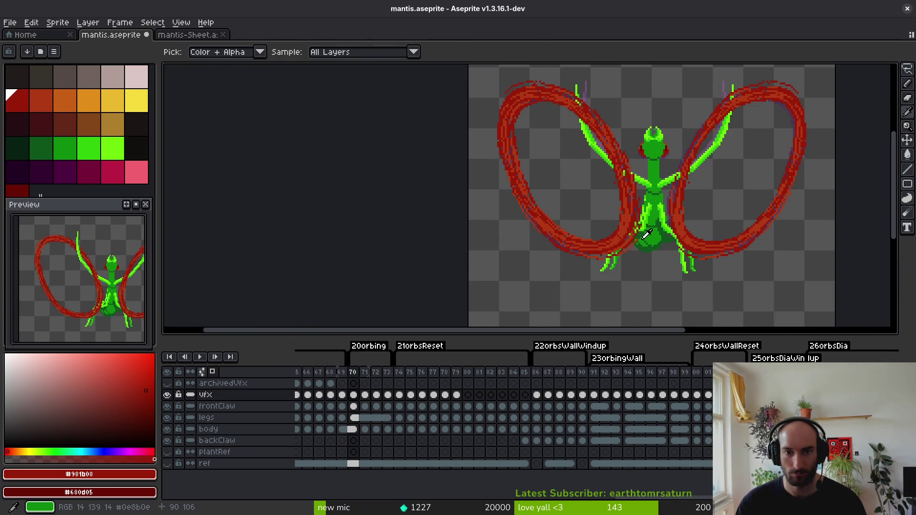
{"action": "left_click_drag", "start_coordinate": [615, 193], "coordinate": [630, 198]}
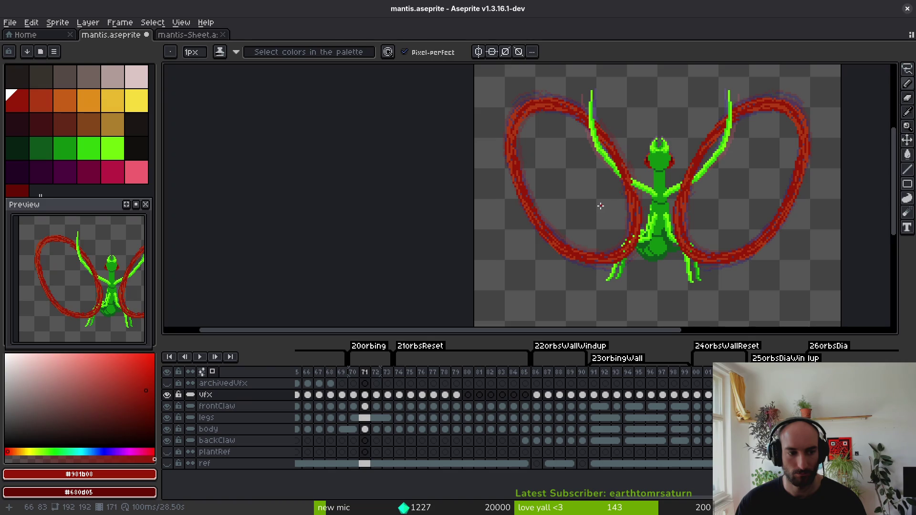
{"action": "key", "text": "comma"}
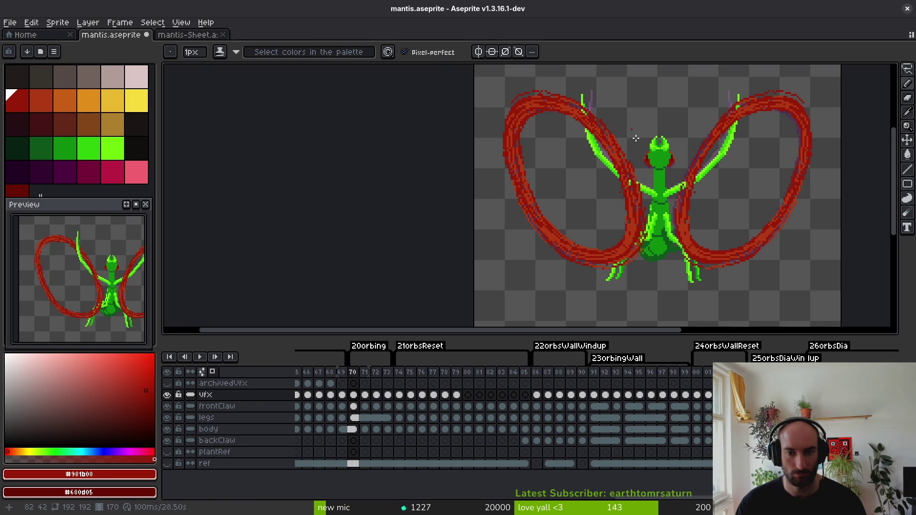
{"action": "key", "text": "period"}
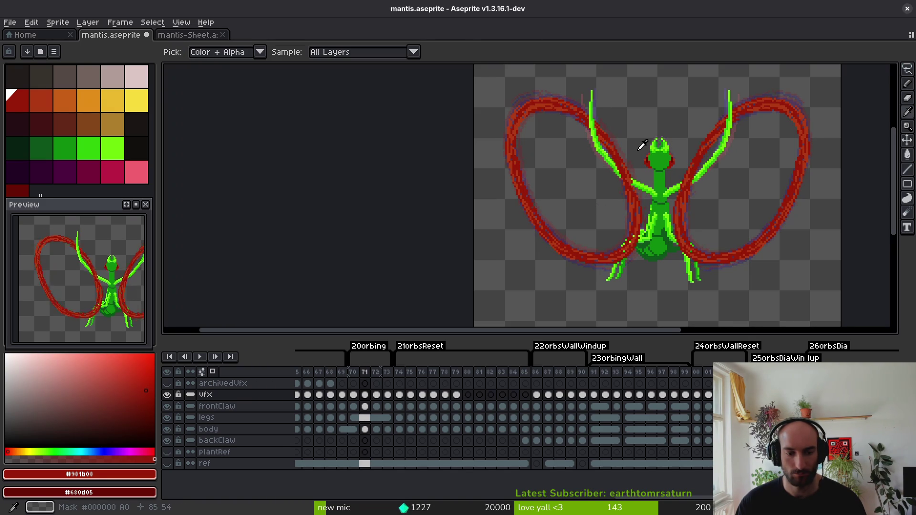
{"action": "key", "text": "comma"}
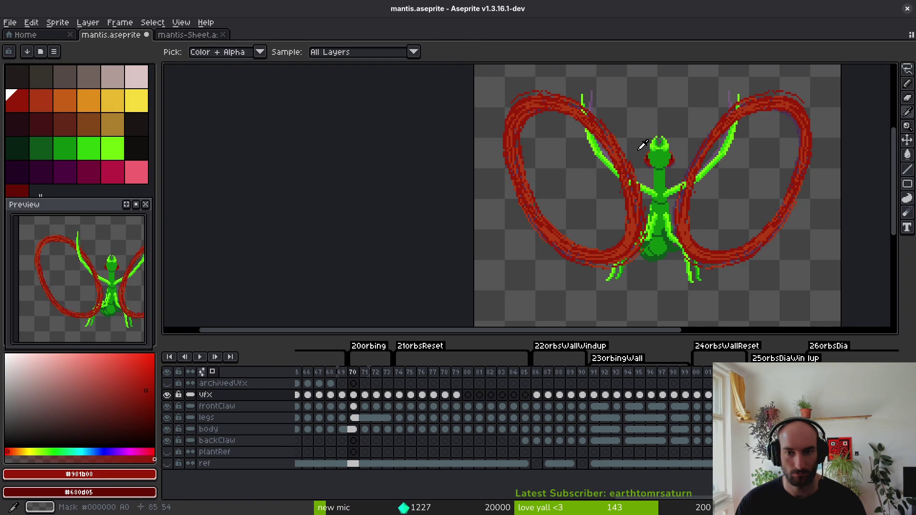
{"action": "key", "text": "comma"}
{"action": "key", "text": "period"}
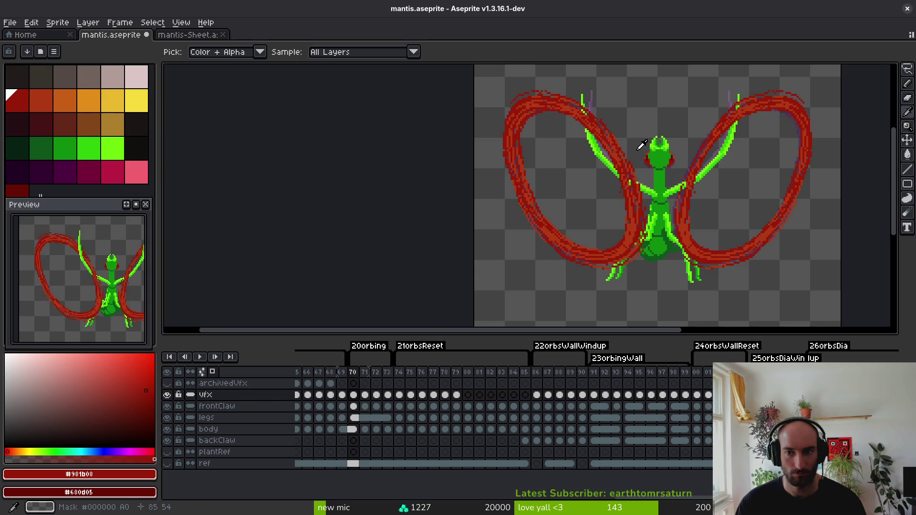
{"action": "key", "text": "period"}
{"action": "scroll", "coordinate": [642, 145], "scroll_direction": "up", "scroll_amount": 5}
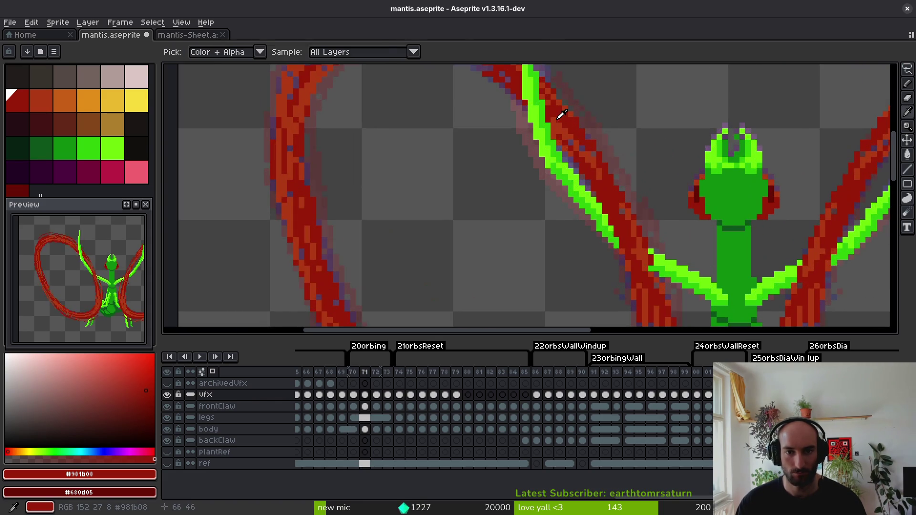
Paint dark red down the claw edges, undoing the stroke that crossed the green body.
{"action": "scroll", "coordinate": [560, 117], "scroll_direction": "down", "scroll_amount": 2}
{"action": "scroll", "coordinate": [568, 109], "scroll_direction": "up", "scroll_amount": 3}
{"action": "scroll", "coordinate": [574, 104], "scroll_direction": "down", "scroll_amount": 2}
{"action": "left_click_drag", "start_coordinate": [557, 84], "coordinate": [609, 142]}
{"action": "mouse_move", "coordinate": [656, 220]}
{"action": "left_mouse_down"}
{"action": "mouse_move", "coordinate": [671, 268]}
{"action": "mouse_move", "coordinate": [645, 182]}
{"action": "mouse_move", "coordinate": [672, 238]}
{"action": "left_mouse_up"}
{"action": "left_click_drag", "start_coordinate": [687, 277], "coordinate": [667, 227]}
{"action": "left_click_drag", "start_coordinate": [666, 196], "coordinate": [675, 277]}
{"action": "mouse_move", "coordinate": [680, 234]}
{"action": "left_mouse_down"}
{"action": "mouse_move", "coordinate": [687, 158]}
{"action": "mouse_move", "coordinate": [673, 253]}
{"action": "mouse_move", "coordinate": [702, 170]}
{"action": "mouse_move", "coordinate": [663, 249]}
{"action": "left_mouse_up"}
{"action": "key", "text": "ctrl+z"}
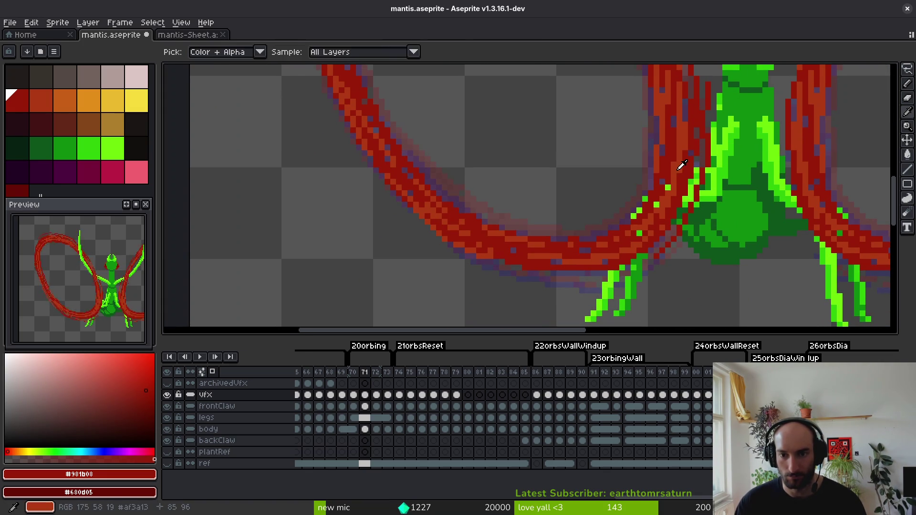
Paint orange-red over the claw edge, then dark-red strokes across the arc and claw's lower edge.
{"action": "left_click", "coordinate": [687, 181], "text": "alt"}
{"action": "scroll", "coordinate": [652, 251], "scroll_direction": "up", "scroll_amount": 2}
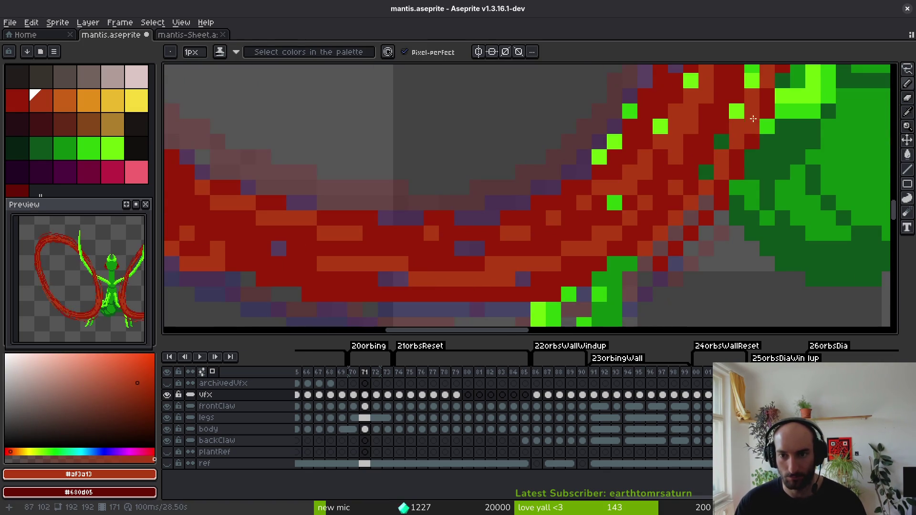
{"action": "left_click_drag", "start_coordinate": [749, 163], "coordinate": [566, 223]}
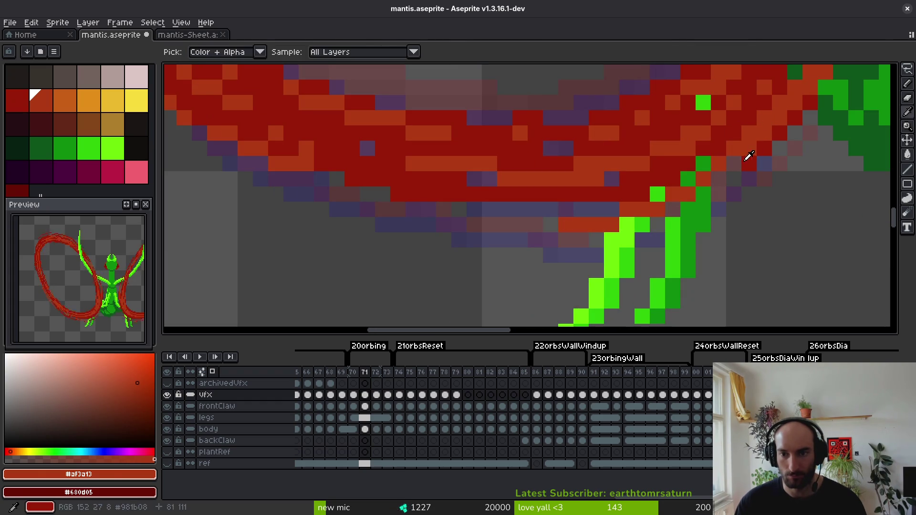
{"action": "left_click", "coordinate": [806, 129], "text": "alt"}
{"action": "left_click", "coordinate": [780, 127], "text": "alt"}
{"action": "mouse_move", "coordinate": [825, 117]}
{"action": "left_mouse_down"}
{"action": "mouse_move", "coordinate": [811, 144]}
{"action": "mouse_move", "coordinate": [662, 230]}
{"action": "left_mouse_up"}
{"action": "left_click_drag", "start_coordinate": [811, 142], "coordinate": [465, 235]}
{"action": "mouse_move", "coordinate": [244, 163]}
{"action": "left_mouse_down"}
{"action": "mouse_move", "coordinate": [409, 214]}
{"action": "mouse_move", "coordinate": [494, 226]}
{"action": "left_mouse_up"}
Add orange-red highlights along the arc and another dark-red stroke.
{"action": "left_click", "coordinate": [362, 151], "text": "alt"}
{"action": "mouse_move", "coordinate": [306, 177]}
{"action": "left_mouse_down"}
{"action": "mouse_move", "coordinate": [404, 210]}
{"action": "mouse_move", "coordinate": [336, 173]}
{"action": "mouse_move", "coordinate": [565, 210]}
{"action": "left_mouse_up"}
{"action": "left_click", "coordinate": [522, 194], "text": "alt"}
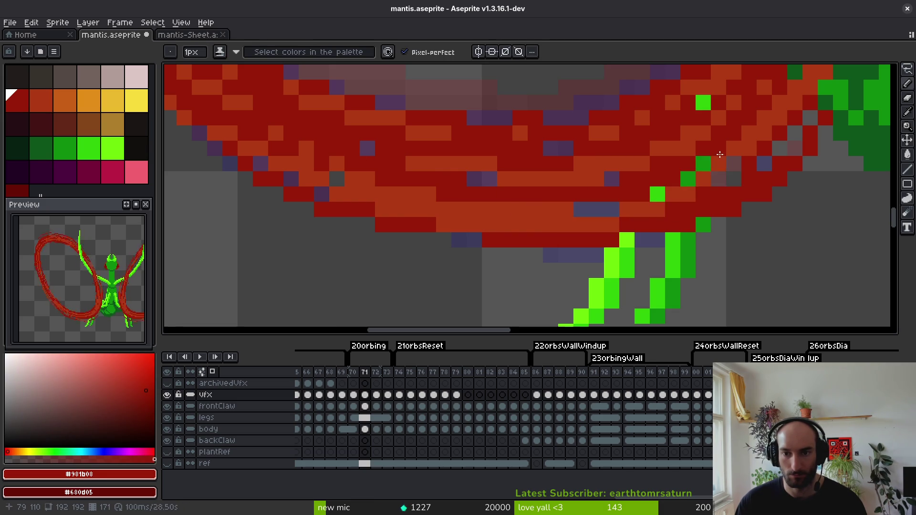
{"action": "scroll", "coordinate": [719, 155], "scroll_direction": "down", "scroll_amount": 3}
{"action": "scroll", "coordinate": [718, 164], "scroll_direction": "up", "scroll_amount": 2}
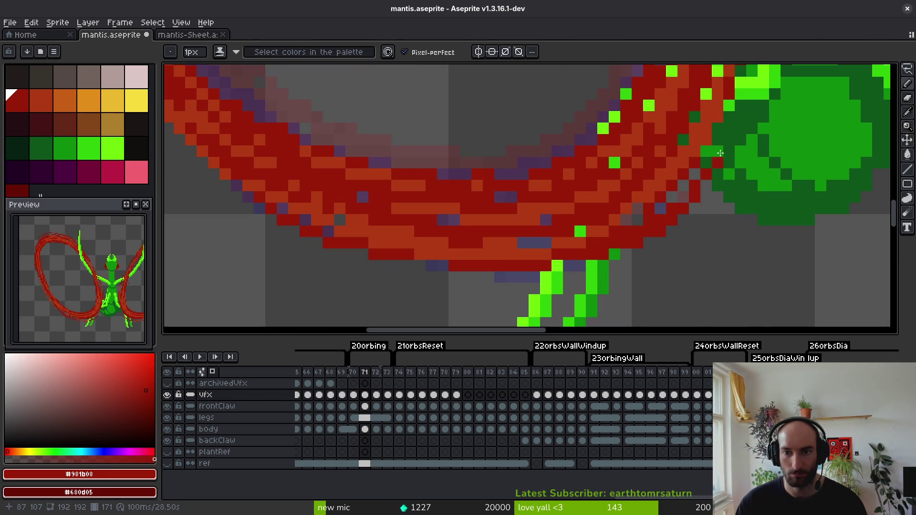
{"action": "left_click_drag", "start_coordinate": [739, 84], "coordinate": [707, 210]}
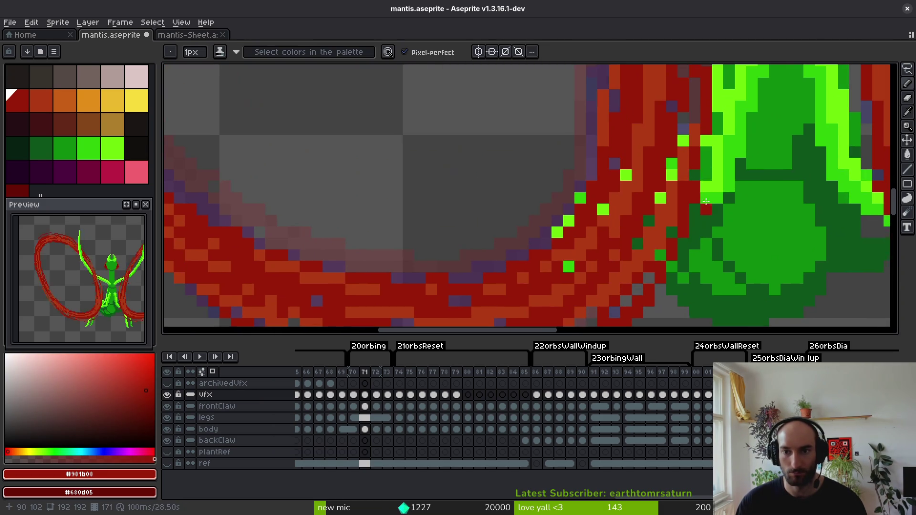
{"action": "scroll", "coordinate": [691, 172], "scroll_direction": "down", "scroll_amount": 3}
{"action": "scroll", "coordinate": [695, 181], "scroll_direction": "up", "scroll_amount": 3}
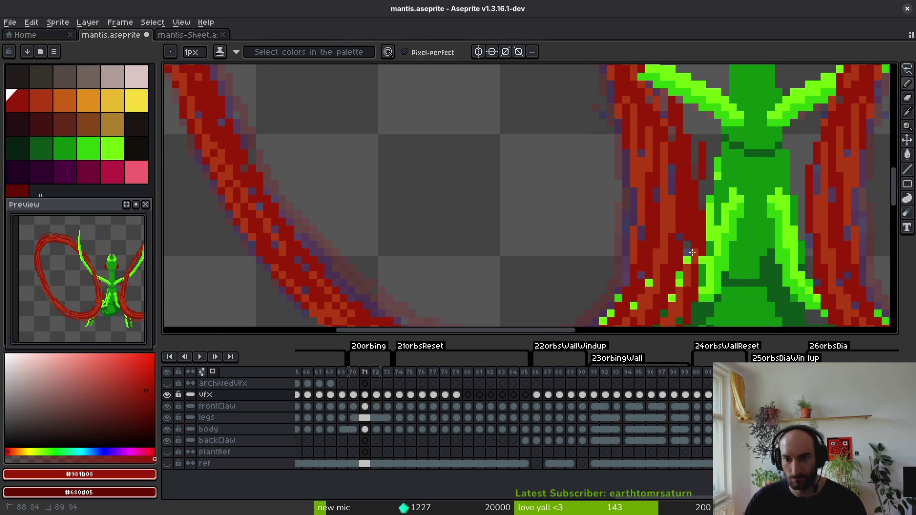
Paint a lighter-red streak down the arc and cover the green arm overlap with dark red.
{"action": "left_click", "coordinate": [666, 198], "text": "alt"}
{"action": "left_click_drag", "start_coordinate": [695, 143], "coordinate": [695, 248]}
{"action": "scroll", "coordinate": [680, 285], "scroll_direction": "down", "scroll_amount": 3}
{"action": "scroll", "coordinate": [668, 166], "scroll_direction": "up", "scroll_amount": 3}
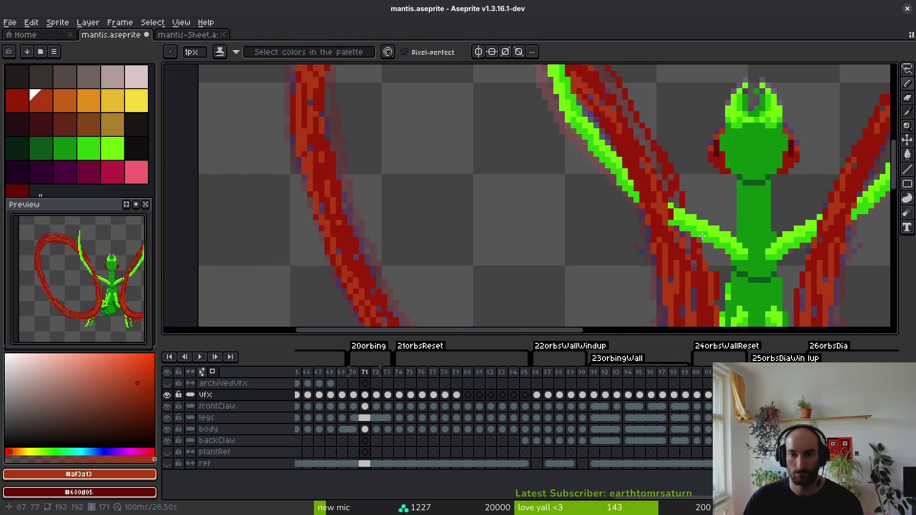
{"action": "left_click", "coordinate": [668, 165], "text": "alt"}
{"action": "mouse_move", "coordinate": [674, 191]}
{"action": "left_mouse_down"}
{"action": "mouse_move", "coordinate": [690, 241]}
{"action": "mouse_move", "coordinate": [701, 243]}
{"action": "left_mouse_up"}
{"action": "left_click", "coordinate": [711, 280], "text": "alt"}
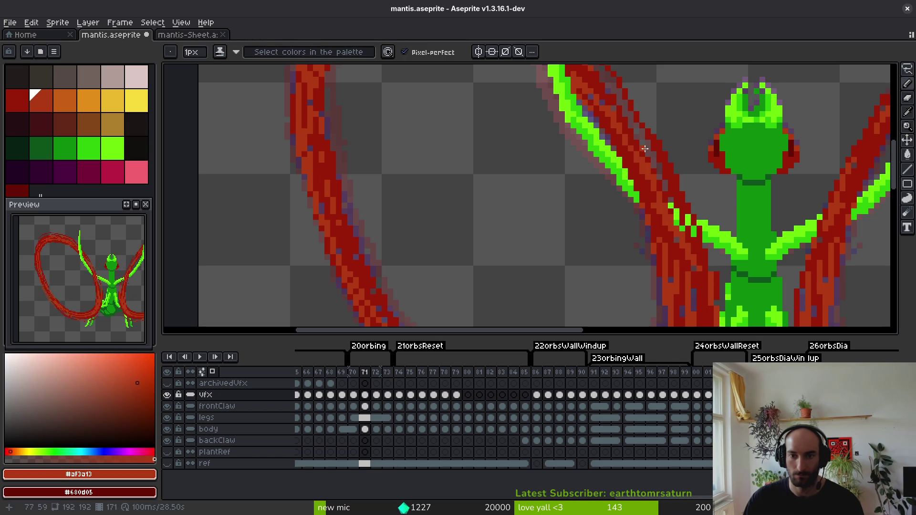
{"action": "scroll", "coordinate": [651, 118], "scroll_direction": "up", "scroll_amount": 3}
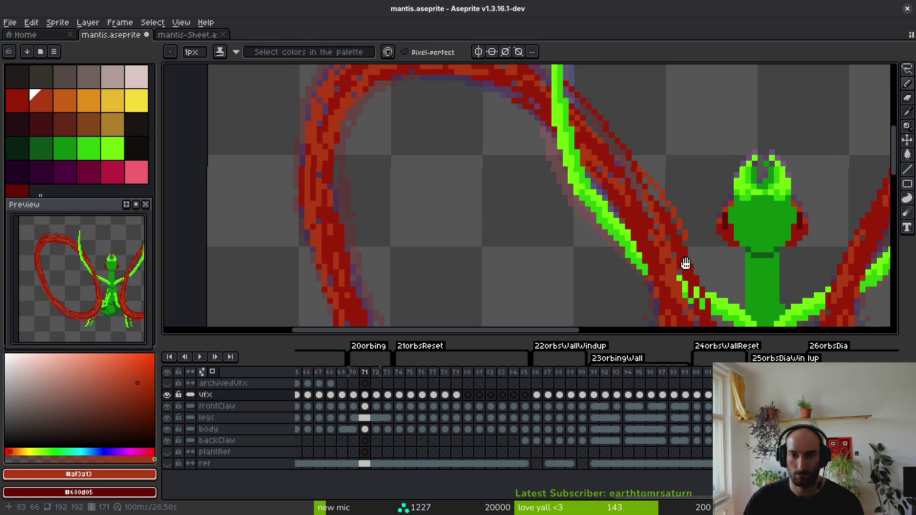
{"action": "left_click_drag", "start_coordinate": [670, 218], "coordinate": [686, 248]}
{"action": "key", "text": "ctrl+z"}
{"action": "scroll", "coordinate": [687, 225], "scroll_direction": "down", "scroll_amount": 1}
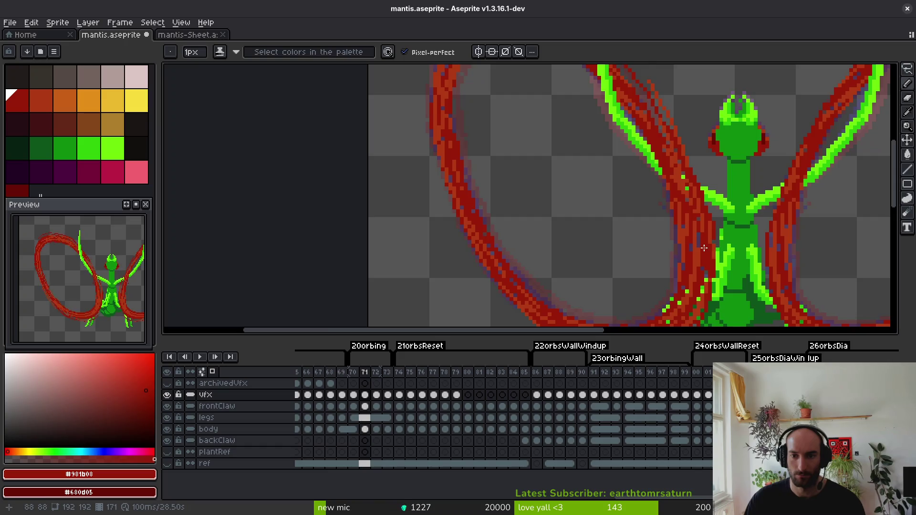
{"action": "scroll", "coordinate": [695, 227], "scroll_direction": "up", "scroll_amount": 2}
Paint dark red along the claw diagonal and a red line down the claw's upper edge.
{"action": "left_click", "coordinate": [696, 227], "text": "alt"}
{"action": "scroll", "coordinate": [692, 248], "scroll_direction": "up", "scroll_amount": 7}
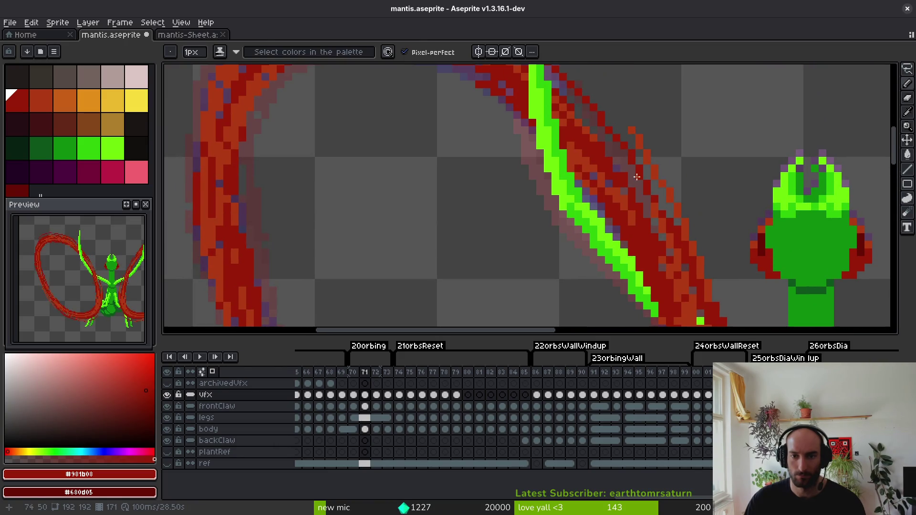
{"action": "scroll", "coordinate": [615, 141], "scroll_direction": "up", "scroll_amount": 4}
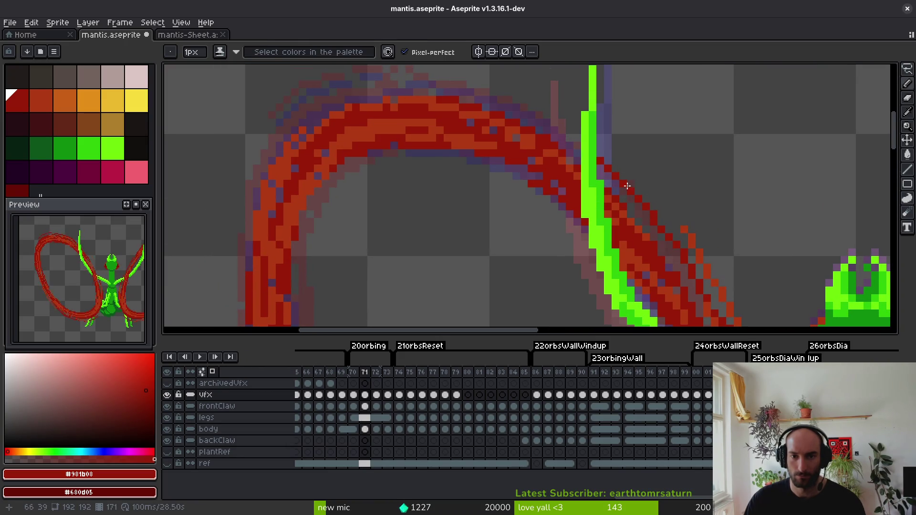
{"action": "left_click_drag", "start_coordinate": [645, 212], "coordinate": [692, 287]}
{"action": "scroll", "coordinate": [668, 246], "scroll_direction": "down", "scroll_amount": 3}
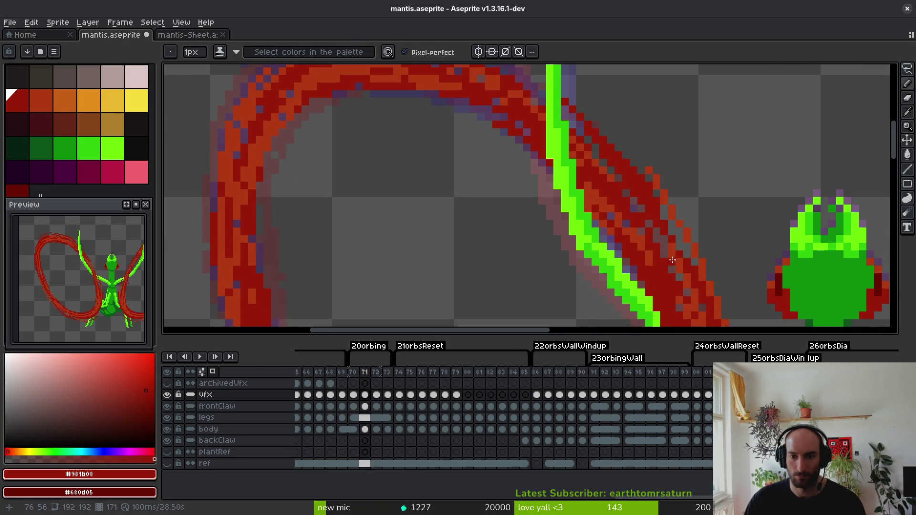
{"action": "left_click", "coordinate": [664, 244], "text": "alt"}
{"action": "left_click", "coordinate": [601, 140], "text": "alt"}
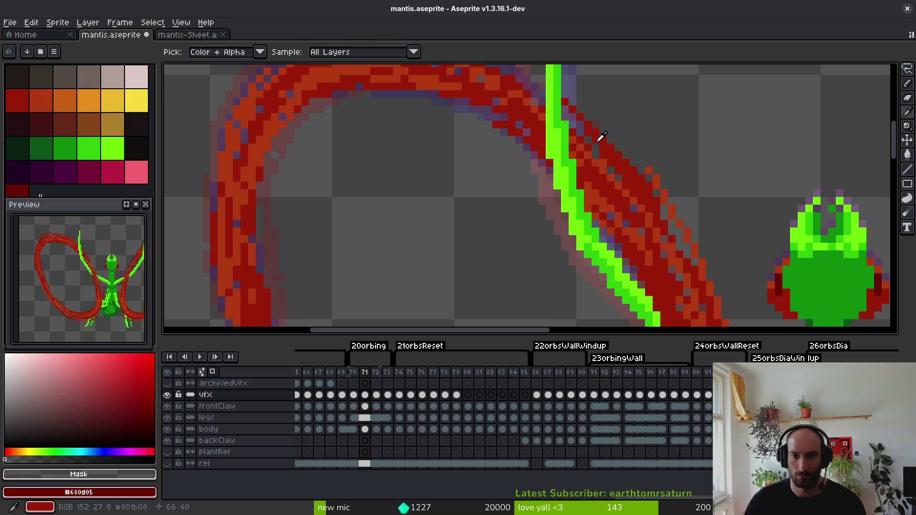
{"action": "left_click", "coordinate": [654, 191], "text": "alt"}
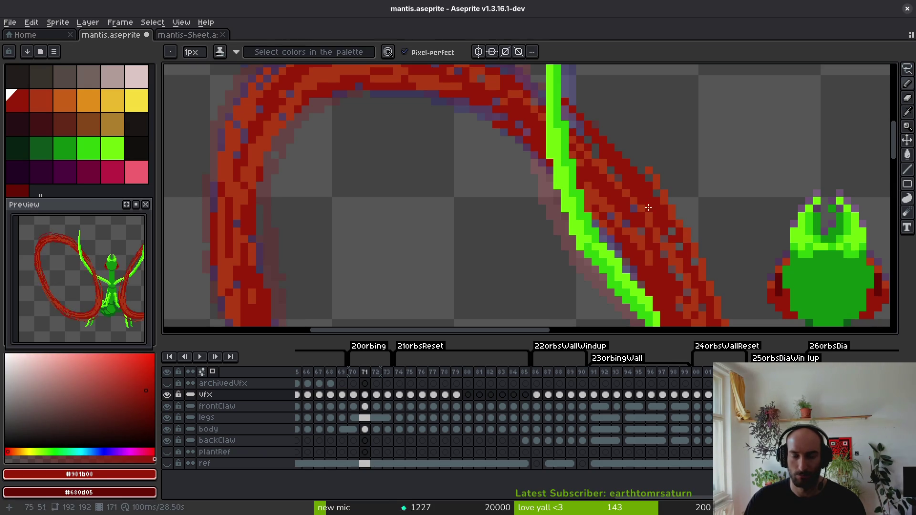
{"action": "scroll", "coordinate": [656, 178], "scroll_direction": "up", "scroll_amount": 3}
{"action": "left_click", "coordinate": [667, 192], "text": "alt"}
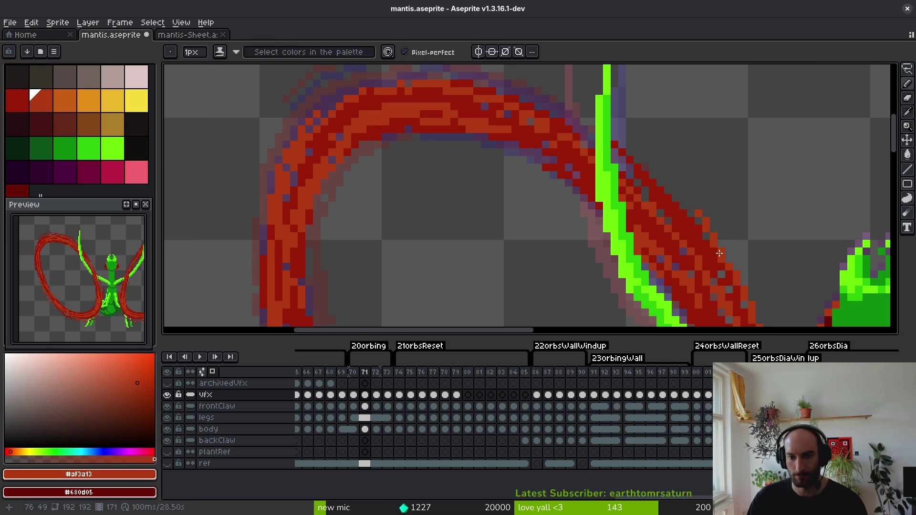
{"action": "left_click_drag", "start_coordinate": [613, 134], "coordinate": [678, 209]}
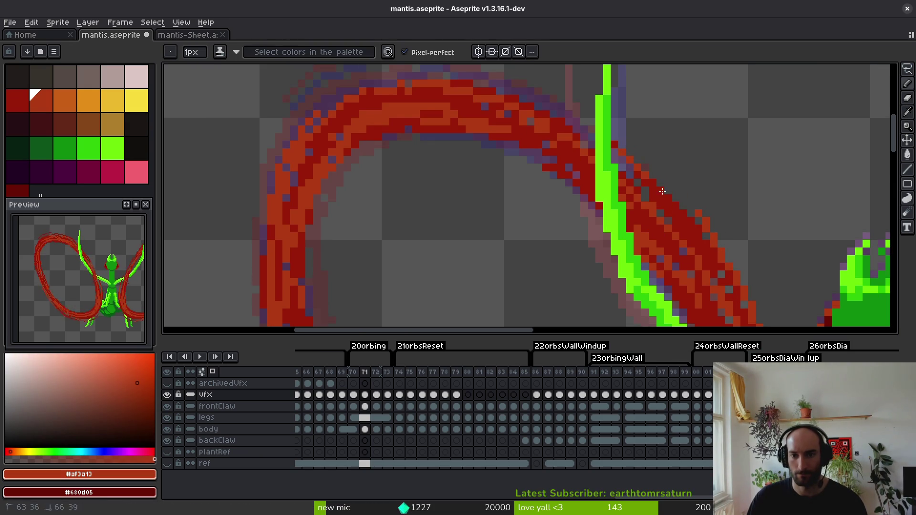
{"action": "left_click", "coordinate": [678, 209], "text": "shift"}
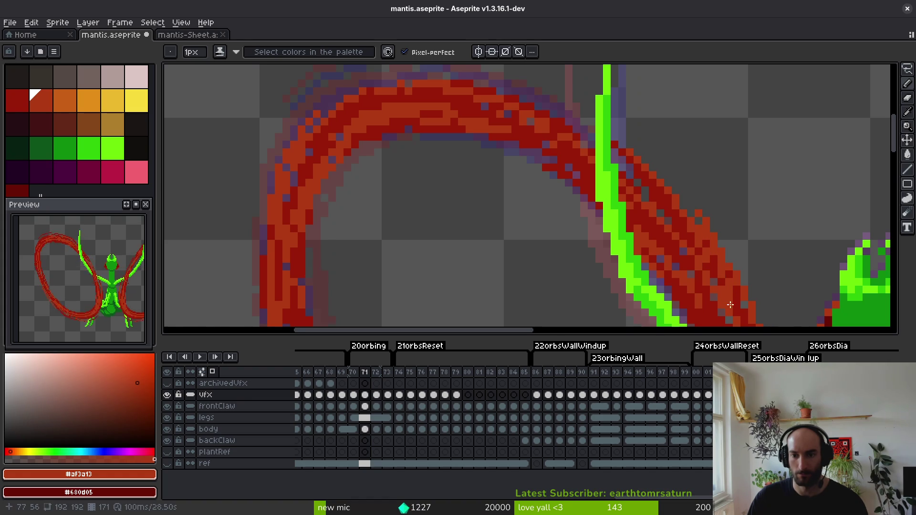
Trace dark red along the arc's top, outer and inner edges.
{"action": "scroll", "coordinate": [702, 234], "scroll_direction": "down", "scroll_amount": 5}
{"action": "scroll", "coordinate": [682, 241], "scroll_direction": "up", "scroll_amount": 4}
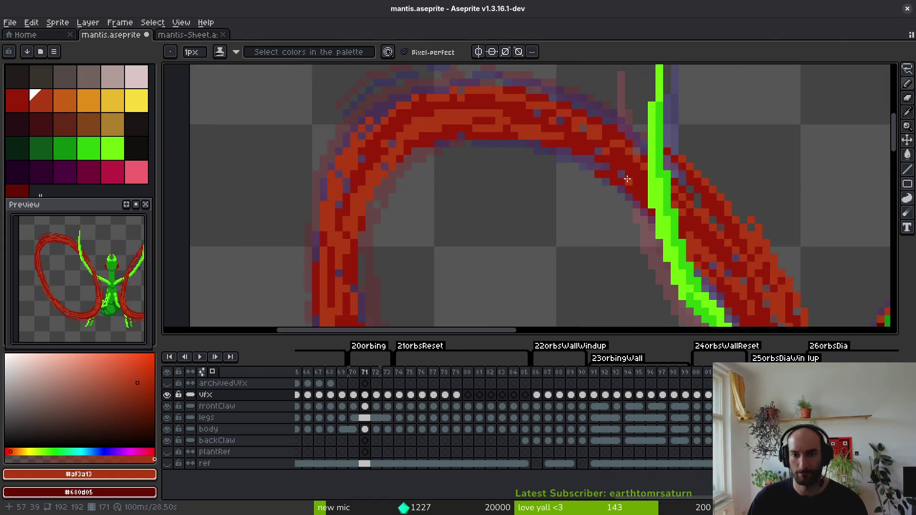
{"action": "left_click", "coordinate": [650, 190], "text": "alt"}
{"action": "scroll", "coordinate": [664, 188], "scroll_direction": "up", "scroll_amount": 1}
{"action": "mouse_move", "coordinate": [771, 238]}
{"action": "left_mouse_down"}
{"action": "mouse_move", "coordinate": [747, 210]}
{"action": "mouse_move", "coordinate": [597, 130]}
{"action": "mouse_move", "coordinate": [495, 106]}
{"action": "left_mouse_up"}
{"action": "mouse_move", "coordinate": [647, 170]}
{"action": "left_mouse_down"}
{"action": "mouse_move", "coordinate": [480, 138]}
{"action": "mouse_move", "coordinate": [401, 152]}
{"action": "left_mouse_up"}
{"action": "mouse_move", "coordinate": [422, 168]}
{"action": "left_mouse_down"}
{"action": "mouse_move", "coordinate": [612, 131]}
{"action": "mouse_move", "coordinate": [450, 211]}
{"action": "left_mouse_up"}
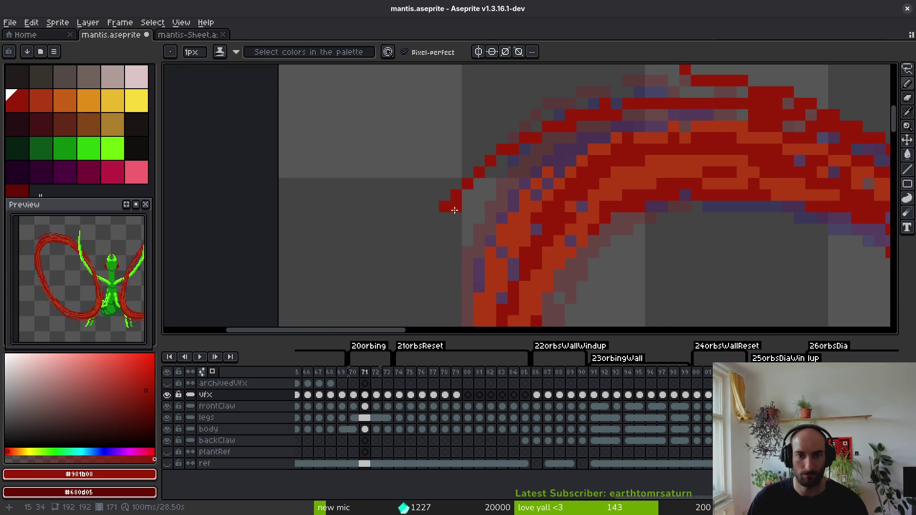
{"action": "left_click_drag", "start_coordinate": [576, 124], "coordinate": [483, 221]}
{"action": "mouse_move", "coordinate": [537, 149]}
{"action": "left_mouse_down"}
{"action": "mouse_move", "coordinate": [467, 266]}
{"action": "mouse_move", "coordinate": [495, 187]}
{"action": "mouse_move", "coordinate": [474, 253]}
{"action": "left_mouse_up"}
{"action": "mouse_move", "coordinate": [739, 133]}
{"action": "left_mouse_down"}
{"action": "mouse_move", "coordinate": [609, 176]}
{"action": "mouse_move", "coordinate": [561, 243]}
{"action": "left_mouse_up"}
{"action": "left_click_drag", "start_coordinate": [649, 155], "coordinate": [573, 292]}
Fill a dark-red column beside the arc edge and cover the pinkish strand edge.
{"action": "scroll", "coordinate": [590, 231], "scroll_direction": "down", "scroll_amount": 4}
{"action": "scroll", "coordinate": [590, 231], "scroll_direction": "down", "scroll_amount": 3}
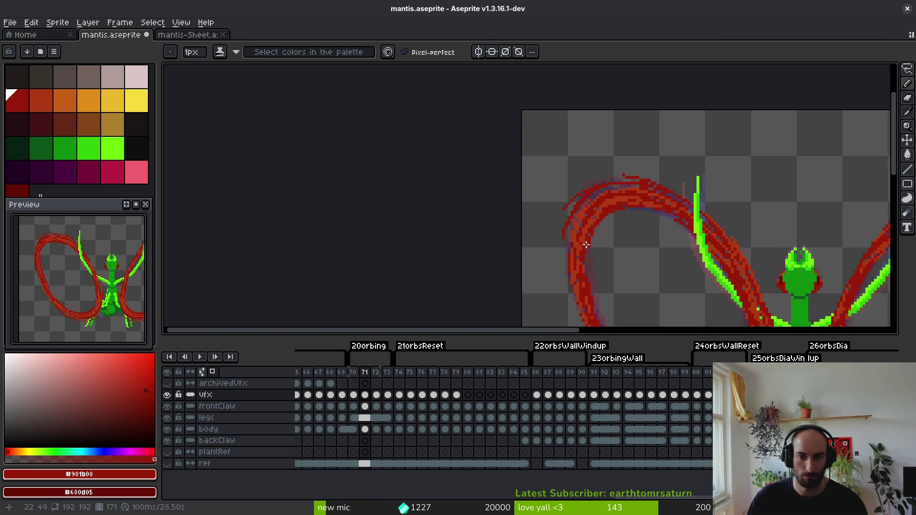
{"action": "scroll", "coordinate": [554, 200], "scroll_direction": "up", "scroll_amount": 4}
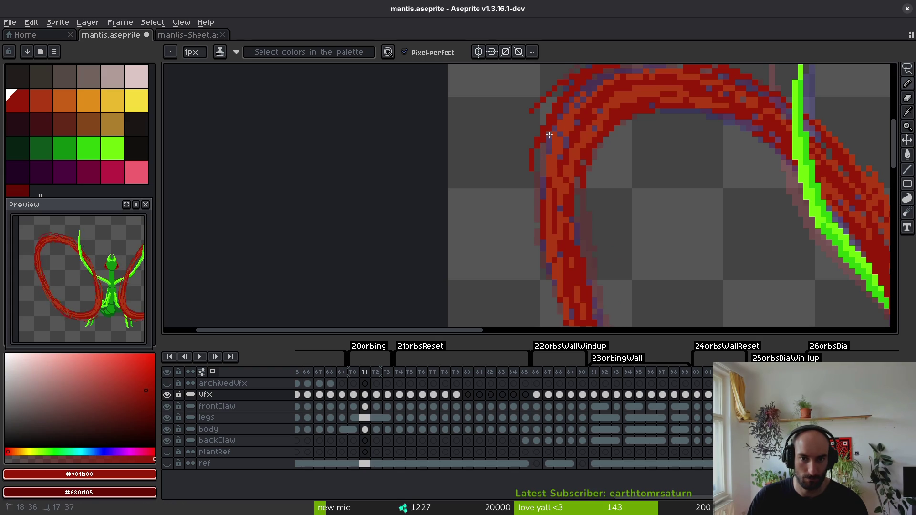
{"action": "scroll", "coordinate": [565, 185], "scroll_direction": "up", "scroll_amount": 1}
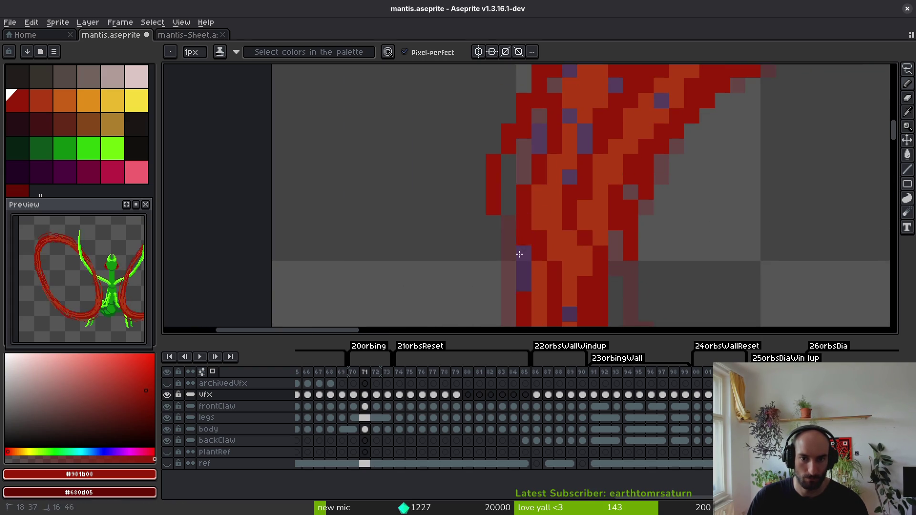
{"action": "scroll", "coordinate": [522, 201], "scroll_direction": "up", "scroll_amount": 2}
{"action": "left_click_drag", "start_coordinate": [509, 158], "coordinate": [507, 220]}
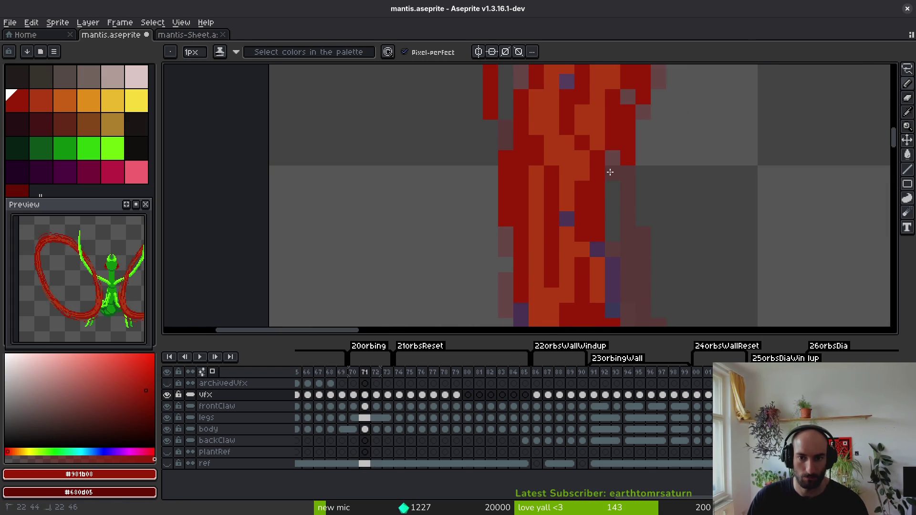
{"action": "scroll", "coordinate": [599, 178], "scroll_direction": "down", "scroll_amount": 3}
{"action": "left_click_drag", "start_coordinate": [621, 229], "coordinate": [639, 284]}
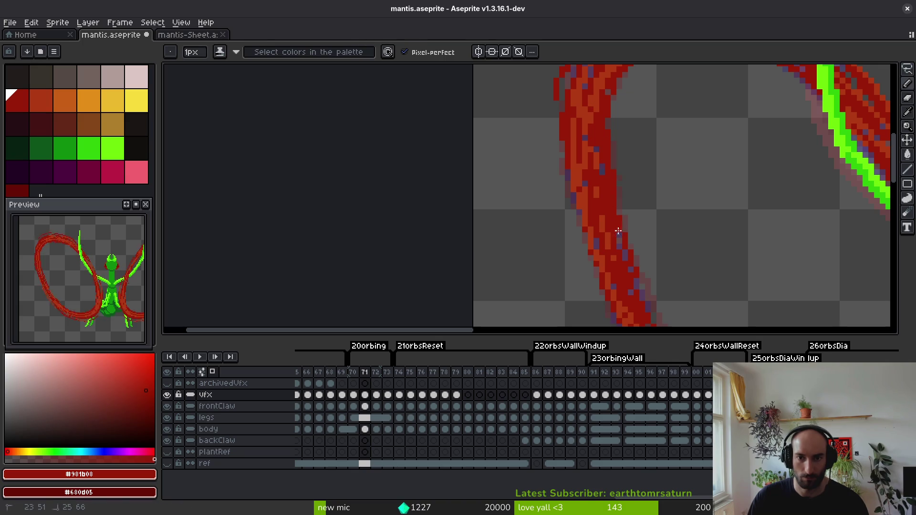
Edge the lower side of the red strand loop with dark red.
{"action": "left_click", "coordinate": [597, 96], "text": "alt"}
{"action": "mouse_move", "coordinate": [608, 100]}
{"action": "left_mouse_down"}
{"action": "mouse_move", "coordinate": [594, 142]}
{"action": "mouse_move", "coordinate": [608, 160]}
{"action": "left_mouse_up"}
{"action": "left_click_drag", "start_coordinate": [646, 281], "coordinate": [592, 184]}
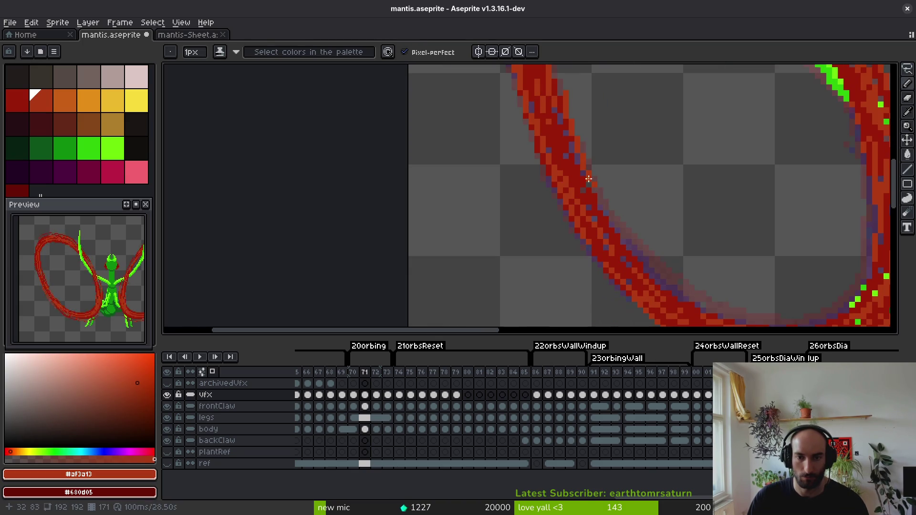
{"action": "left_click", "coordinate": [597, 191], "text": "alt"}
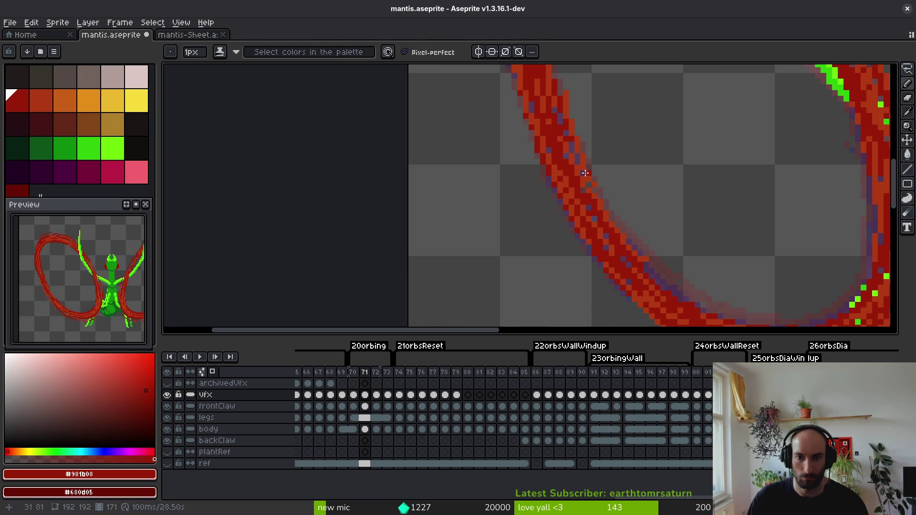
{"action": "left_click_drag", "start_coordinate": [676, 273], "coordinate": [602, 223]}
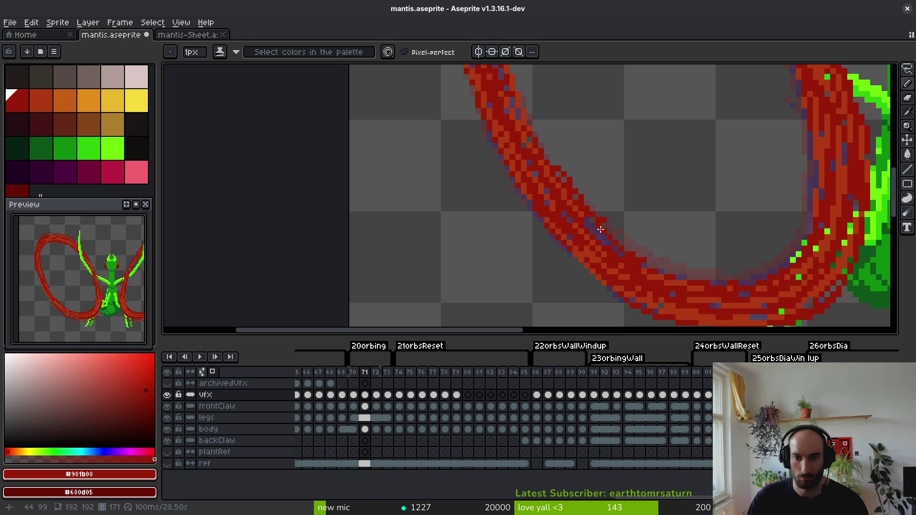
{"action": "left_click_drag", "start_coordinate": [703, 273], "coordinate": [635, 244]}
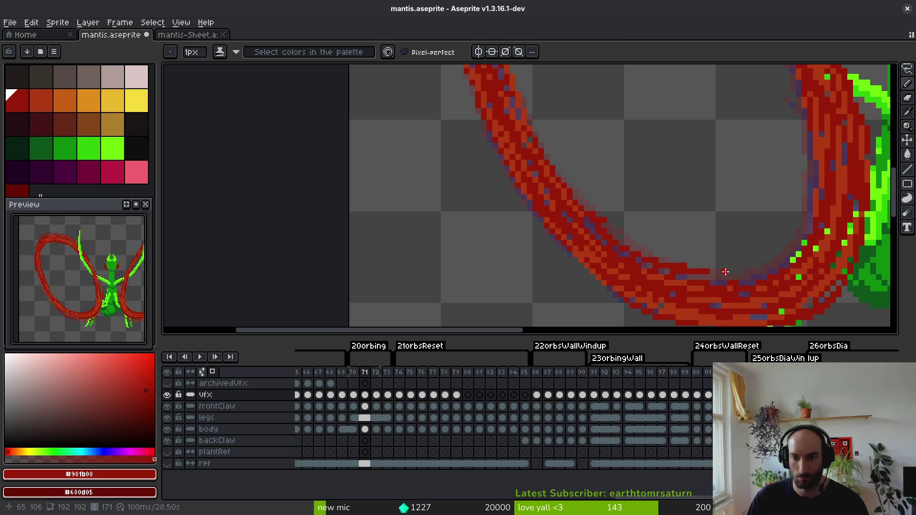
{"action": "scroll", "coordinate": [815, 218], "scroll_direction": "up", "scroll_amount": 3}
{"action": "mouse_move", "coordinate": [833, 144]}
{"action": "left_mouse_down"}
{"action": "mouse_move", "coordinate": [828, 168]}
{"action": "mouse_move", "coordinate": [673, 257]}
{"action": "mouse_move", "coordinate": [415, 210]}
{"action": "mouse_move", "coordinate": [644, 257]}
{"action": "mouse_move", "coordinate": [783, 224]}
{"action": "mouse_move", "coordinate": [829, 182]}
{"action": "mouse_move", "coordinate": [754, 258]}
{"action": "mouse_move", "coordinate": [768, 258]}
{"action": "left_mouse_up"}
Sample the light and dark reds once more and save mantis.aseprite.
{"action": "key", "text": "alt"}
{"action": "left_click", "coordinate": [570, 268], "text": "alt"}
{"action": "scroll", "coordinate": [768, 258], "scroll_direction": "down", "scroll_amount": 2}
{"action": "left_click", "coordinate": [696, 252], "text": "alt"}
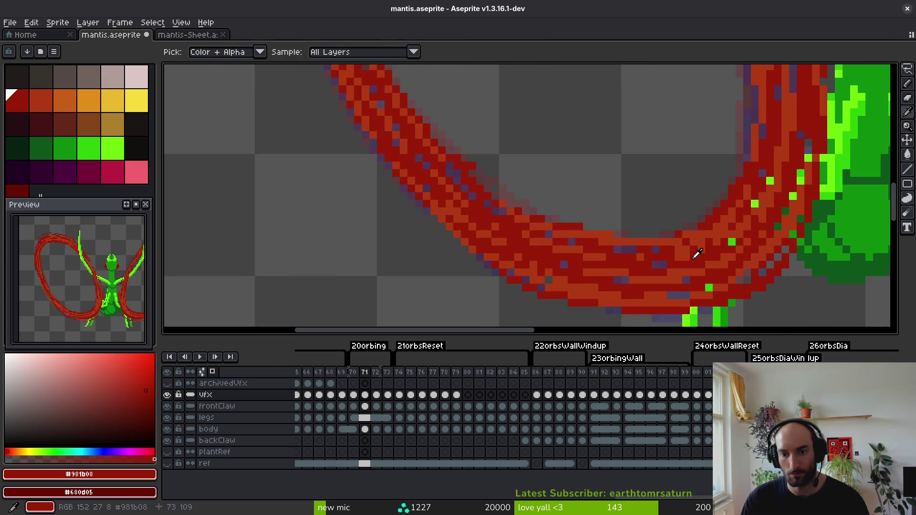
{"action": "scroll", "coordinate": [699, 244], "scroll_direction": "down", "scroll_amount": 1}
{"action": "scroll", "coordinate": [703, 234], "scroll_direction": "down", "scroll_amount": 1}
{"action": "key", "text": "ctrl+s"}
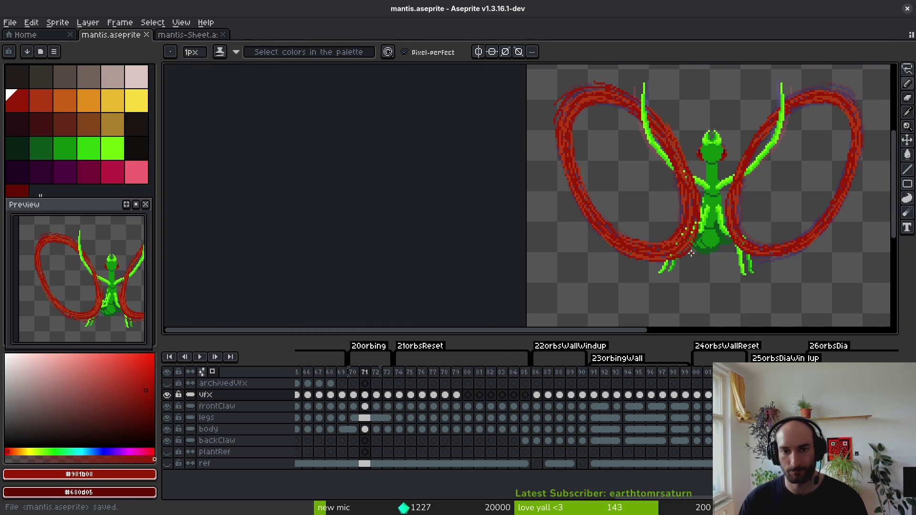
Copy the frame 70 wing effect into frame 72, then undo the paste.
{"action": "scroll", "coordinate": [617, 176], "scroll_direction": "down", "scroll_amount": 1}
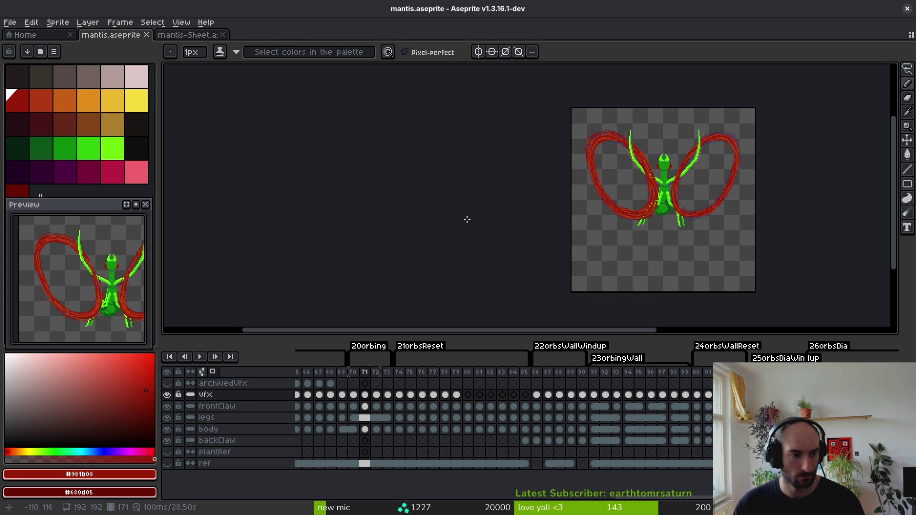
{"action": "key", "text": "alt"}
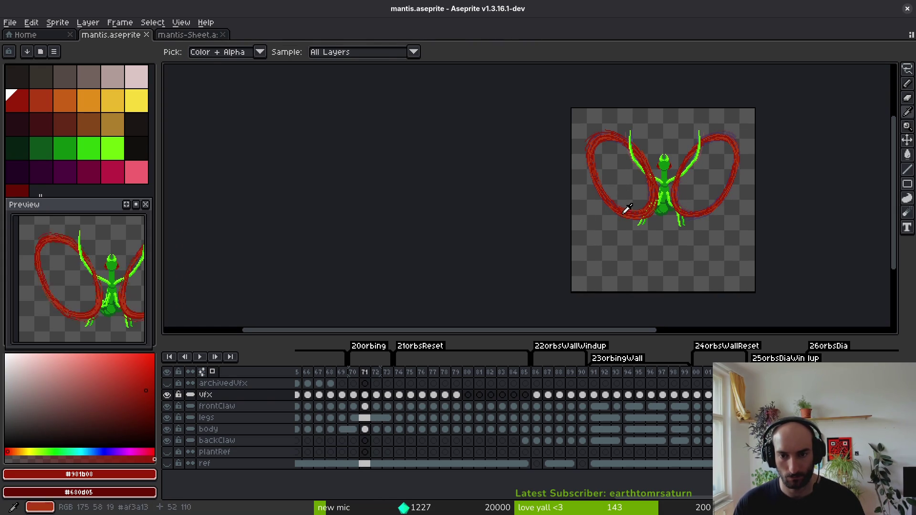
{"action": "left_click_drag", "start_coordinate": [627, 210], "coordinate": [636, 227]}
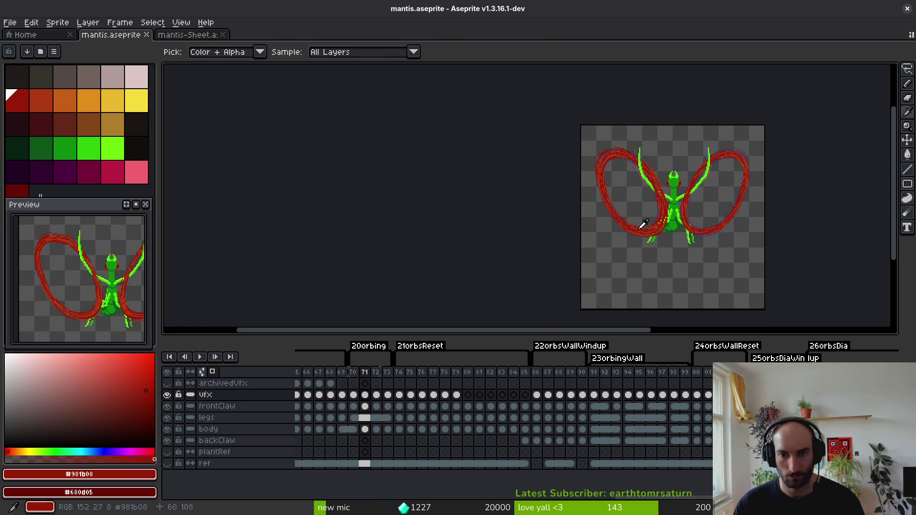
{"action": "left_click", "coordinate": [353, 395]}
{"action": "key", "text": "ctrl+c"}
{"action": "left_click", "coordinate": [377, 396]}
{"action": "key", "text": "ctrl+v"}
{"action": "key", "text": "ctrl+z"}
{"action": "key", "text": "ctrl+z"}
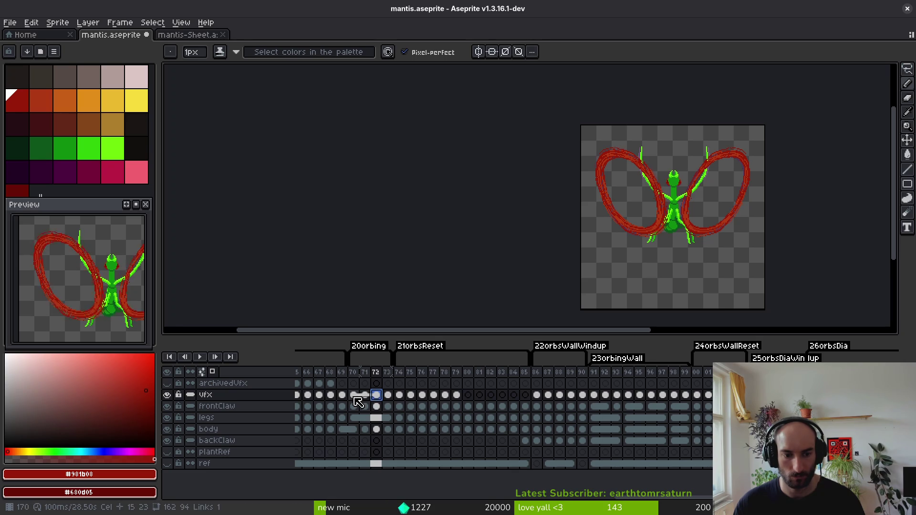
{"action": "key", "text": "ctrl+y"}
{"action": "key", "text": "ctrl+y"}
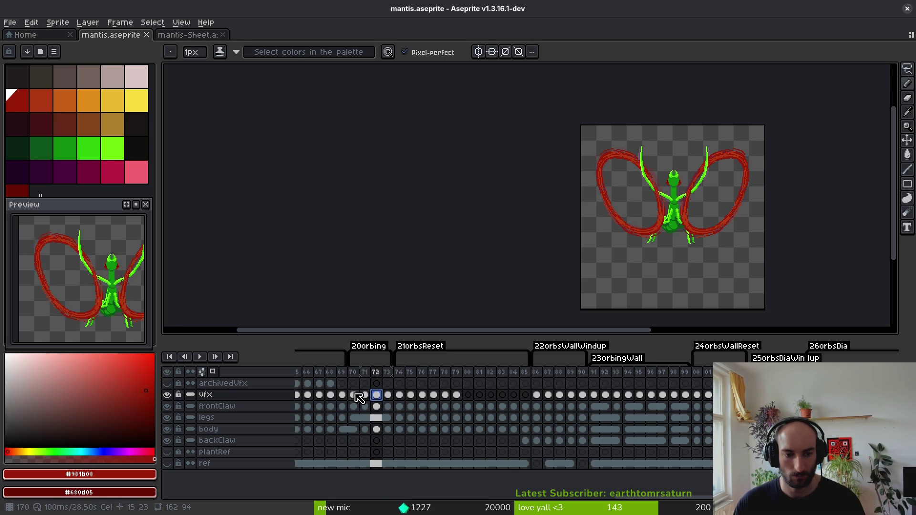
{"action": "key", "text": "ctrl+z"}
{"action": "key", "text": "ctrl+z"}
Step through frames 70–73 and inspect the vfx cel options for frames 71 and 73.
{"action": "left_click", "coordinate": [388, 398]}
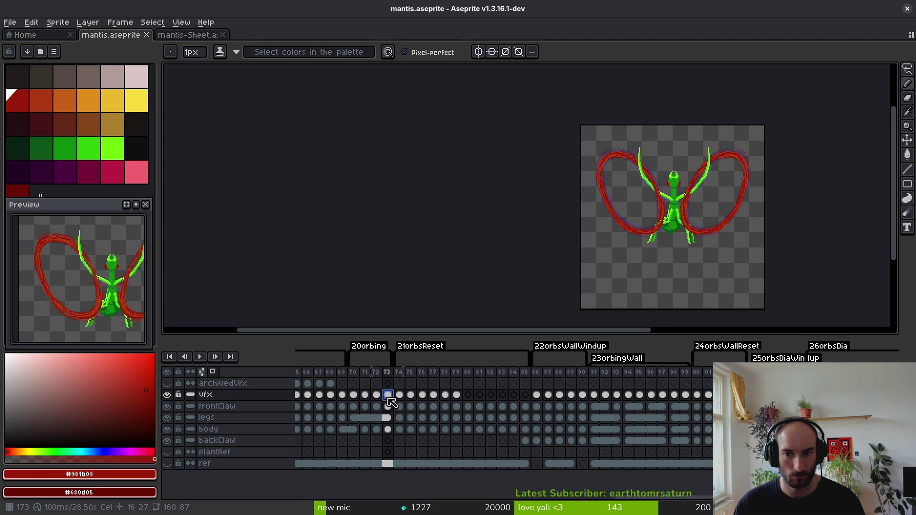
{"action": "scroll", "coordinate": [675, 180], "scroll_direction": "up", "scroll_amount": 3}
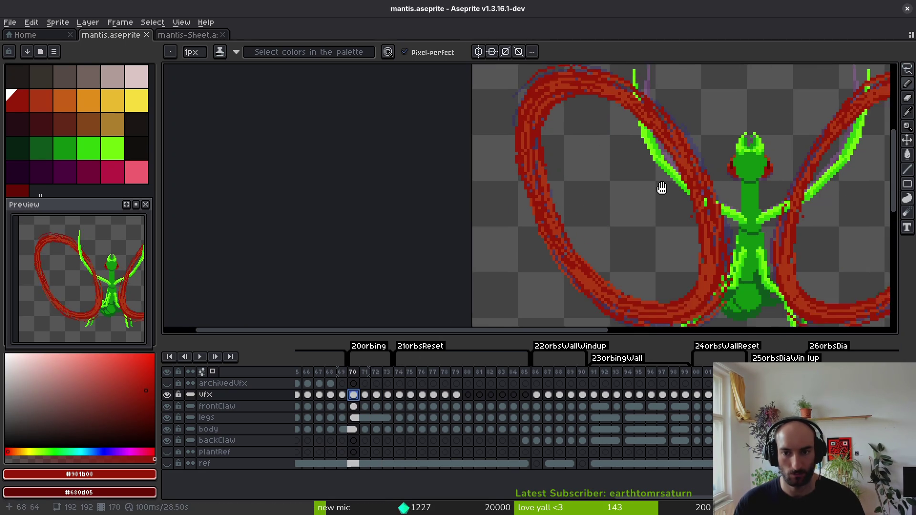
{"action": "left_click", "coordinate": [353, 396]}
{"action": "key", "text": "Right"}
{"action": "key", "text": "Right"}
{"action": "key", "text": "Right"}
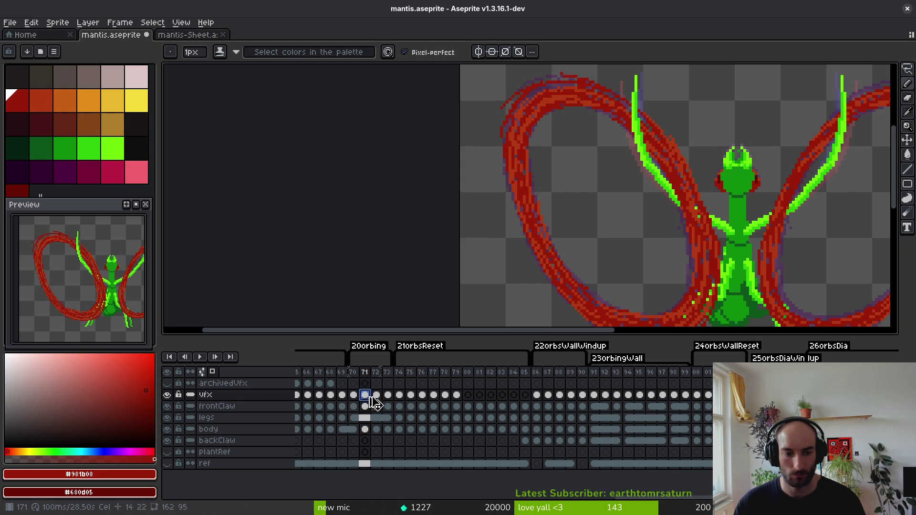
{"action": "right_click", "coordinate": [365, 395]}
{"action": "left_click", "coordinate": [403, 435]}
{"action": "right_click", "coordinate": [388, 395]}
{"action": "left_click", "coordinate": [396, 402]}
{"action": "key", "text": "Escape"}
Unlink the frame 72 vfx cel, save the file, and return to frame 70.
{"action": "right_click", "coordinate": [376, 395]}
{"action": "left_click", "coordinate": [405, 432]}
{"action": "key", "text": "ctrl+s"}
{"action": "key", "text": "Left"}
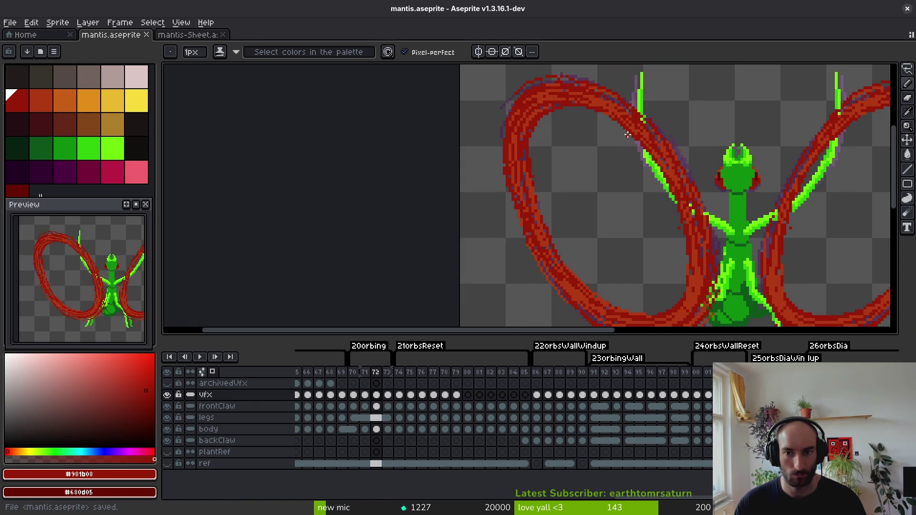
{"action": "scroll", "coordinate": [571, 153], "scroll_direction": "down", "scroll_amount": 3}
{"action": "key", "text": "i"}
{"action": "key", "text": "b"}
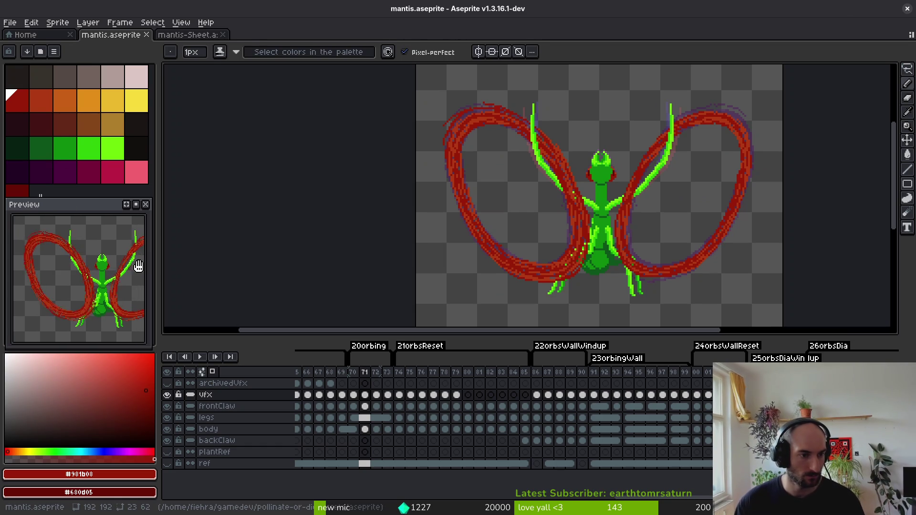
{"action": "key", "text": "Left"}
Pick the bright green and repaint the left claw edge over the red arc on frame 70.
{"action": "key", "text": "i"}
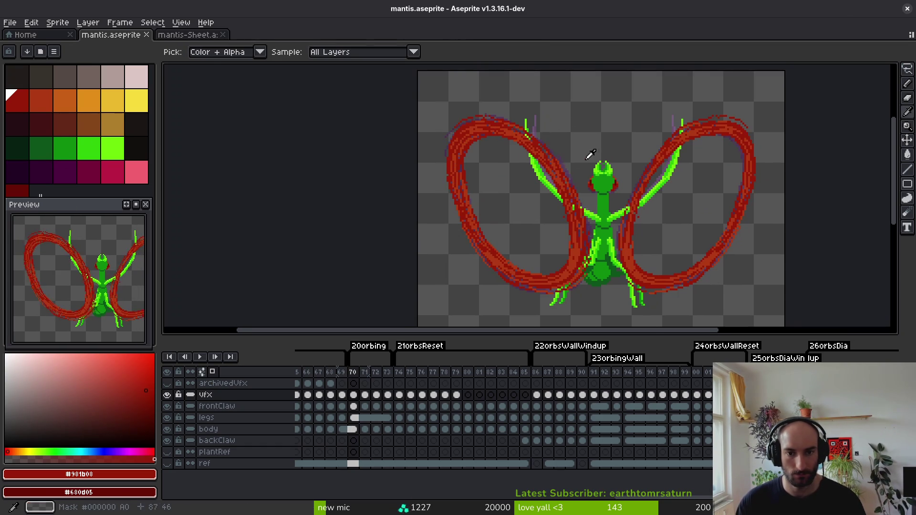
{"action": "scroll", "coordinate": [590, 157], "scroll_direction": "up", "scroll_amount": 4}
{"action": "key", "text": "b"}
{"action": "left_click_drag", "start_coordinate": [539, 152], "coordinate": [563, 258]}
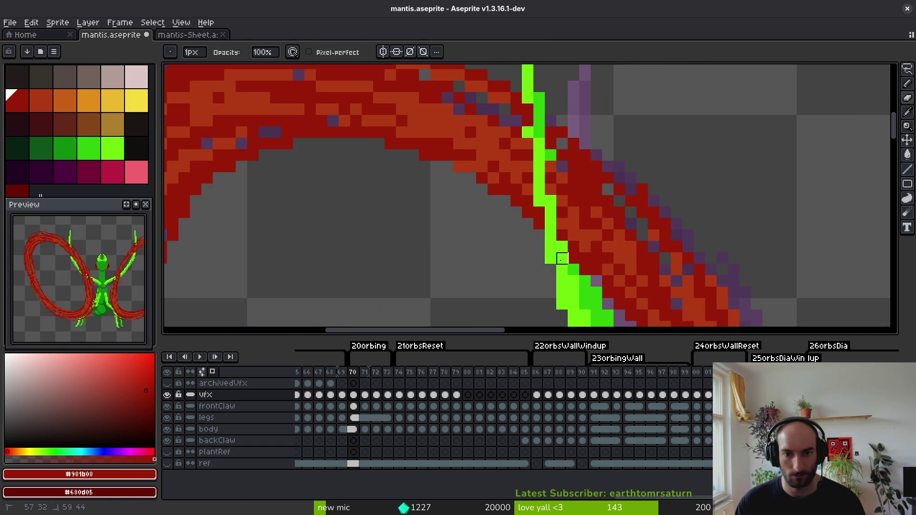
{"action": "left_click_drag", "start_coordinate": [562, 213], "coordinate": [528, 109]}
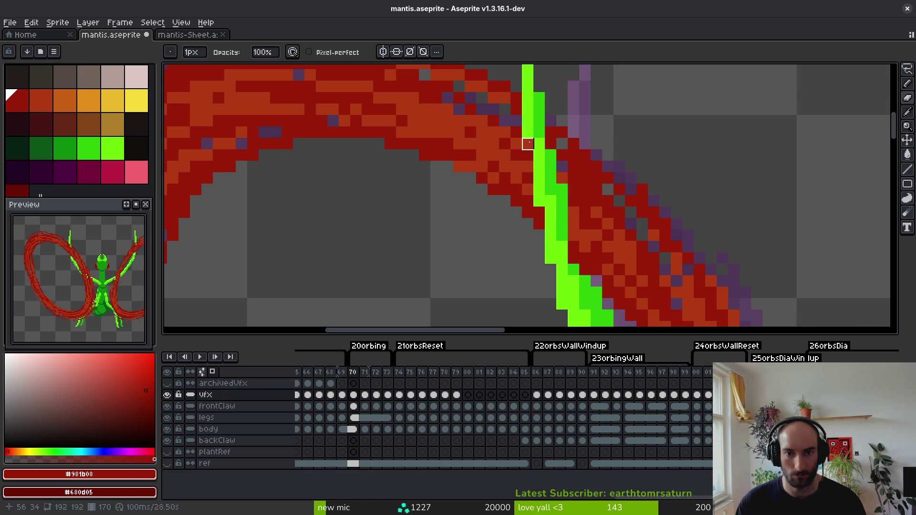
{"action": "left_click_drag", "start_coordinate": [574, 235], "coordinate": [575, 260]}
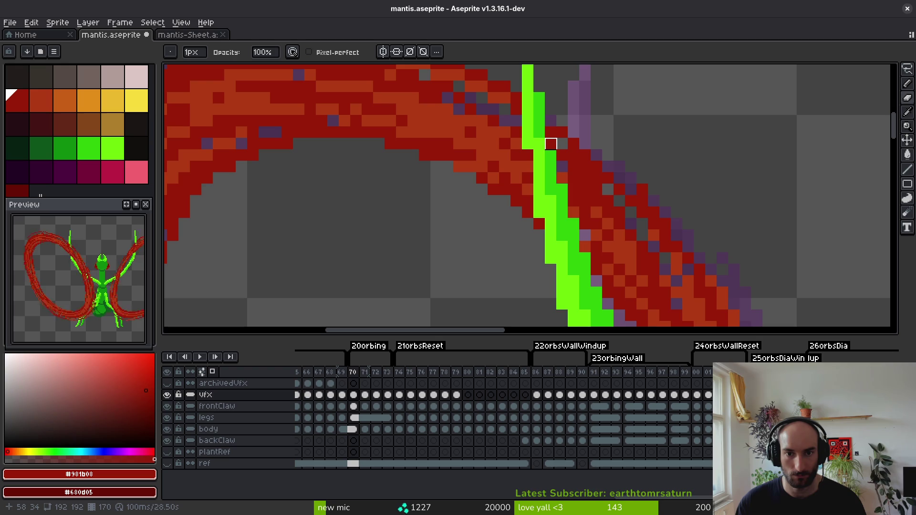
Repaint the right claw's edge columns bright green where the red arc covers them.
{"action": "scroll", "coordinate": [585, 143], "scroll_direction": "down", "scroll_amount": 3}
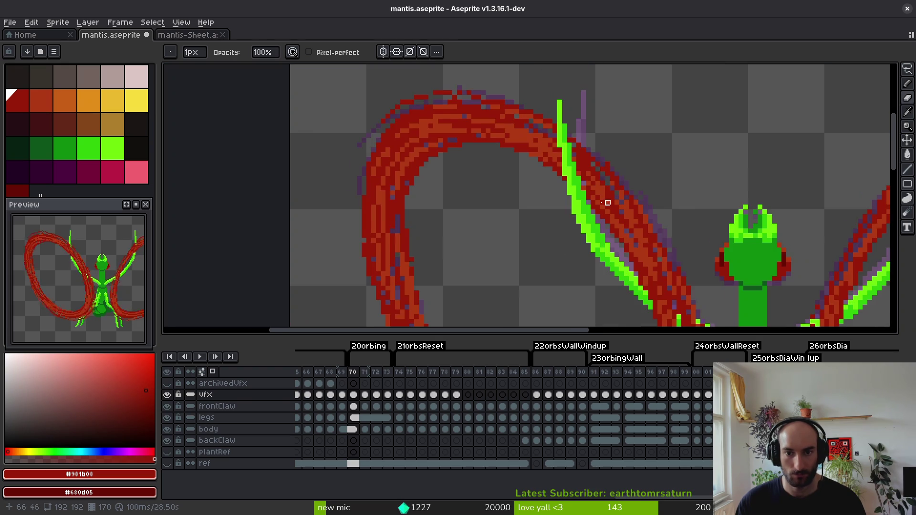
{"action": "scroll", "coordinate": [720, 144], "scroll_direction": "up", "scroll_amount": 2}
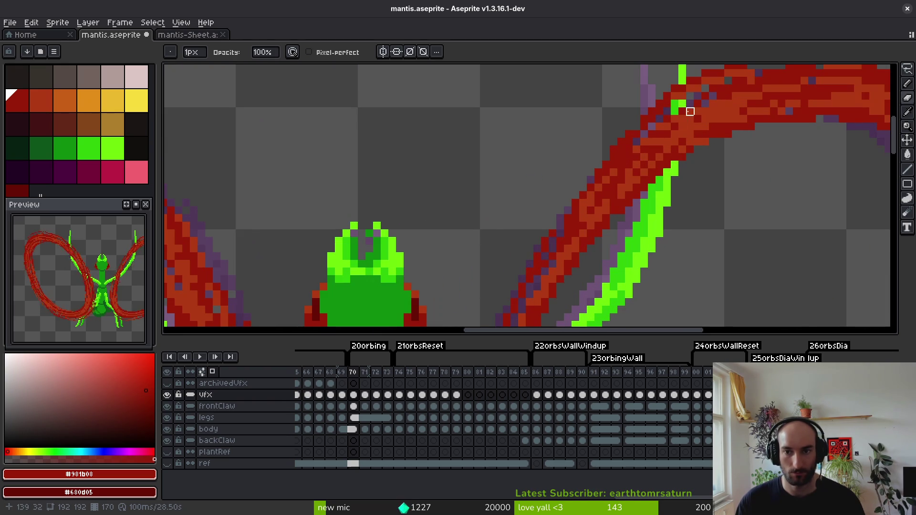
{"action": "left_click_drag", "start_coordinate": [683, 89], "coordinate": [671, 164]}
{"action": "scroll", "coordinate": [671, 165], "scroll_direction": "up", "scroll_amount": 2}
{"action": "mouse_move", "coordinate": [692, 72]}
{"action": "left_mouse_down"}
{"action": "mouse_move", "coordinate": [692, 181]}
{"action": "mouse_move", "coordinate": [677, 152]}
{"action": "left_mouse_up"}
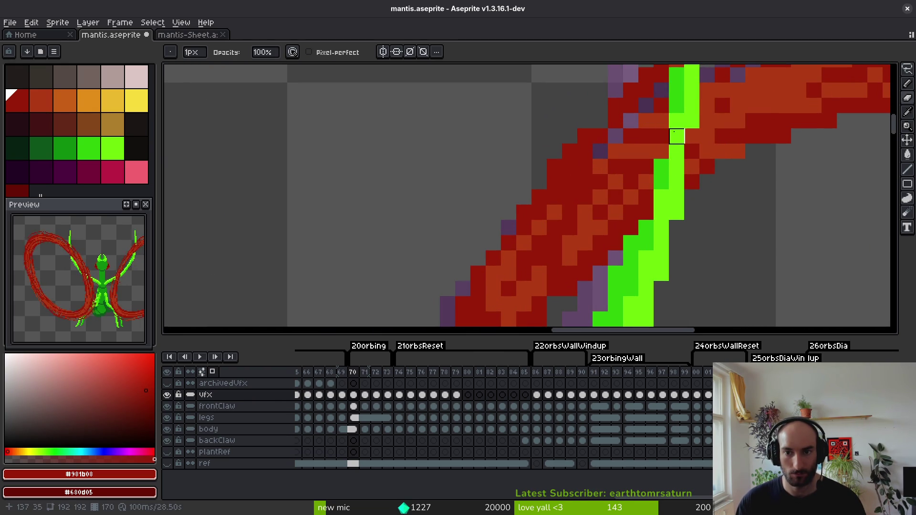
{"action": "mouse_move", "coordinate": [663, 106]}
{"action": "left_mouse_down"}
{"action": "mouse_move", "coordinate": [647, 228]}
{"action": "mouse_move", "coordinate": [662, 198]}
{"action": "left_mouse_up"}
Save mantis.aseprite and step forward to the next frame.
{"action": "scroll", "coordinate": [663, 180], "scroll_direction": "down", "scroll_amount": 2}
{"action": "key", "text": "ctrl+s"}
{"action": "scroll", "coordinate": [671, 195], "scroll_direction": "down", "scroll_amount": 2}
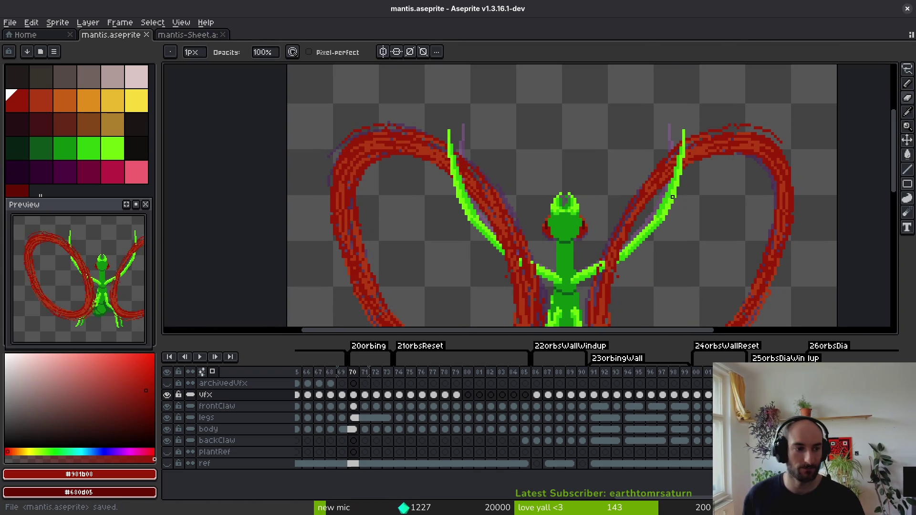
{"action": "key", "text": "Right"}
{"action": "key", "text": "Right"}
Repaint the right claw edge green over the red arc on frame 72, filling remaining red gaps.
{"action": "scroll", "coordinate": [641, 153], "scroll_direction": "up", "scroll_amount": 2}
{"action": "left_click_drag", "start_coordinate": [641, 108], "coordinate": [629, 223]}
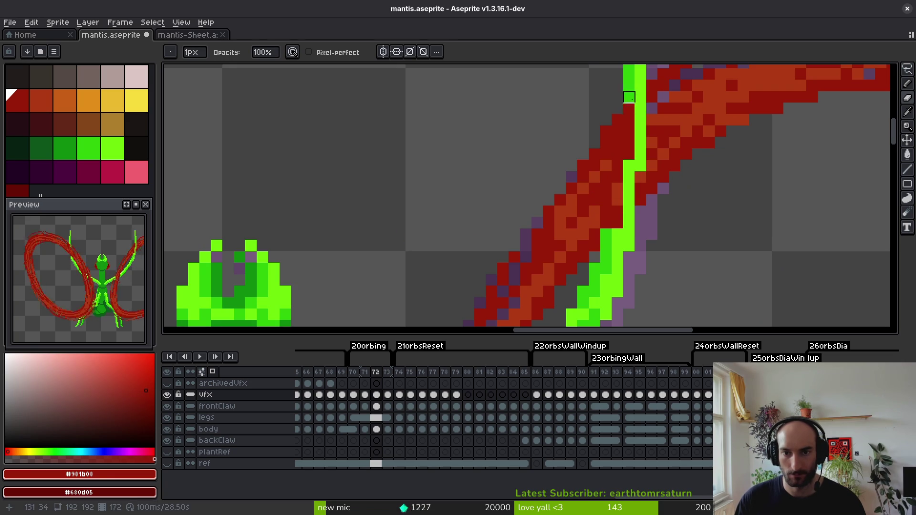
{"action": "left_click_drag", "start_coordinate": [629, 92], "coordinate": [614, 245]}
{"action": "left_click_drag", "start_coordinate": [617, 129], "coordinate": [618, 234]}
{"action": "left_click_drag", "start_coordinate": [607, 195], "coordinate": [604, 231]}
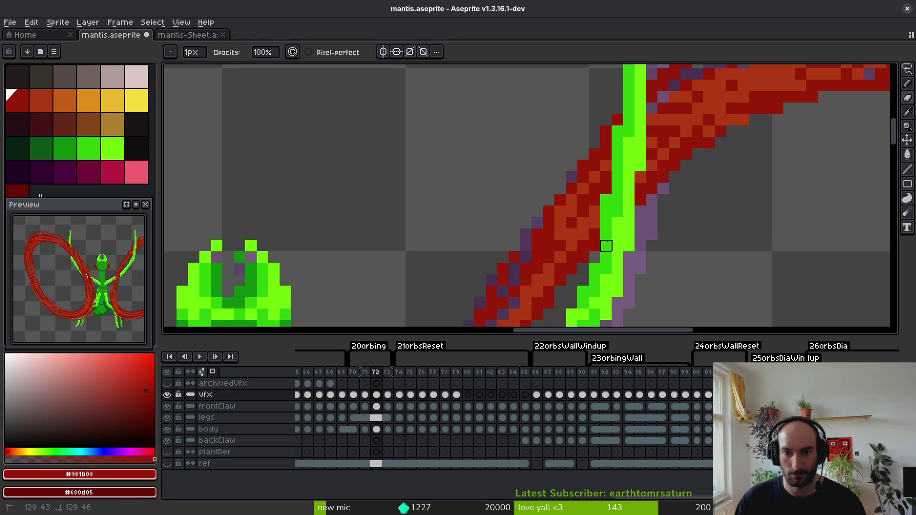
{"action": "left_click", "coordinate": [641, 177]}
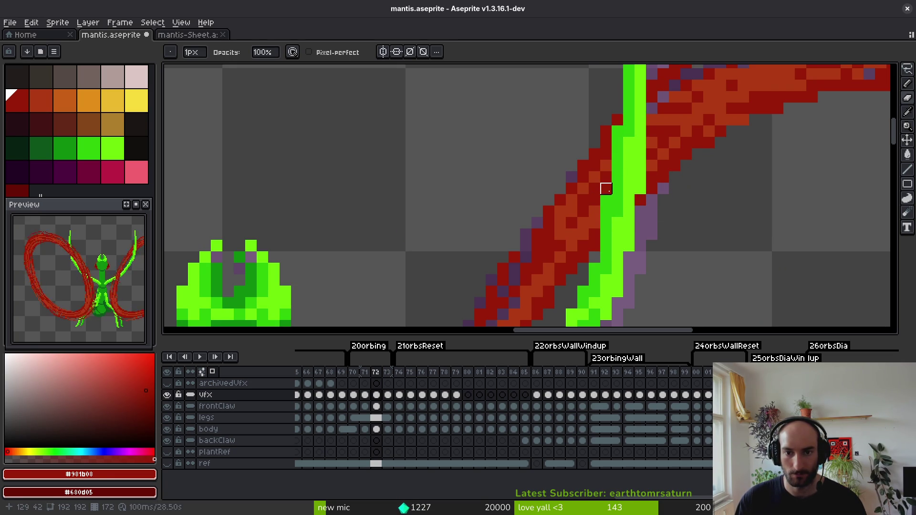
Paint a light-green line along the left claw edge and turn stray red pixels green.
{"action": "scroll", "coordinate": [640, 186], "scroll_direction": "down", "scroll_amount": 3}
{"action": "scroll", "coordinate": [406, 138], "scroll_direction": "up", "scroll_amount": 3}
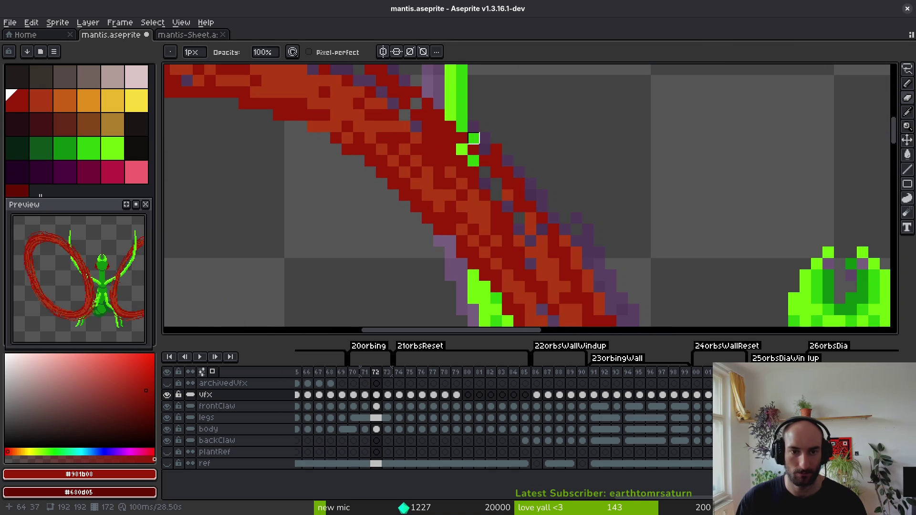
{"action": "left_click_drag", "start_coordinate": [479, 143], "coordinate": [491, 286]}
{"action": "mouse_move", "coordinate": [474, 242]}
{"action": "left_mouse_down"}
{"action": "mouse_move", "coordinate": [450, 157]}
{"action": "mouse_move", "coordinate": [451, 115]}
{"action": "left_mouse_up"}
{"action": "left_click", "coordinate": [451, 195]}
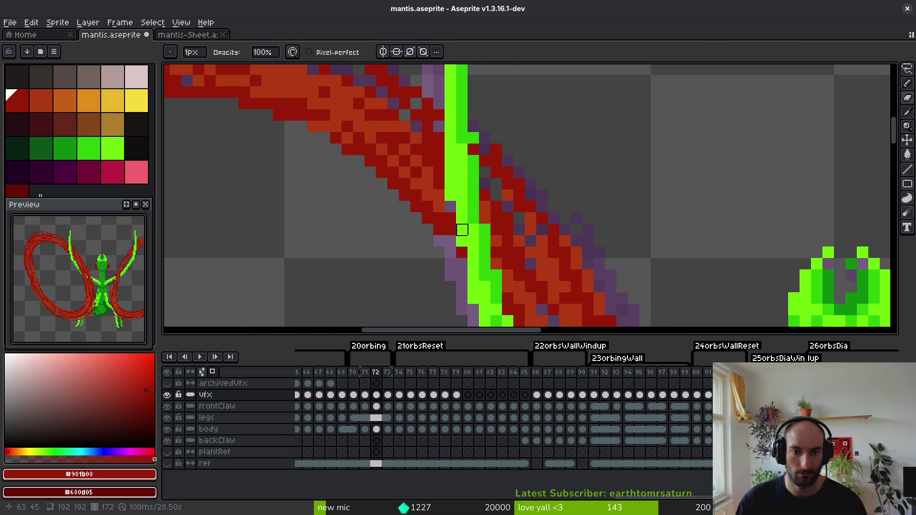
{"action": "left_click", "coordinate": [473, 150]}
Touch up the left claw edge pixels, then go back to frame 70.
{"action": "scroll", "coordinate": [496, 253], "scroll_direction": "down", "scroll_amount": 3}
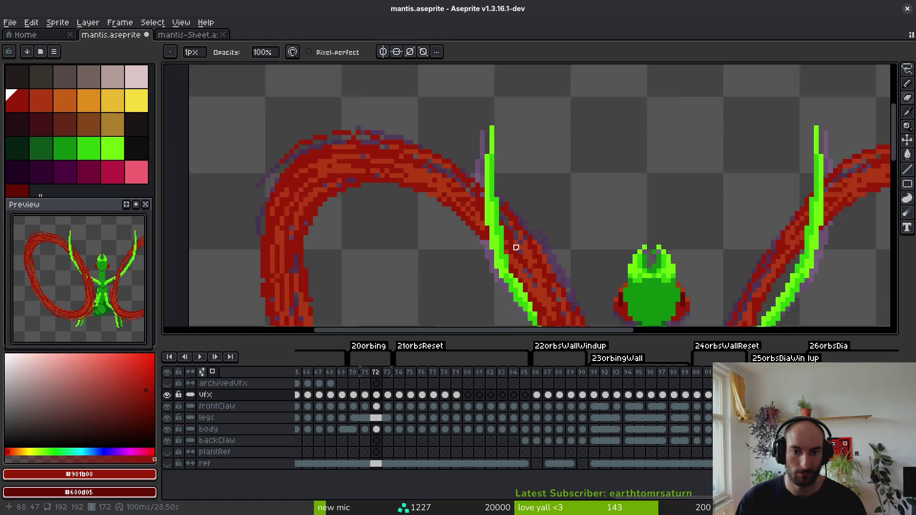
{"action": "scroll", "coordinate": [477, 182], "scroll_direction": "up", "scroll_amount": 3}
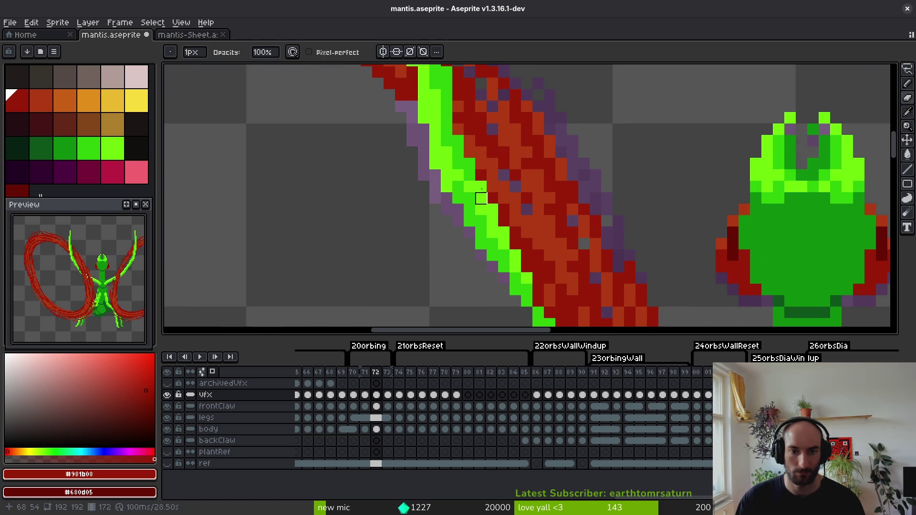
{"action": "left_click_drag", "start_coordinate": [469, 175], "coordinate": [481, 187]}
{"action": "scroll", "coordinate": [481, 187], "scroll_direction": "down", "scroll_amount": 6}
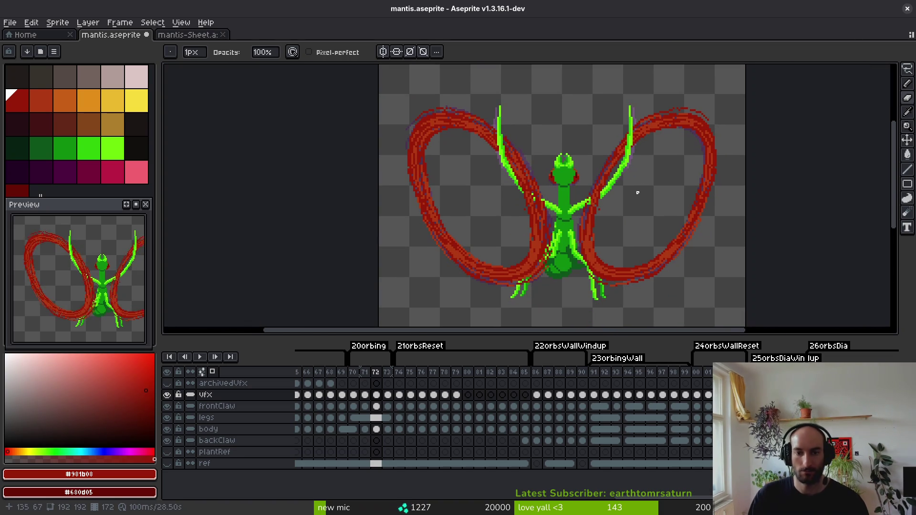
{"action": "scroll", "coordinate": [621, 196], "scroll_direction": "down", "scroll_amount": 1}
{"action": "scroll", "coordinate": [611, 201], "scroll_direction": "up", "scroll_amount": 1}
{"action": "key", "text": "Left"}
{"action": "key", "text": "Left"}
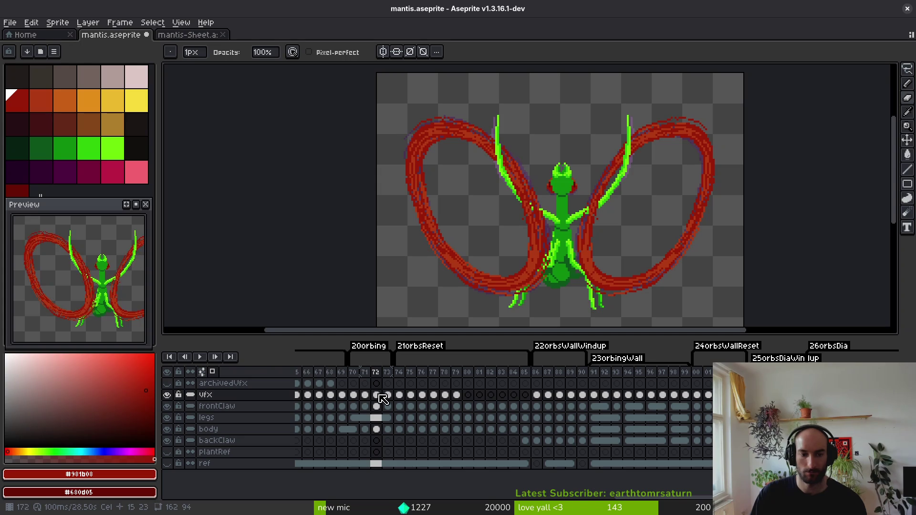
{"action": "scroll", "coordinate": [517, 221], "scroll_direction": "down", "scroll_amount": 2}
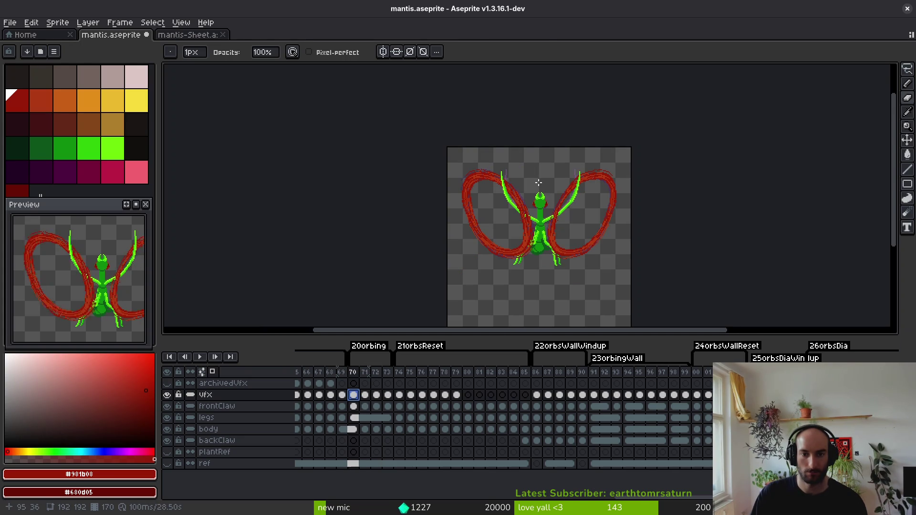
{"action": "key", "text": "m"}
{"action": "scroll", "coordinate": [547, 190], "scroll_direction": "down", "scroll_amount": 1}
{"action": "key", "text": "ctrl+a"}
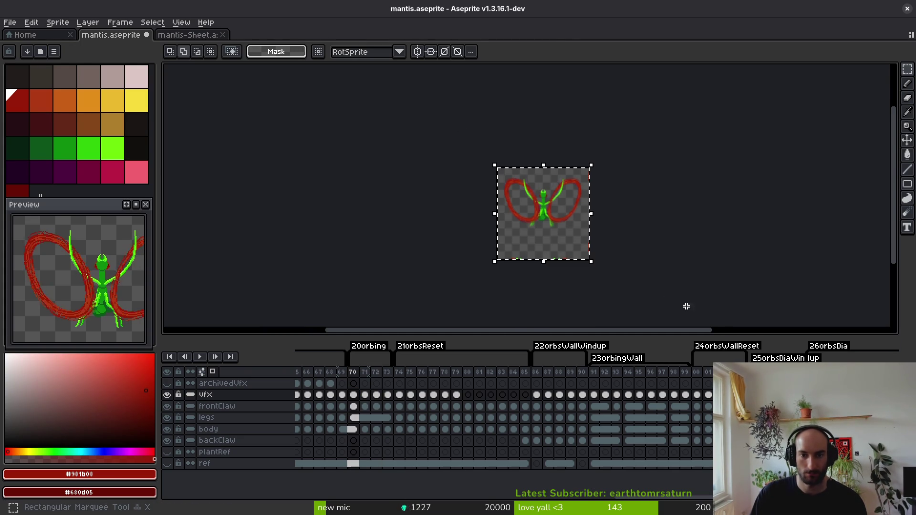
{"action": "key", "text": "ctrl+t"}
{"action": "key", "text": "ctrl+s"}
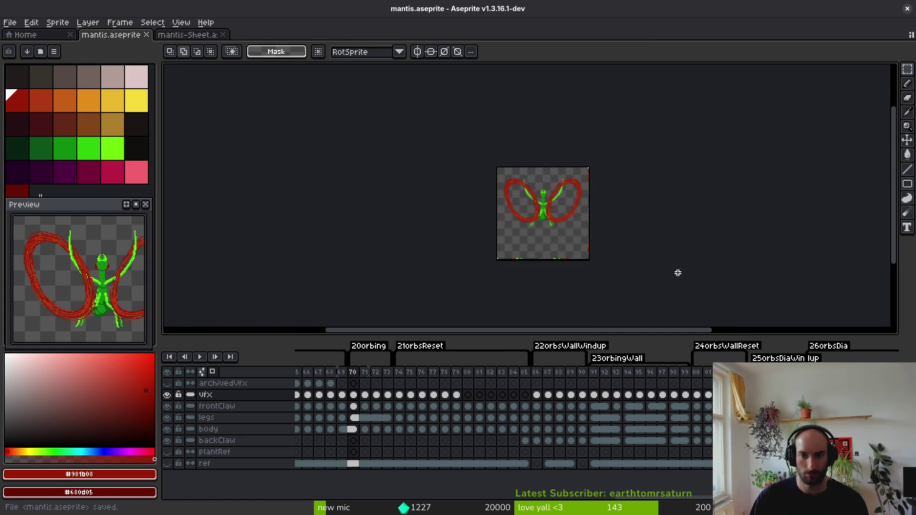
{"action": "key", "text": "."}
{"action": "key", "text": "ctrl+a"}
{"action": "key", "text": "ctrl+t"}
{"action": "key", "text": "Return"}
{"action": "key", "text": "period"}
{"action": "key", "text": "ctrl+a"}
{"action": "key", "text": "ctrl+t"}
{"action": "key", "text": "Return"}
{"action": "key", "text": "ctrl+s"}
{"action": "key", "text": "period"}
{"action": "key", "text": "ctrl+d"}
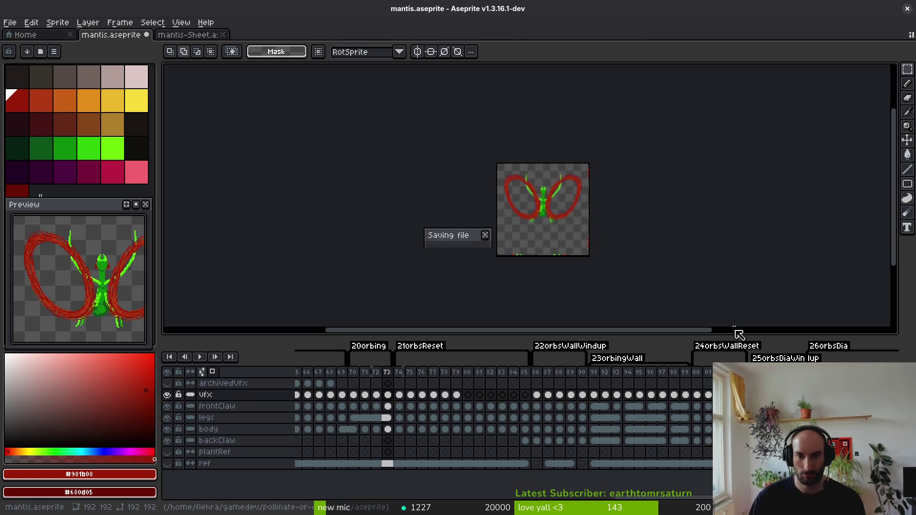
{"action": "scroll", "coordinate": [554, 173], "scroll_direction": "up", "scroll_amount": 3}
{"action": "scroll", "coordinate": [382, 216], "scroll_direction": "down", "scroll_amount": 2}
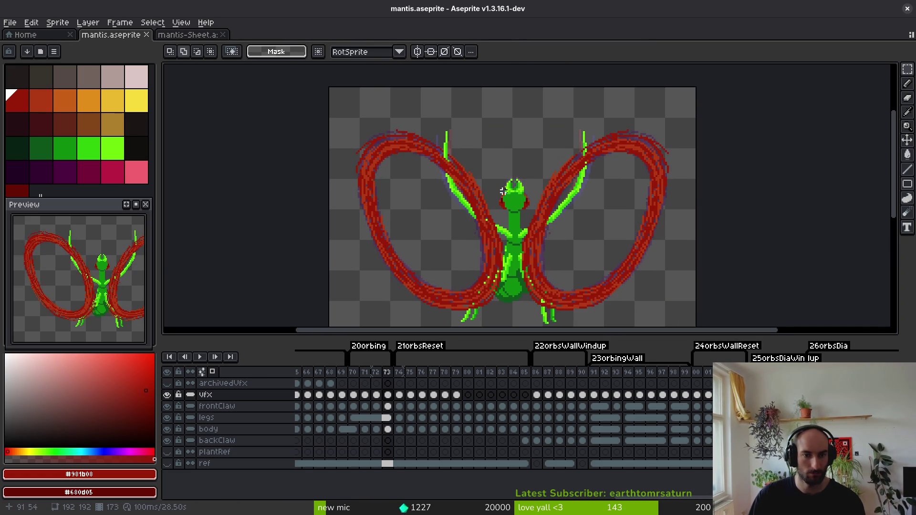
{"action": "key", "text": "comma"}
{"action": "key", "text": "comma"}
{"action": "key", "text": "comma"}
{"action": "key", "text": "i"}
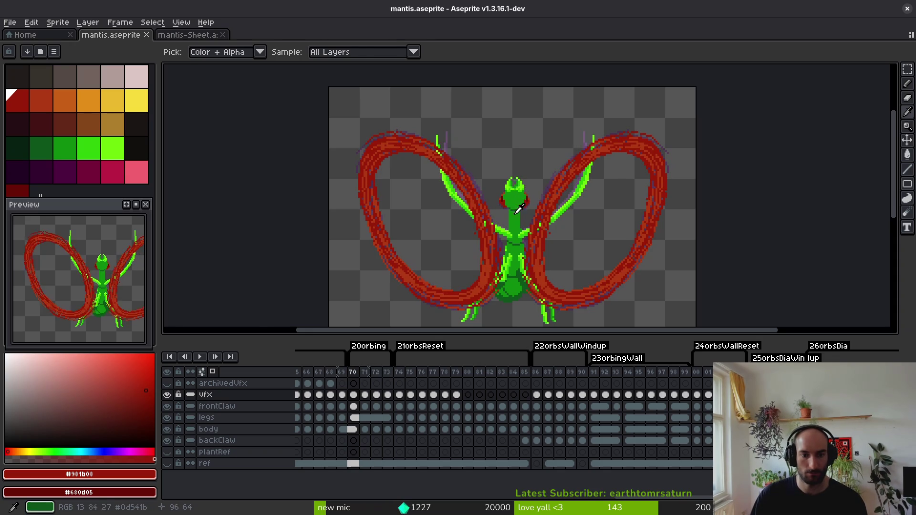
{"action": "key", "text": "m"}
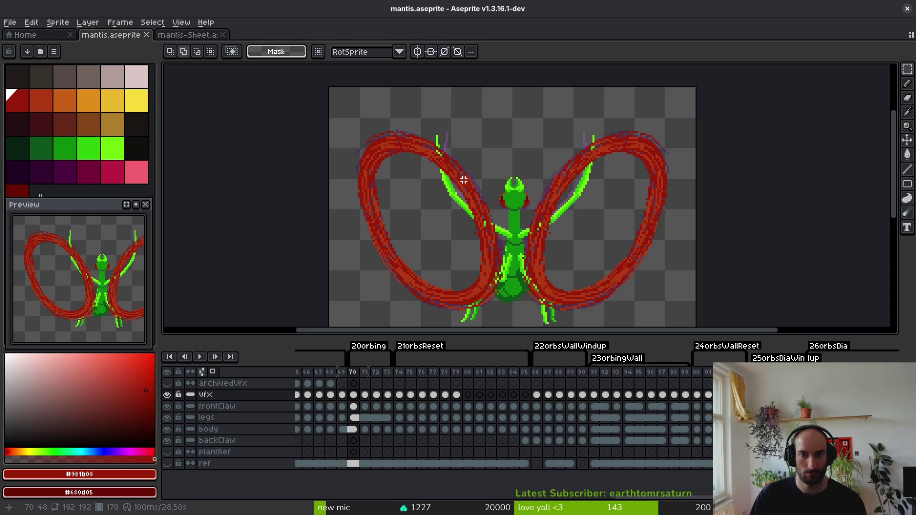
{"action": "scroll", "coordinate": [471, 180], "scroll_direction": "up", "scroll_amount": 4}
{"action": "key", "text": "b"}
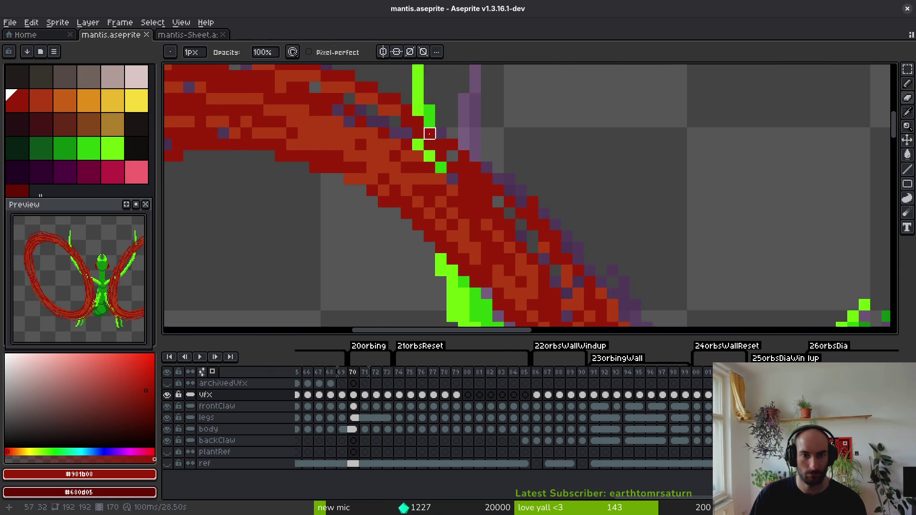
Draw a green line down the left claw through the red arc, then pick the orange-red arc colour.
{"action": "left_click_drag", "start_coordinate": [429, 156], "coordinate": [452, 248]}
{"action": "mouse_move", "coordinate": [430, 156]}
{"action": "left_mouse_down"}
{"action": "mouse_move", "coordinate": [440, 245]}
{"action": "mouse_move", "coordinate": [476, 282]}
{"action": "left_mouse_up"}
{"action": "left_click", "coordinate": [441, 168]}
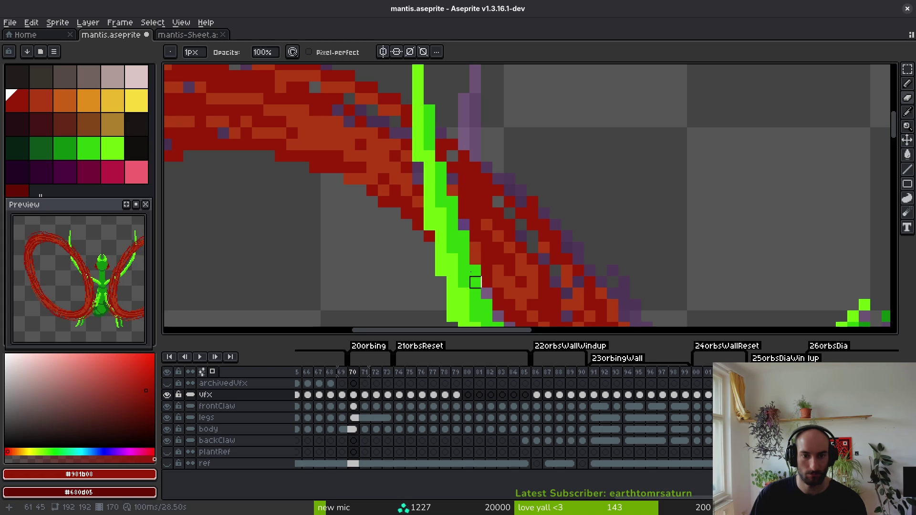
{"action": "key", "text": "ctrl+z"}
{"action": "key", "text": "ctrl+y"}
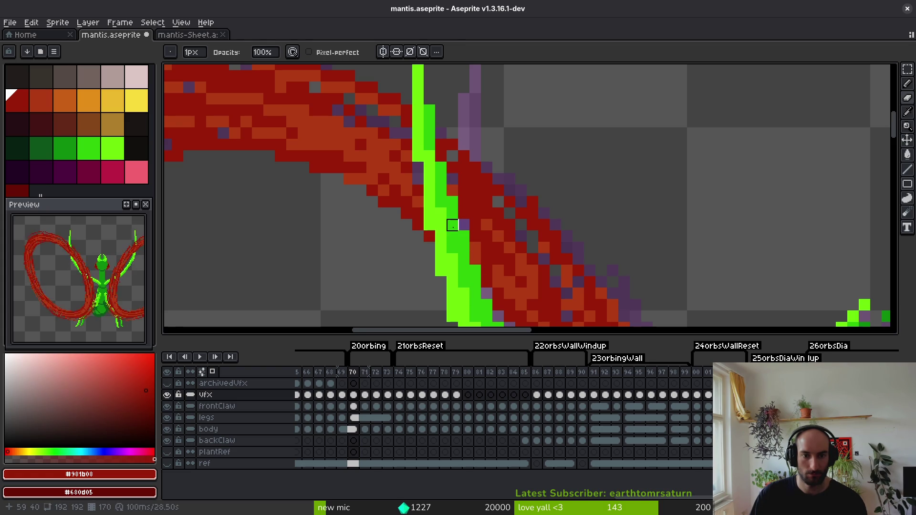
{"action": "left_click", "coordinate": [420, 172], "text": "alt"}
Bring more of the right claw into view and save the sprite.
{"action": "scroll", "coordinate": [476, 203], "scroll_direction": "down", "scroll_amount": 5}
{"action": "scroll", "coordinate": [701, 154], "scroll_direction": "up", "scroll_amount": 6}
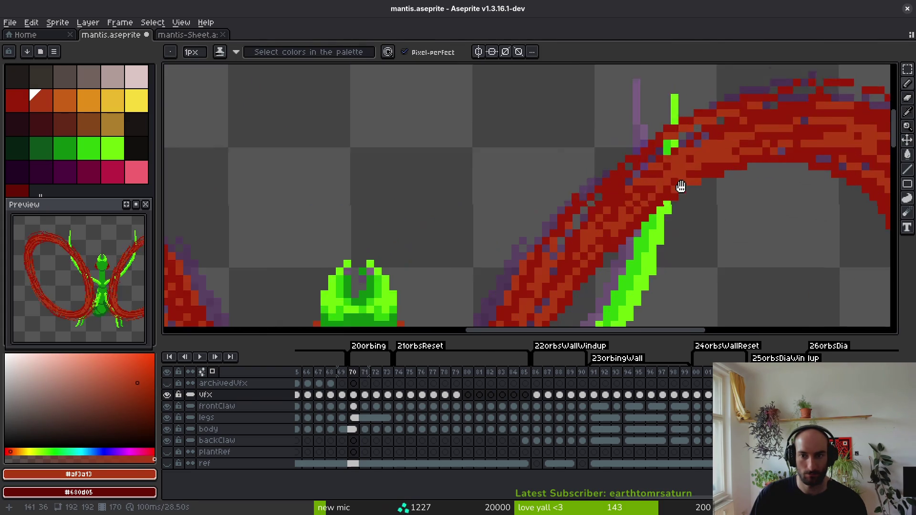
{"action": "mouse_move", "coordinate": [640, 189]}
{"action": "left_mouse_down"}
{"action": "mouse_move", "coordinate": [645, 144]}
{"action": "mouse_move", "coordinate": [630, 257]}
{"action": "mouse_move", "coordinate": [645, 162]}
{"action": "mouse_move", "coordinate": [629, 148]}
{"action": "mouse_move", "coordinate": [644, 162]}
{"action": "mouse_move", "coordinate": [628, 237]}
{"action": "mouse_move", "coordinate": [630, 191]}
{"action": "mouse_move", "coordinate": [615, 191]}
{"action": "mouse_move", "coordinate": [621, 248]}
{"action": "mouse_move", "coordinate": [599, 255]}
{"action": "mouse_move", "coordinate": [614, 285]}
{"action": "mouse_move", "coordinate": [597, 221]}
{"action": "mouse_move", "coordinate": [598, 282]}
{"action": "mouse_move", "coordinate": [584, 285]}
{"action": "left_mouse_up"}
{"action": "scroll", "coordinate": [613, 252], "scroll_direction": "down", "scroll_amount": 4}
{"action": "scroll", "coordinate": [613, 252], "scroll_direction": "up", "scroll_amount": 4}
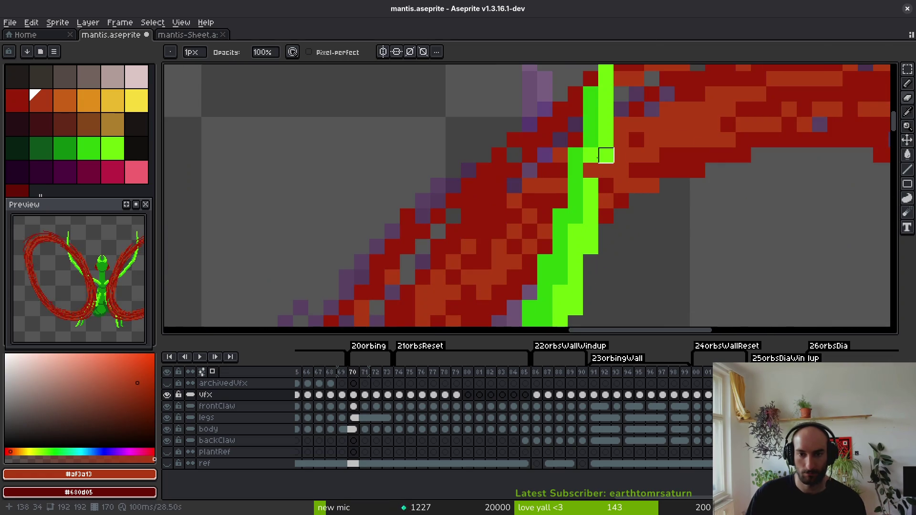
{"action": "scroll", "coordinate": [591, 171], "scroll_direction": "down", "scroll_amount": 4}
{"action": "key", "text": "ctrl+s"}
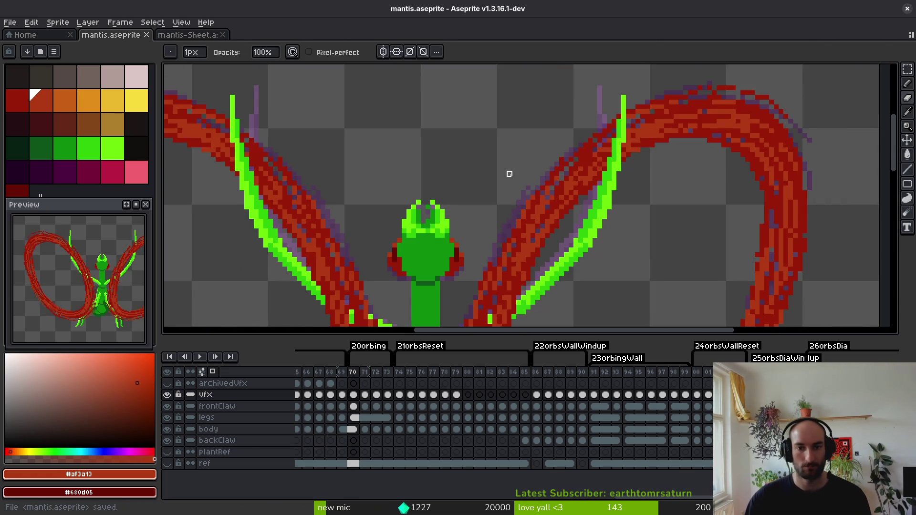
On frame 71, repaint the claw as one continuous green column.
{"action": "key", "text": "period"}
{"action": "scroll", "coordinate": [602, 147], "scroll_direction": "up", "scroll_amount": 3}
{"action": "mouse_move", "coordinate": [591, 124]}
{"action": "left_mouse_down"}
{"action": "mouse_move", "coordinate": [596, 226]}
{"action": "mouse_move", "coordinate": [580, 251]}
{"action": "mouse_move", "coordinate": [579, 215]}
{"action": "mouse_move", "coordinate": [568, 263]}
{"action": "mouse_move", "coordinate": [591, 262]}
{"action": "left_mouse_up"}
{"action": "scroll", "coordinate": [568, 238], "scroll_direction": "up", "scroll_amount": 1}
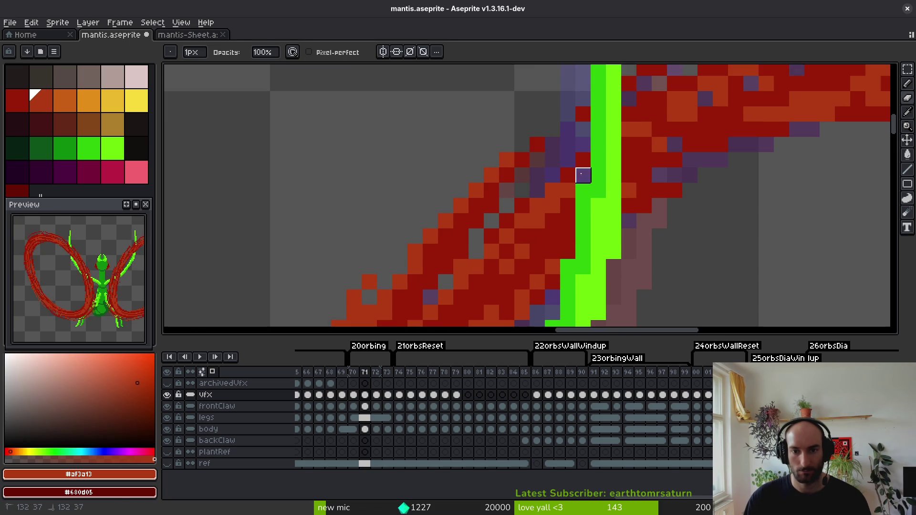
Paint green and light-green columns up the frame 71 claw over the arc.
{"action": "scroll", "coordinate": [568, 210], "scroll_direction": "down", "scroll_amount": 3}
{"action": "scroll", "coordinate": [434, 184], "scroll_direction": "up", "scroll_amount": 1}
{"action": "scroll", "coordinate": [375, 164], "scroll_direction": "up", "scroll_amount": 1}
{"action": "left_click_drag", "start_coordinate": [383, 157], "coordinate": [383, 249]}
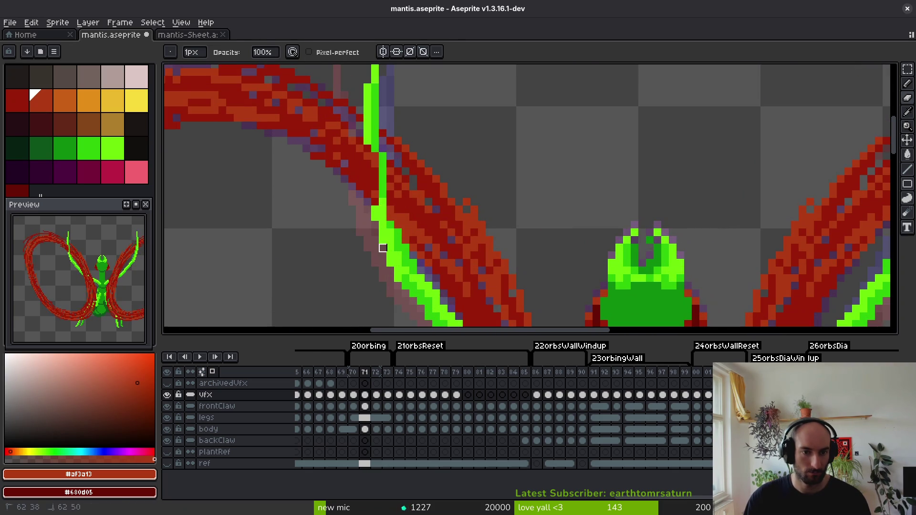
{"action": "scroll", "coordinate": [388, 205], "scroll_direction": "up", "scroll_amount": 3}
{"action": "left_click_drag", "start_coordinate": [395, 197], "coordinate": [395, 219]}
{"action": "left_click_drag", "start_coordinate": [371, 275], "coordinate": [368, 132]}
{"action": "mouse_move", "coordinate": [365, 270]}
{"action": "left_mouse_down"}
{"action": "mouse_move", "coordinate": [365, 125]}
{"action": "mouse_move", "coordinate": [387, 215]}
{"action": "left_mouse_up"}
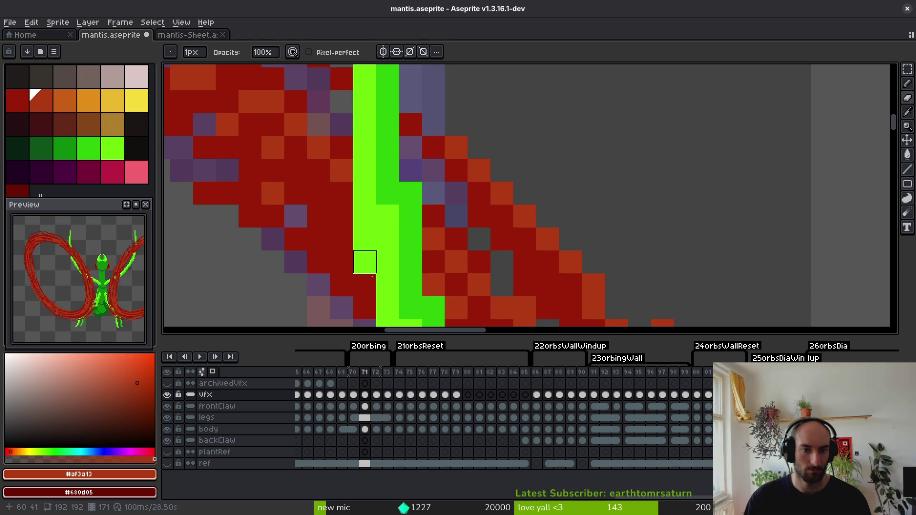
Save the sprite and move on to frame 72.
{"action": "scroll", "coordinate": [391, 235], "scroll_direction": "down", "scroll_amount": 3}
{"action": "scroll", "coordinate": [391, 262], "scroll_direction": "up", "scroll_amount": 2}
{"action": "scroll", "coordinate": [387, 243], "scroll_direction": "down", "scroll_amount": 4}
{"action": "key", "text": "ctrl+s"}
{"action": "scroll", "coordinate": [476, 262], "scroll_direction": "down", "scroll_amount": 2}
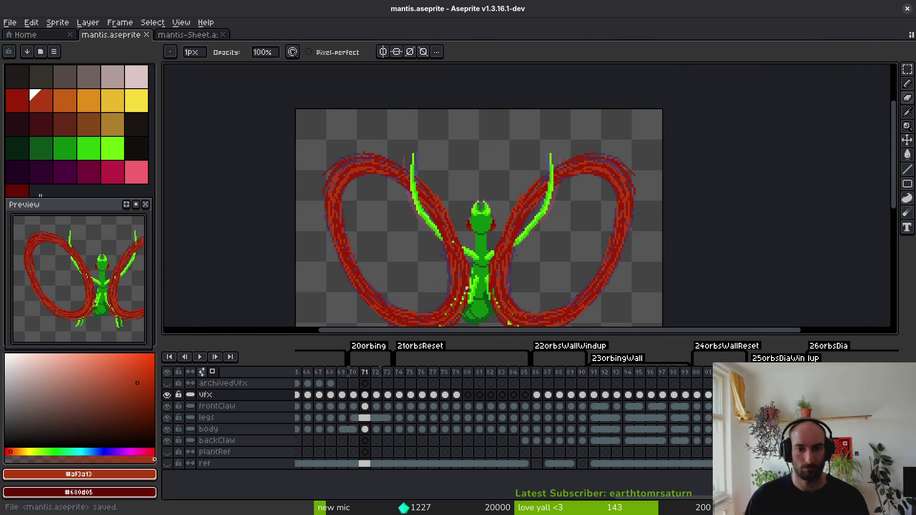
{"action": "left_click_drag", "start_coordinate": [545, 275], "coordinate": [547, 240]}
{"action": "key", "text": "Left"}
{"action": "key", "text": "alt"}
{"action": "key", "text": "Right"}
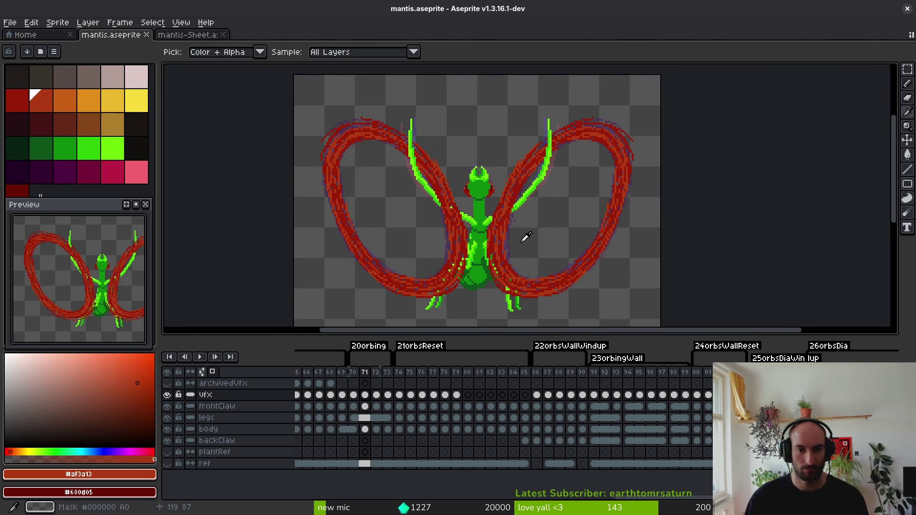
{"action": "key", "text": "Right"}
Draw green lines down the claw edge on frame 72.
{"action": "scroll", "coordinate": [424, 174], "scroll_direction": "up", "scroll_amount": 3}
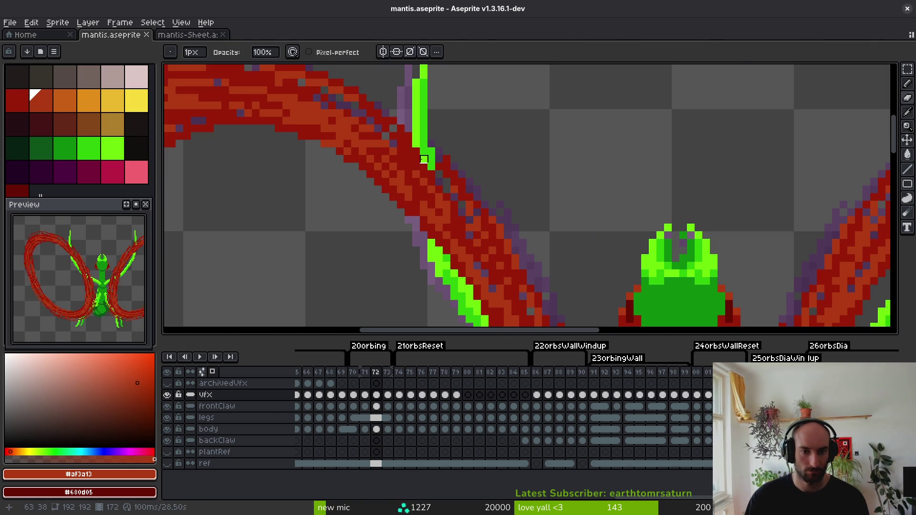
{"action": "left_click_drag", "start_coordinate": [424, 159], "coordinate": [439, 235]}
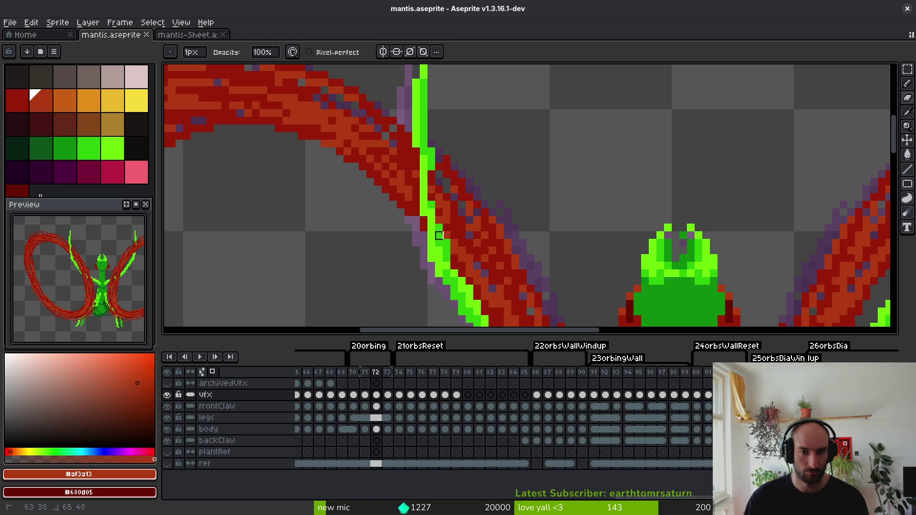
{"action": "left_click_drag", "start_coordinate": [424, 166], "coordinate": [434, 225]}
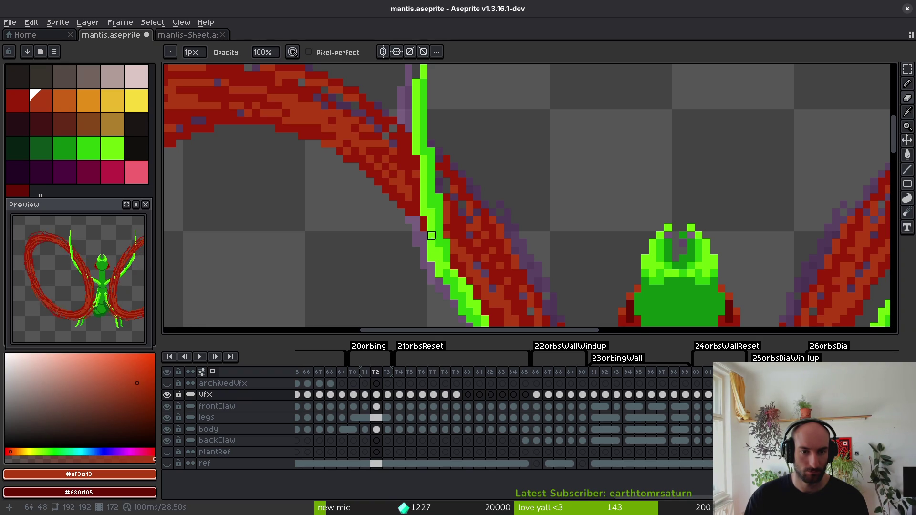
{"action": "scroll", "coordinate": [416, 198], "scroll_direction": "up", "scroll_amount": 2}
Pick the dark red arc colour and repaint stray pixels around the claw.
{"action": "left_click", "coordinate": [468, 160], "text": "alt"}
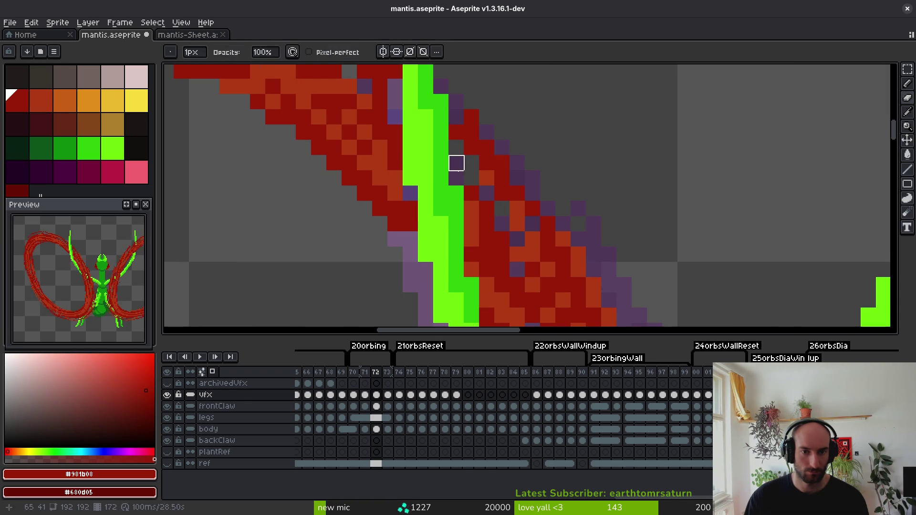
{"action": "left_click_drag", "start_coordinate": [472, 178], "coordinate": [487, 194]}
{"action": "left_click", "coordinate": [456, 178]}
{"action": "left_click", "coordinate": [395, 102]}
{"action": "left_click", "coordinate": [393, 86]}
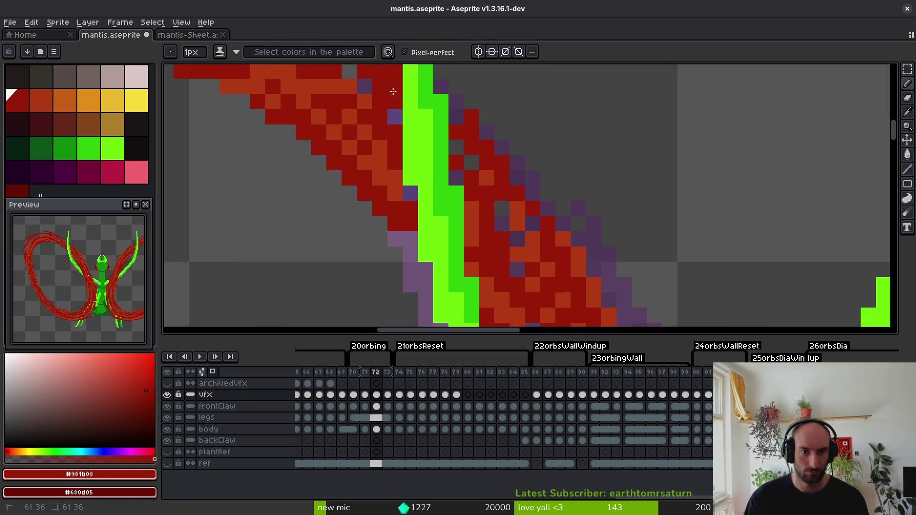
Pick the orange arc colour and fill the grey gaps in the arc beside the claw.
{"action": "left_click_drag", "start_coordinate": [358, 79], "coordinate": [411, 187]}
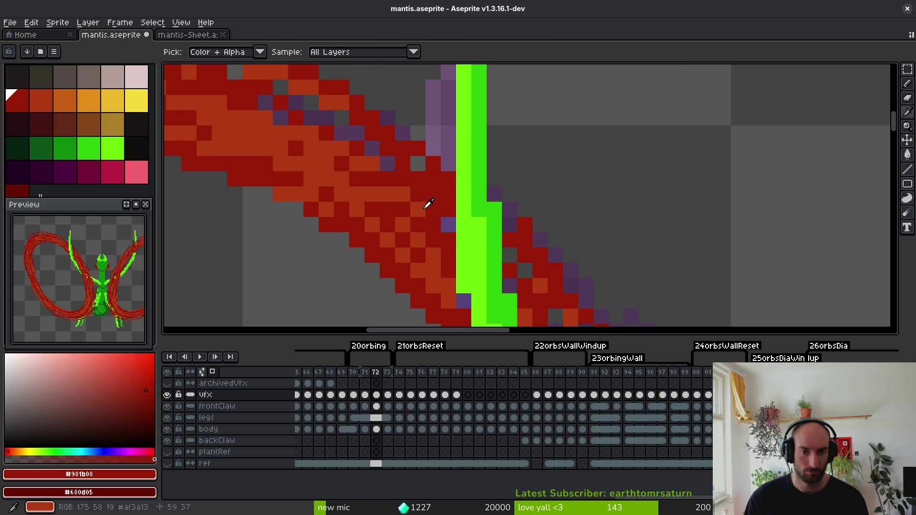
{"action": "left_click", "coordinate": [428, 204], "text": "alt"}
{"action": "left_click", "coordinate": [448, 195]}
{"action": "left_click_drag", "start_coordinate": [508, 252], "coordinate": [453, 170]}
{"action": "left_click", "coordinate": [469, 188]}
{"action": "left_click", "coordinate": [500, 233]}
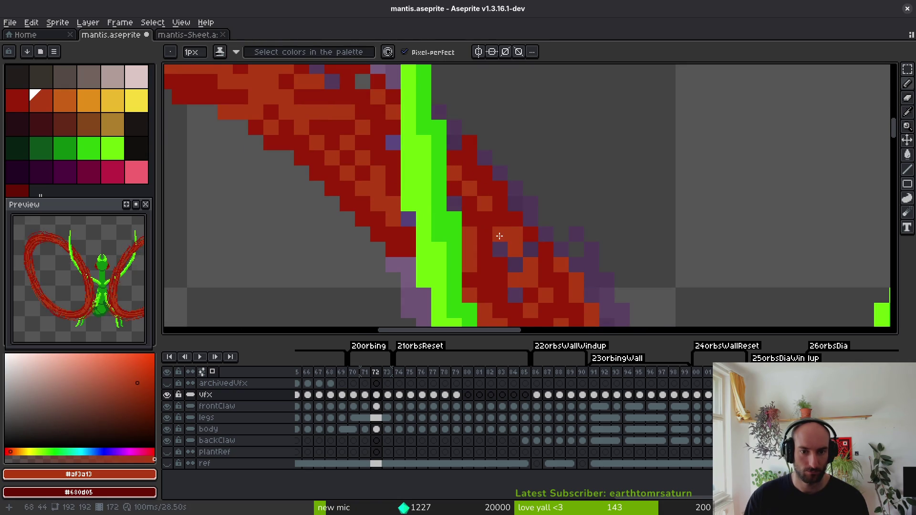
{"action": "left_click", "coordinate": [527, 234], "text": "alt"}
{"action": "key", "text": "ctrl+z"}
Sample the orange arc colour again and save the sprite.
{"action": "scroll", "coordinate": [467, 200], "scroll_direction": "down", "scroll_amount": 5}
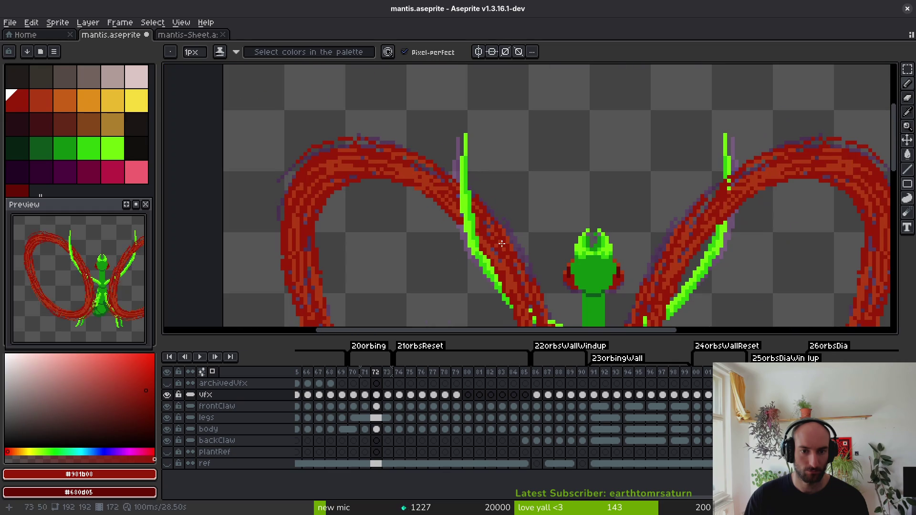
{"action": "scroll", "coordinate": [505, 244], "scroll_direction": "up", "scroll_amount": 3}
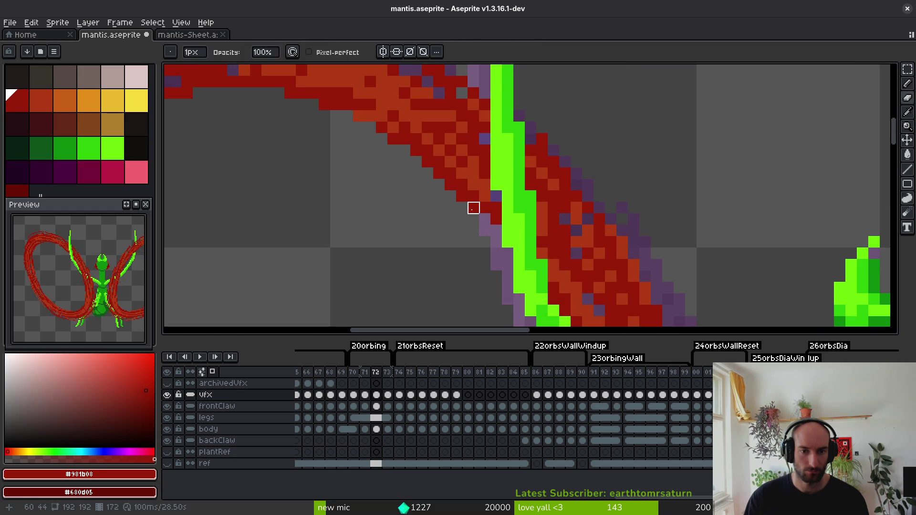
{"action": "scroll", "coordinate": [496, 230], "scroll_direction": "down", "scroll_amount": 3}
{"action": "scroll", "coordinate": [511, 195], "scroll_direction": "up", "scroll_amount": 3}
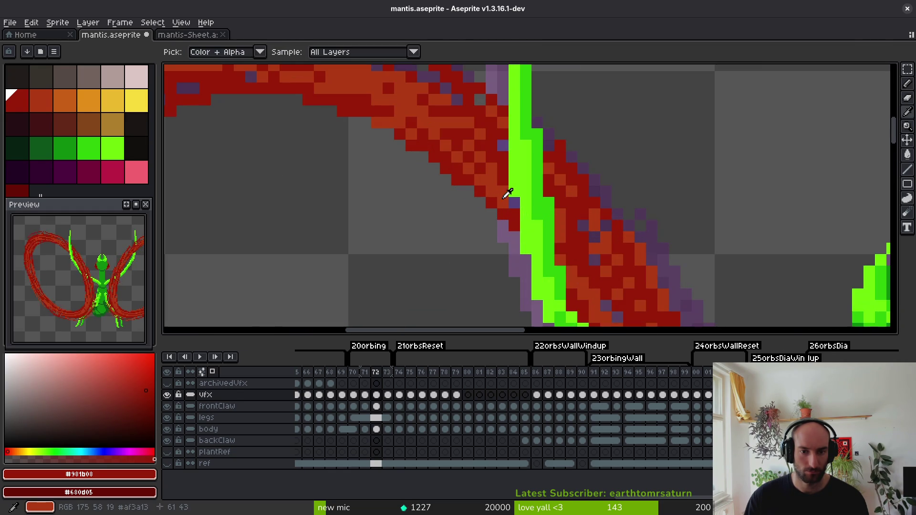
{"action": "left_click", "coordinate": [511, 194], "text": "alt"}
{"action": "scroll", "coordinate": [592, 242], "scroll_direction": "down", "scroll_amount": 3}
{"action": "key", "text": "ctrl+s"}
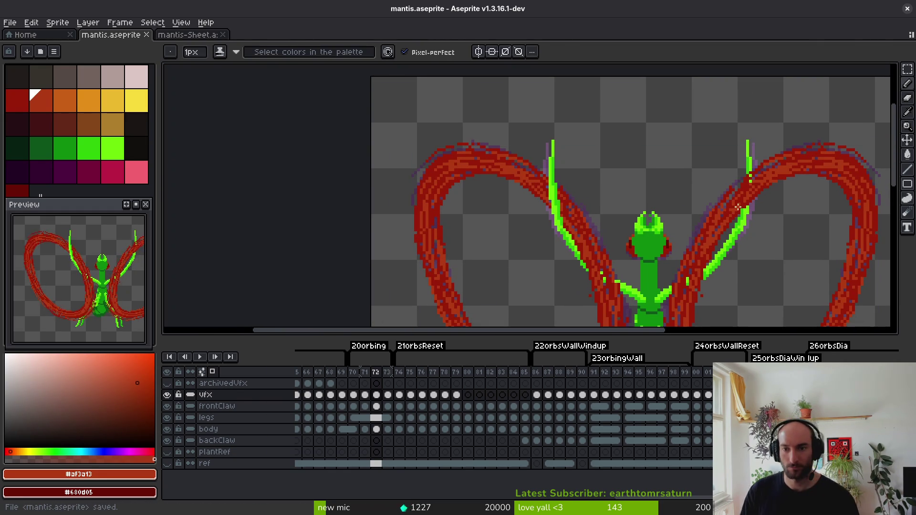
{"action": "scroll", "coordinate": [747, 159], "scroll_direction": "up", "scroll_amount": 4}
Erase the arc pixels covering the right claw to uncover the green beneath.
{"action": "key", "text": "e"}
{"action": "mouse_move", "coordinate": [739, 164]}
{"action": "left_mouse_down"}
{"action": "mouse_move", "coordinate": [701, 233]}
{"action": "mouse_move", "coordinate": [694, 291]}
{"action": "left_mouse_up"}
{"action": "scroll", "coordinate": [694, 291], "scroll_direction": "down", "scroll_amount": 3}
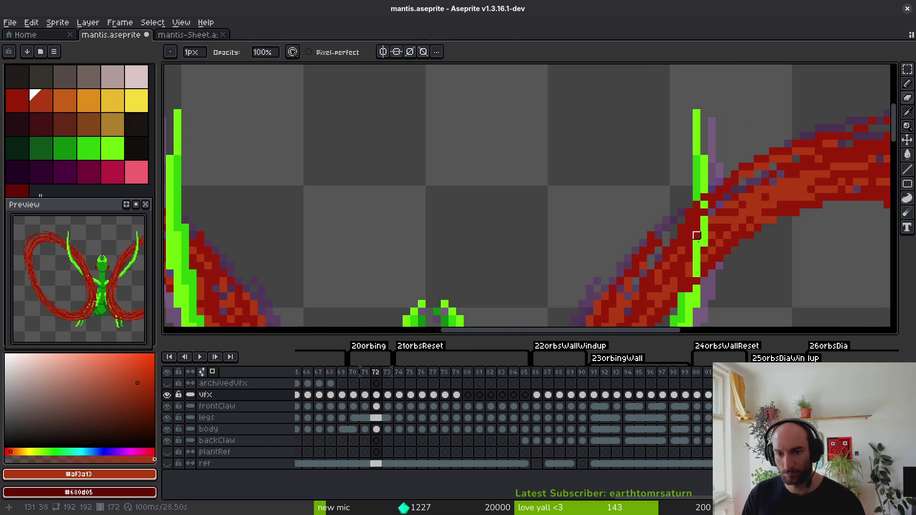
{"action": "scroll", "coordinate": [688, 290], "scroll_direction": "up", "scroll_amount": 3}
{"action": "left_click", "coordinate": [689, 290]}
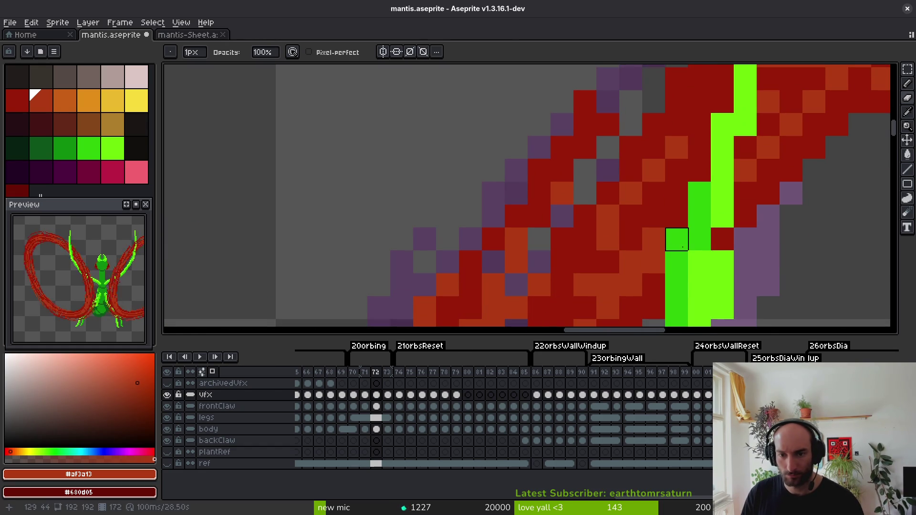
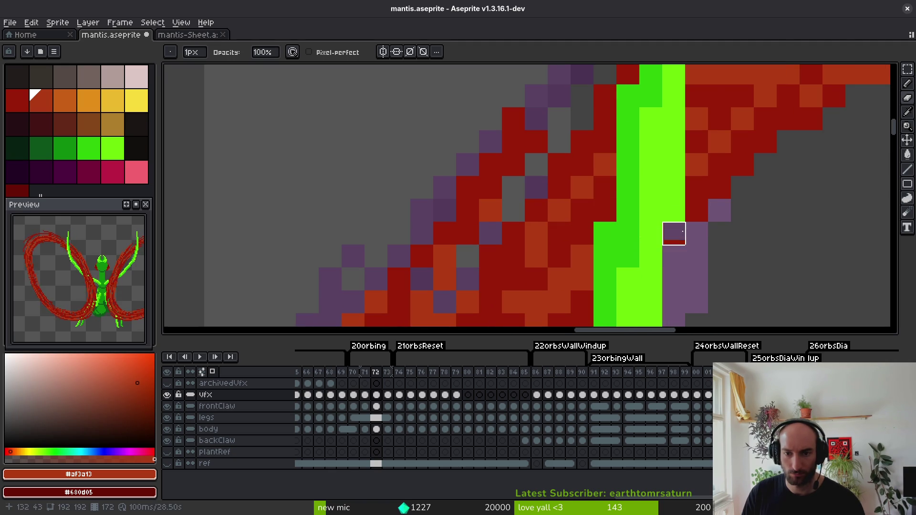
Step through the timeline to frame 73 of the mantis animation.
{"action": "scroll", "coordinate": [669, 210], "scroll_direction": "down", "scroll_amount": 5}
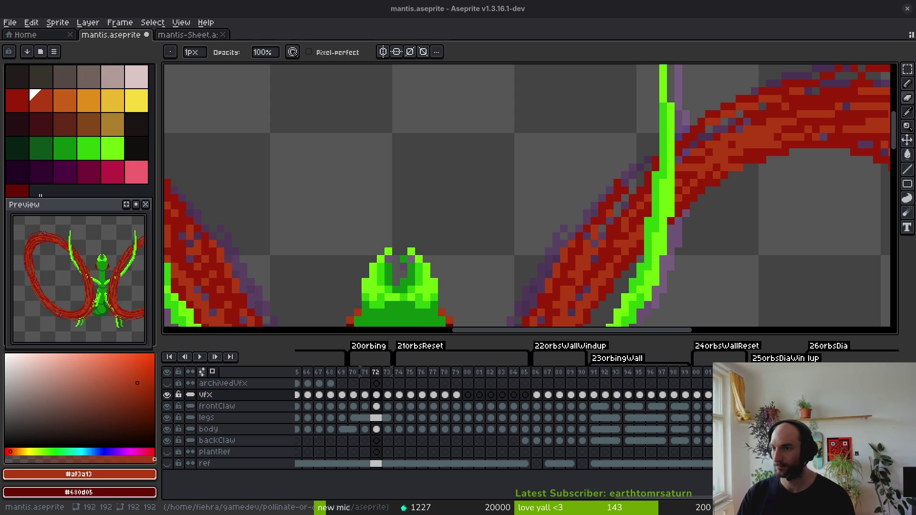
{"action": "scroll", "coordinate": [657, 153], "scroll_direction": "down", "scroll_amount": 3}
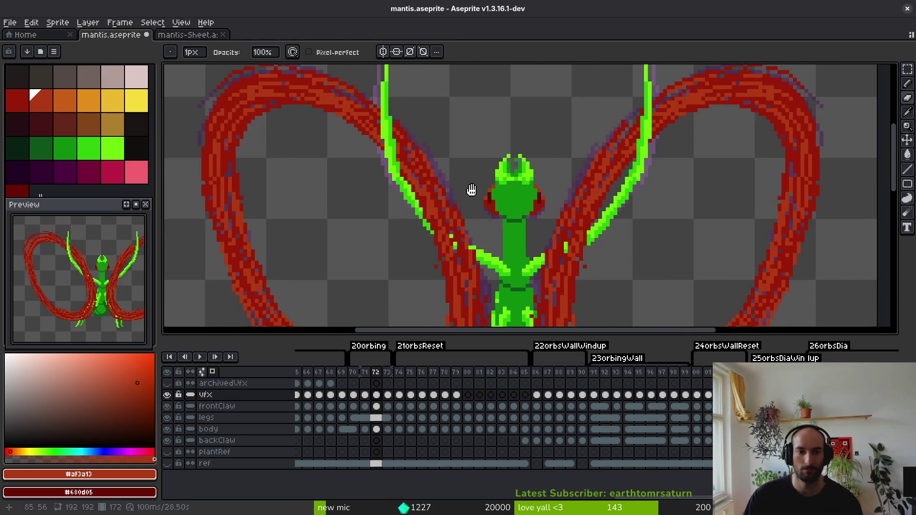
{"action": "key", "text": "comma"}
{"action": "key", "text": "period"}
{"action": "scroll", "coordinate": [507, 198], "scroll_direction": "up", "scroll_amount": 3}
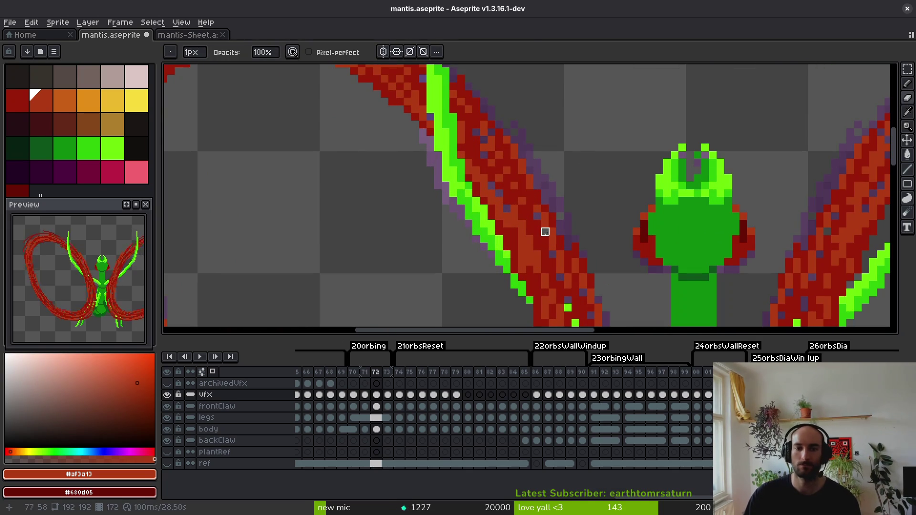
{"action": "scroll", "coordinate": [522, 224], "scroll_direction": "down", "scroll_amount": 2}
{"action": "key", "text": "period"}
{"action": "scroll", "coordinate": [456, 144], "scroll_direction": "up", "scroll_amount": 2}
Extend the bright green lines along the left and right claw trails.
{"action": "mouse_move", "coordinate": [457, 144]}
{"action": "left_mouse_down"}
{"action": "mouse_move", "coordinate": [468, 237]}
{"action": "mouse_move", "coordinate": [457, 224]}
{"action": "left_mouse_up"}
{"action": "mouse_move", "coordinate": [468, 153]}
{"action": "left_mouse_down"}
{"action": "mouse_move", "coordinate": [479, 225]}
{"action": "mouse_move", "coordinate": [480, 200]}
{"action": "left_mouse_up"}
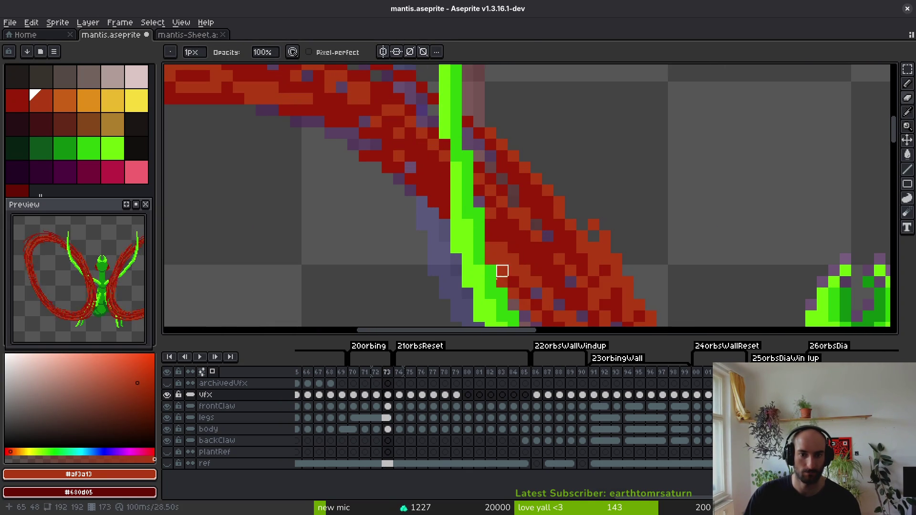
{"action": "left_click_drag", "start_coordinate": [491, 271], "coordinate": [491, 282]}
{"action": "left_click_drag", "start_coordinate": [445, 144], "coordinate": [444, 191]}
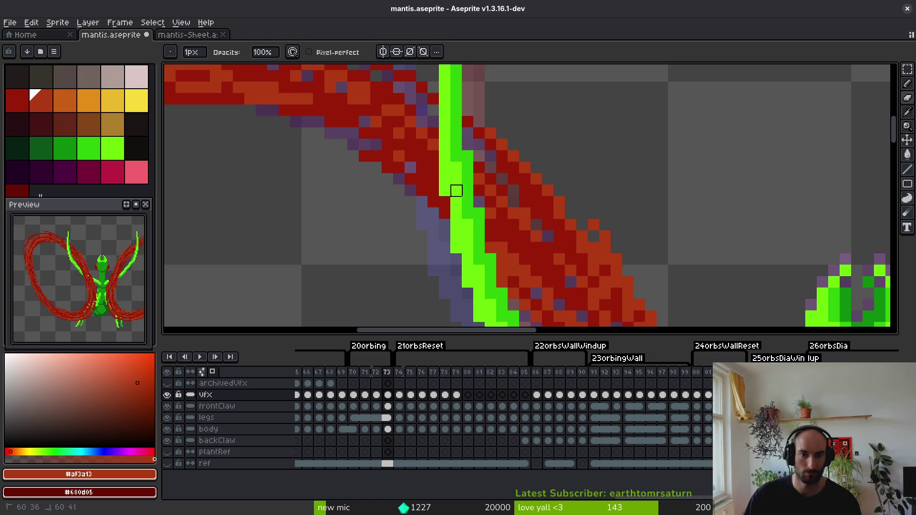
{"action": "scroll", "coordinate": [525, 214], "scroll_direction": "right", "scroll_amount": 10}
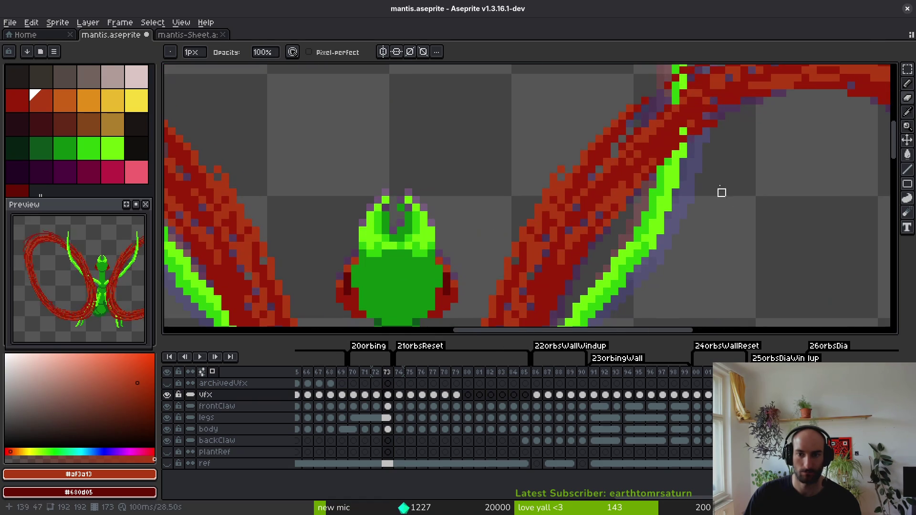
{"action": "mouse_move", "coordinate": [615, 136]}
{"action": "left_mouse_down"}
{"action": "mouse_move", "coordinate": [614, 252]}
{"action": "mouse_move", "coordinate": [602, 158]}
{"action": "mouse_move", "coordinate": [591, 285]}
{"action": "left_mouse_up"}
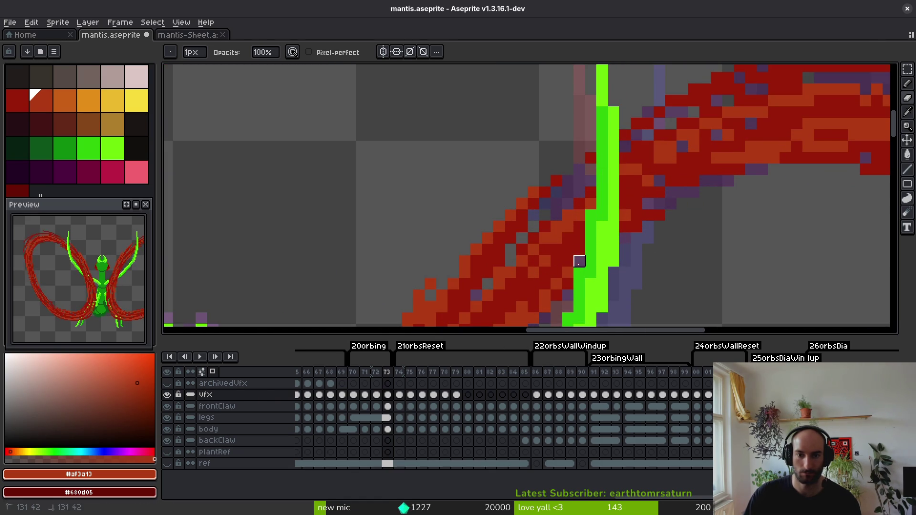
Save the mantis file with Ctrl+S.
{"action": "scroll", "coordinate": [603, 223], "scroll_direction": "down", "scroll_amount": 3}
{"action": "scroll", "coordinate": [602, 224], "scroll_direction": "down", "scroll_amount": 4}
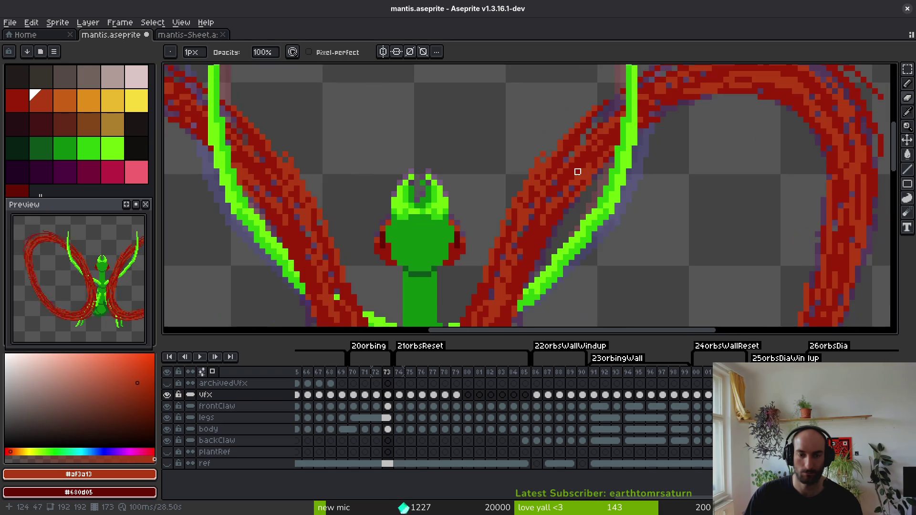
{"action": "key", "text": "ctrl+s"}
Step through frames 74 and 73, then jump to frame 55 on the archivedVfx layer.
{"action": "key", "text": "Right"}
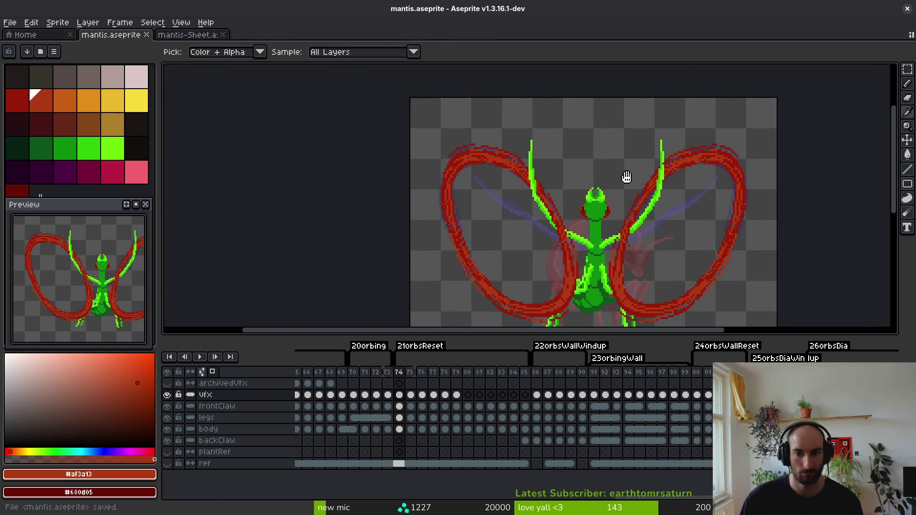
{"action": "scroll", "coordinate": [589, 224], "scroll_direction": "up", "scroll_amount": 3}
{"action": "scroll", "coordinate": [586, 223], "scroll_direction": "down", "scroll_amount": 3}
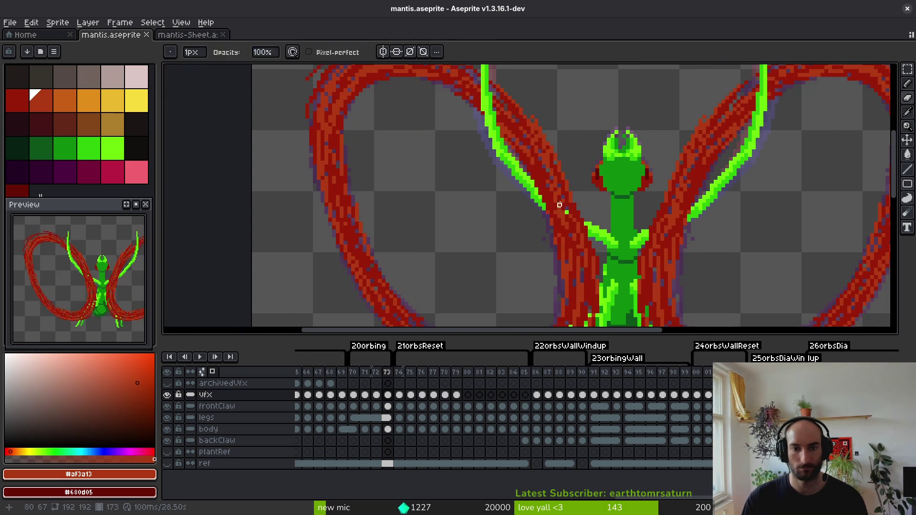
{"action": "key", "text": "alt"}
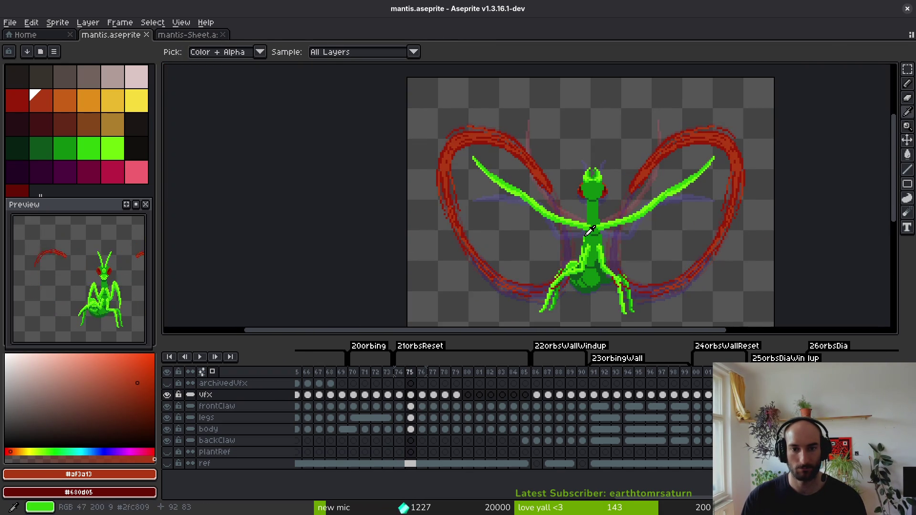
{"action": "key", "text": "Left"}
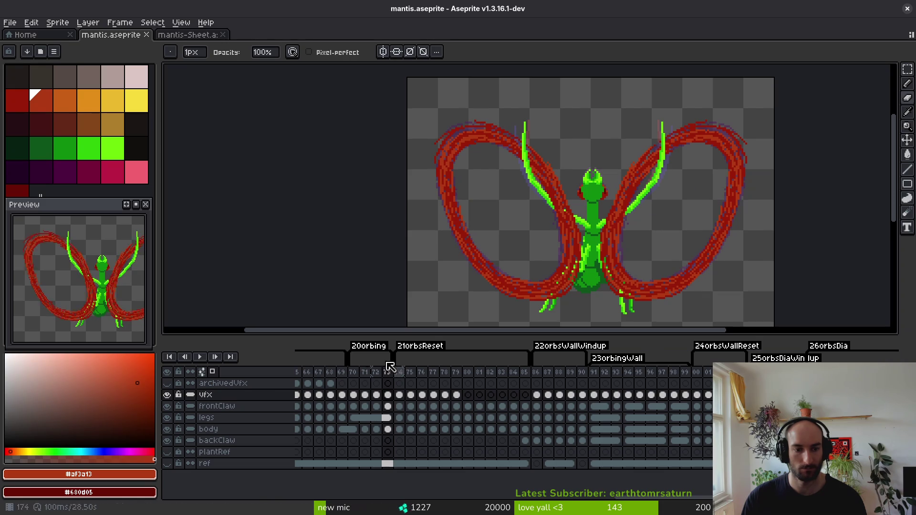
{"action": "scroll", "coordinate": [348, 382], "scroll_direction": "left", "scroll_amount": 5}
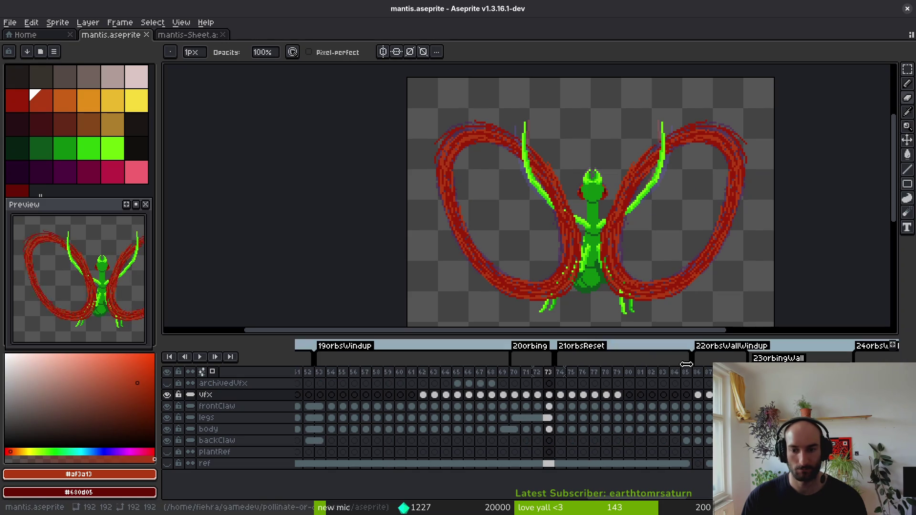
{"action": "left_click", "coordinate": [343, 384]}
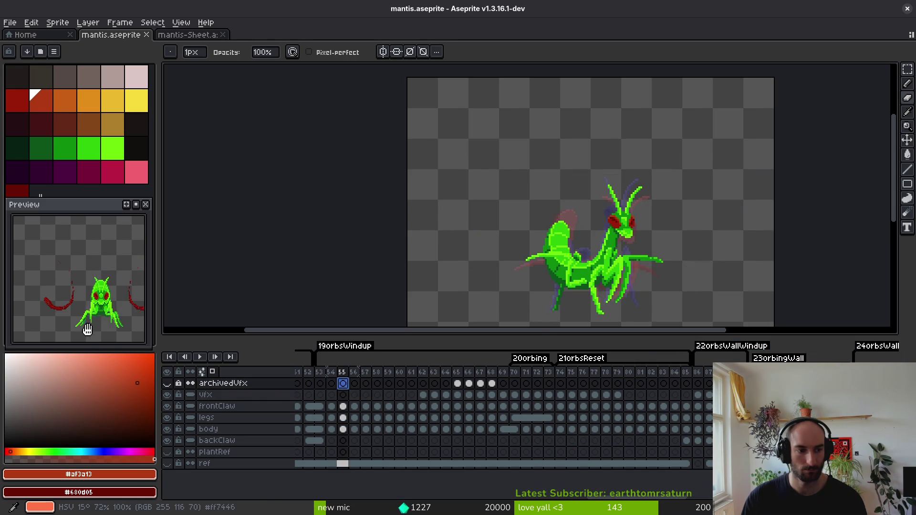
{"action": "scroll", "coordinate": [112, 308], "scroll_direction": "down", "scroll_amount": 2}
{"action": "scroll", "coordinate": [113, 308], "scroll_direction": "up", "scroll_amount": 2}
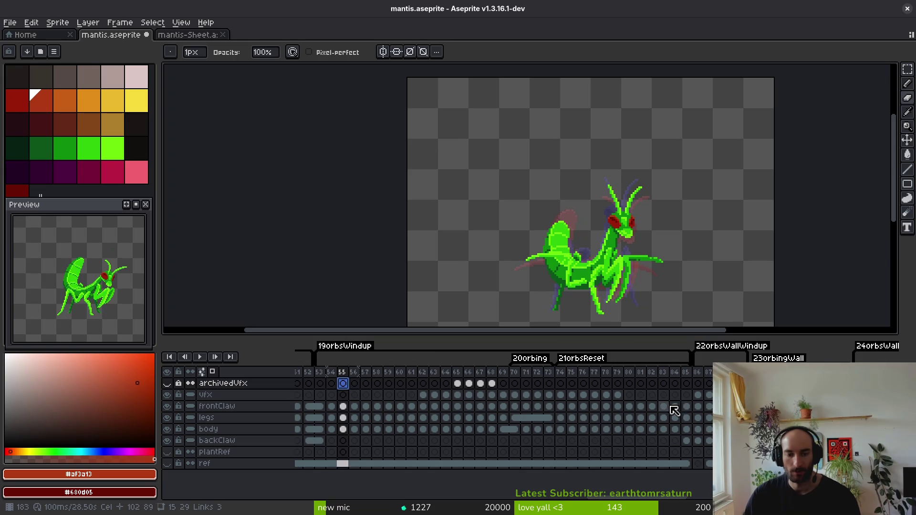
{"action": "scroll", "coordinate": [596, 409], "scroll_direction": "right", "scroll_amount": 5}
Move along the vfx layer to frame 95 in the 23orbingWall animation.
{"action": "left_click", "coordinate": [510, 395]}
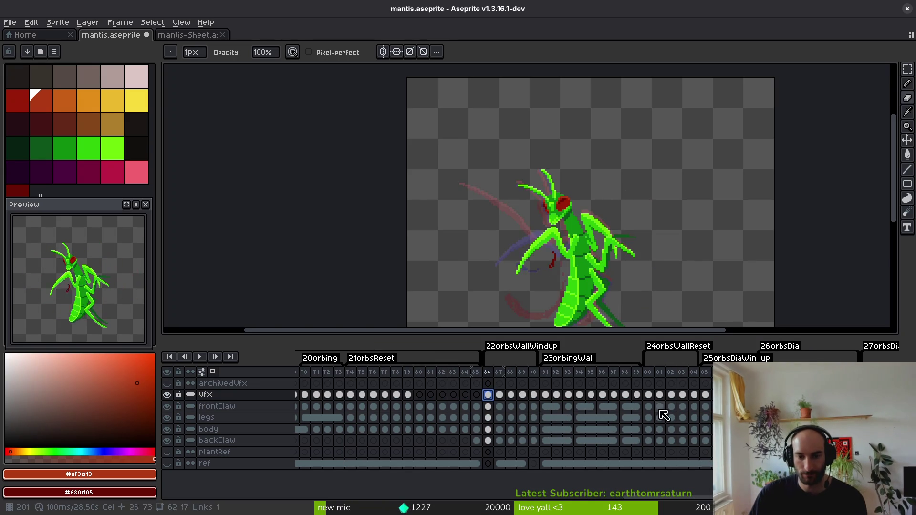
{"action": "key", "text": "Right"}
{"action": "key", "text": "Right"}
{"action": "key", "text": "Right"}
{"action": "key", "text": "Right"}
{"action": "key", "text": "Right"}
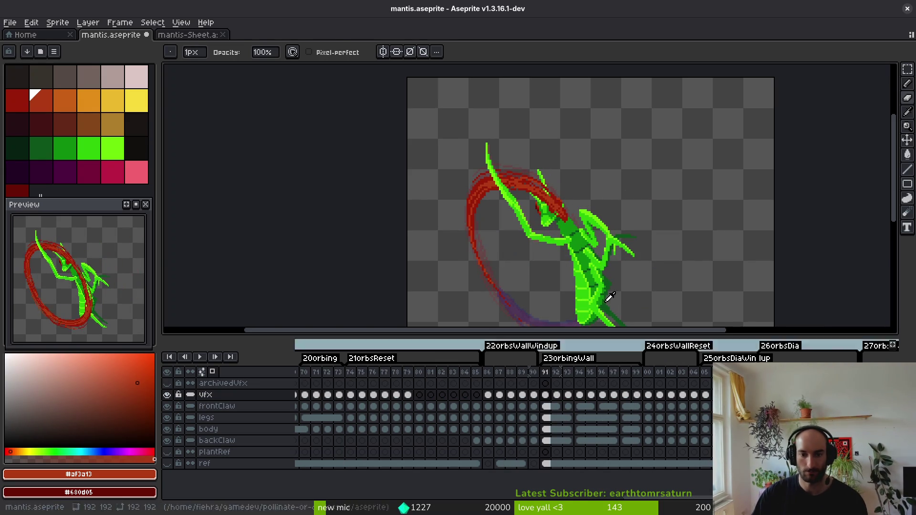
{"action": "key", "text": "i"}
{"action": "key", "text": "Left"}
{"action": "key", "text": "Right"}
{"action": "key", "text": "Right"}
{"action": "left_click_drag", "start_coordinate": [597, 238], "coordinate": [575, 213]}
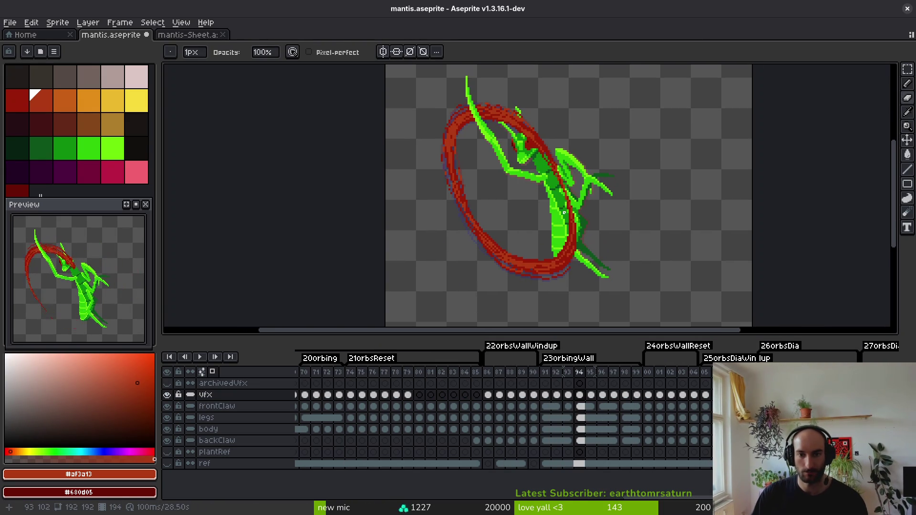
{"action": "key", "text": "Right"}
{"action": "key", "text": "Left"}
{"action": "key", "text": "Right"}
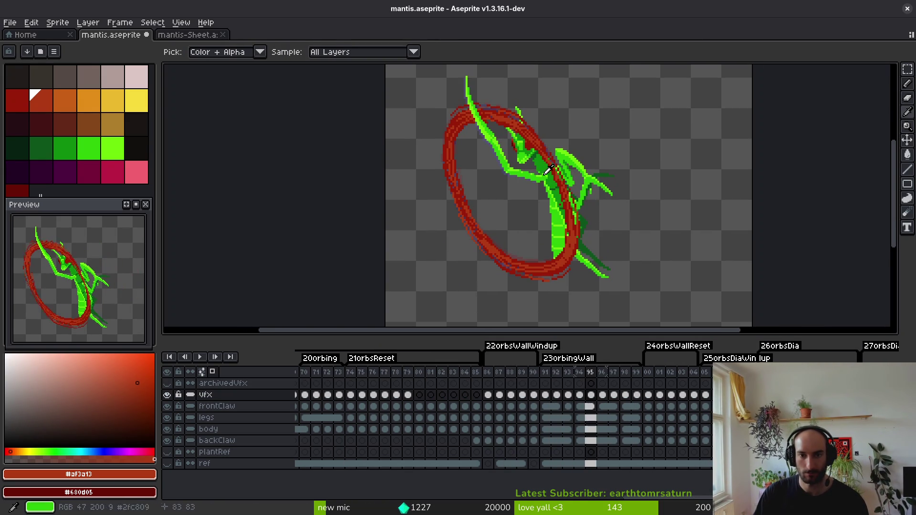
{"action": "key", "text": "f"}
{"action": "scroll", "coordinate": [556, 134], "scroll_direction": "up", "scroll_amount": 2}
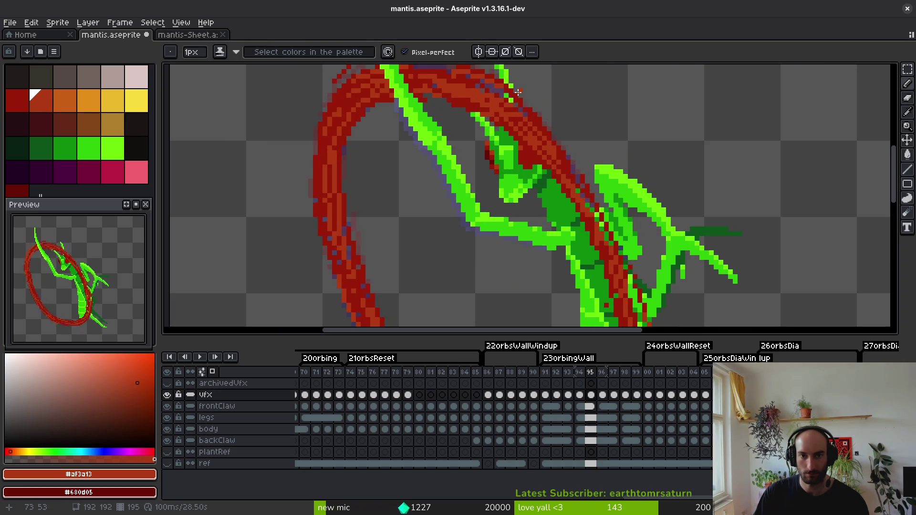
Eyedrop the dark red and repaint the red trail's right edge and inner pixels.
{"action": "left_click", "coordinate": [587, 191], "text": "alt"}
{"action": "mouse_move", "coordinate": [562, 144]}
{"action": "left_mouse_down"}
{"action": "mouse_move", "coordinate": [623, 251]}
{"action": "mouse_move", "coordinate": [583, 182]}
{"action": "left_mouse_up"}
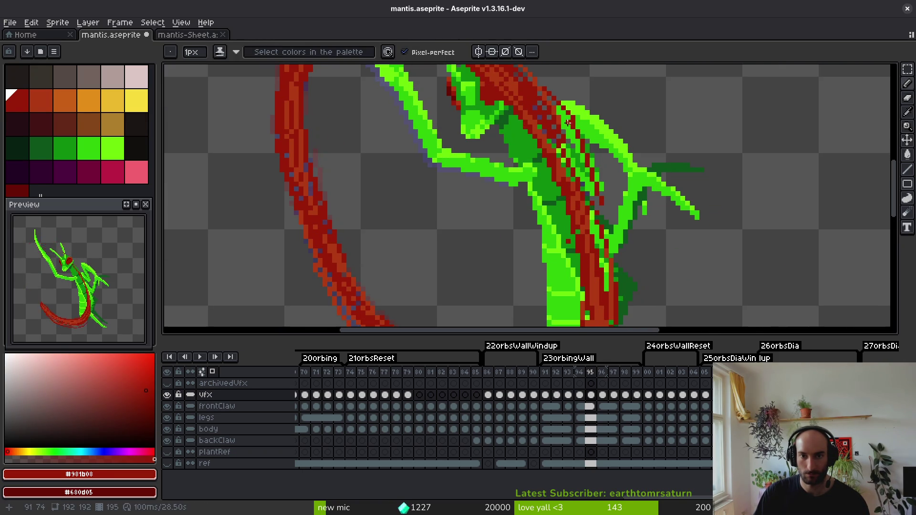
{"action": "left_click_drag", "start_coordinate": [600, 205], "coordinate": [609, 262]}
{"action": "left_click_drag", "start_coordinate": [592, 138], "coordinate": [607, 251]}
{"action": "left_click_drag", "start_coordinate": [589, 122], "coordinate": [607, 231]}
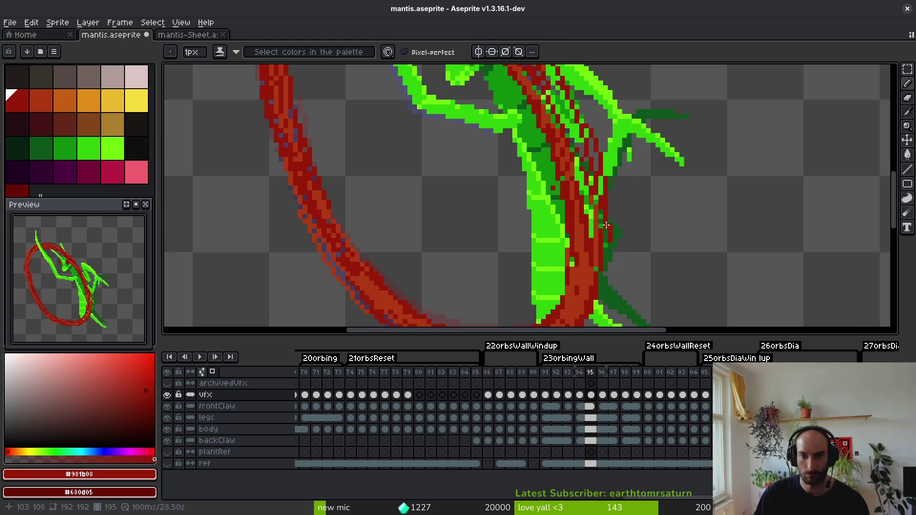
{"action": "scroll", "coordinate": [597, 214], "scroll_direction": "up", "scroll_amount": 2}
{"action": "left_click_drag", "start_coordinate": [540, 129], "coordinate": [566, 186]}
{"action": "left_click_drag", "start_coordinate": [554, 144], "coordinate": [577, 246]}
{"action": "mouse_move", "coordinate": [568, 158]}
{"action": "left_mouse_down"}
{"action": "mouse_move", "coordinate": [531, 94]}
{"action": "mouse_move", "coordinate": [559, 207]}
{"action": "left_mouse_up"}
{"action": "mouse_move", "coordinate": [535, 174]}
{"action": "left_mouse_down"}
{"action": "mouse_move", "coordinate": [585, 257]}
{"action": "mouse_move", "coordinate": [540, 210]}
{"action": "mouse_move", "coordinate": [484, 93]}
{"action": "left_mouse_up"}
{"action": "mouse_move", "coordinate": [552, 215]}
{"action": "left_mouse_down"}
{"action": "mouse_move", "coordinate": [570, 241]}
{"action": "mouse_move", "coordinate": [541, 168]}
{"action": "mouse_move", "coordinate": [573, 293]}
{"action": "mouse_move", "coordinate": [544, 249]}
{"action": "left_mouse_up"}
Pencil the lighter red down the middle of the red band.
{"action": "scroll", "coordinate": [547, 220], "scroll_direction": "down", "scroll_amount": 3}
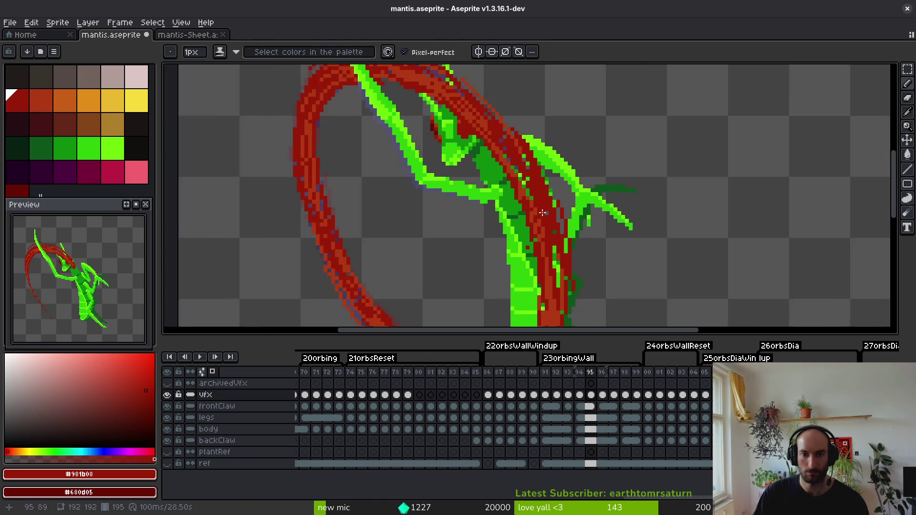
{"action": "scroll", "coordinate": [547, 220], "scroll_direction": "up", "scroll_amount": 2}
{"action": "left_click", "coordinate": [528, 205], "text": "alt"}
{"action": "scroll", "coordinate": [506, 182], "scroll_direction": "up", "scroll_amount": 1}
{"action": "left_click_drag", "start_coordinate": [522, 205], "coordinate": [544, 264]}
{"action": "scroll", "coordinate": [532, 238], "scroll_direction": "down", "scroll_amount": 2}
{"action": "mouse_move", "coordinate": [516, 162]}
{"action": "left_mouse_down"}
{"action": "mouse_move", "coordinate": [549, 260]}
{"action": "mouse_move", "coordinate": [549, 210]}
{"action": "left_mouse_up"}
{"action": "scroll", "coordinate": [542, 219], "scroll_direction": "down", "scroll_amount": 2}
{"action": "scroll", "coordinate": [541, 157], "scroll_direction": "down", "scroll_amount": 2}
{"action": "scroll", "coordinate": [546, 238], "scroll_direction": "up", "scroll_amount": 2}
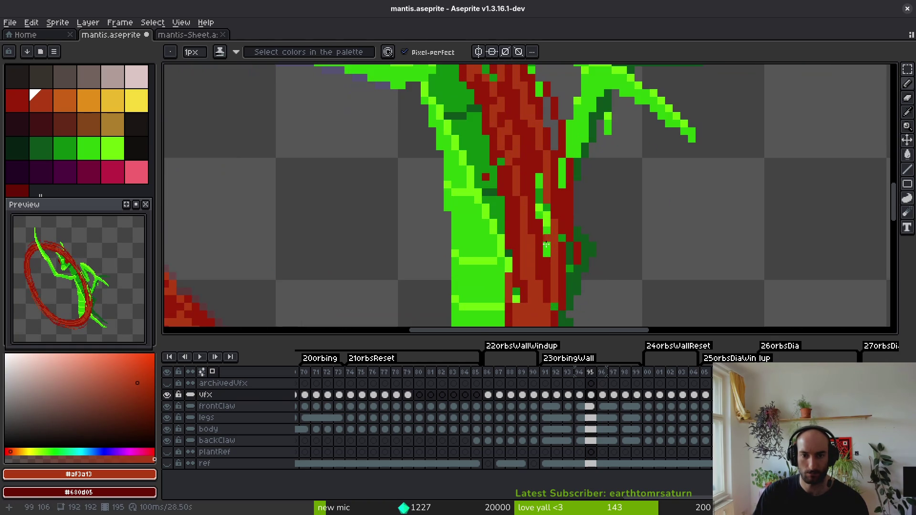
Touch up the red band with orange-red and dark red pixels.
{"action": "left_click", "coordinate": [541, 187], "text": "alt"}
{"action": "left_click_drag", "start_coordinate": [547, 212], "coordinate": [547, 238]}
{"action": "left_click", "coordinate": [548, 185], "text": "alt"}
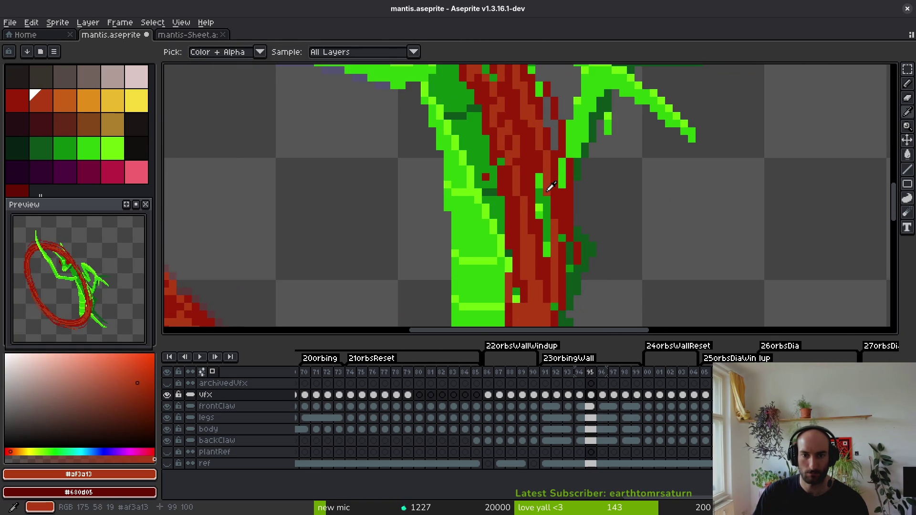
{"action": "left_click_drag", "start_coordinate": [546, 199], "coordinate": [547, 241]}
{"action": "left_click", "coordinate": [543, 191], "text": "alt"}
{"action": "left_click_drag", "start_coordinate": [544, 174], "coordinate": [537, 205]}
{"action": "scroll", "coordinate": [565, 234], "scroll_direction": "down", "scroll_amount": 4}
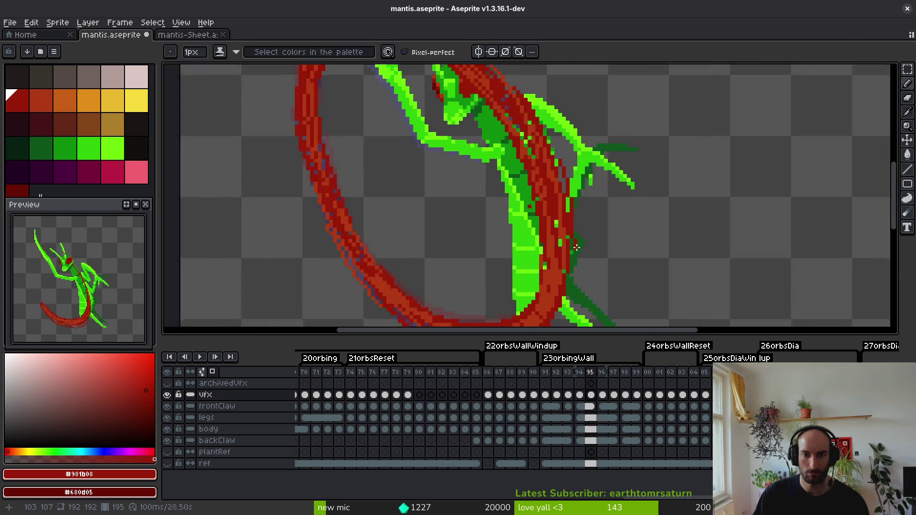
{"action": "scroll", "coordinate": [570, 181], "scroll_direction": "up", "scroll_amount": 2}
Redraw the band's top edge in dark red, undoing the first attempt.
{"action": "left_click_drag", "start_coordinate": [434, 75], "coordinate": [547, 174]}
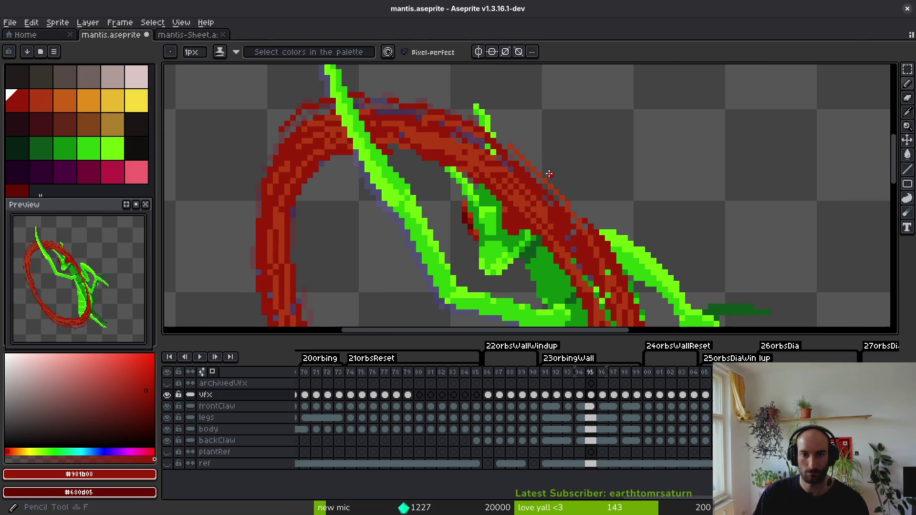
{"action": "mouse_move", "coordinate": [379, 97]}
{"action": "left_mouse_down"}
{"action": "mouse_move", "coordinate": [468, 116]}
{"action": "mouse_move", "coordinate": [534, 155]}
{"action": "left_mouse_up"}
{"action": "key", "text": "ctrl+z"}
{"action": "key", "text": "ctrl+z"}
{"action": "mouse_move", "coordinate": [409, 107]}
{"action": "left_mouse_down"}
{"action": "mouse_move", "coordinate": [514, 142]}
{"action": "mouse_move", "coordinate": [557, 176]}
{"action": "left_mouse_up"}
{"action": "left_click_drag", "start_coordinate": [482, 134], "coordinate": [586, 203]}
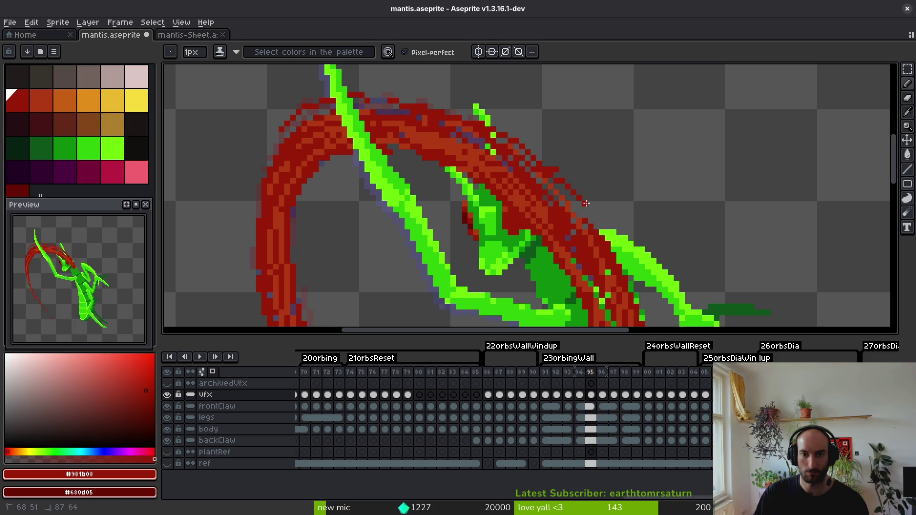
{"action": "scroll", "coordinate": [577, 211], "scroll_direction": "down", "scroll_amount": 7}
{"action": "scroll", "coordinate": [577, 211], "scroll_direction": "up", "scroll_amount": 7}
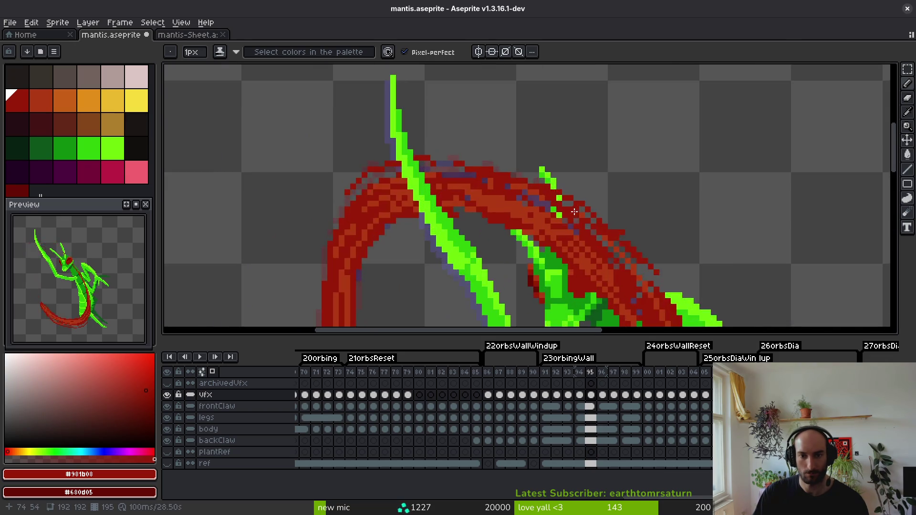
{"action": "scroll", "coordinate": [576, 212], "scroll_direction": "up", "scroll_amount": 3}
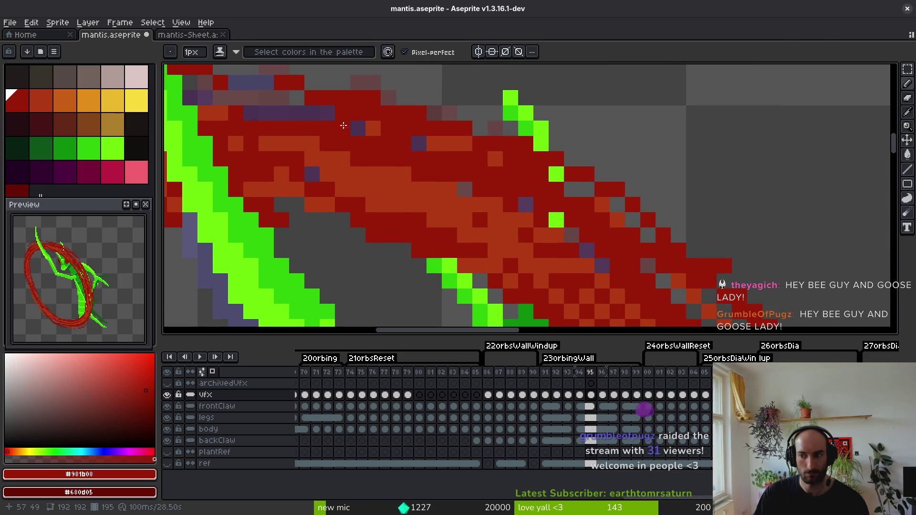
Paint orange-red pixels diagonally across the band and save the sprite.
{"action": "left_click", "coordinate": [599, 206], "text": "alt"}
{"action": "left_click_drag", "start_coordinate": [587, 206], "coordinate": [511, 160]}
{"action": "left_click", "coordinate": [510, 174]}
{"action": "key", "text": "ctrl+s"}
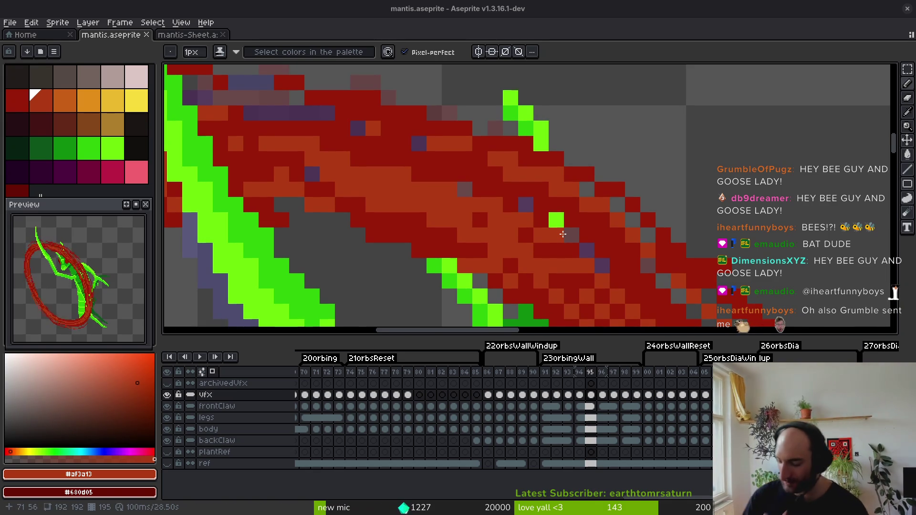
Open and close the window overview, returning to frame 95's canvas.
{"action": "key", "text": "super"}
{"action": "key", "text": "super"}
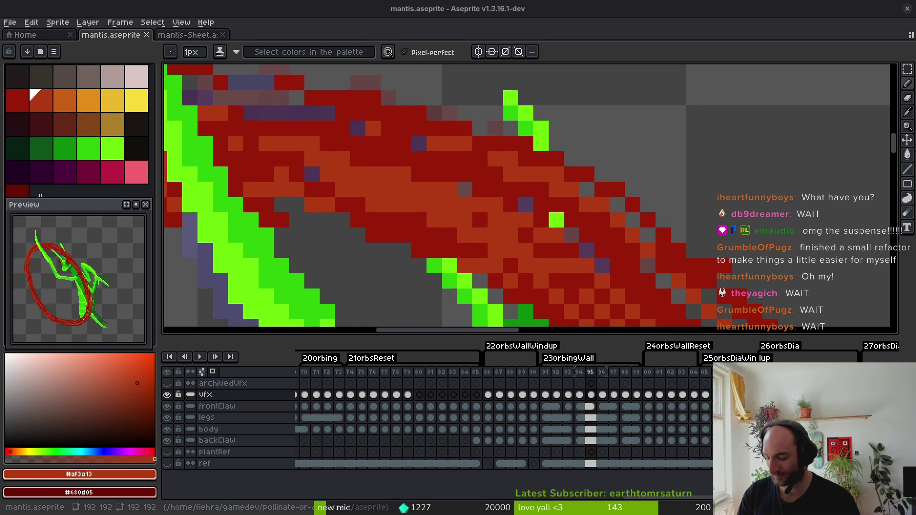
{"action": "key", "text": "super"}
{"action": "key", "text": "super"}
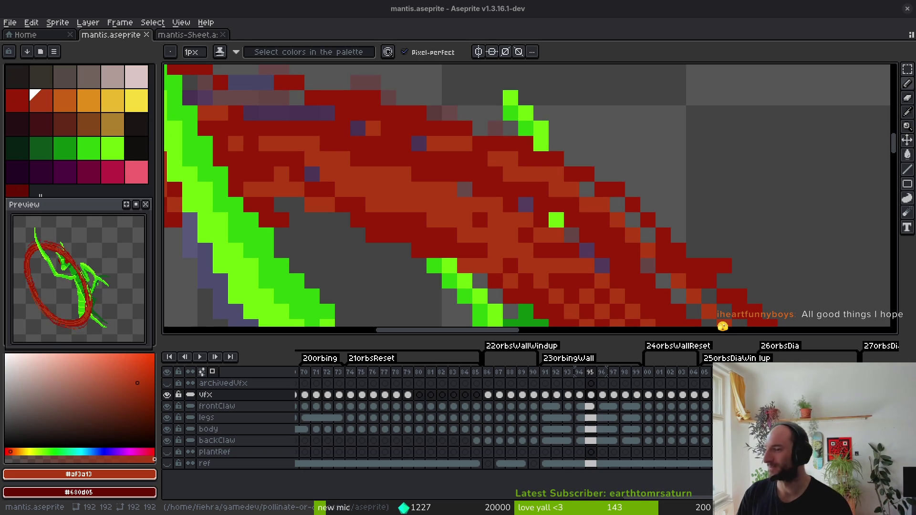
{"action": "scroll", "coordinate": [611, 243], "scroll_direction": "down", "scroll_amount": 2}
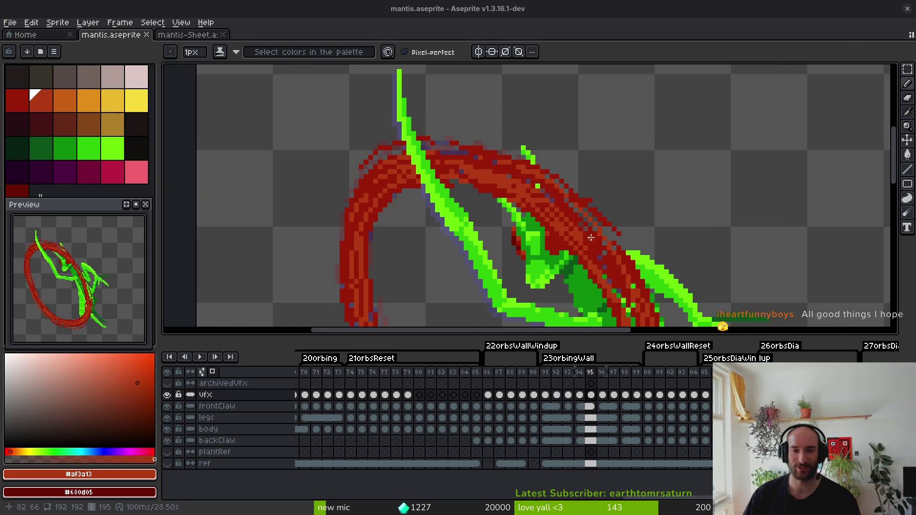
Try an orange-red pixel on the band, undo it, and save.
{"action": "scroll", "coordinate": [611, 243], "scroll_direction": "up", "scroll_amount": 5}
{"action": "left_click", "coordinate": [530, 165], "text": "alt"}
{"action": "left_click", "coordinate": [496, 149], "text": "alt"}
{"action": "left_click", "coordinate": [441, 149]}
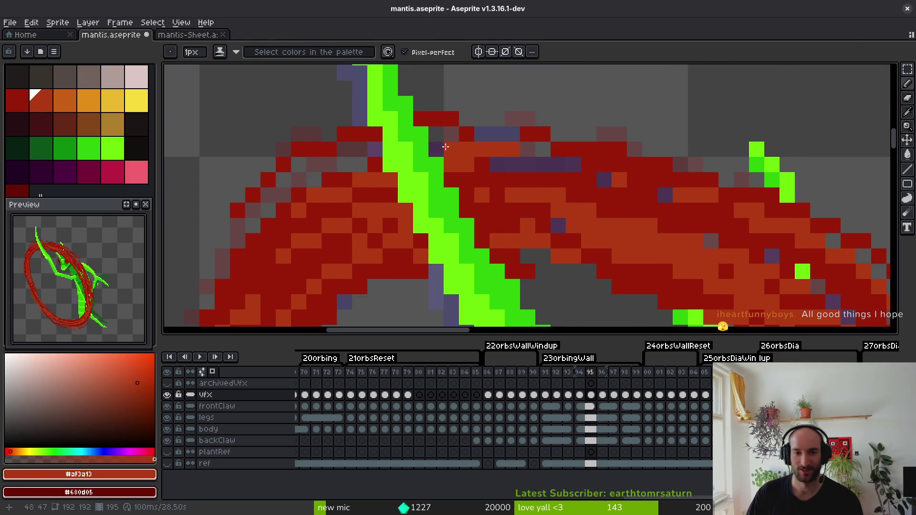
{"action": "key", "text": "ctrl+z"}
{"action": "key", "text": "ctrl+s"}
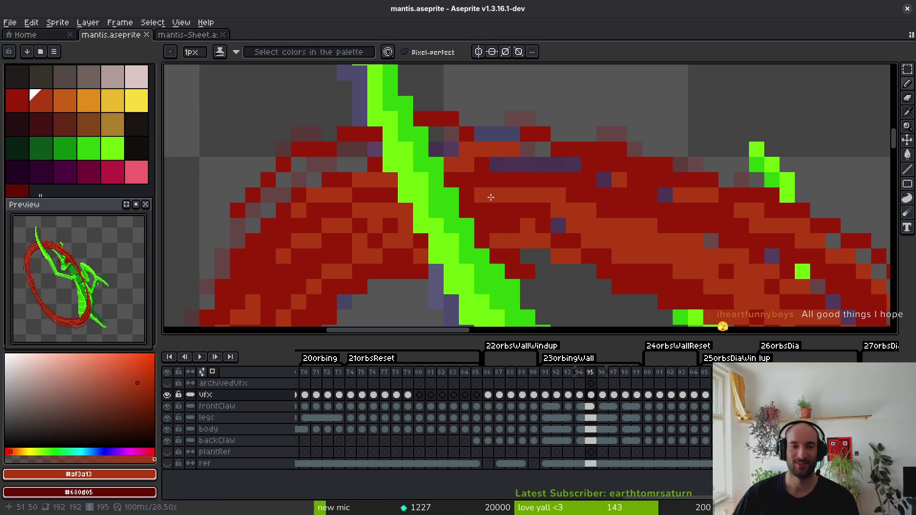
Add one orange-red pixel to the band, switch to dark red, and save.
{"action": "scroll", "coordinate": [506, 150], "scroll_direction": "right", "scroll_amount": 2}
{"action": "scroll", "coordinate": [543, 149], "scroll_direction": "up", "scroll_amount": 1}
{"action": "left_click", "coordinate": [452, 144]}
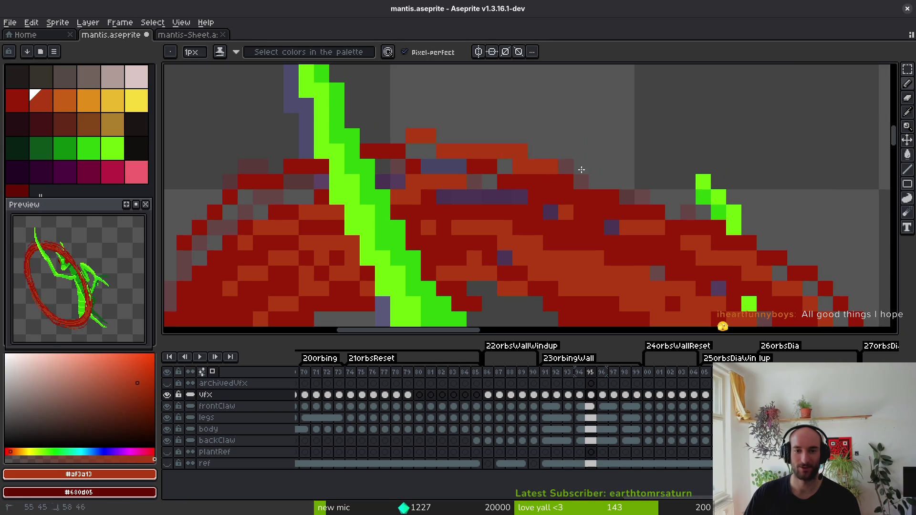
{"action": "left_click", "coordinate": [612, 204], "text": "alt"}
{"action": "scroll", "coordinate": [671, 196], "scroll_direction": "down", "scroll_amount": 8}
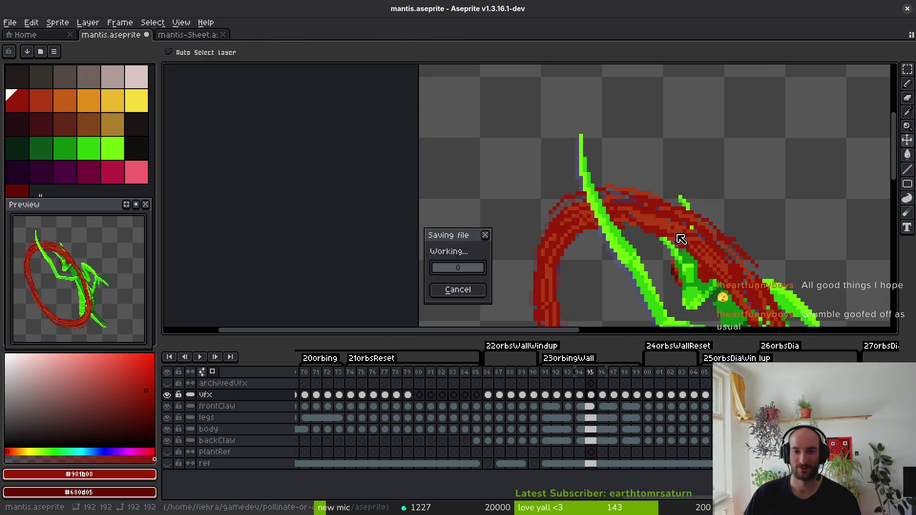
{"action": "scroll", "coordinate": [593, 186], "scroll_direction": "up", "scroll_amount": 5}
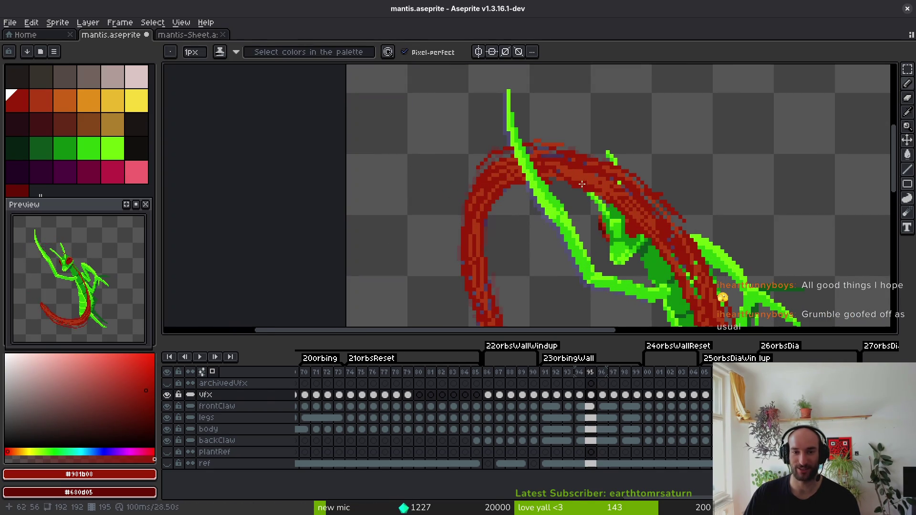
{"action": "key", "text": "ctrl+s"}
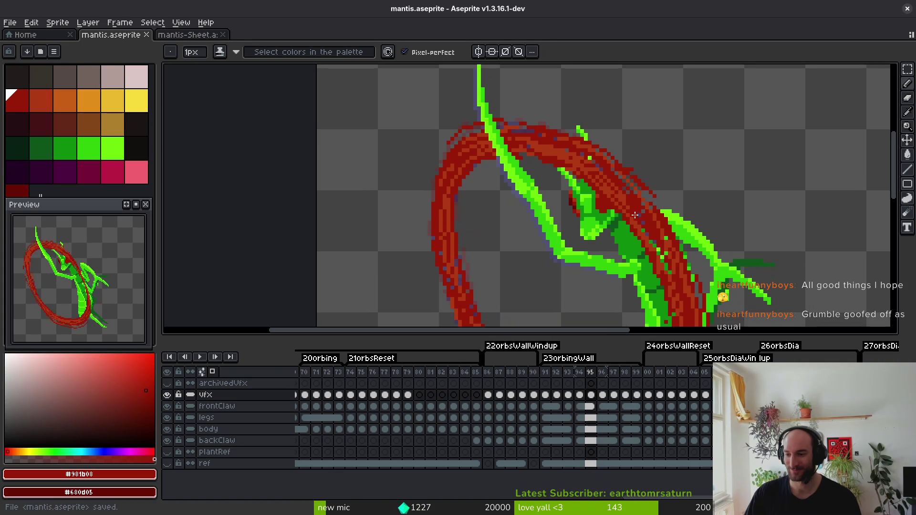
Draw a diagonal dark red edge and line it with orange-red pixels.
{"action": "scroll", "coordinate": [635, 191], "scroll_direction": "up", "scroll_amount": 4}
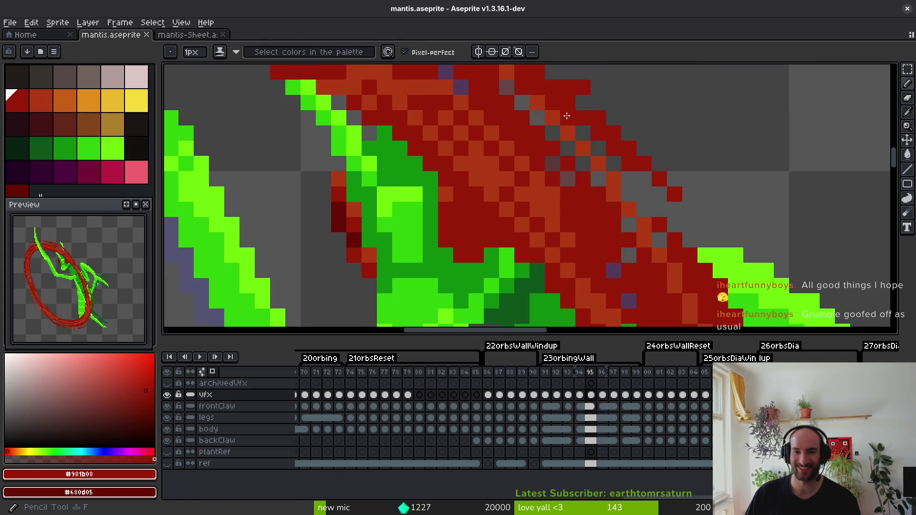
{"action": "left_click_drag", "start_coordinate": [659, 193], "coordinate": [698, 238]}
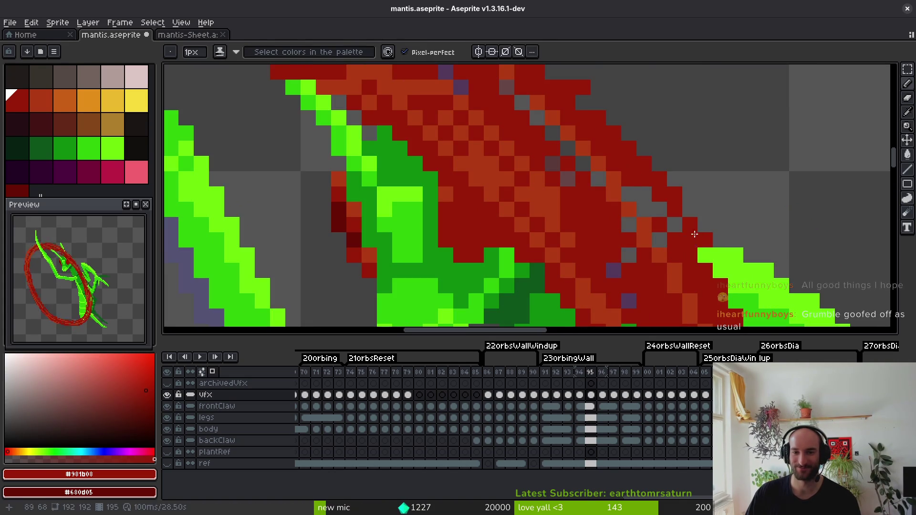
{"action": "key", "text": "]"}
{"action": "left_click_drag", "start_coordinate": [644, 164], "coordinate": [674, 194]}
{"action": "scroll", "coordinate": [692, 225], "scroll_direction": "down", "scroll_amount": 1}
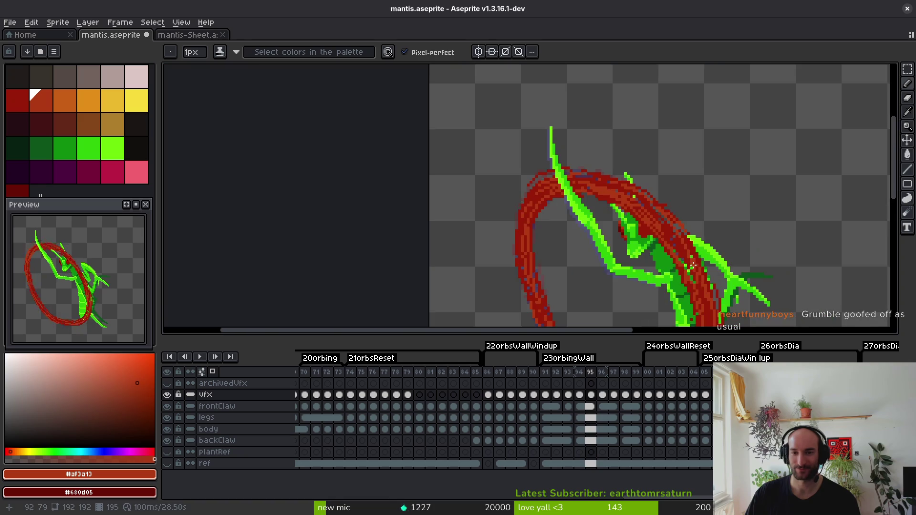
{"action": "scroll", "coordinate": [678, 202], "scroll_direction": "down", "scroll_amount": 3}
{"action": "scroll", "coordinate": [609, 163], "scroll_direction": "up", "scroll_amount": 2}
Cover a stray green pixel near the loop's bottom with dark red.
{"action": "left_click", "coordinate": [609, 163], "text": "alt"}
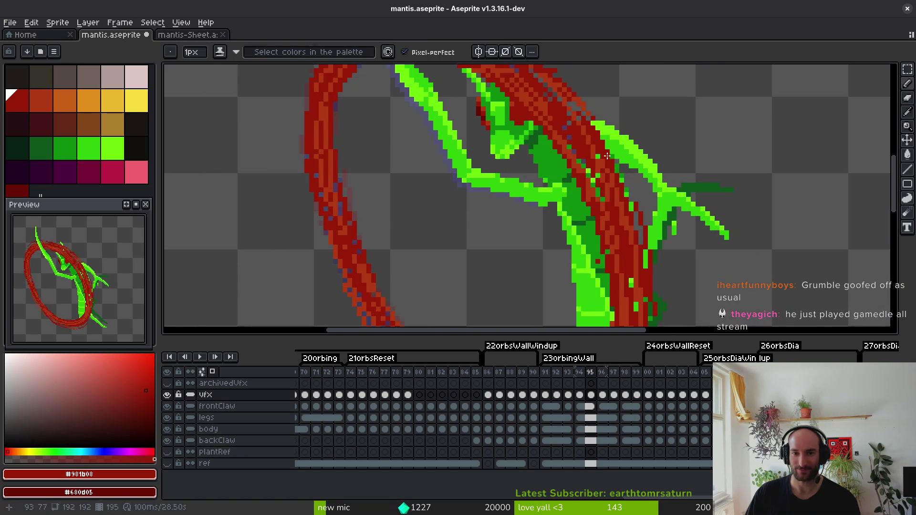
{"action": "scroll", "coordinate": [640, 221], "scroll_direction": "down", "scroll_amount": 4}
{"action": "scroll", "coordinate": [645, 229], "scroll_direction": "up", "scroll_amount": 4}
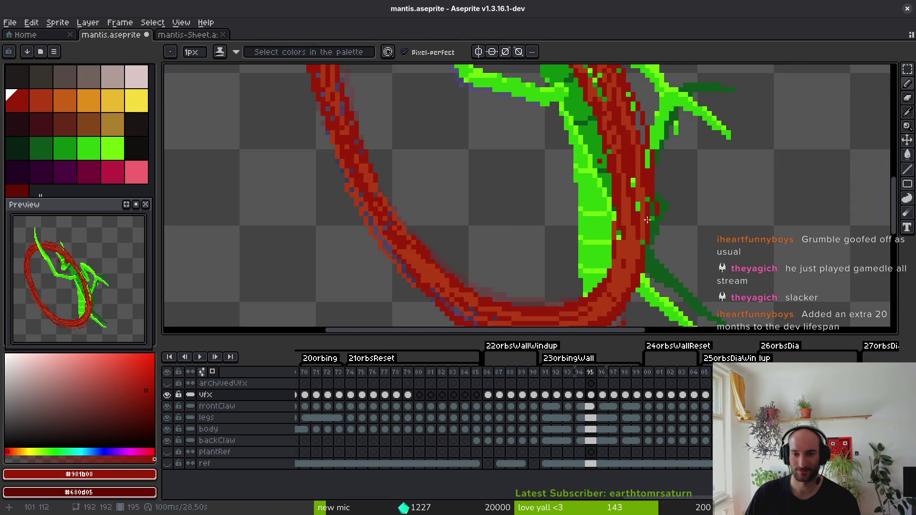
{"action": "left_click_drag", "start_coordinate": [644, 229], "coordinate": [643, 169]}
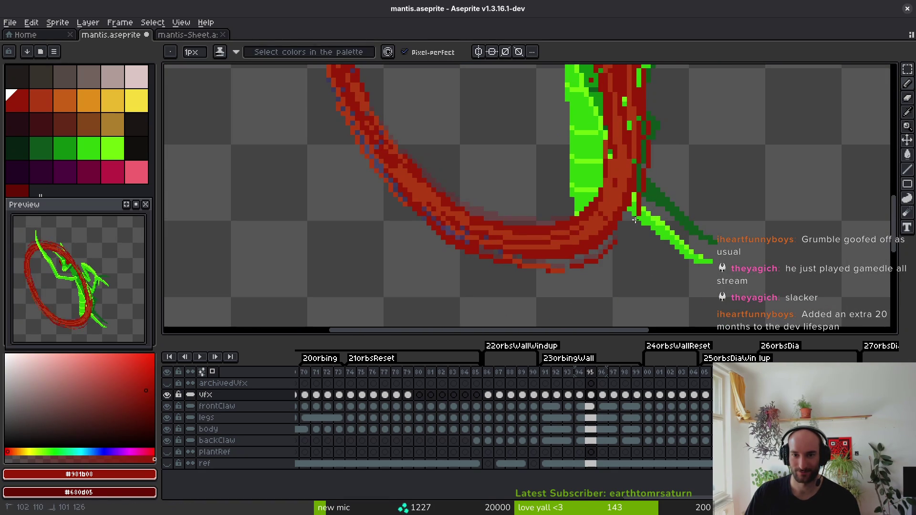
{"action": "scroll", "coordinate": [635, 212], "scroll_direction": "up", "scroll_amount": 3}
{"action": "scroll", "coordinate": [643, 164], "scroll_direction": "up", "scroll_amount": 1}
{"action": "left_click_drag", "start_coordinate": [643, 163], "coordinate": [630, 202]}
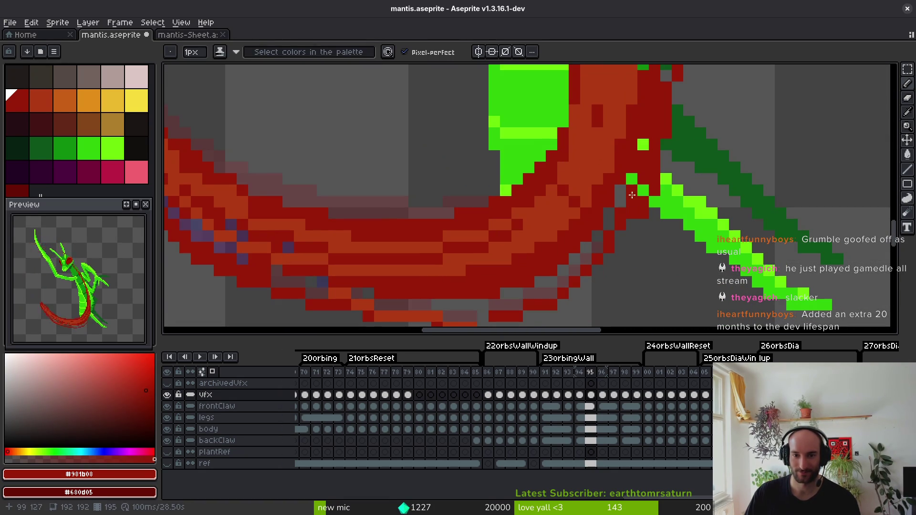
Add orange-red strokes inside the loop and dark red along the arc's lower-right tip.
{"action": "left_click", "coordinate": [629, 186], "text": "alt"}
{"action": "left_click_drag", "start_coordinate": [631, 114], "coordinate": [632, 238]}
{"action": "left_click_drag", "start_coordinate": [654, 144], "coordinate": [644, 217]}
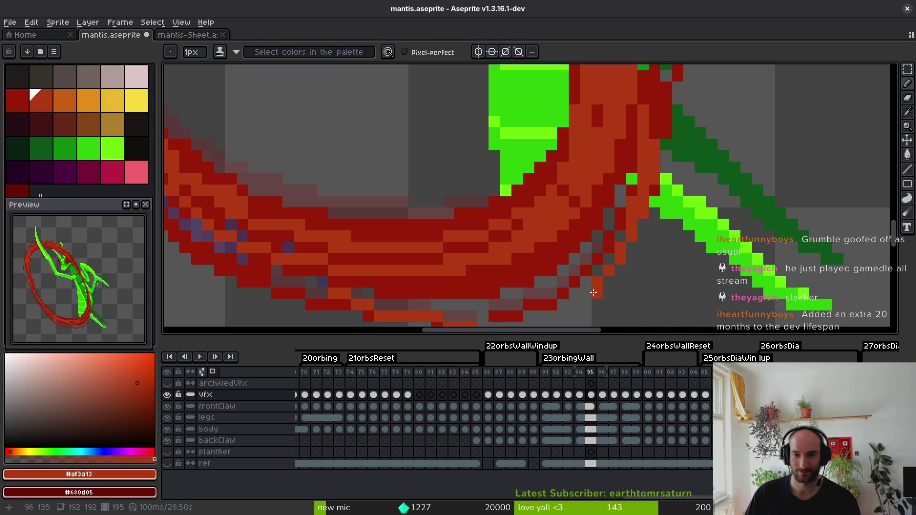
{"action": "left_click", "coordinate": [613, 238], "text": "alt"}
{"action": "left_click_drag", "start_coordinate": [614, 253], "coordinate": [557, 311]}
{"action": "scroll", "coordinate": [626, 234], "scroll_direction": "down", "scroll_amount": 2}
{"action": "scroll", "coordinate": [617, 265], "scroll_direction": "up", "scroll_amount": 2}
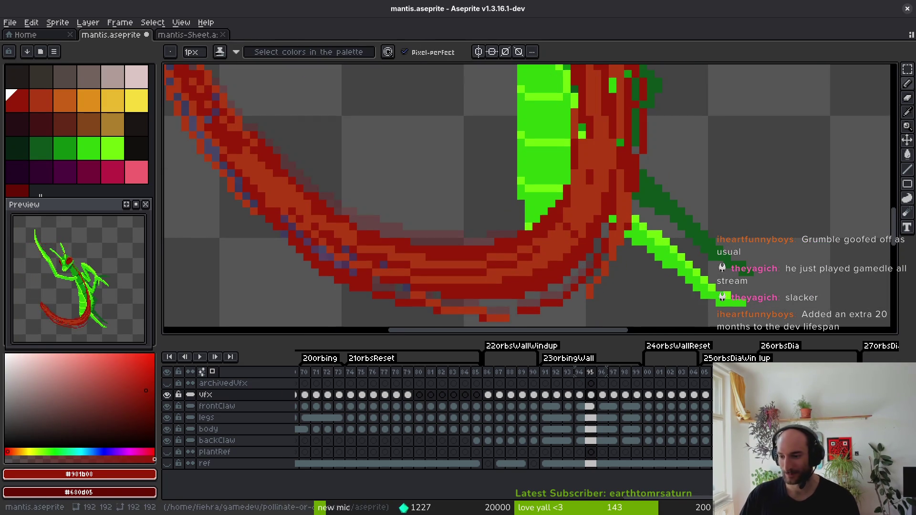
Add dark red pixels at the arc's tip and on stray trail-edge pixels, then save.
{"action": "left_click", "coordinate": [610, 284]}
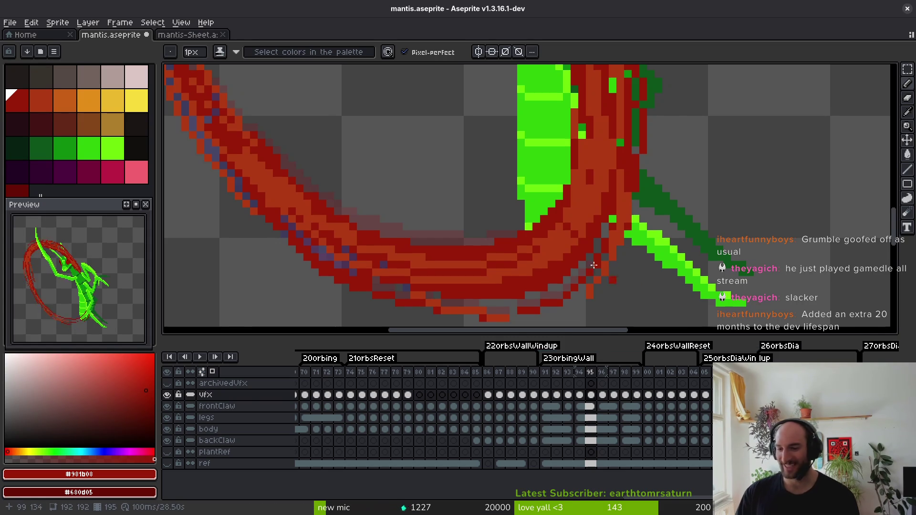
{"action": "scroll", "coordinate": [588, 268], "scroll_direction": "up", "scroll_amount": 2}
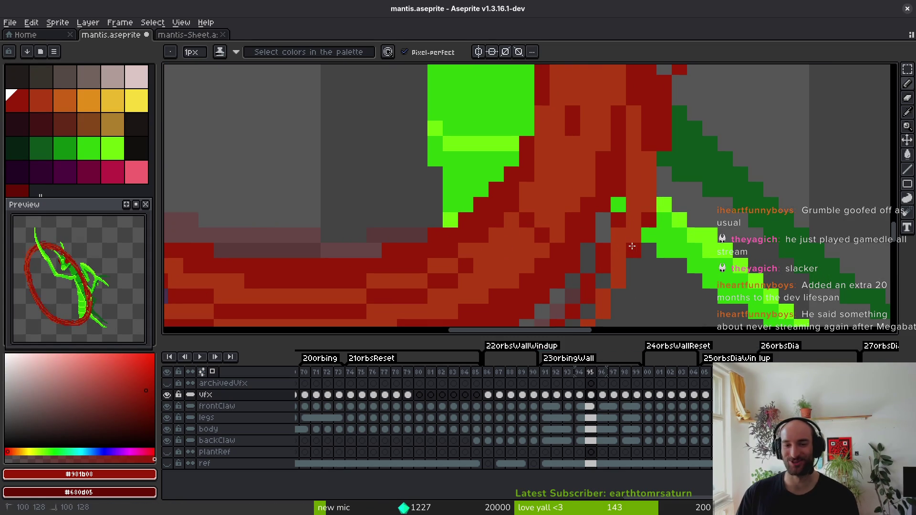
{"action": "left_click", "coordinate": [604, 310]}
{"action": "left_click", "coordinate": [626, 264]}
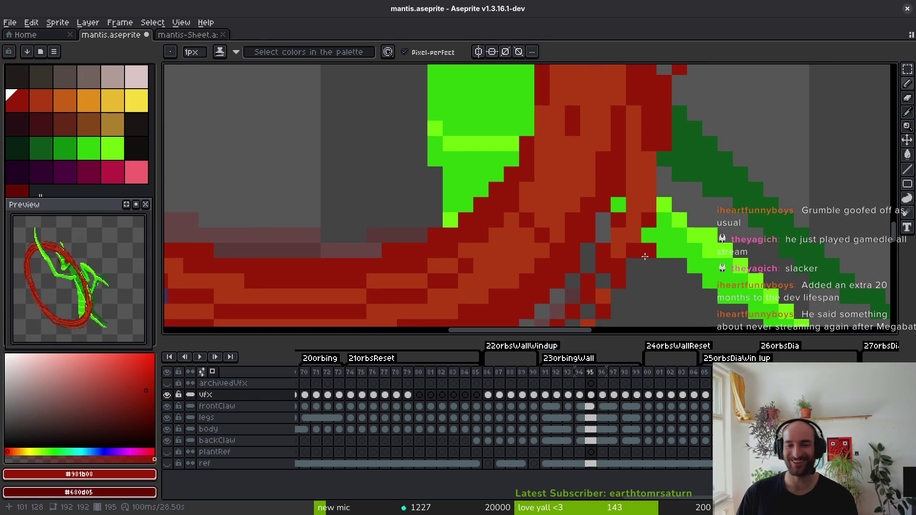
{"action": "key", "text": "i"}
{"action": "left_click", "coordinate": [620, 258]}
{"action": "key", "text": "ctrl+s"}
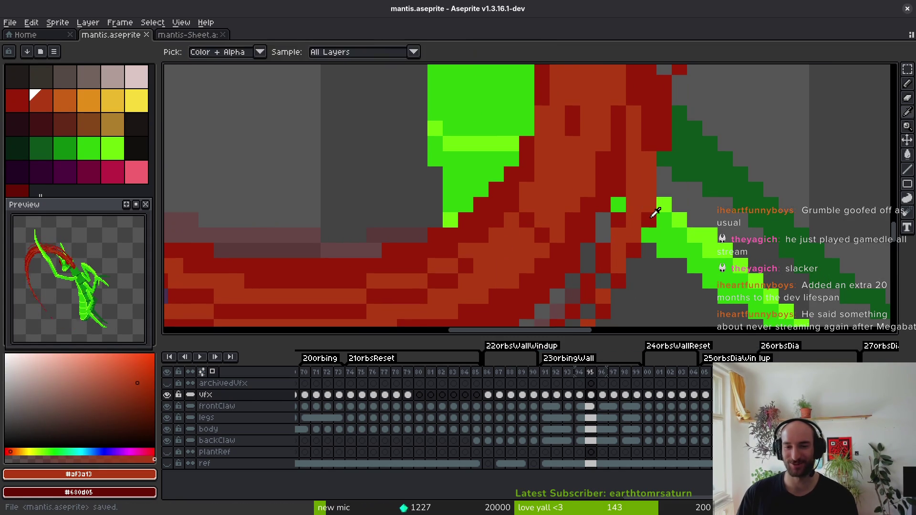
Paint orange pixels onto the claw trail's edge and save mantis.aseprite.
{"action": "left_click", "coordinate": [656, 213], "text": "alt"}
{"action": "scroll", "coordinate": [650, 225], "scroll_direction": "down", "scroll_amount": 2}
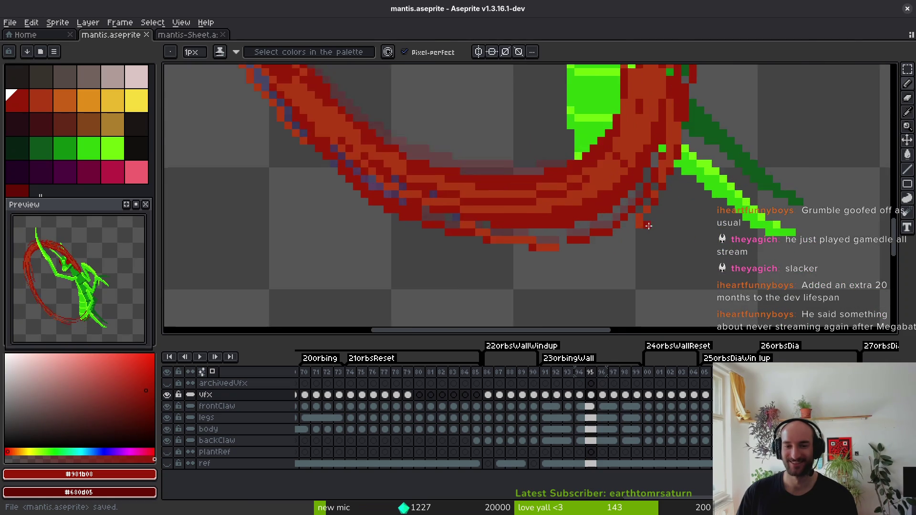
{"action": "scroll", "coordinate": [649, 225], "scroll_direction": "up", "scroll_amount": 1}
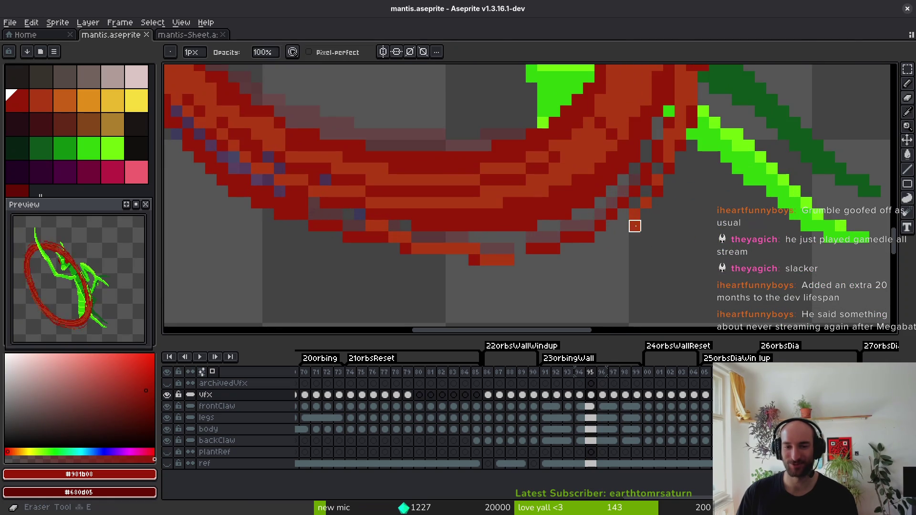
{"action": "left_click", "coordinate": [636, 152], "text": "alt"}
{"action": "left_click", "coordinate": [636, 153]}
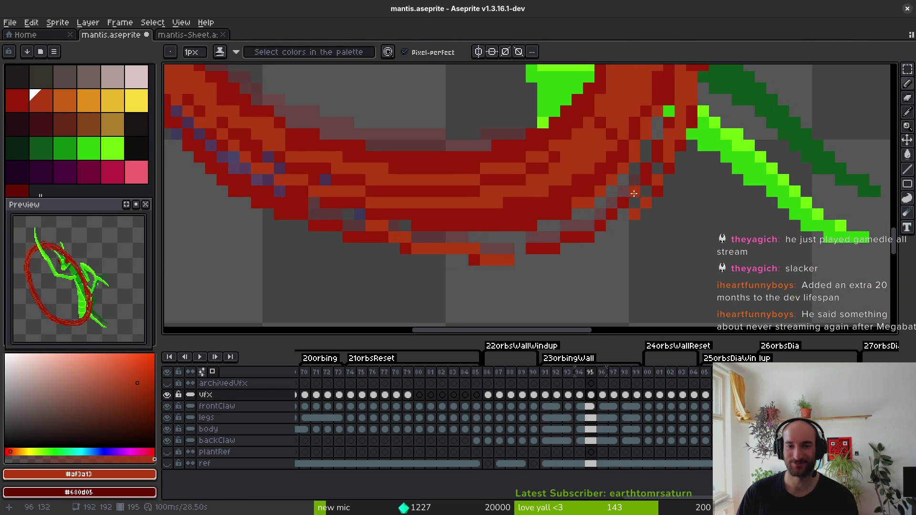
{"action": "scroll", "coordinate": [639, 139], "scroll_direction": "up", "scroll_amount": 1}
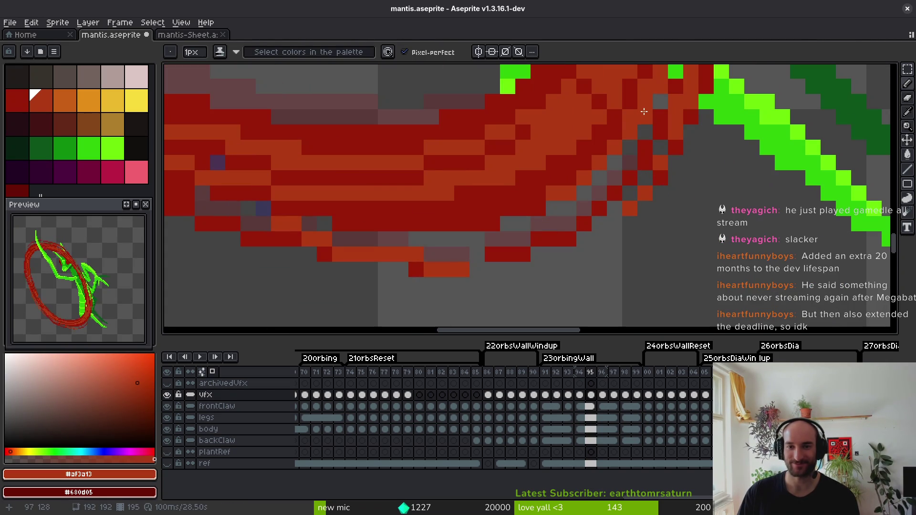
{"action": "key", "text": "ctrl+s"}
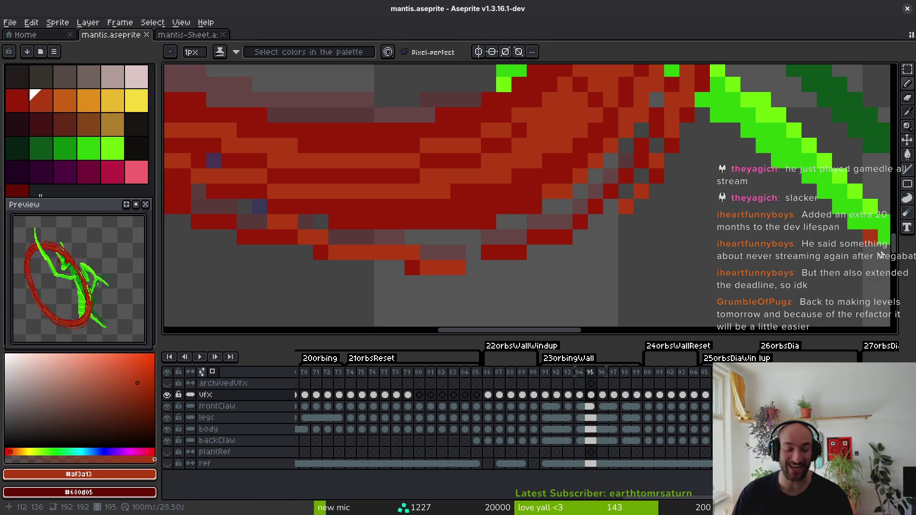
Sample the dark red from the trail and save the sprite again.
{"action": "scroll", "coordinate": [477, 219], "scroll_direction": "down", "scroll_amount": 5}
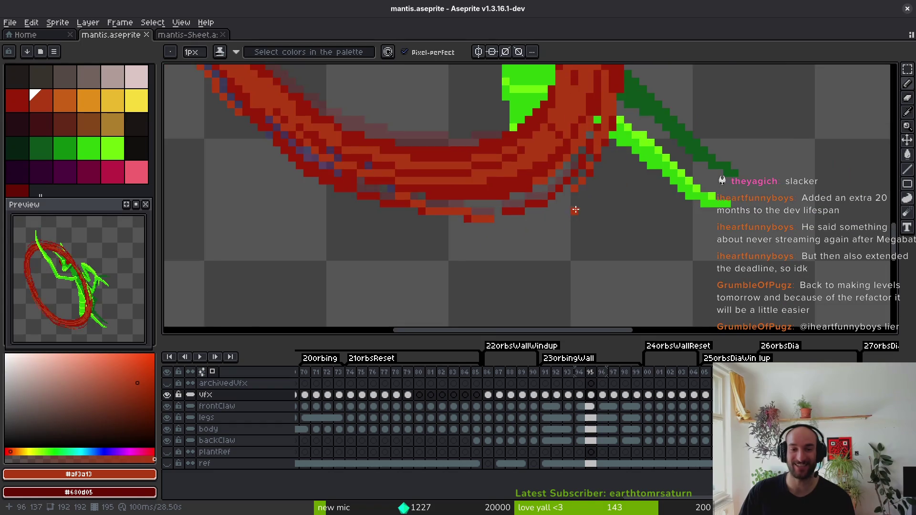
{"action": "scroll", "coordinate": [596, 191], "scroll_direction": "up", "scroll_amount": 8}
{"action": "left_click", "coordinate": [678, 214], "text": "alt"}
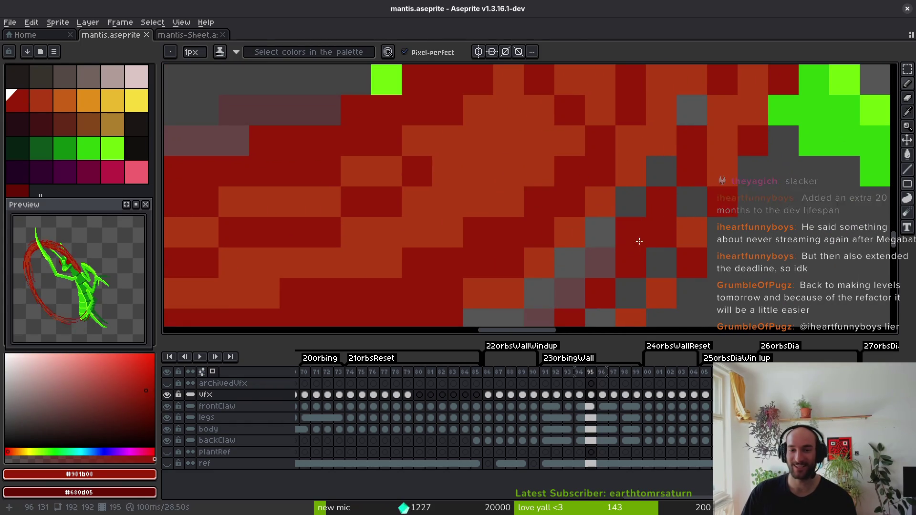
{"action": "scroll", "coordinate": [680, 224], "scroll_direction": "down", "scroll_amount": 3}
{"action": "key", "text": "ctrl+s"}
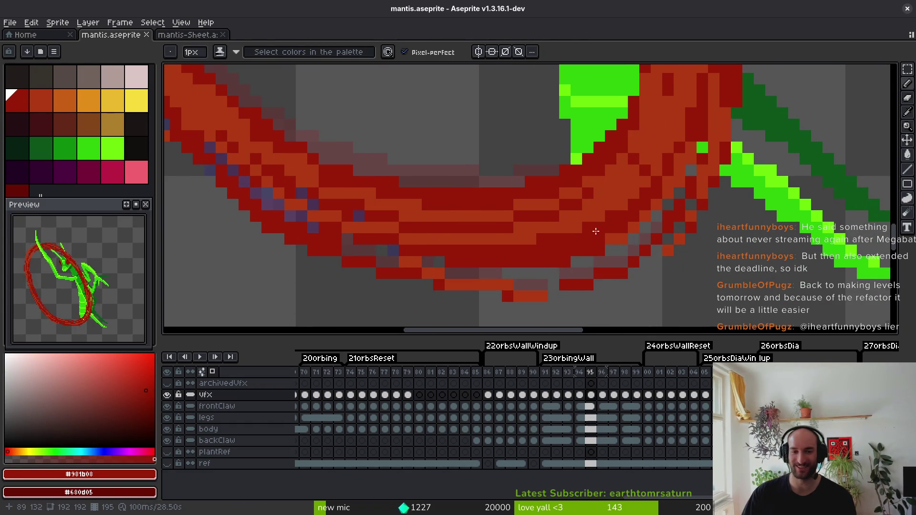
{"action": "scroll", "coordinate": [594, 227], "scroll_direction": "down", "scroll_amount": 3}
{"action": "scroll", "coordinate": [745, 174], "scroll_direction": "up", "scroll_amount": 4}
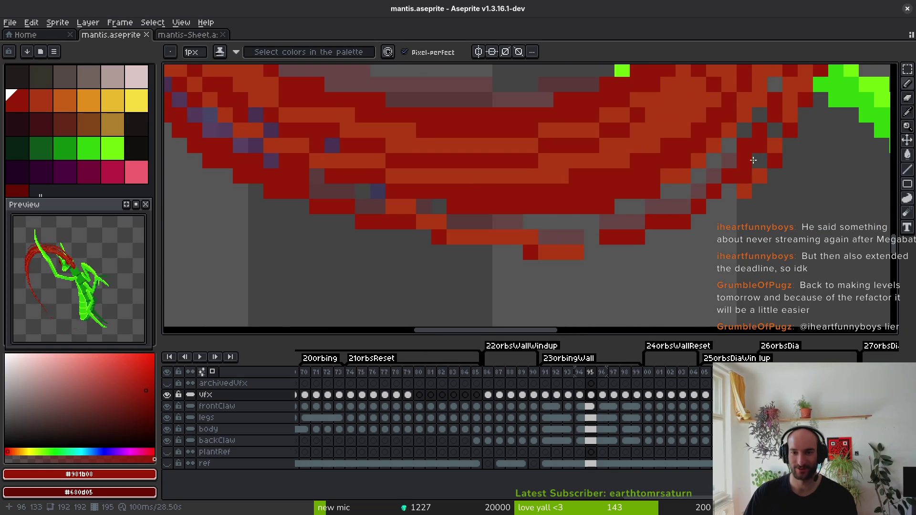
Redraw a dark red stroke along the trail's lower edge, add orange pixels, and save.
{"action": "key", "text": "ctrl+z"}
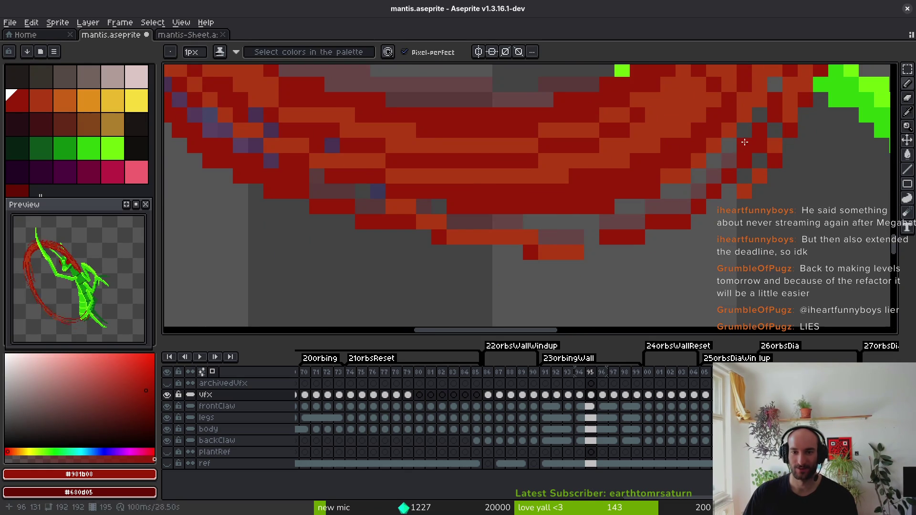
{"action": "left_click_drag", "start_coordinate": [747, 139], "coordinate": [593, 223]}
{"action": "key", "text": "ctrl+z"}
{"action": "mouse_move", "coordinate": [745, 141]}
{"action": "left_mouse_down"}
{"action": "mouse_move", "coordinate": [663, 206]}
{"action": "mouse_move", "coordinate": [584, 227]}
{"action": "mouse_move", "coordinate": [673, 195]}
{"action": "left_mouse_up"}
{"action": "left_click", "coordinate": [683, 173], "text": "alt"}
{"action": "key", "text": "ctrl+s"}
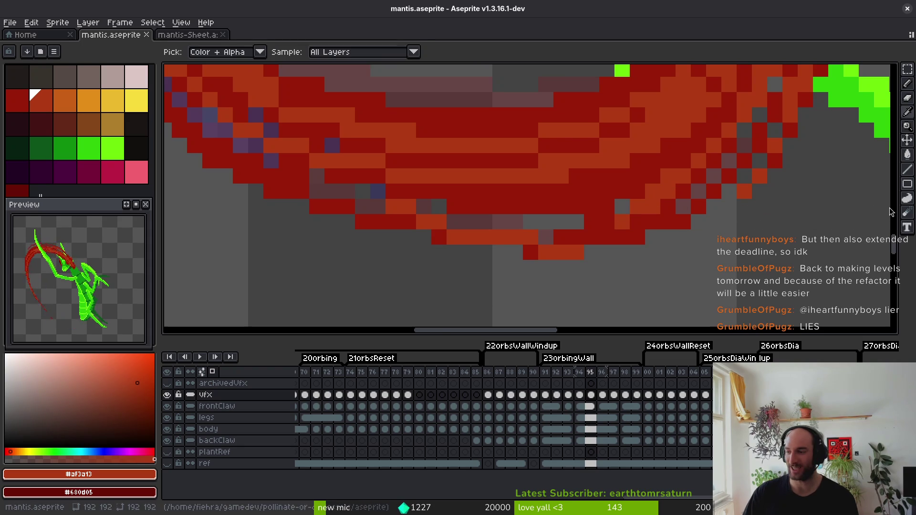
{"action": "key", "text": "alt+Tab"}
Restart the game maximized, load the mantis level to test the trails, then close it.
{"action": "left_click", "coordinate": [753, 30]}
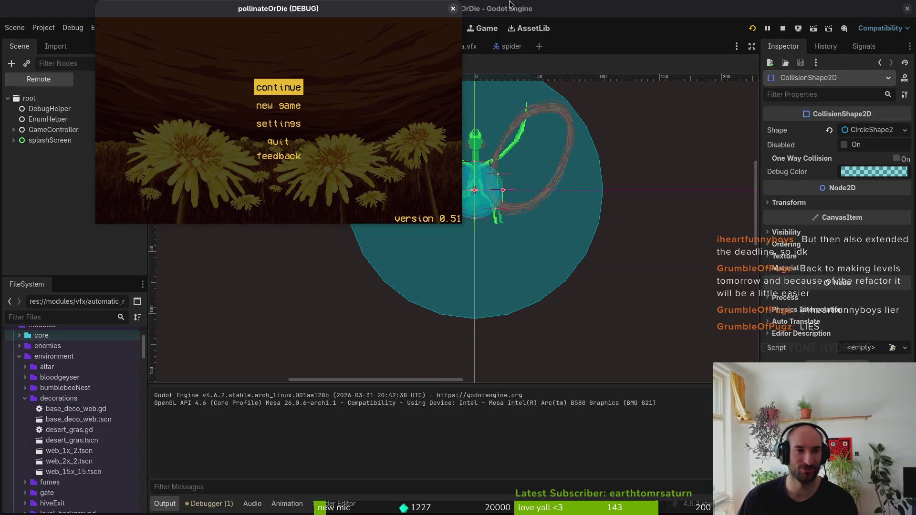
{"action": "double_click", "coordinate": [139, 13]}
{"action": "key", "text": "Return"}
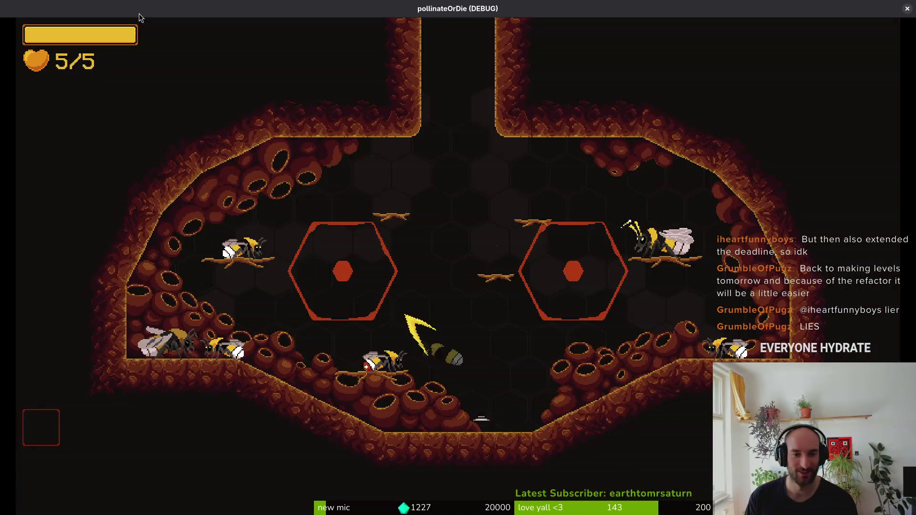
{"action": "key", "text": "Escape"}
{"action": "key", "text": "Down"}
{"action": "key", "text": "Return"}
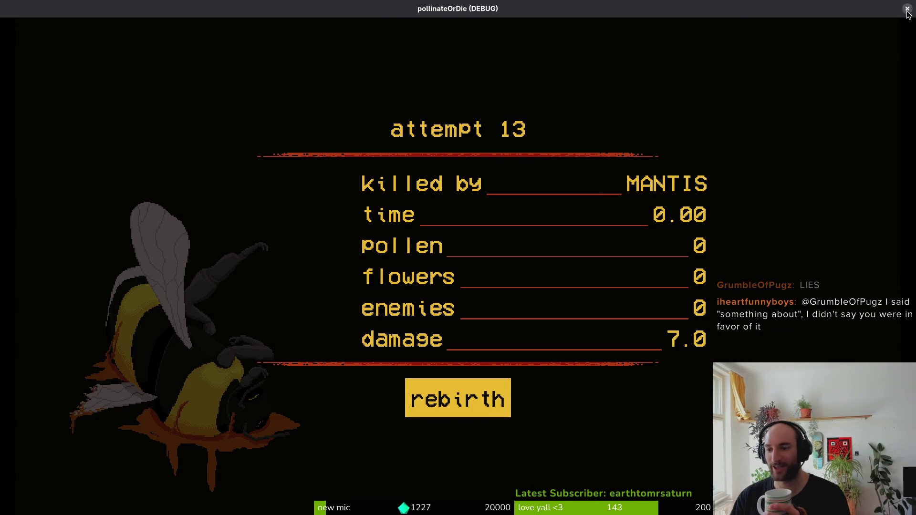
{"action": "left_click", "coordinate": [908, 9]}
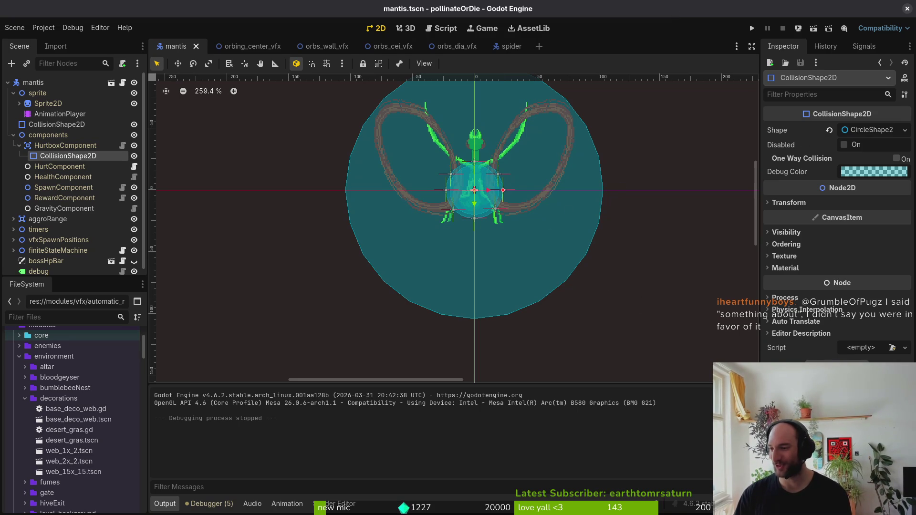
Back in Aseprite, thicken the claw trail's upper edge with dark red pixels.
{"action": "key", "text": "alt+Tab"}
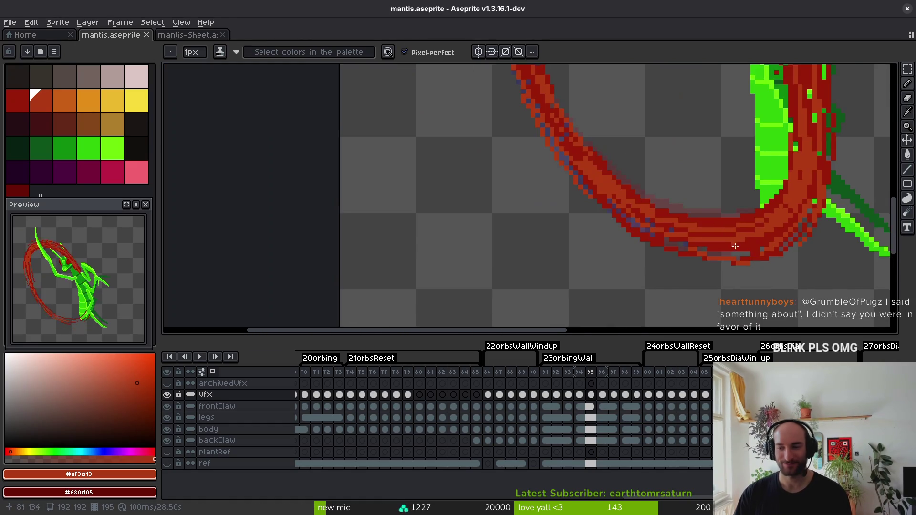
{"action": "left_click", "coordinate": [779, 194], "text": "alt"}
{"action": "scroll", "coordinate": [738, 173], "scroll_direction": "up", "scroll_amount": 3}
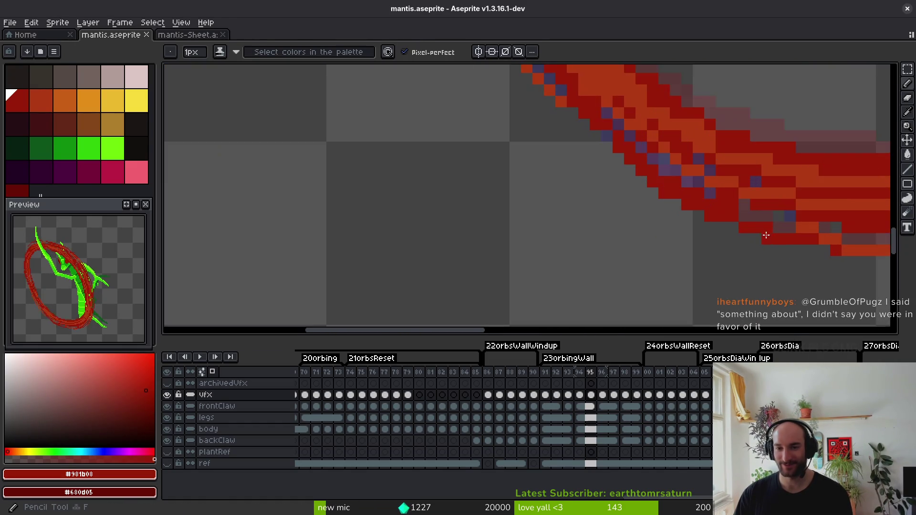
{"action": "scroll", "coordinate": [739, 174], "scroll_direction": "down", "scroll_amount": 2}
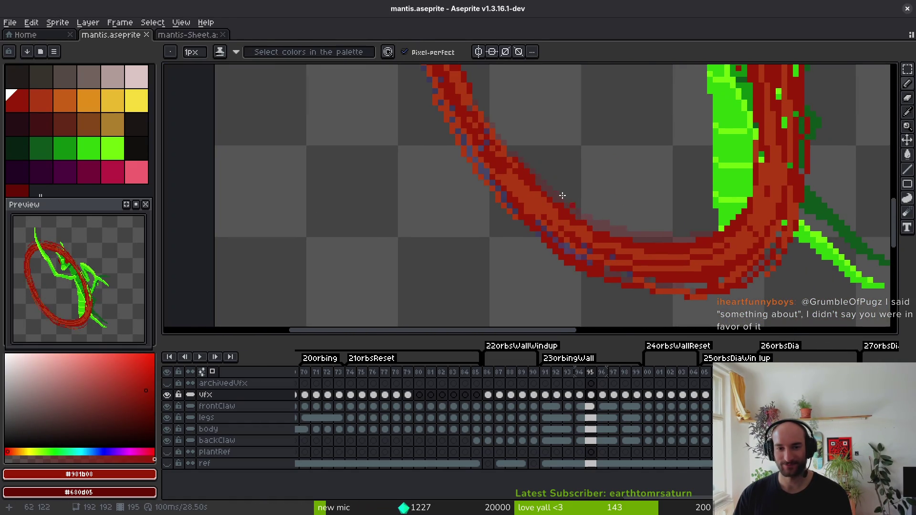
{"action": "scroll", "coordinate": [527, 158], "scroll_direction": "up", "scroll_amount": 2}
{"action": "left_click_drag", "start_coordinate": [552, 164], "coordinate": [501, 113]}
{"action": "mouse_move", "coordinate": [568, 210]}
{"action": "left_mouse_down"}
{"action": "mouse_move", "coordinate": [461, 106]}
{"action": "mouse_move", "coordinate": [594, 232]}
{"action": "mouse_move", "coordinate": [771, 291]}
{"action": "mouse_move", "coordinate": [625, 253]}
{"action": "left_mouse_up"}
Paint orange along the claw trail's lower and inner edges, plus a short dark red stroke.
{"action": "left_click", "coordinate": [687, 305], "text": "alt"}
{"action": "left_click_drag", "start_coordinate": [768, 293], "coordinate": [767, 291]}
{"action": "mouse_move", "coordinate": [576, 218]}
{"action": "left_mouse_down"}
{"action": "mouse_move", "coordinate": [535, 177]}
{"action": "mouse_move", "coordinate": [602, 239]}
{"action": "mouse_move", "coordinate": [621, 236]}
{"action": "left_mouse_up"}
{"action": "mouse_move", "coordinate": [497, 151]}
{"action": "left_mouse_down"}
{"action": "mouse_move", "coordinate": [549, 205]}
{"action": "mouse_move", "coordinate": [630, 255]}
{"action": "mouse_move", "coordinate": [623, 261]}
{"action": "mouse_move", "coordinate": [732, 265]}
{"action": "left_mouse_up"}
{"action": "left_click", "coordinate": [648, 243], "text": "alt"}
{"action": "left_click_drag", "start_coordinate": [629, 215], "coordinate": [644, 239]}
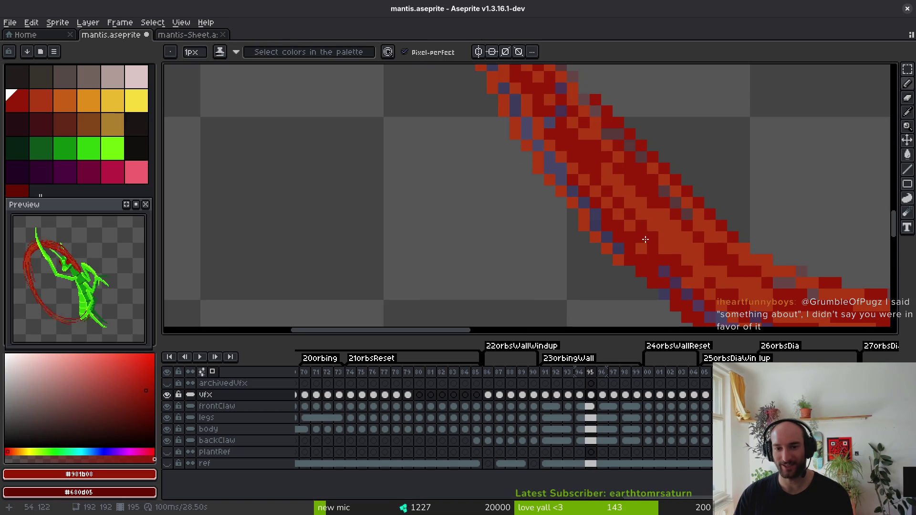
{"action": "left_click", "coordinate": [650, 249], "text": "alt"}
{"action": "scroll", "coordinate": [678, 274], "scroll_direction": "down", "scroll_amount": 2}
{"action": "scroll", "coordinate": [677, 274], "scroll_direction": "up", "scroll_amount": 3}
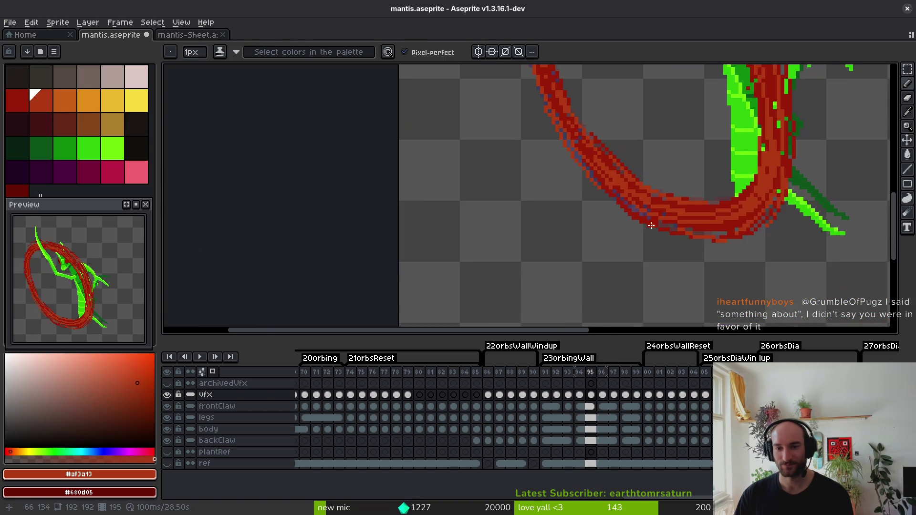
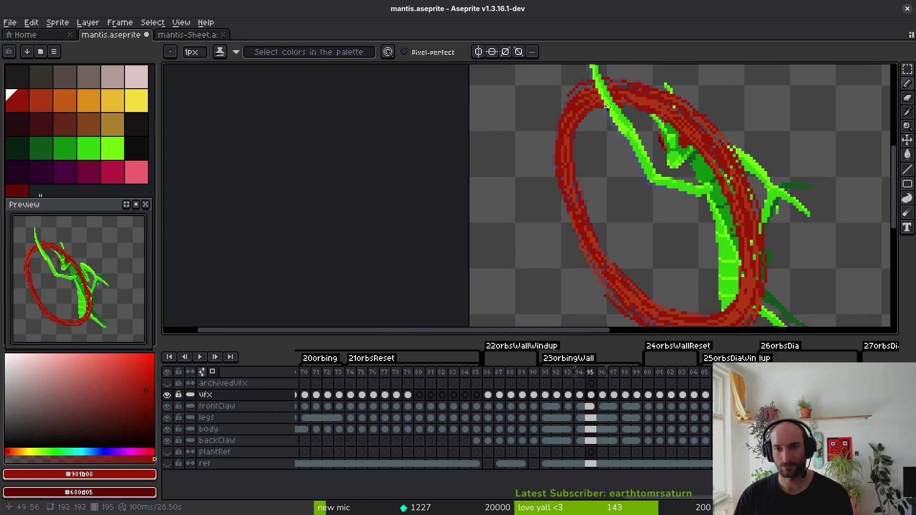
{"action": "scroll", "coordinate": [631, 114], "scroll_direction": "up", "scroll_amount": 2}
Trim stray pixels from the ring's inner edge near the mantis claw.
{"action": "mouse_move", "coordinate": [610, 154]}
{"action": "left_mouse_down"}
{"action": "mouse_move", "coordinate": [573, 193]}
{"action": "mouse_move", "coordinate": [563, 224]}
{"action": "left_mouse_up"}
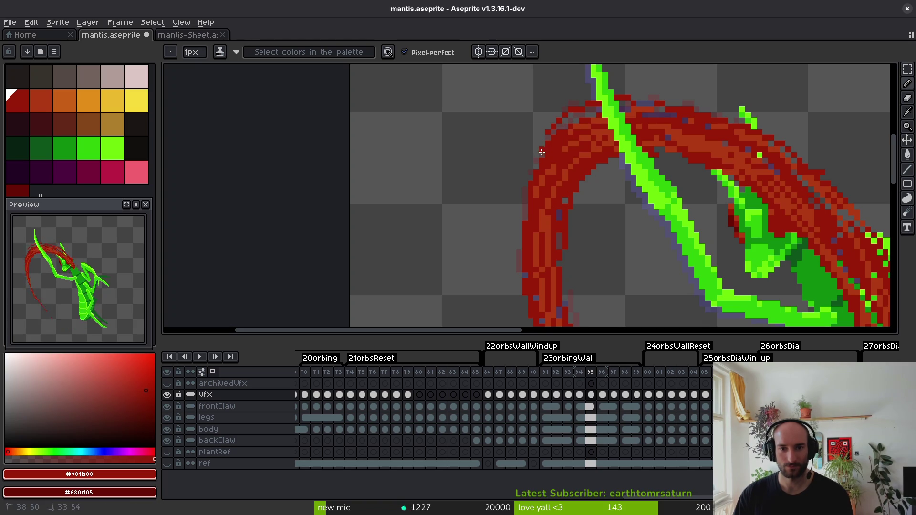
{"action": "mouse_move", "coordinate": [520, 243]}
{"action": "left_mouse_down"}
{"action": "mouse_move", "coordinate": [529, 151]}
{"action": "mouse_move", "coordinate": [537, 270]}
{"action": "mouse_move", "coordinate": [517, 162]}
{"action": "left_mouse_up"}
{"action": "left_click_drag", "start_coordinate": [541, 245], "coordinate": [526, 174]}
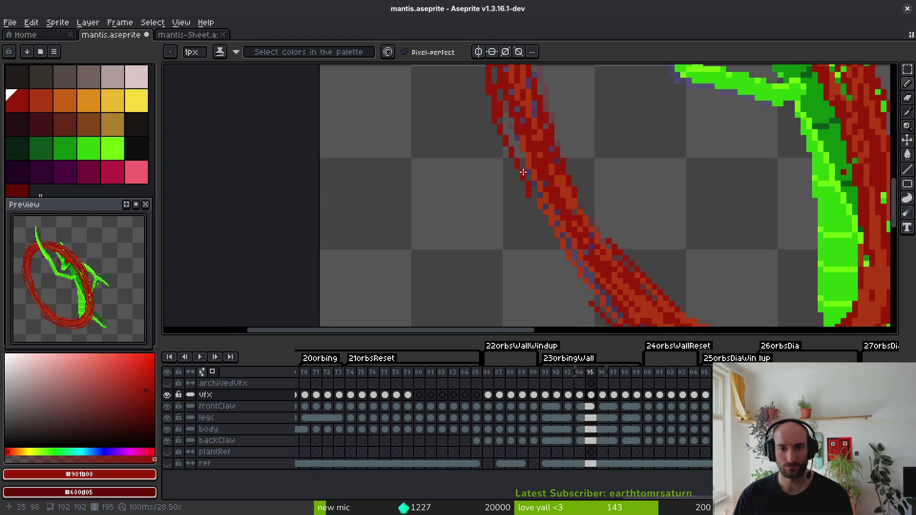
Draw a dark-red stroke down the ring's left edge, then undo it.
{"action": "left_click_drag", "start_coordinate": [500, 141], "coordinate": [573, 250]}
{"action": "scroll", "coordinate": [571, 211], "scroll_direction": "down", "scroll_amount": 3}
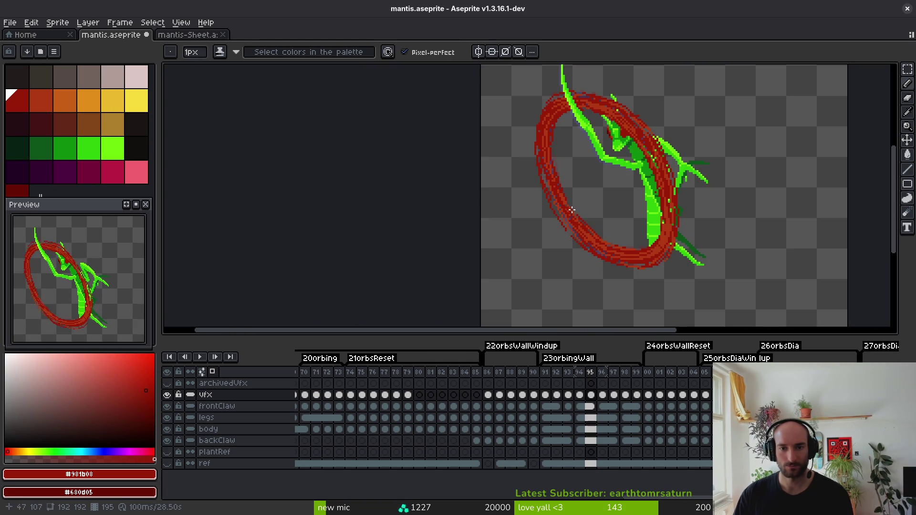
{"action": "key", "text": "ctrl+z"}
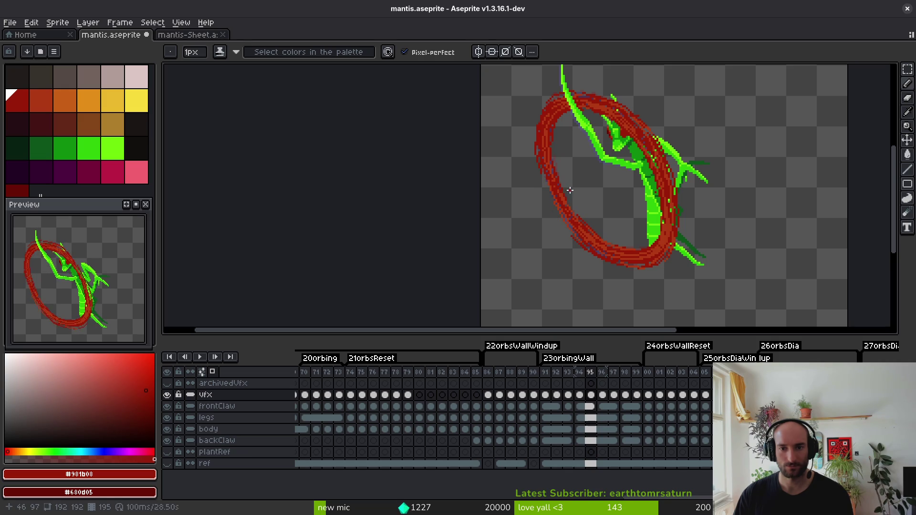
Add dark-red pixels along the ring's left outline.
{"action": "scroll", "coordinate": [575, 176], "scroll_direction": "up", "scroll_amount": 4}
{"action": "left_click_drag", "start_coordinate": [513, 85], "coordinate": [533, 166]}
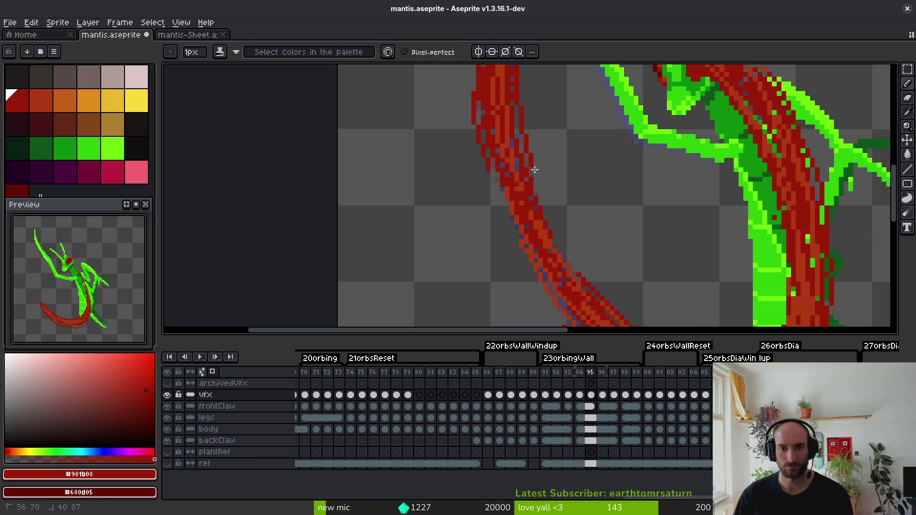
{"action": "left_click_drag", "start_coordinate": [567, 252], "coordinate": [587, 283]}
{"action": "scroll", "coordinate": [497, 86], "scroll_direction": "down", "scroll_amount": 3}
{"action": "scroll", "coordinate": [497, 97], "scroll_direction": "up", "scroll_amount": 3}
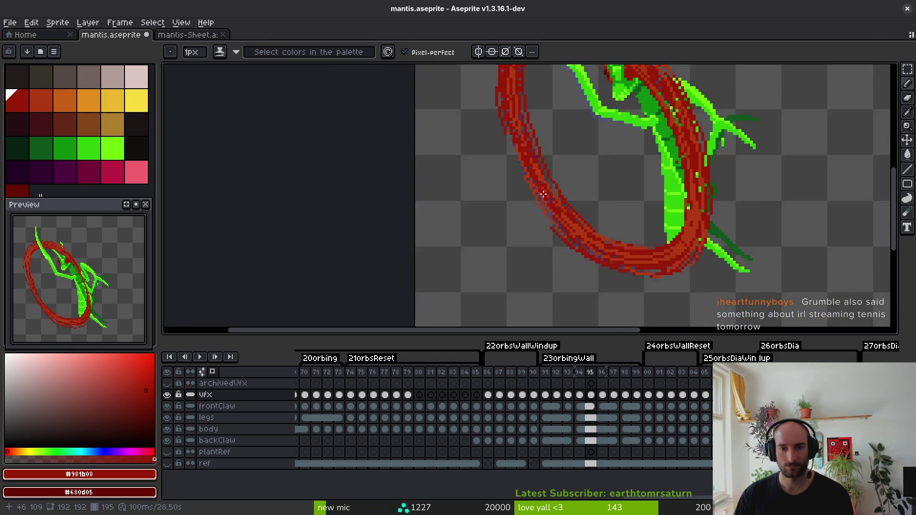
{"action": "scroll", "coordinate": [496, 96], "scroll_direction": "up", "scroll_amount": 3}
{"action": "scroll", "coordinate": [507, 147], "scroll_direction": "down", "scroll_amount": 1}
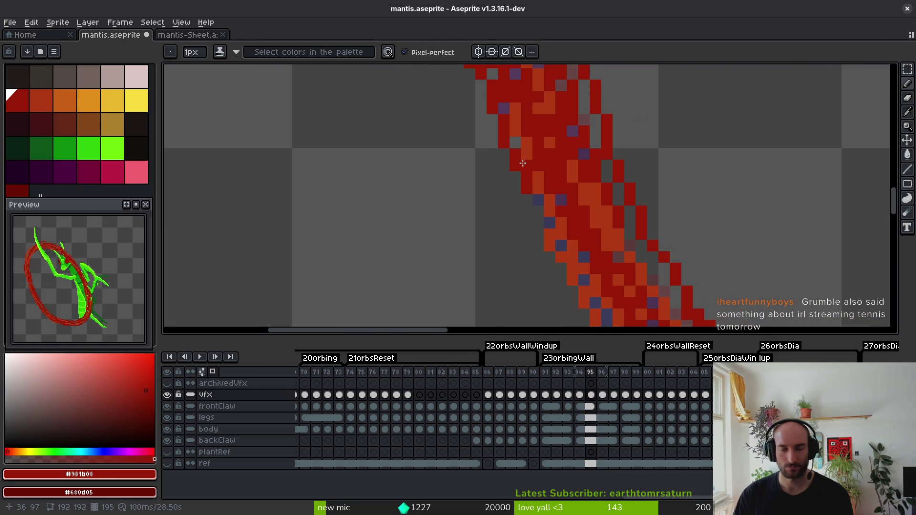
Repaint pixels along the ring's lower-left edge after discarding two trial strokes.
{"action": "left_click_drag", "start_coordinate": [504, 150], "coordinate": [539, 261]}
{"action": "key", "text": "ctrl+z"}
{"action": "left_click_drag", "start_coordinate": [518, 180], "coordinate": [563, 304]}
{"action": "key", "text": "ctrl+z"}
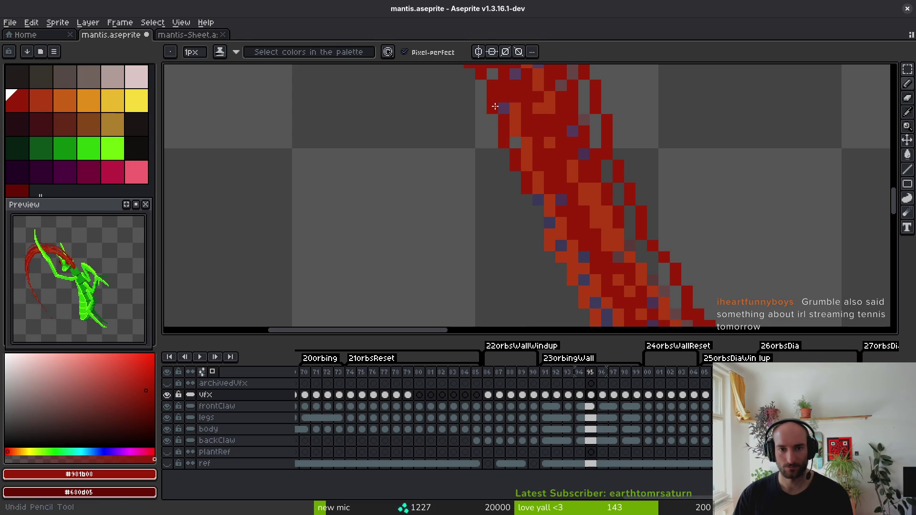
{"action": "mouse_move", "coordinate": [533, 212]}
{"action": "left_mouse_down"}
{"action": "mouse_move", "coordinate": [584, 297]}
{"action": "mouse_move", "coordinate": [577, 268]}
{"action": "left_mouse_up"}
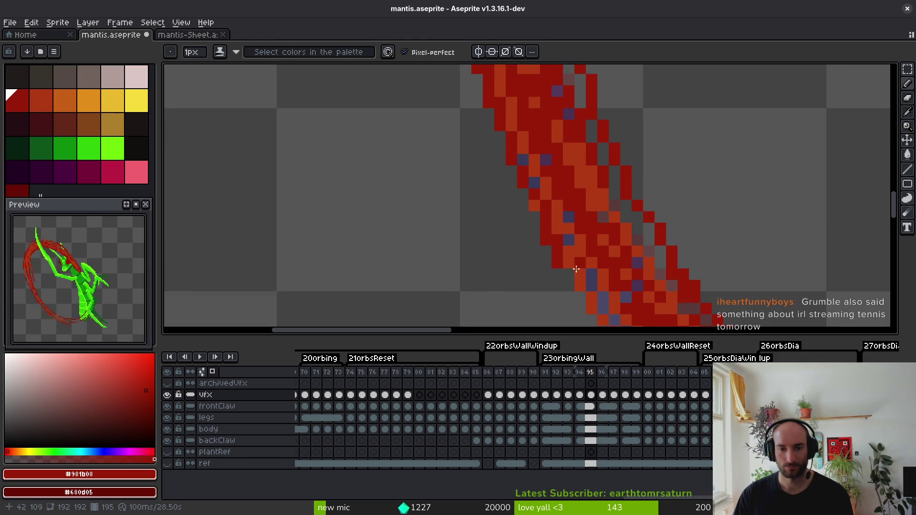
Place a dark-red pixel on the ring's lower stretch and save mantis.aseprite.
{"action": "mouse_move", "coordinate": [540, 152]}
{"action": "left_mouse_down"}
{"action": "mouse_move", "coordinate": [598, 291]}
{"action": "mouse_move", "coordinate": [549, 171]}
{"action": "left_mouse_up"}
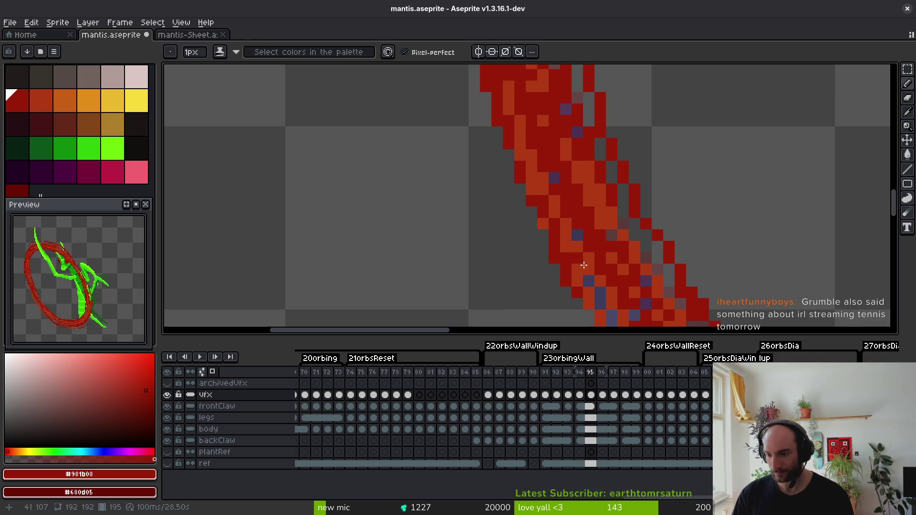
{"action": "key", "text": "ctrl+s"}
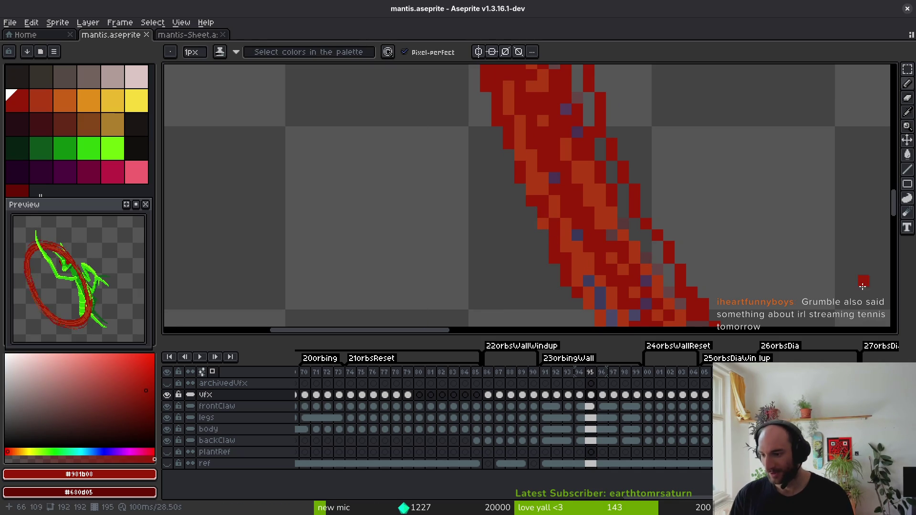
{"action": "left_click", "coordinate": [761, 270]}
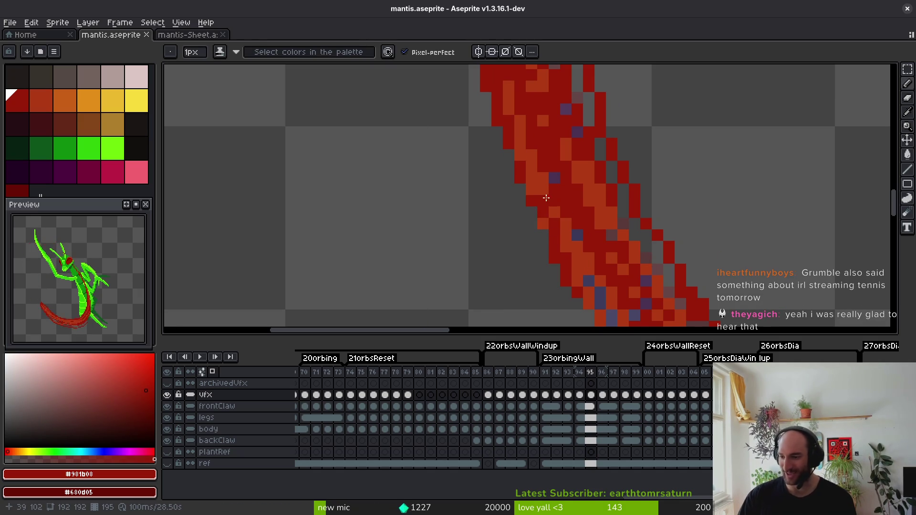
{"action": "scroll", "coordinate": [559, 257], "scroll_direction": "up", "scroll_amount": 2}
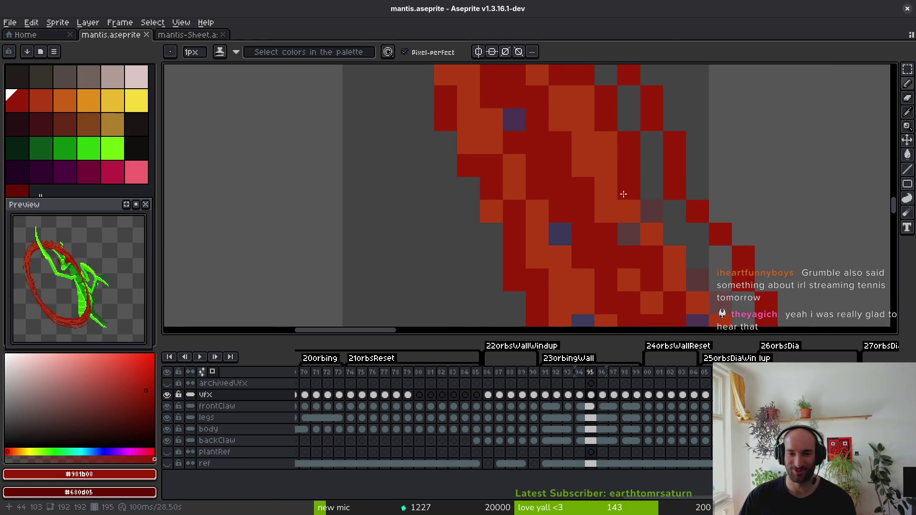
{"action": "key", "text": "ctrl+s"}
Paint two dark-red pixels on the ring's edge.
{"action": "scroll", "coordinate": [638, 237], "scroll_direction": "down", "scroll_amount": 3}
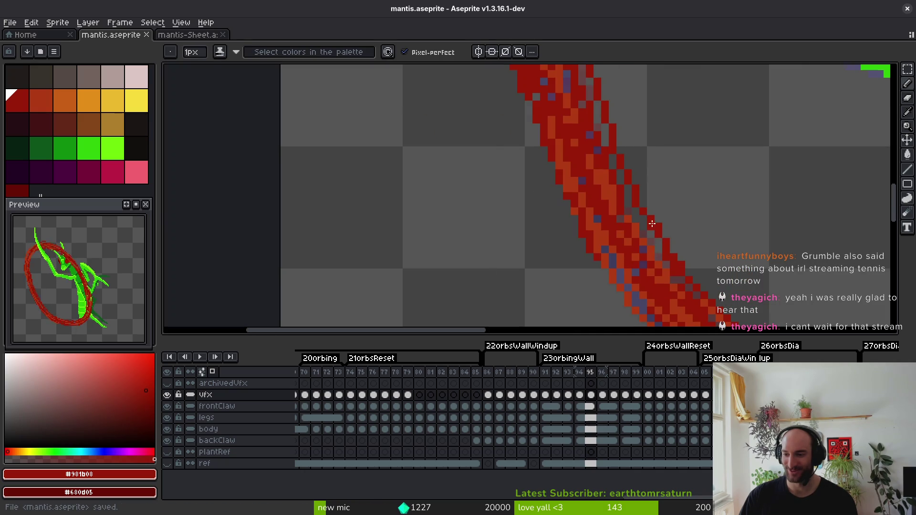
{"action": "scroll", "coordinate": [619, 198], "scroll_direction": "up", "scroll_amount": 3}
{"action": "scroll", "coordinate": [619, 198], "scroll_direction": "down", "scroll_amount": 3}
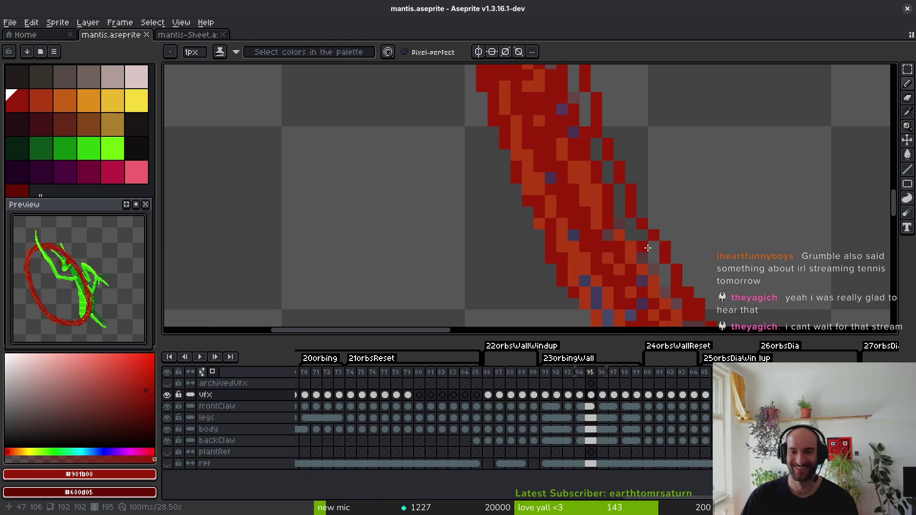
{"action": "scroll", "coordinate": [586, 214], "scroll_direction": "up", "scroll_amount": 1}
{"action": "left_click_drag", "start_coordinate": [569, 185], "coordinate": [578, 205]}
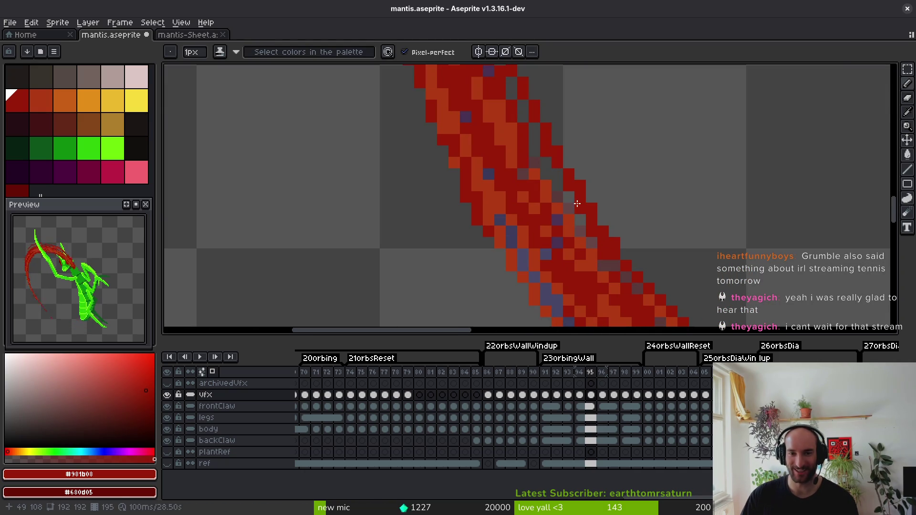
Eyedrop orange-red #af3a13 and run a highlight down the ring's edge.
{"action": "left_click", "coordinate": [546, 181], "text": "alt"}
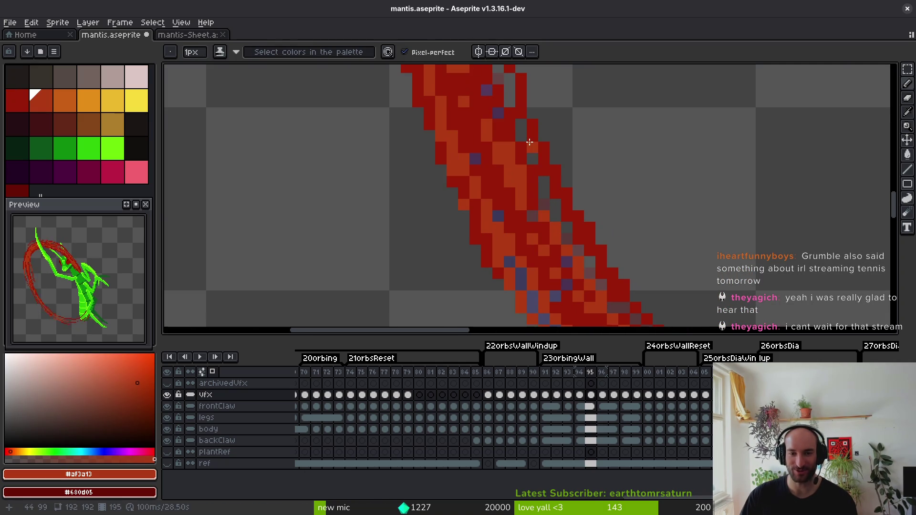
{"action": "left_click_drag", "start_coordinate": [564, 234], "coordinate": [566, 234]}
{"action": "left_click_drag", "start_coordinate": [538, 173], "coordinate": [605, 284]}
Eyedrop dark red #981b08, recolour the grey-brown edge pixels, and save.
{"action": "left_click", "coordinate": [566, 194], "text": "alt"}
{"action": "left_click_drag", "start_coordinate": [551, 221], "coordinate": [563, 233]}
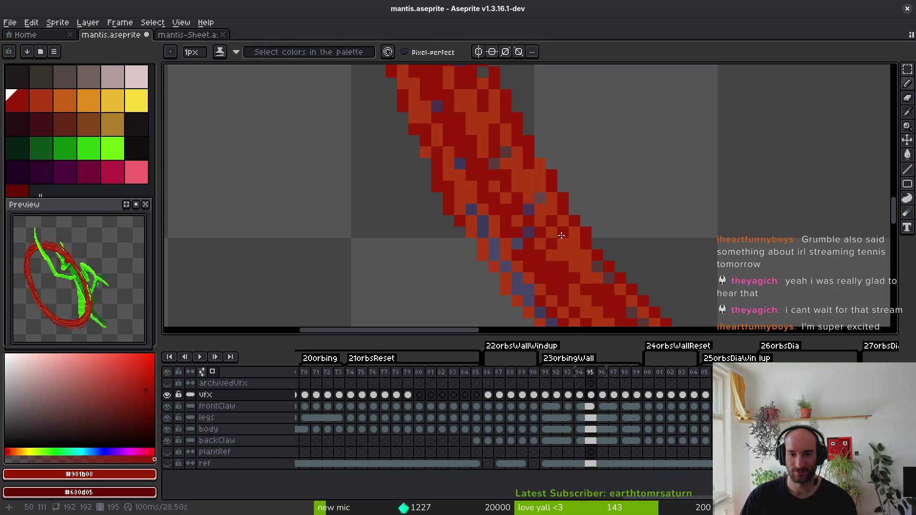
{"action": "key", "text": "ctrl+s"}
{"action": "left_click_drag", "start_coordinate": [544, 200], "coordinate": [638, 275]}
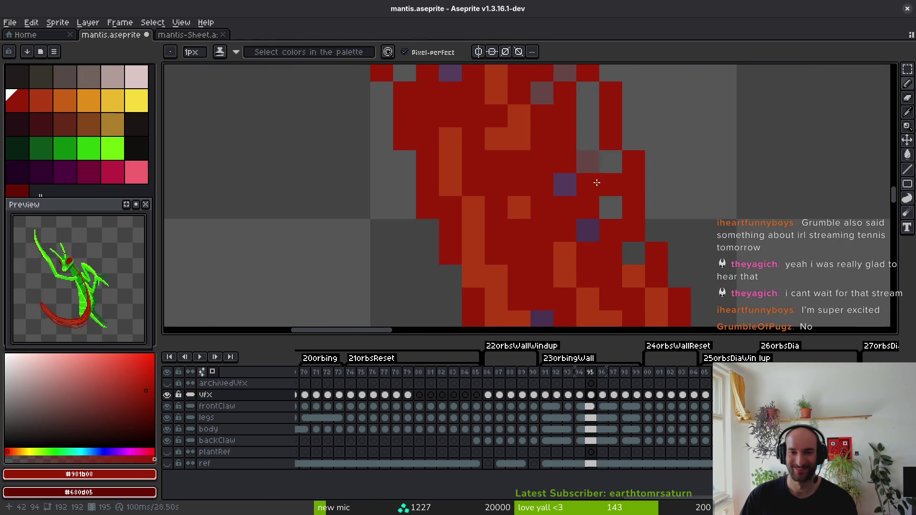
{"action": "scroll", "coordinate": [627, 234], "scroll_direction": "down", "scroll_amount": 5}
{"action": "scroll", "coordinate": [626, 234], "scroll_direction": "down", "scroll_amount": 2}
{"action": "scroll", "coordinate": [592, 139], "scroll_direction": "up", "scroll_amount": 3}
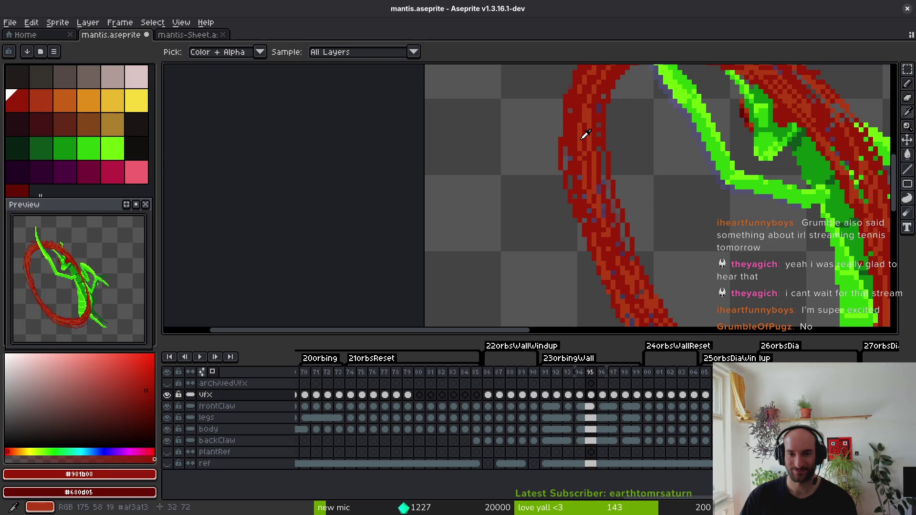
Draw a dark-red stroke along the ring's upper-left edge.
{"action": "left_click", "coordinate": [573, 99], "text": "alt"}
{"action": "left_click_drag", "start_coordinate": [575, 93], "coordinate": [569, 148]}
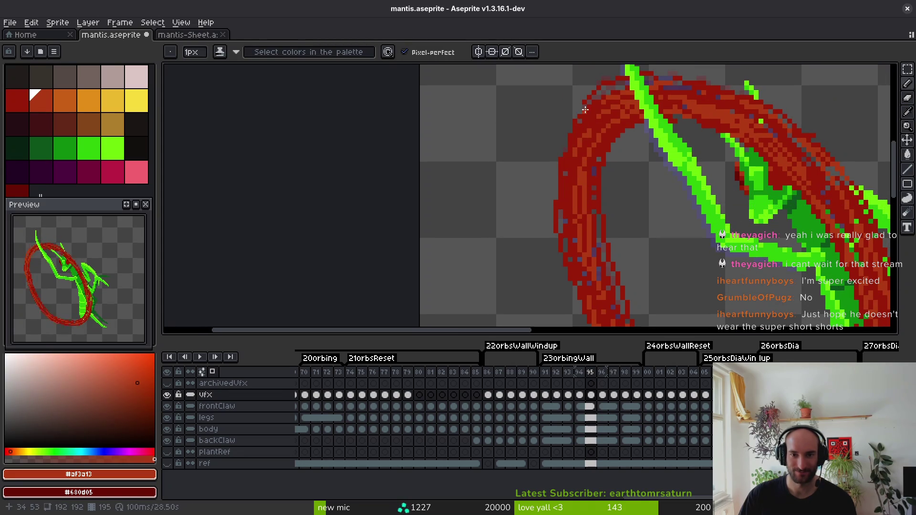
{"action": "left_click_drag", "start_coordinate": [561, 195], "coordinate": [558, 154]}
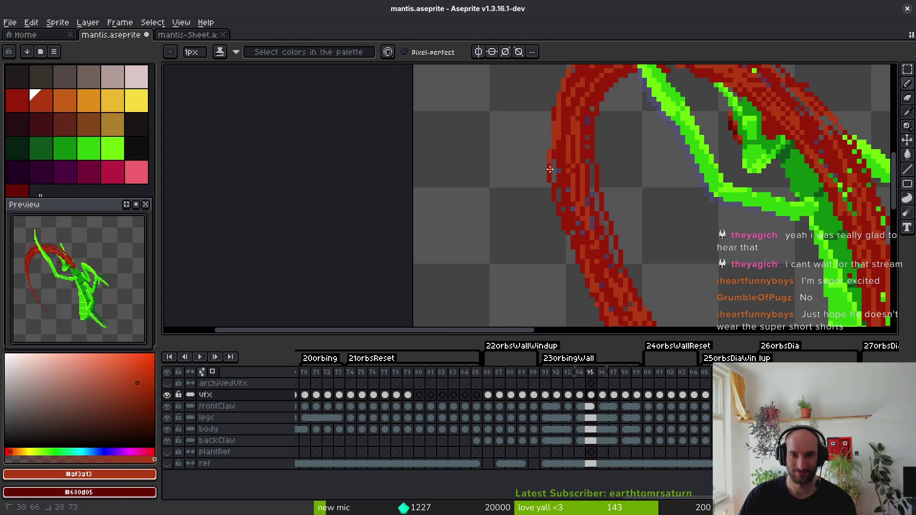
{"action": "key", "text": "e"}
{"action": "key", "text": "b"}
{"action": "left_click", "coordinate": [563, 174], "text": "alt"}
{"action": "scroll", "coordinate": [554, 158], "scroll_direction": "up", "scroll_amount": 3}
{"action": "mouse_move", "coordinate": [552, 122]}
{"action": "left_mouse_down"}
{"action": "mouse_move", "coordinate": [544, 96]}
{"action": "mouse_move", "coordinate": [567, 257]}
{"action": "left_mouse_up"}
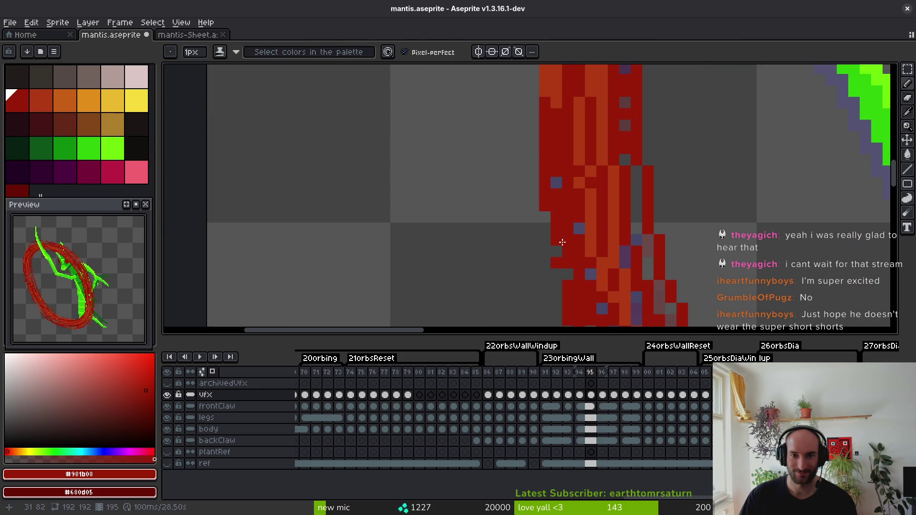
Add a lighter orange-red highlight down the ring's left edge and save mantis.aseprite.
{"action": "left_click", "coordinate": [589, 194], "text": "alt"}
{"action": "mouse_move", "coordinate": [540, 90]}
{"action": "left_mouse_down"}
{"action": "mouse_move", "coordinate": [544, 212]}
{"action": "mouse_move", "coordinate": [569, 295]}
{"action": "mouse_move", "coordinate": [532, 218]}
{"action": "left_mouse_up"}
{"action": "scroll", "coordinate": [548, 225], "scroll_direction": "down", "scroll_amount": 1}
{"action": "scroll", "coordinate": [548, 226], "scroll_direction": "up", "scroll_amount": 1}
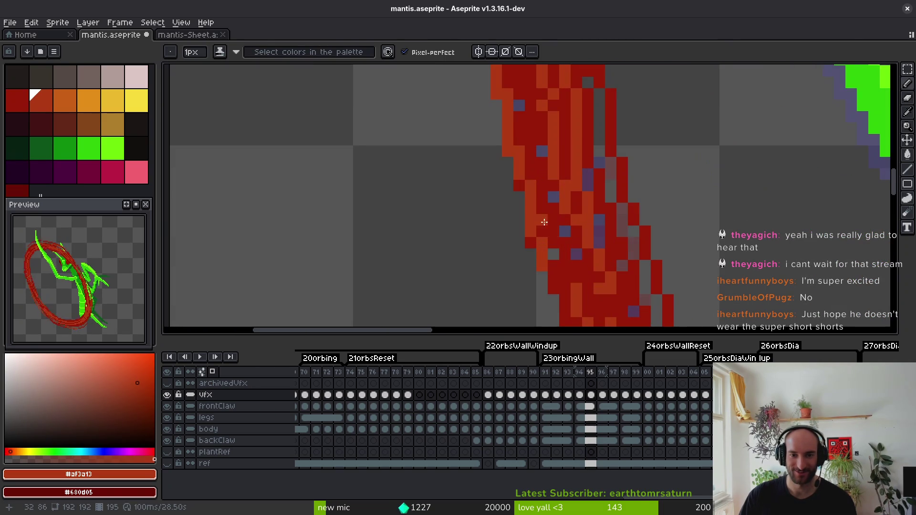
{"action": "key", "text": "ctrl+s"}
{"action": "left_click_drag", "start_coordinate": [609, 310], "coordinate": [581, 262]}
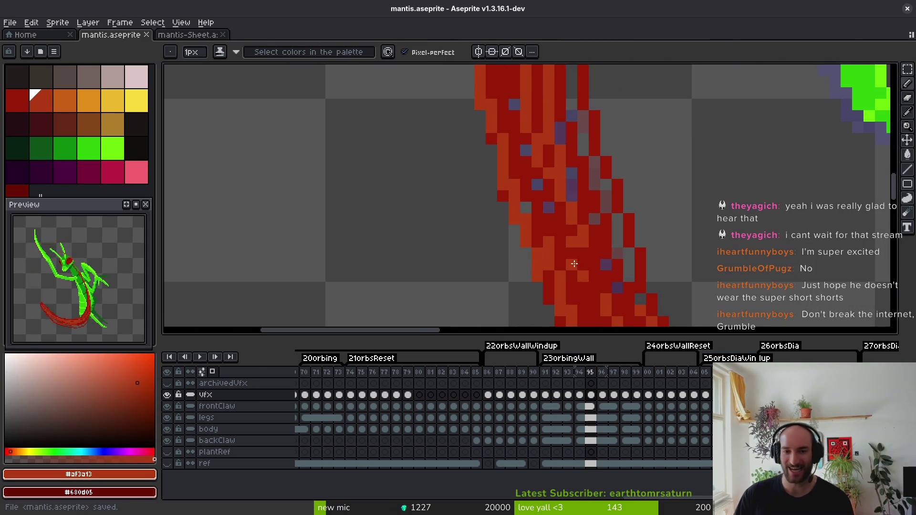
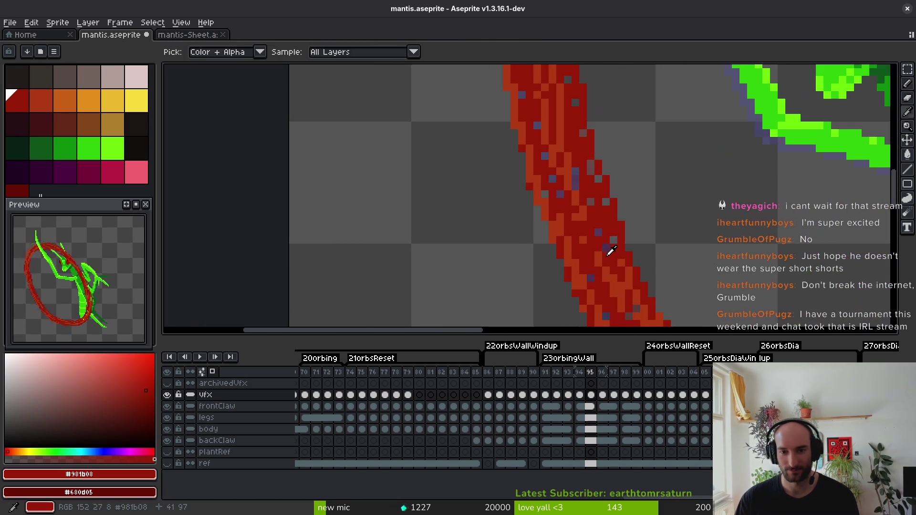
Sample the lighter orange-red and brighten pixels down the red slash stroke.
{"action": "left_click", "coordinate": [608, 258], "text": "alt"}
{"action": "scroll", "coordinate": [597, 261], "scroll_direction": "up", "scroll_amount": 1}
{"action": "left_click_drag", "start_coordinate": [587, 264], "coordinate": [600, 290]}
{"action": "left_click_drag", "start_coordinate": [569, 113], "coordinate": [605, 255]}
Repaint the slash from top to middle in the lighter orange-red.
{"action": "scroll", "coordinate": [608, 262], "scroll_direction": "down", "scroll_amount": 2}
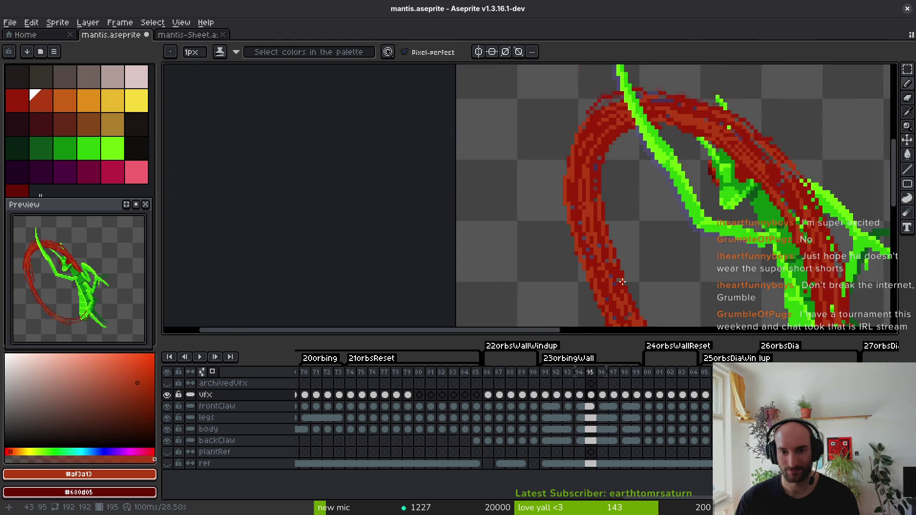
{"action": "scroll", "coordinate": [617, 275], "scroll_direction": "up", "scroll_amount": 1}
{"action": "left_click", "coordinate": [613, 262], "text": "alt"}
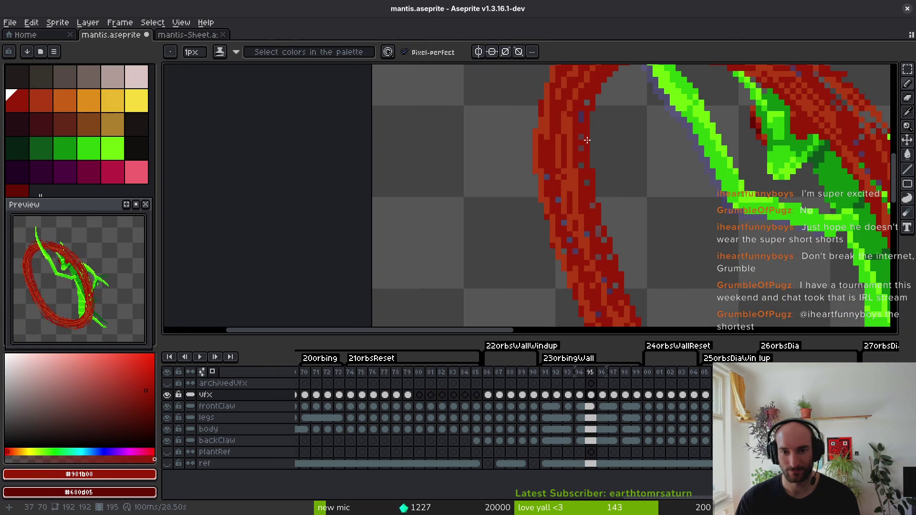
{"action": "left_click", "coordinate": [581, 168], "text": "alt"}
{"action": "left_click_drag", "start_coordinate": [594, 71], "coordinate": [592, 198]}
{"action": "scroll", "coordinate": [607, 224], "scroll_direction": "down", "scroll_amount": 1}
Save mantis.aseprite.
{"action": "scroll", "coordinate": [607, 223], "scroll_direction": "down", "scroll_amount": 5}
{"action": "key", "text": "ctrl+s"}
{"action": "scroll", "coordinate": [555, 194], "scroll_direction": "up", "scroll_amount": 5}
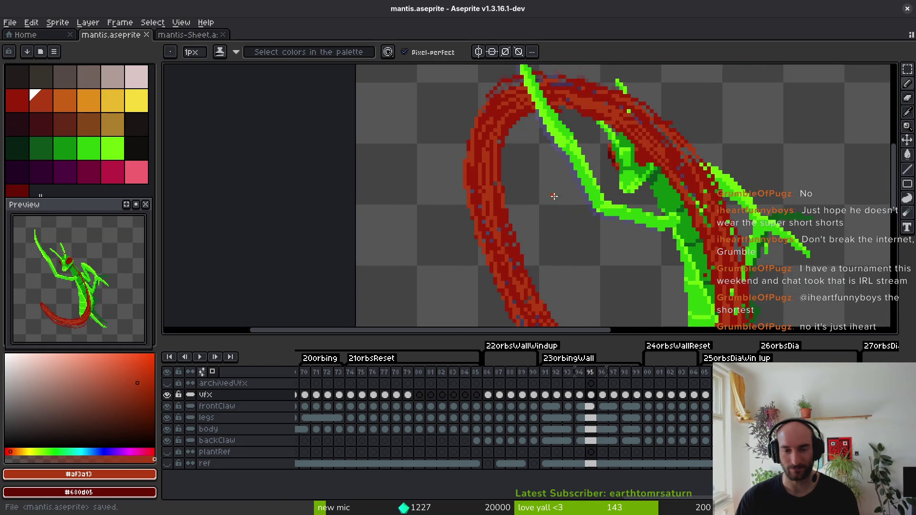
{"action": "scroll", "coordinate": [554, 194], "scroll_direction": "down", "scroll_amount": 5}
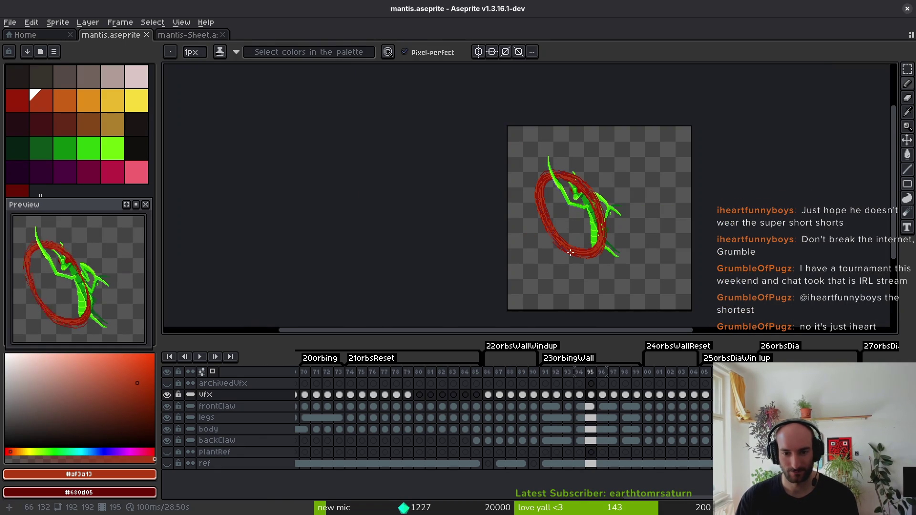
{"action": "scroll", "coordinate": [573, 243], "scroll_direction": "up", "scroll_amount": 2}
{"action": "scroll", "coordinate": [559, 245], "scroll_direction": "down", "scroll_amount": 2}
{"action": "scroll", "coordinate": [573, 232], "scroll_direction": "down", "scroll_amount": 1}
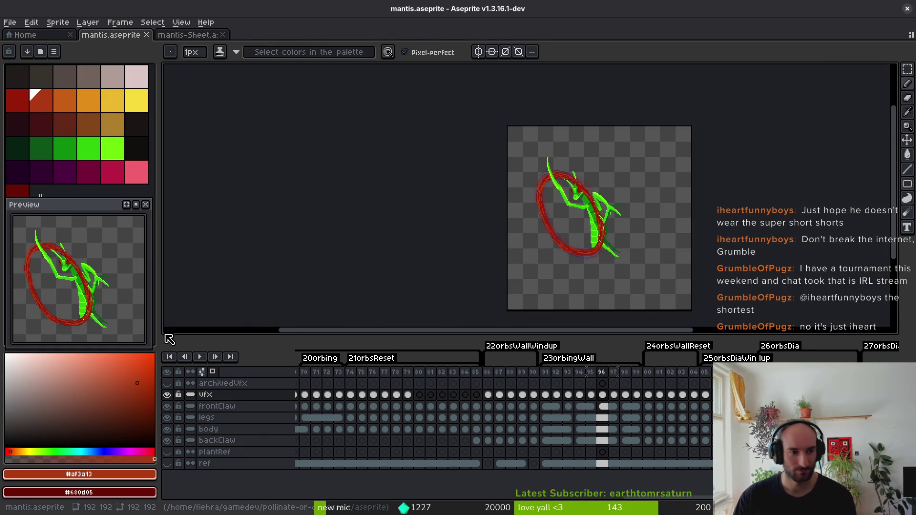
{"action": "scroll", "coordinate": [625, 266], "scroll_direction": "up", "scroll_amount": 2}
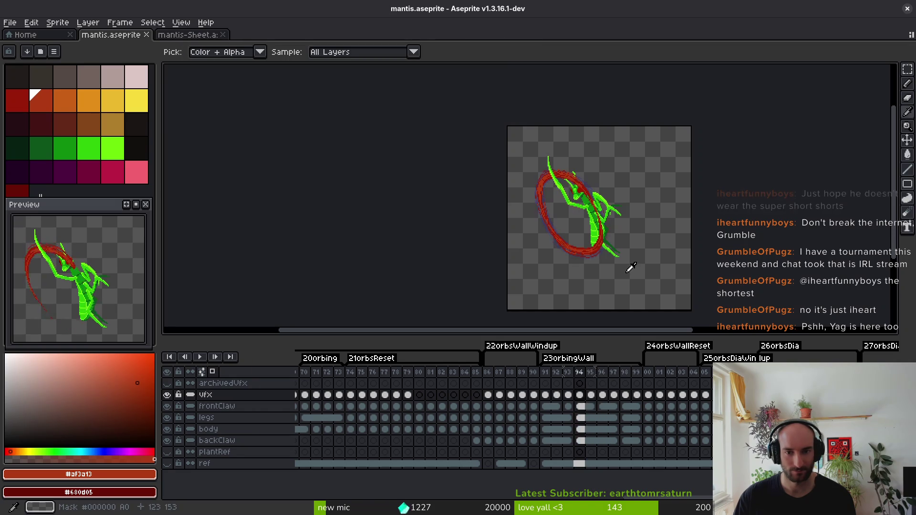
Pick the dark red and draw a red line along the claw outline and down the claw.
{"action": "scroll", "coordinate": [618, 263], "scroll_direction": "down", "scroll_amount": 1}
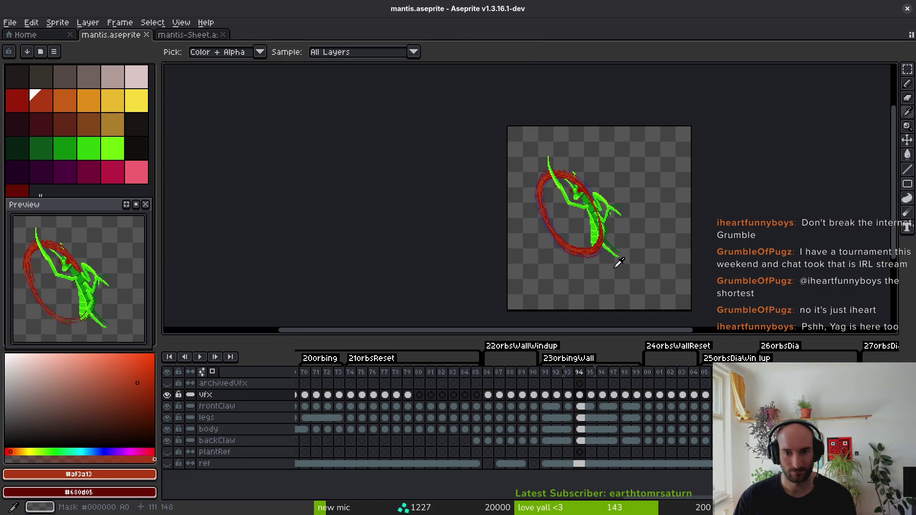
{"action": "scroll", "coordinate": [594, 268], "scroll_direction": "up", "scroll_amount": 3}
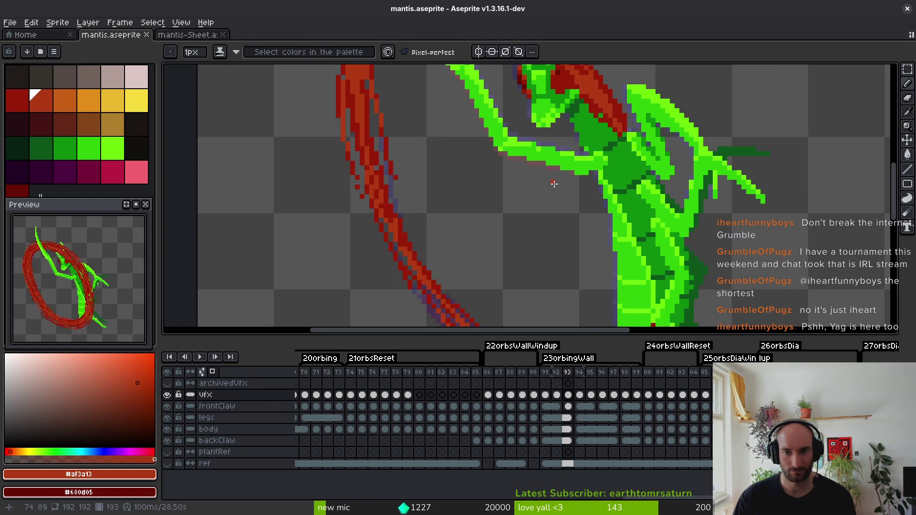
{"action": "scroll", "coordinate": [587, 191], "scroll_direction": "down", "scroll_amount": 1}
{"action": "scroll", "coordinate": [585, 165], "scroll_direction": "up", "scroll_amount": 1}
{"action": "scroll", "coordinate": [585, 165], "scroll_direction": "down", "scroll_amount": 1}
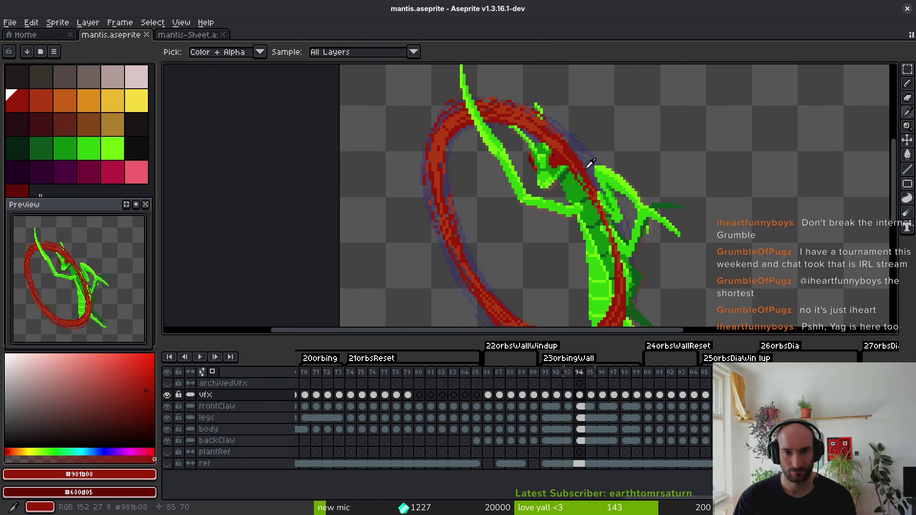
{"action": "left_click", "coordinate": [583, 159], "text": "alt"}
{"action": "scroll", "coordinate": [583, 156], "scroll_direction": "up", "scroll_amount": 1}
{"action": "scroll", "coordinate": [581, 154], "scroll_direction": "down", "scroll_amount": 1}
{"action": "scroll", "coordinate": [559, 143], "scroll_direction": "up", "scroll_amount": 2}
{"action": "scroll", "coordinate": [546, 136], "scroll_direction": "up", "scroll_amount": 1}
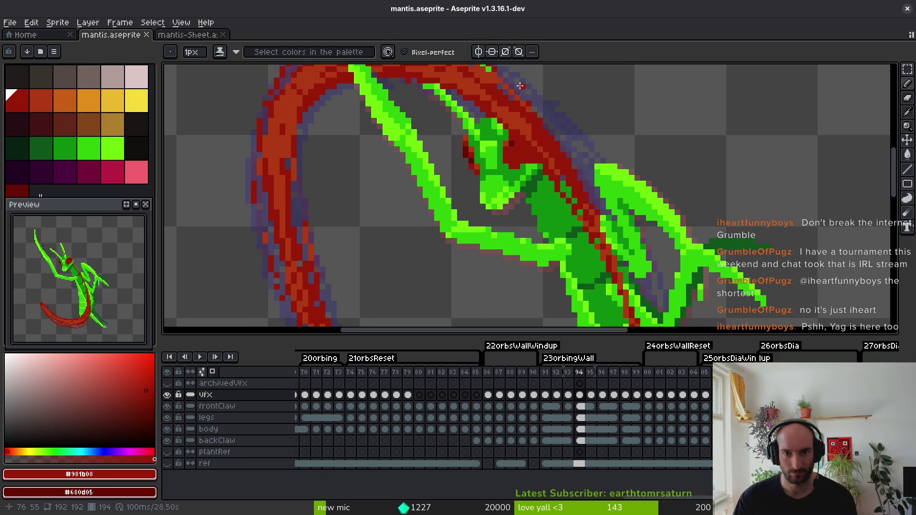
{"action": "left_click_drag", "start_coordinate": [513, 85], "coordinate": [560, 137]}
{"action": "left_click_drag", "start_coordinate": [603, 209], "coordinate": [640, 305]}
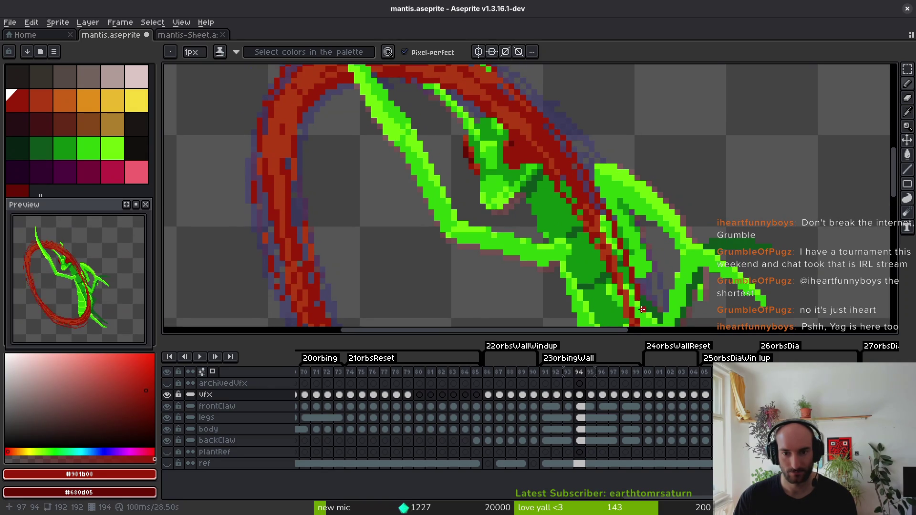
Redraw and extend the claw's red line in the lighter orange-red.
{"action": "left_click", "coordinate": [592, 158], "text": "alt"}
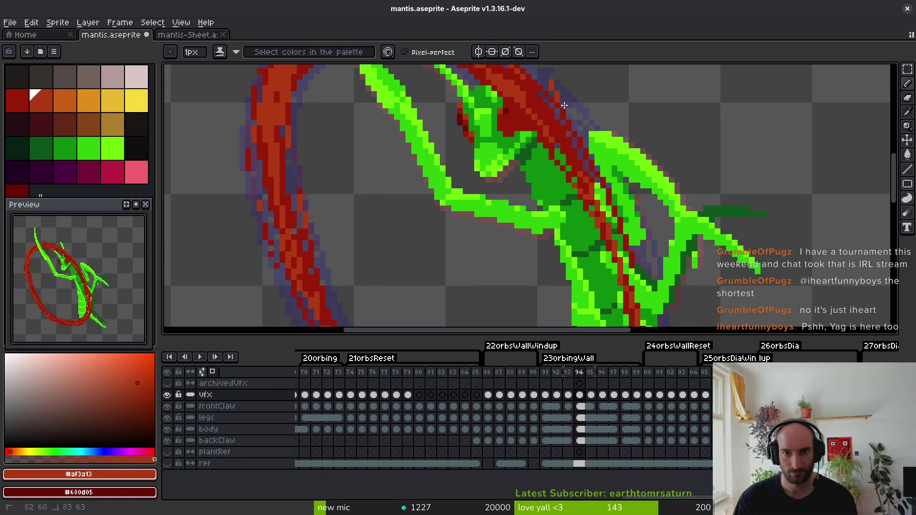
{"action": "mouse_move", "coordinate": [620, 199]}
{"action": "left_mouse_down"}
{"action": "mouse_move", "coordinate": [634, 266]}
{"action": "mouse_move", "coordinate": [629, 202]}
{"action": "left_mouse_up"}
{"action": "left_click_drag", "start_coordinate": [621, 139], "coordinate": [642, 275]}
Redraw the claw's red line and its right edge in dark red.
{"action": "left_click", "coordinate": [611, 161], "text": "alt"}
{"action": "left_click_drag", "start_coordinate": [604, 155], "coordinate": [629, 221]}
{"action": "left_click_drag", "start_coordinate": [586, 119], "coordinate": [610, 158]}
{"action": "left_click_drag", "start_coordinate": [626, 195], "coordinate": [647, 276]}
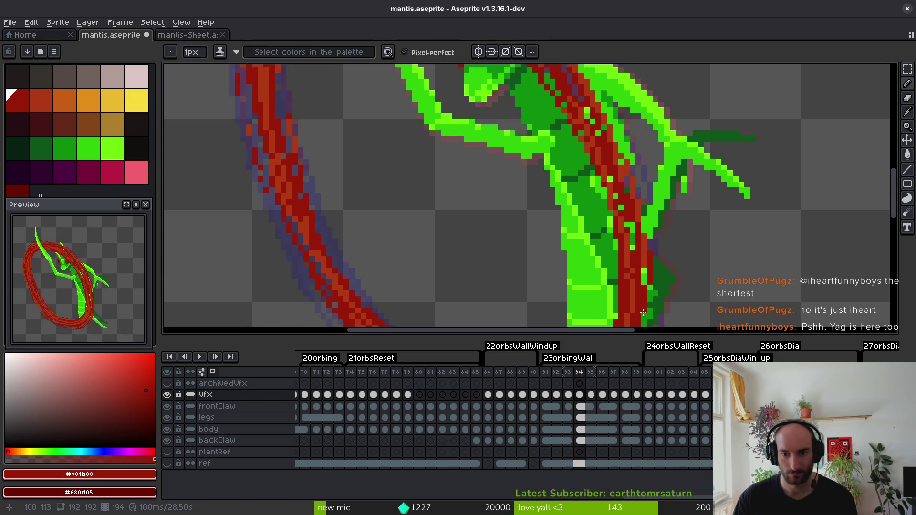
{"action": "scroll", "coordinate": [643, 313], "scroll_direction": "down", "scroll_amount": 1}
{"action": "left_click_drag", "start_coordinate": [649, 175], "coordinate": [642, 317]}
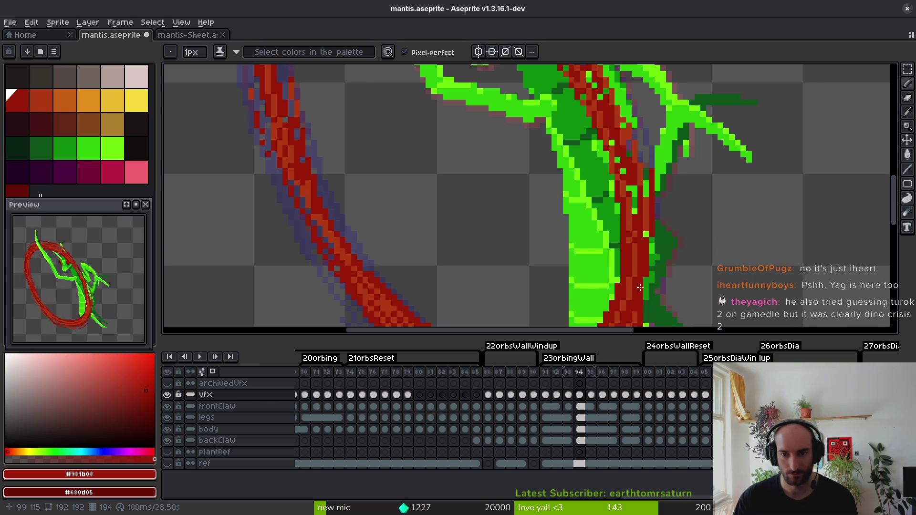
{"action": "scroll", "coordinate": [639, 288], "scroll_direction": "down", "scroll_amount": 3}
{"action": "left_click_drag", "start_coordinate": [674, 141], "coordinate": [667, 217]}
{"action": "mouse_move", "coordinate": [675, 149]}
{"action": "left_mouse_down"}
{"action": "mouse_move", "coordinate": [673, 127]}
{"action": "mouse_move", "coordinate": [683, 156]}
{"action": "left_mouse_up"}
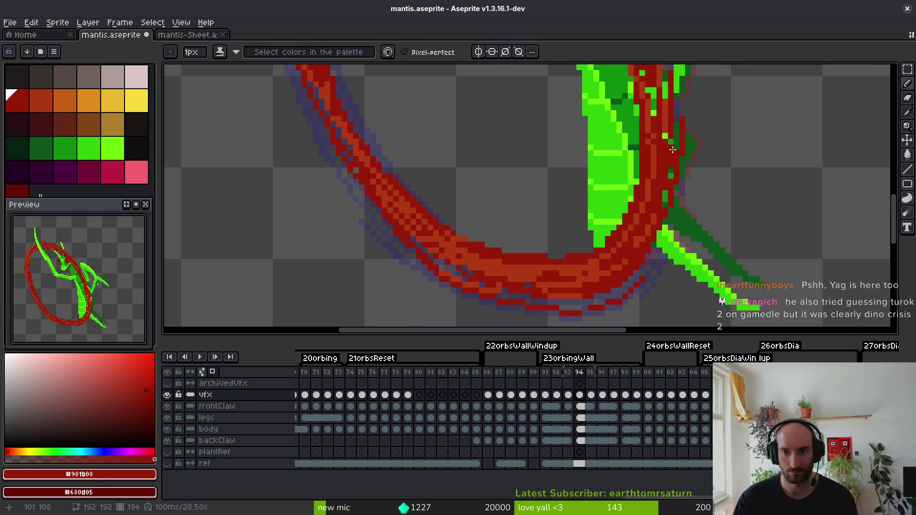
Save mantis.aseprite.
{"action": "scroll", "coordinate": [673, 149], "scroll_direction": "down", "scroll_amount": 2}
{"action": "key", "text": "ctrl+s"}
{"action": "scroll", "coordinate": [675, 168], "scroll_direction": "down", "scroll_amount": 1}
{"action": "scroll", "coordinate": [676, 168], "scroll_direction": "up", "scroll_amount": 1}
{"action": "key", "text": "ctrl+s"}
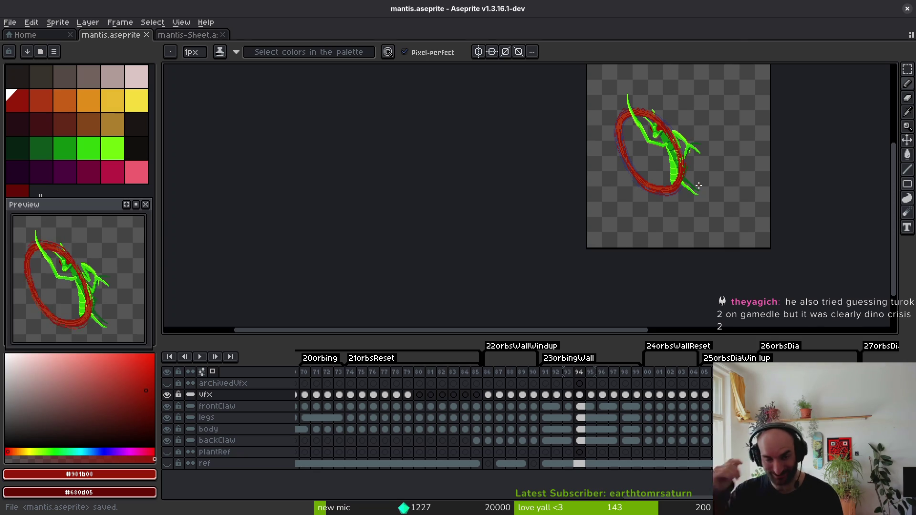
Try a red pencil line along the green claw, then undo it.
{"action": "scroll", "coordinate": [706, 144], "scroll_direction": "up", "scroll_amount": 5}
{"action": "key", "text": "i"}
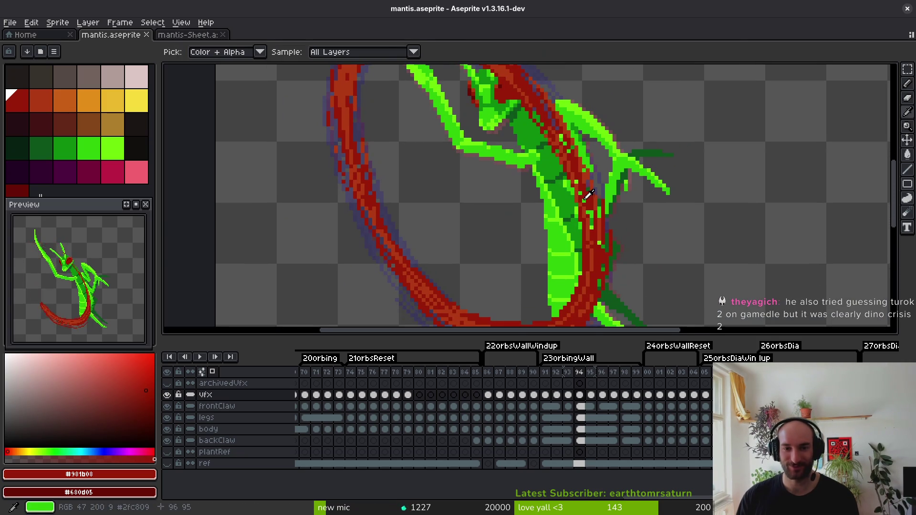
{"action": "scroll", "coordinate": [587, 196], "scroll_direction": "up", "scroll_amount": 1}
{"action": "key", "text": "b"}
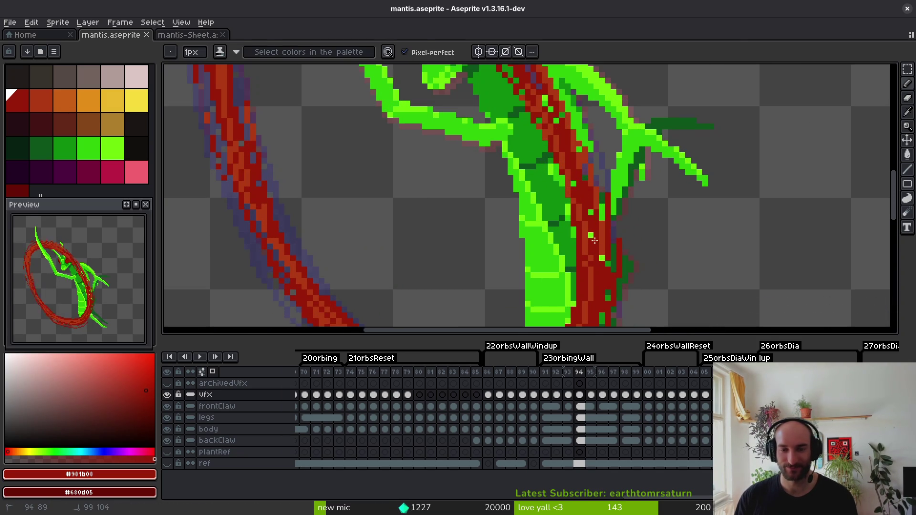
{"action": "key", "text": "ctrl+z"}
{"action": "left_click_drag", "start_coordinate": [549, 126], "coordinate": [620, 274]}
{"action": "key", "text": "ctrl+z"}
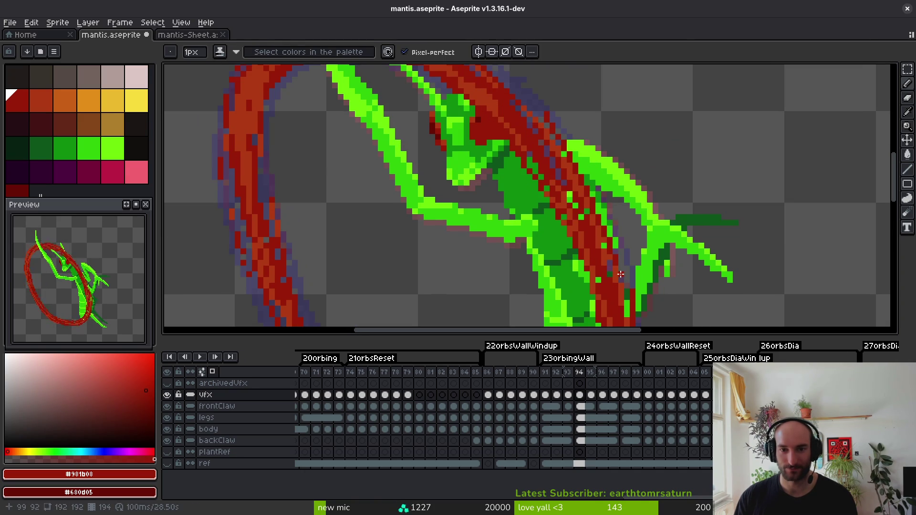
Sample both slash reds near the mantis head and save the file.
{"action": "scroll", "coordinate": [571, 165], "scroll_direction": "up", "scroll_amount": 1}
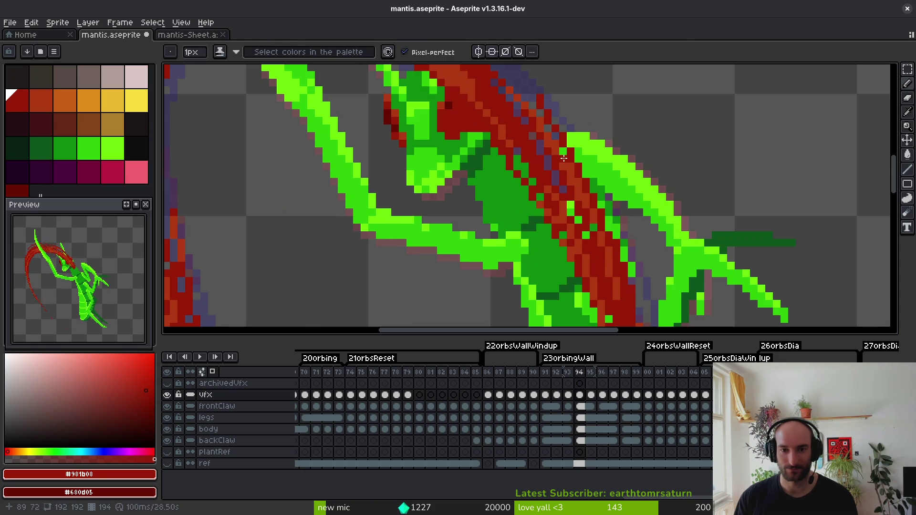
{"action": "left_click", "coordinate": [577, 195], "text": "alt"}
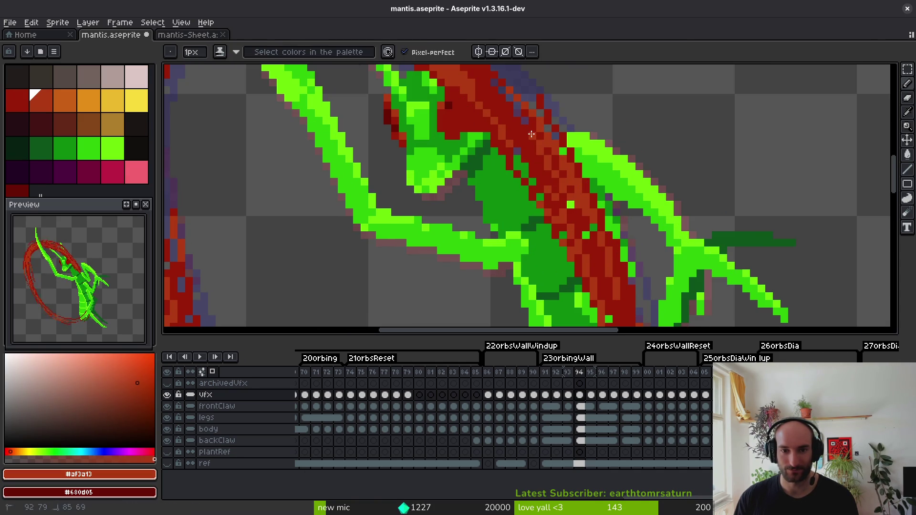
{"action": "left_click_drag", "start_coordinate": [527, 143], "coordinate": [635, 220]}
{"action": "left_click", "coordinate": [650, 181], "text": "alt"}
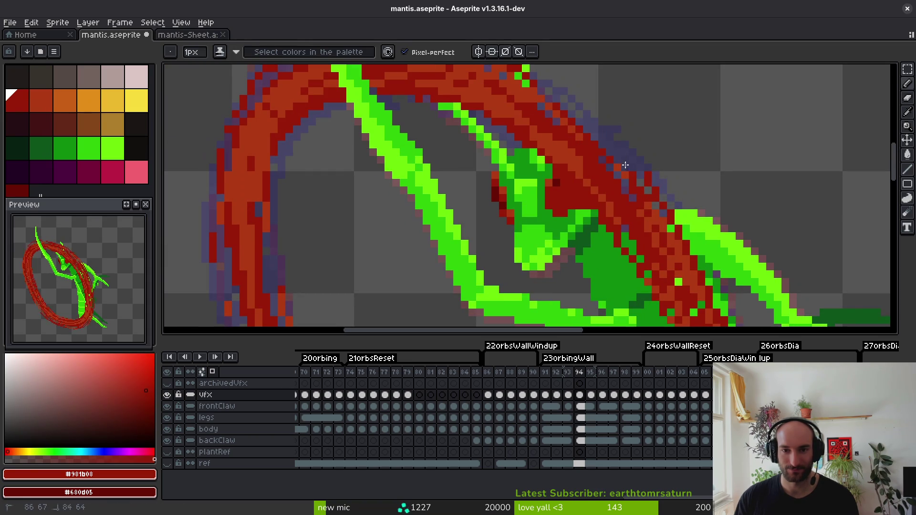
{"action": "key", "text": "ctrl+s"}
Try repainting a column of the upper slash in orange-red, undoing both attempts.
{"action": "mouse_move", "coordinate": [656, 284]}
{"action": "left_mouse_down"}
{"action": "mouse_move", "coordinate": [709, 126]}
{"action": "mouse_move", "coordinate": [732, 249]}
{"action": "left_mouse_up"}
{"action": "scroll", "coordinate": [729, 169], "scroll_direction": "up", "scroll_amount": 6}
{"action": "scroll", "coordinate": [733, 201], "scroll_direction": "down", "scroll_amount": 1}
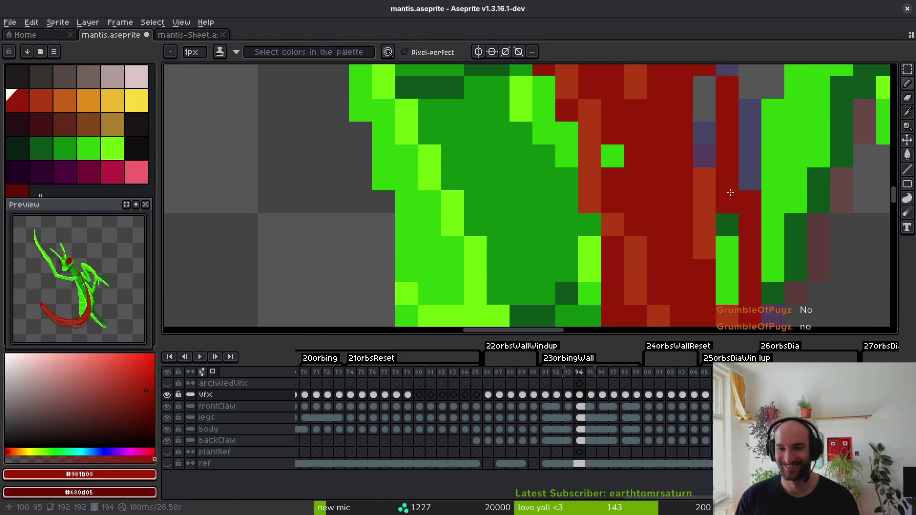
{"action": "left_click", "coordinate": [705, 206], "text": "alt"}
{"action": "left_click_drag", "start_coordinate": [727, 128], "coordinate": [726, 239]}
{"action": "key", "text": "ctrl+z"}
{"action": "left_click_drag", "start_coordinate": [721, 127], "coordinate": [734, 231]}
{"action": "scroll", "coordinate": [740, 234], "scroll_direction": "down", "scroll_amount": 4}
{"action": "key", "text": "ctrl+z"}
{"action": "scroll", "coordinate": [744, 232], "scroll_direction": "down", "scroll_amount": 2}
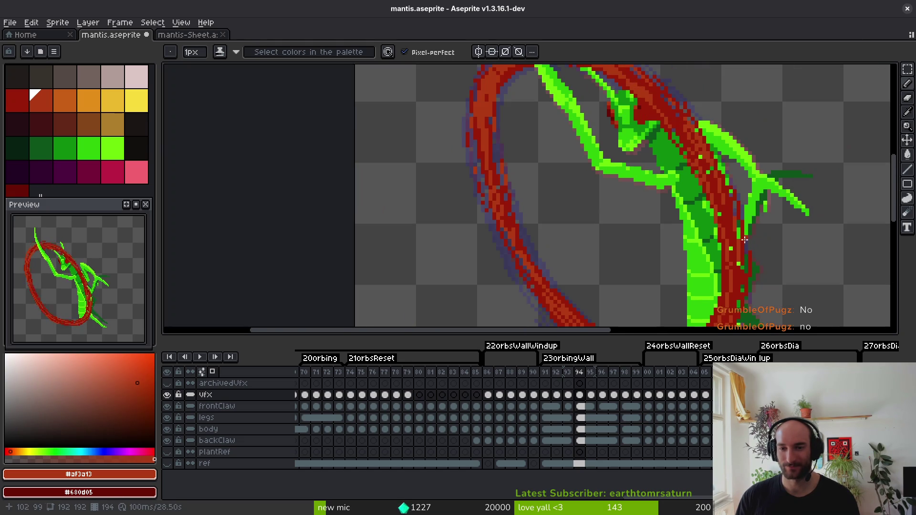
{"action": "scroll", "coordinate": [749, 238], "scroll_direction": "up", "scroll_amount": 3}
Paint lighter orange-red pixels along the upper slash and save.
{"action": "left_click", "coordinate": [735, 206], "text": "alt"}
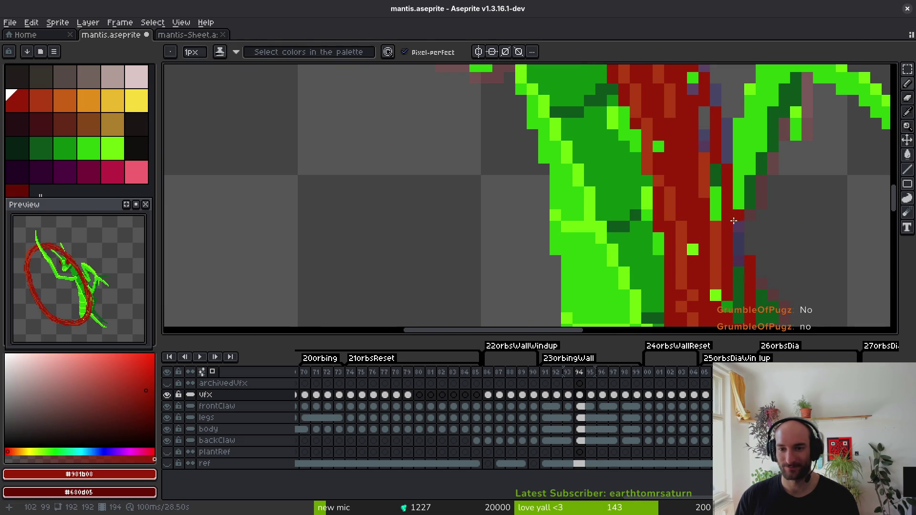
{"action": "scroll", "coordinate": [738, 229], "scroll_direction": "down", "scroll_amount": 5}
{"action": "scroll", "coordinate": [740, 271], "scroll_direction": "up", "scroll_amount": 4}
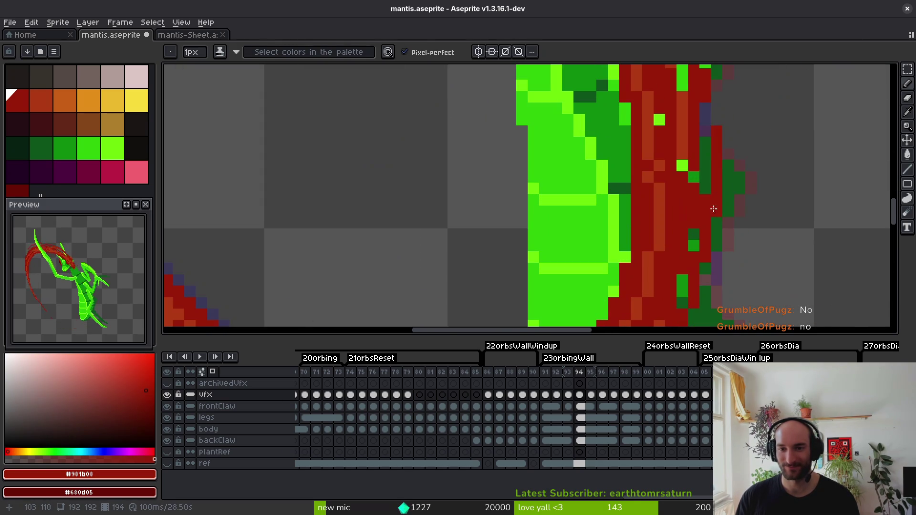
{"action": "left_click", "coordinate": [690, 147], "text": "alt"}
{"action": "left_click_drag", "start_coordinate": [706, 142], "coordinate": [696, 185]}
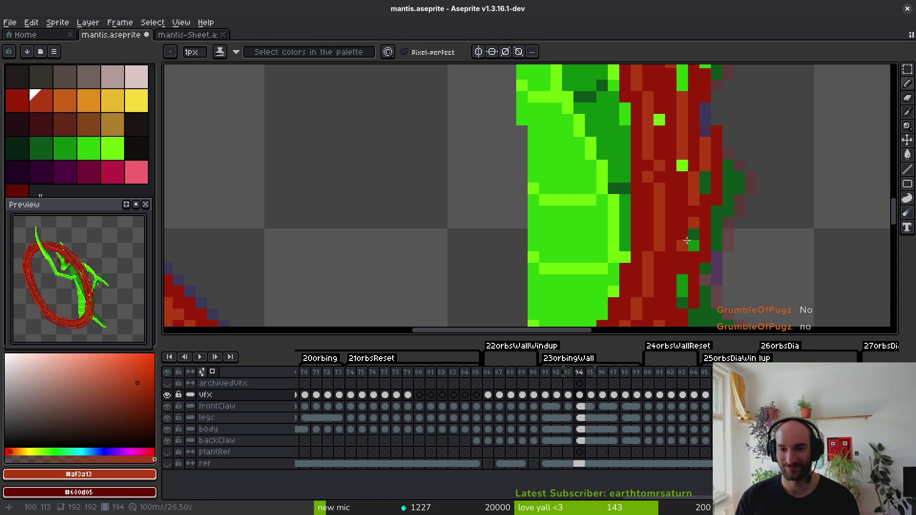
{"action": "scroll", "coordinate": [702, 241], "scroll_direction": "down", "scroll_amount": 4}
{"action": "key", "text": "ctrl+s"}
Repaint the stroke's right edge in dark red #981b08.
{"action": "left_click_drag", "start_coordinate": [736, 244], "coordinate": [738, 231]}
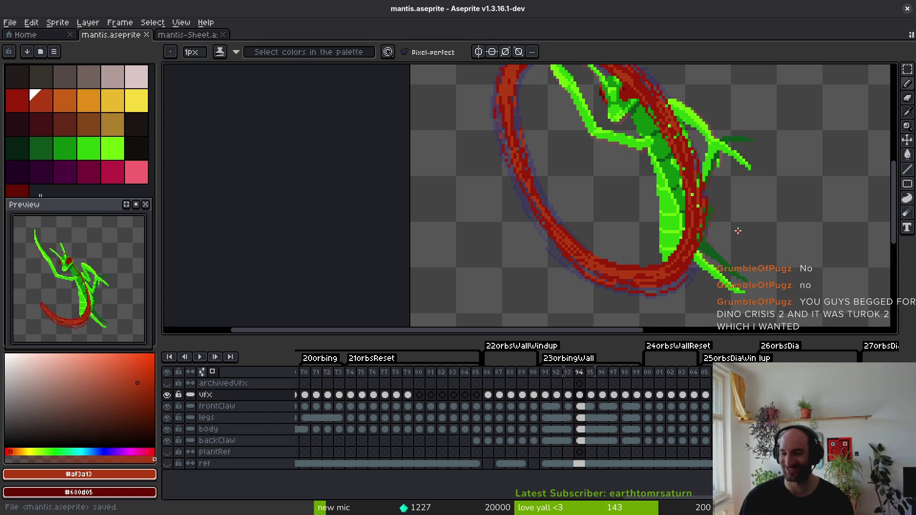
{"action": "scroll", "coordinate": [549, 234], "scroll_direction": "up", "scroll_amount": 3}
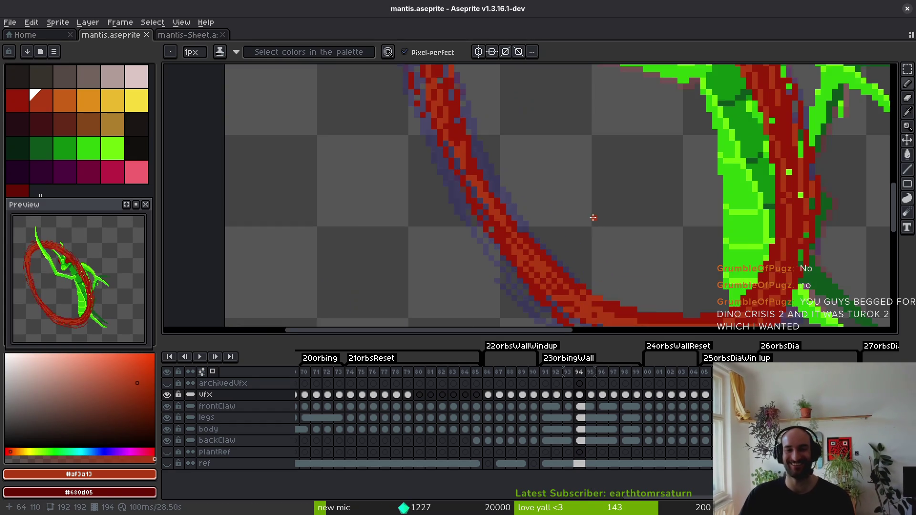
{"action": "scroll", "coordinate": [487, 156], "scroll_direction": "up", "scroll_amount": 3}
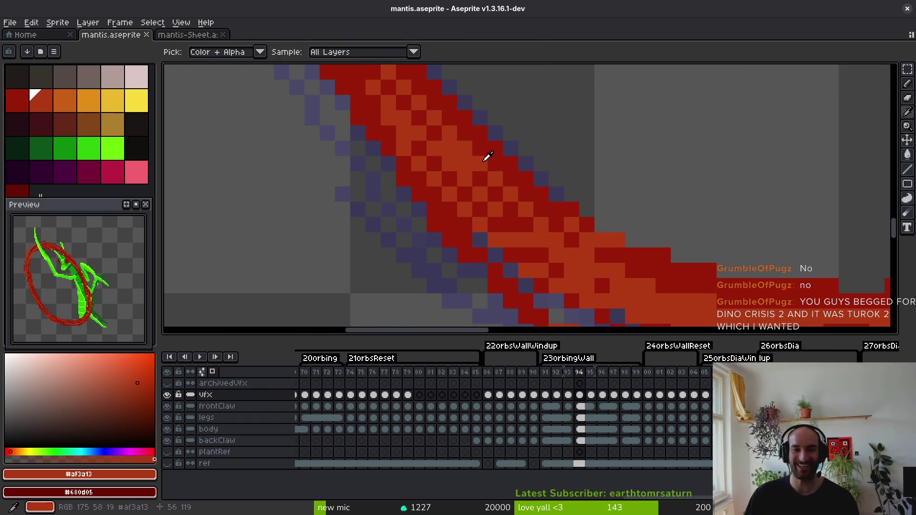
{"action": "scroll", "coordinate": [501, 200], "scroll_direction": "down", "scroll_amount": 3}
{"action": "scroll", "coordinate": [494, 189], "scroll_direction": "up", "scroll_amount": 1}
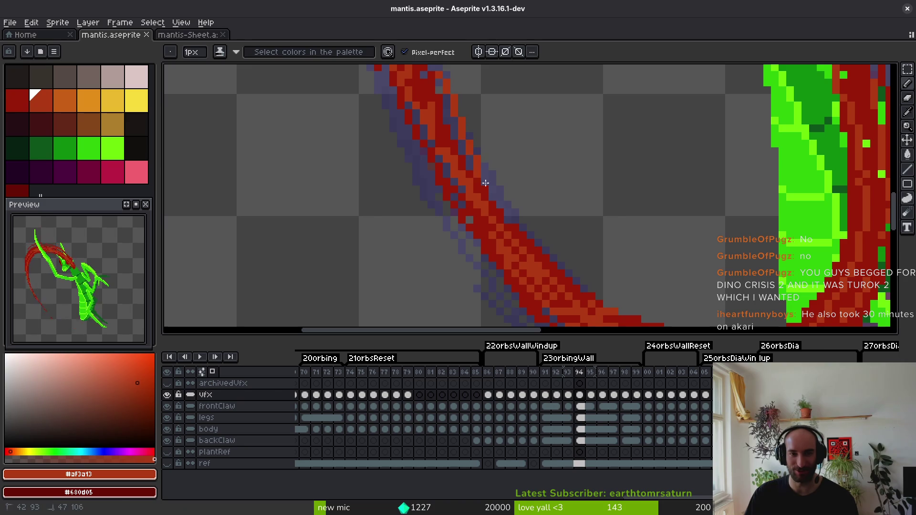
{"action": "left_click", "coordinate": [444, 105], "text": "alt"}
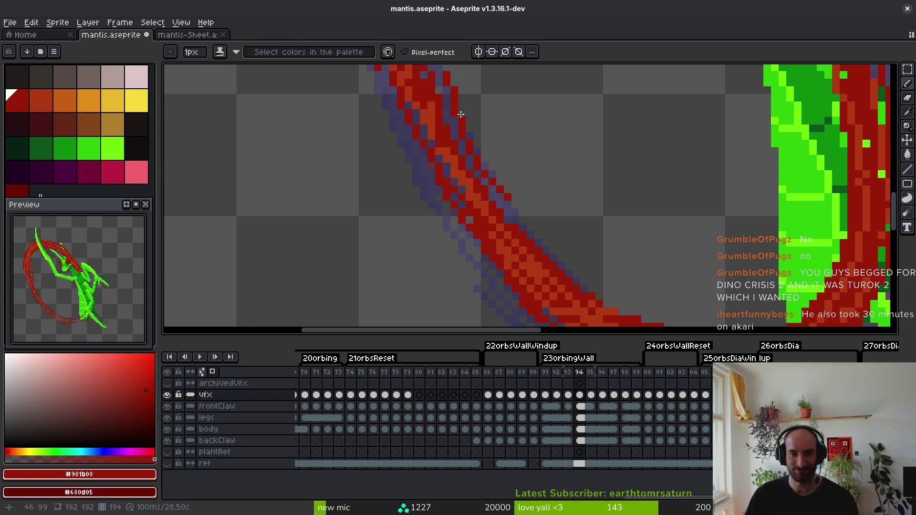
{"action": "mouse_move", "coordinate": [439, 75]}
{"action": "left_mouse_down"}
{"action": "mouse_move", "coordinate": [455, 139]}
{"action": "mouse_move", "coordinate": [479, 170]}
{"action": "left_mouse_up"}
{"action": "left_click", "coordinate": [454, 143], "text": "alt"}
{"action": "scroll", "coordinate": [521, 232], "scroll_direction": "up", "scroll_amount": 3}
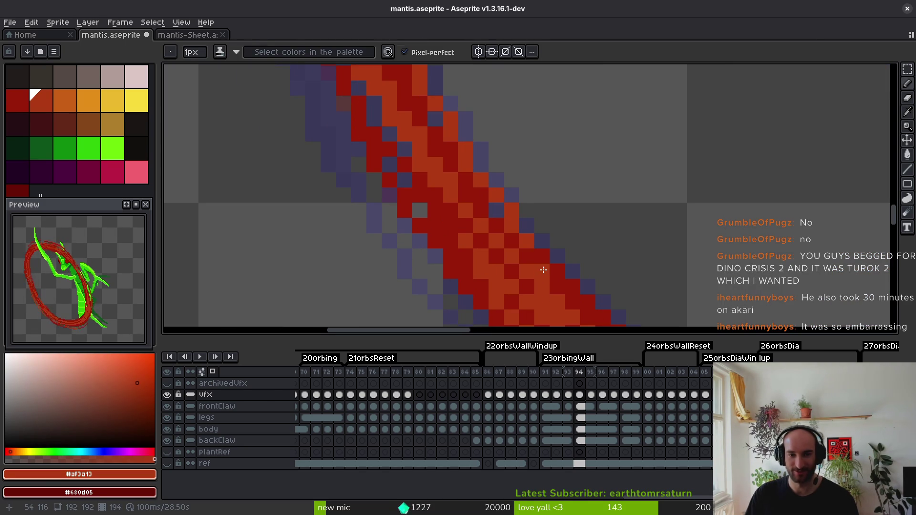
{"action": "scroll", "coordinate": [518, 233], "scroll_direction": "down", "scroll_amount": 3}
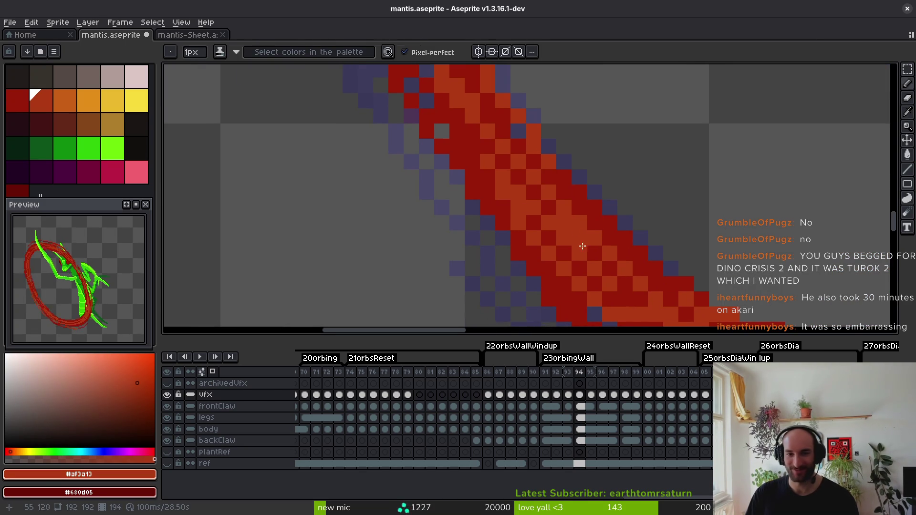
Darken the stroke's upper-left edge and a short section across it with #981b08.
{"action": "left_click", "coordinate": [528, 239], "text": "alt"}
{"action": "scroll", "coordinate": [572, 260], "scroll_direction": "down", "scroll_amount": 2}
{"action": "scroll", "coordinate": [557, 259], "scroll_direction": "down", "scroll_amount": 1}
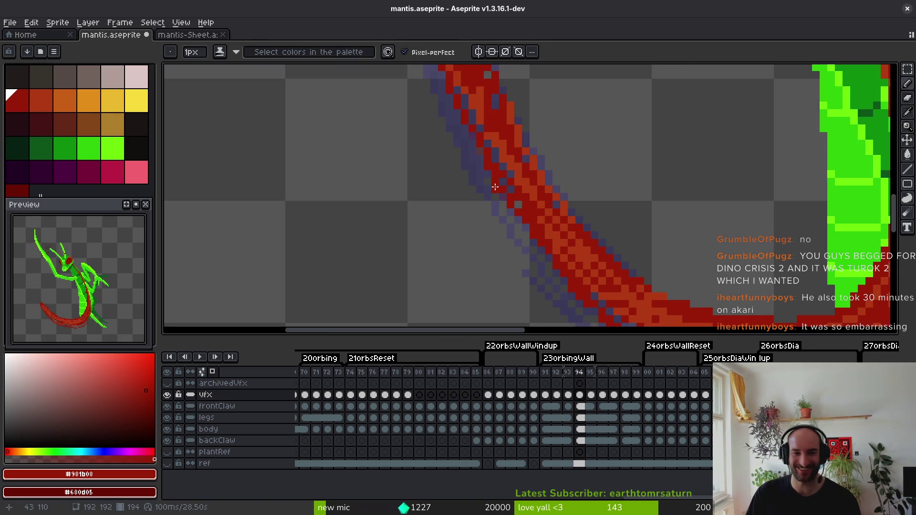
{"action": "scroll", "coordinate": [491, 188], "scroll_direction": "up", "scroll_amount": 1}
{"action": "left_click_drag", "start_coordinate": [487, 191], "coordinate": [563, 297]}
{"action": "left_click", "coordinate": [449, 158]}
{"action": "left_click_drag", "start_coordinate": [456, 179], "coordinate": [502, 224]}
Draw lighter #af3a13 highlight lines diagonally along the band's core.
{"action": "left_click", "coordinate": [609, 300], "text": "alt"}
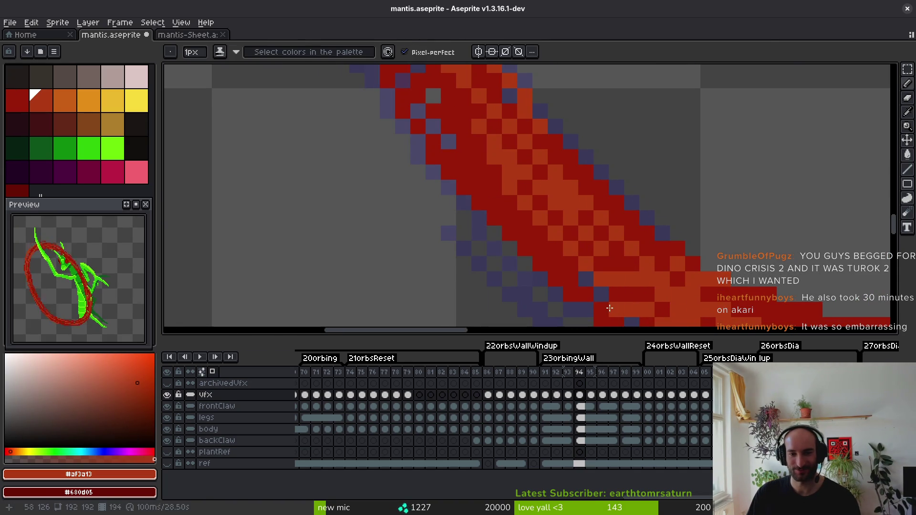
{"action": "left_click_drag", "start_coordinate": [609, 300], "coordinate": [449, 182]}
{"action": "left_click_drag", "start_coordinate": [617, 309], "coordinate": [472, 181]}
{"action": "scroll", "coordinate": [477, 191], "scroll_direction": "down", "scroll_amount": 1}
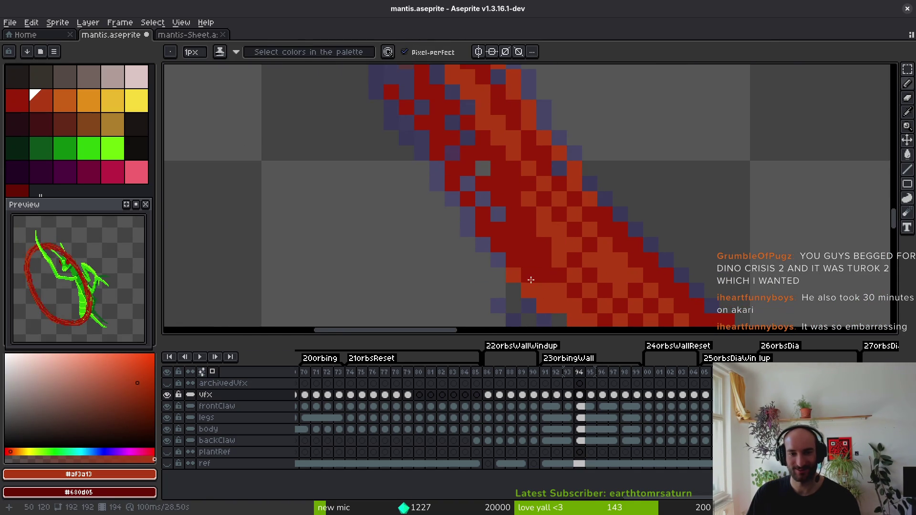
{"action": "left_click_drag", "start_coordinate": [534, 282], "coordinate": [430, 134]}
{"action": "scroll", "coordinate": [502, 220], "scroll_direction": "down", "scroll_amount": 2}
Repaint the ring's pixels along the green claw's edge and its lower curve.
{"action": "scroll", "coordinate": [526, 229], "scroll_direction": "up", "scroll_amount": 4}
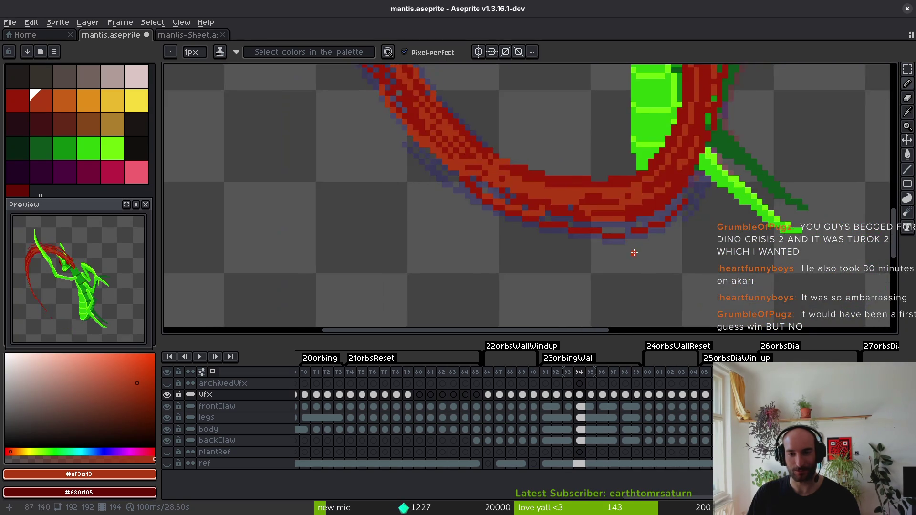
{"action": "left_click_drag", "start_coordinate": [730, 167], "coordinate": [672, 261]}
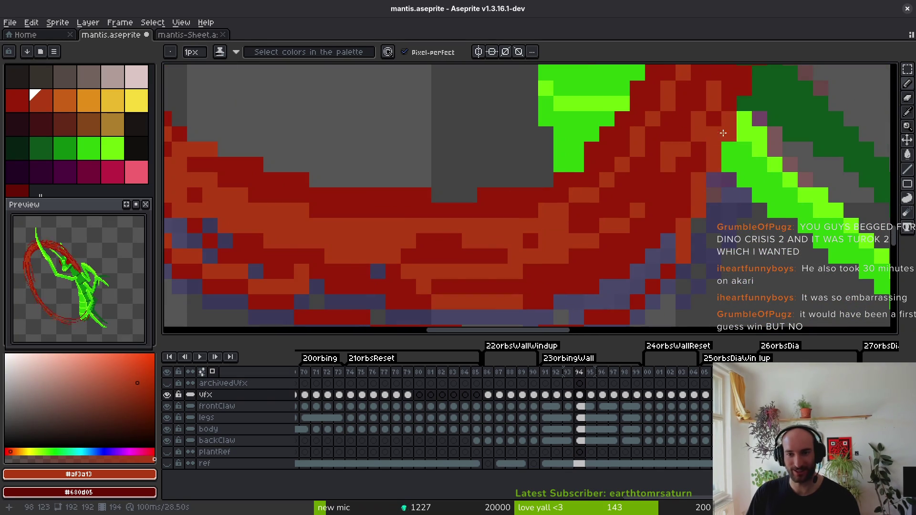
{"action": "left_click_drag", "start_coordinate": [717, 146], "coordinate": [679, 232]}
{"action": "scroll", "coordinate": [690, 201], "scroll_direction": "up", "scroll_amount": 2}
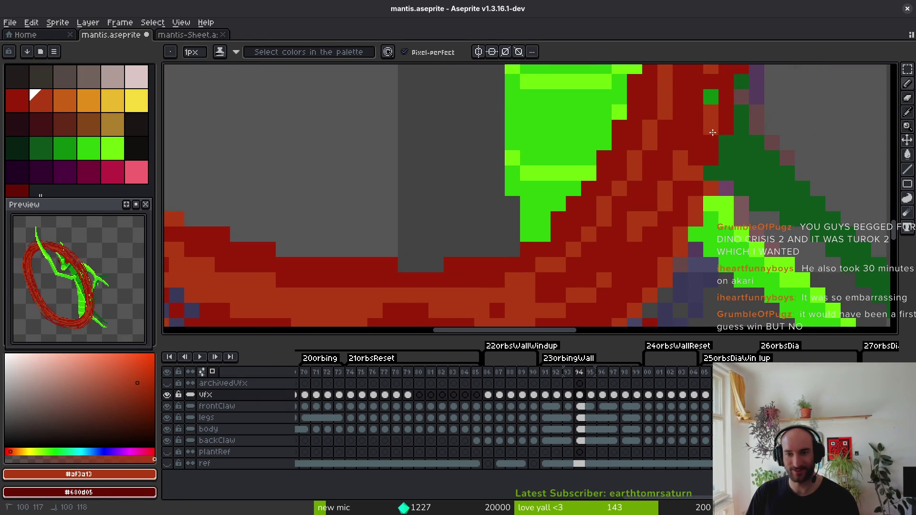
{"action": "scroll", "coordinate": [699, 211], "scroll_direction": "down", "scroll_amount": 2}
{"action": "scroll", "coordinate": [692, 217], "scroll_direction": "up", "scroll_amount": 2}
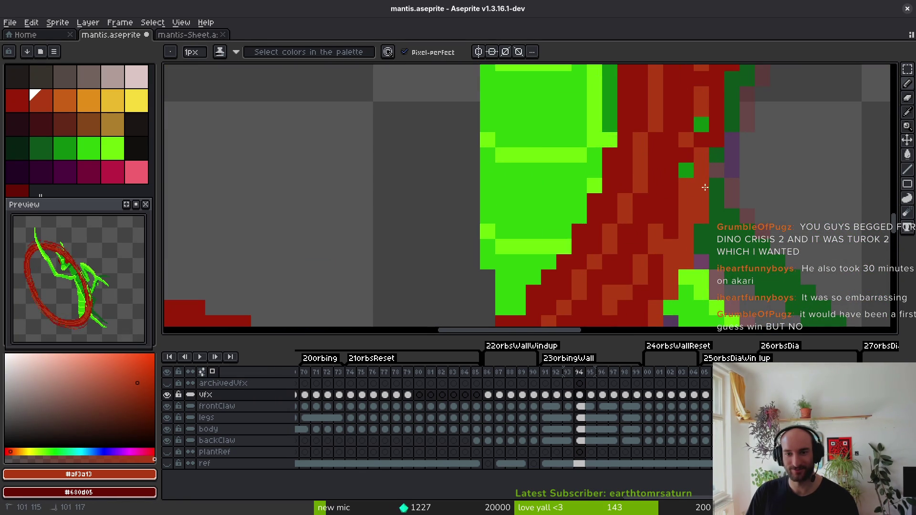
{"action": "scroll", "coordinate": [687, 222], "scroll_direction": "down", "scroll_amount": 2}
{"action": "scroll", "coordinate": [679, 228], "scroll_direction": "up", "scroll_amount": 1}
{"action": "left_click_drag", "start_coordinate": [650, 247], "coordinate": [659, 217]}
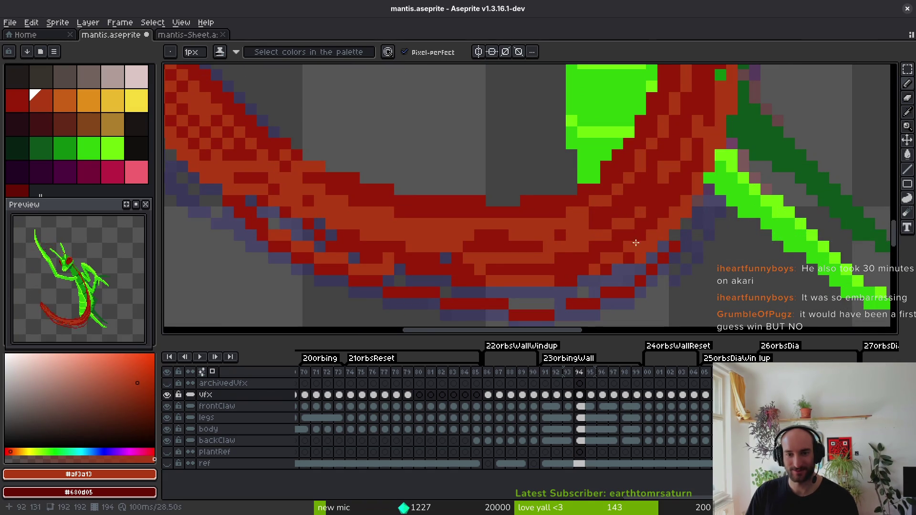
Alt-pick between dark red #981b08 and lighter #af3a13 from the ring.
{"action": "scroll", "coordinate": [656, 230], "scroll_direction": "down", "scroll_amount": 2}
{"action": "scroll", "coordinate": [603, 238], "scroll_direction": "up", "scroll_amount": 1}
{"action": "scroll", "coordinate": [604, 237], "scroll_direction": "up", "scroll_amount": 3}
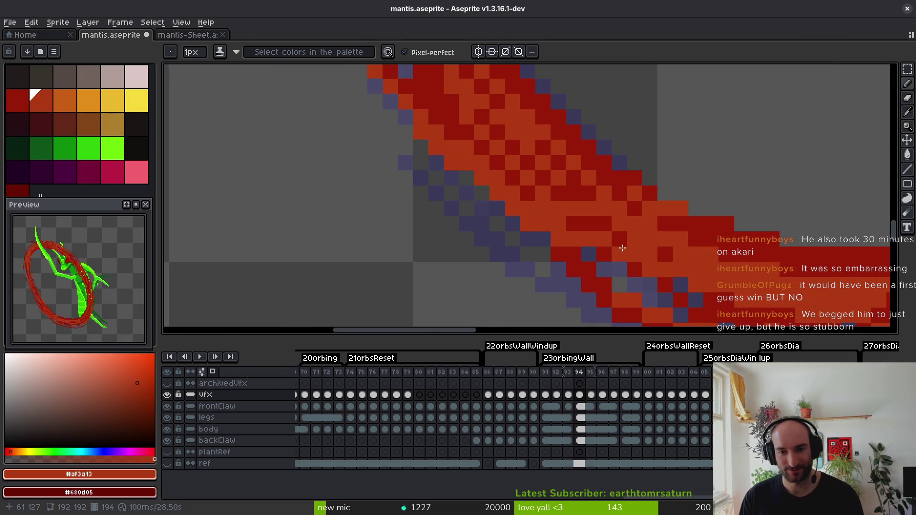
{"action": "scroll", "coordinate": [599, 255], "scroll_direction": "down", "scroll_amount": 2}
{"action": "scroll", "coordinate": [530, 219], "scroll_direction": "up", "scroll_amount": 2}
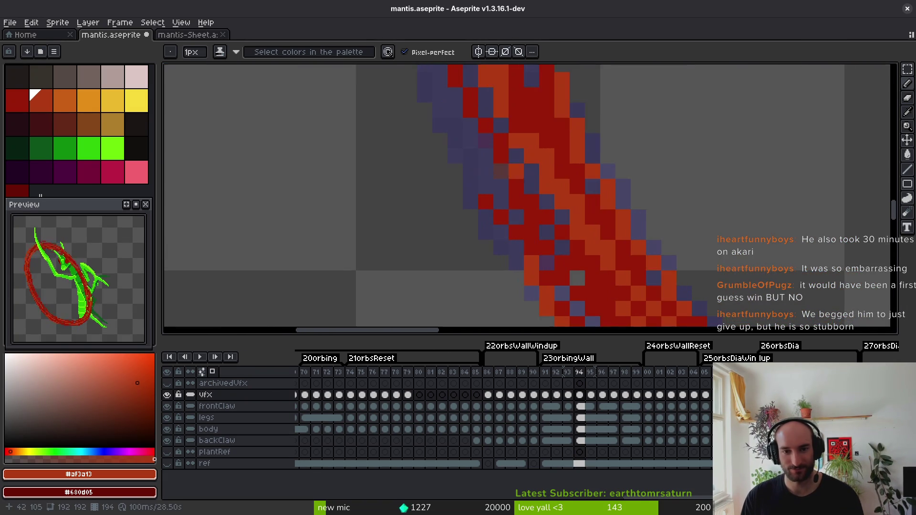
{"action": "key", "text": "alt"}
{"action": "left_click", "coordinate": [528, 222]}
{"action": "scroll", "coordinate": [511, 215], "scroll_direction": "down", "scroll_amount": 1}
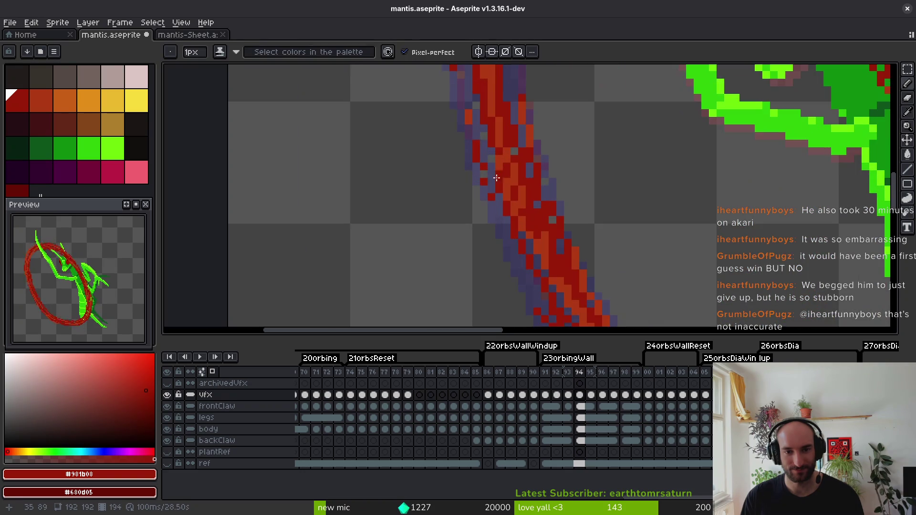
{"action": "scroll", "coordinate": [506, 201], "scroll_direction": "down", "scroll_amount": 1}
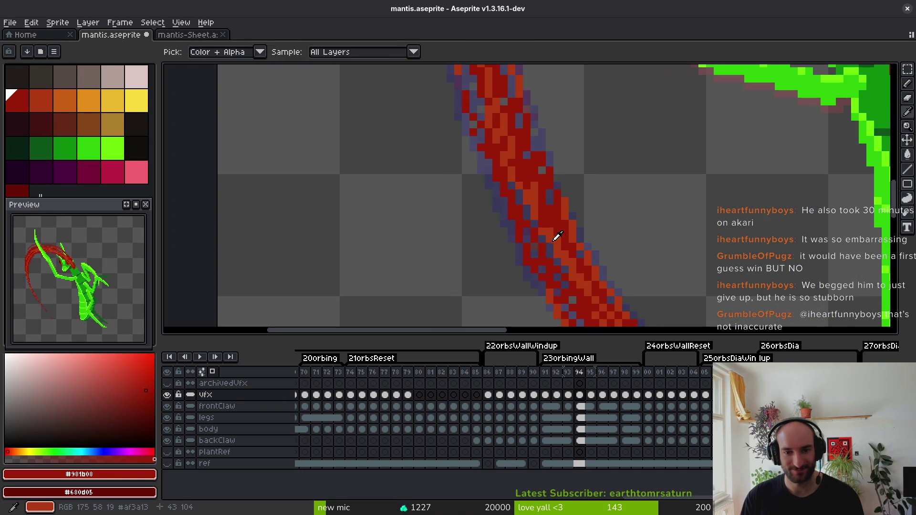
{"action": "left_click", "coordinate": [514, 200], "text": "alt"}
{"action": "scroll", "coordinate": [544, 298], "scroll_direction": "down", "scroll_amount": 2}
{"action": "scroll", "coordinate": [549, 267], "scroll_direction": "up", "scroll_amount": 1}
{"action": "key", "text": "alt"}
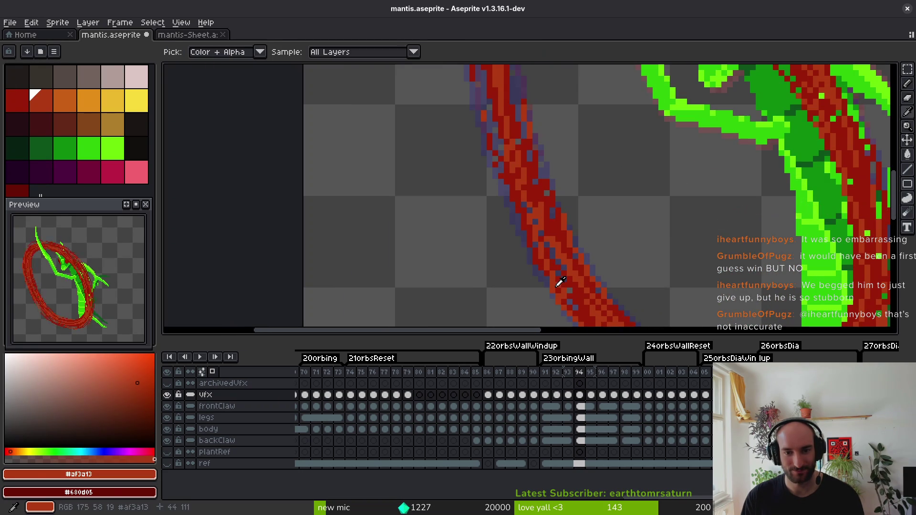
{"action": "left_click", "coordinate": [554, 273], "text": "alt"}
Sample the lighter red #af3a13, then dark red #981b08, from the ring and save mantis.aseprite.
{"action": "scroll", "coordinate": [546, 275], "scroll_direction": "down", "scroll_amount": 2}
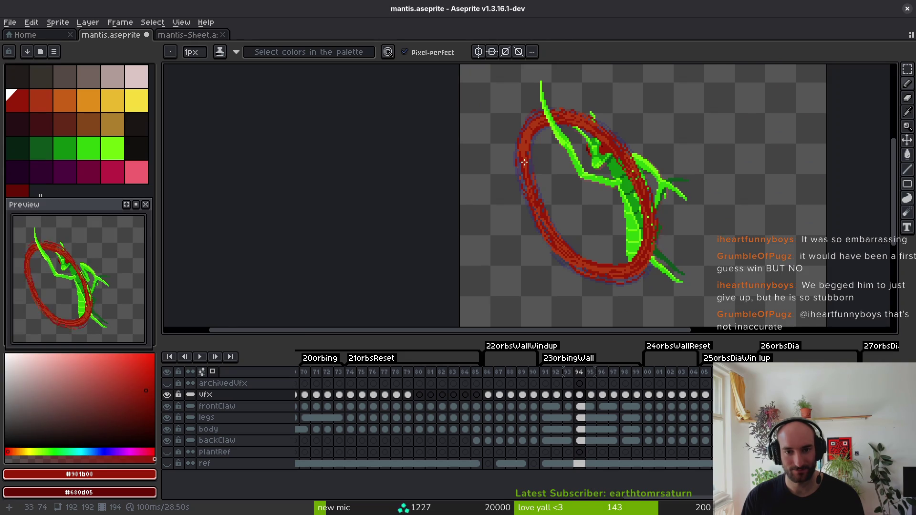
{"action": "scroll", "coordinate": [530, 180], "scroll_direction": "up", "scroll_amount": 2}
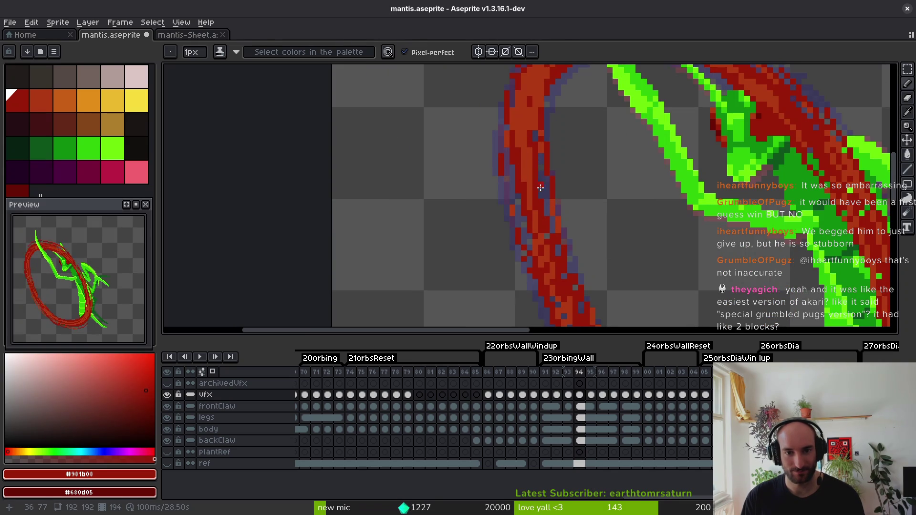
{"action": "left_click", "coordinate": [532, 168], "text": "alt"}
{"action": "scroll", "coordinate": [542, 188], "scroll_direction": "up", "scroll_amount": 1}
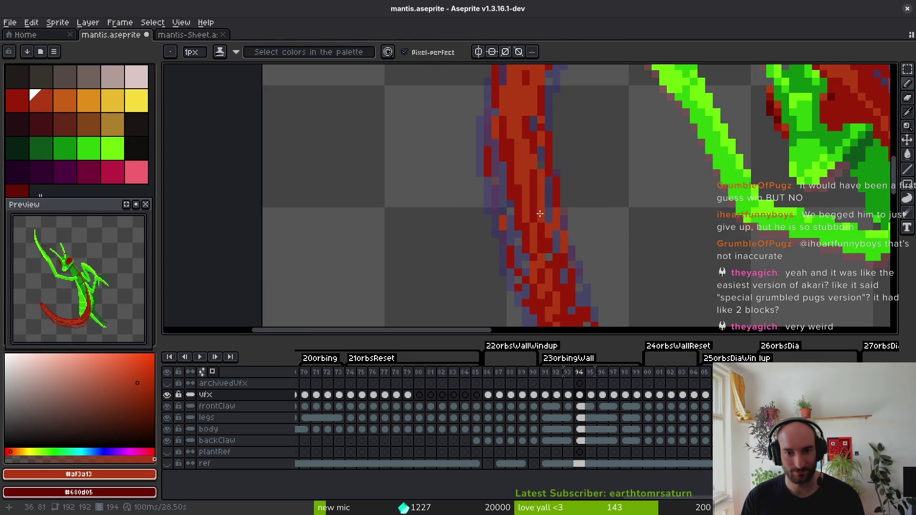
{"action": "left_click", "coordinate": [528, 221], "text": "alt"}
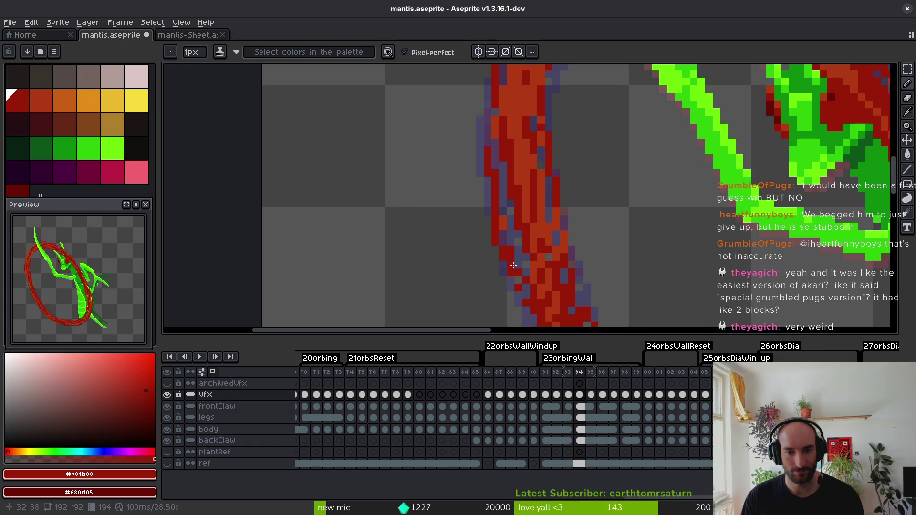
{"action": "scroll", "coordinate": [540, 257], "scroll_direction": "down", "scroll_amount": 2}
{"action": "scroll", "coordinate": [530, 255], "scroll_direction": "up", "scroll_amount": 3}
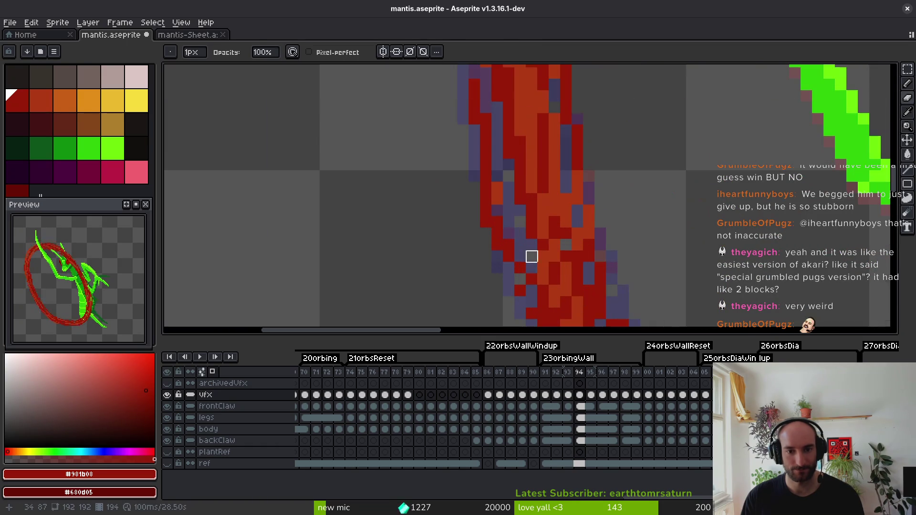
{"action": "scroll", "coordinate": [497, 245], "scroll_direction": "down", "scroll_amount": 2}
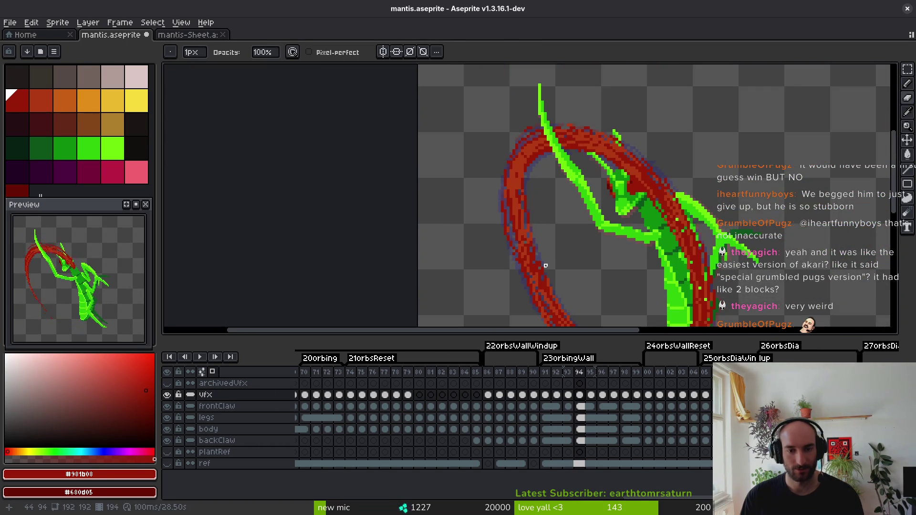
{"action": "key", "text": "ctrl+s"}
Paint dark red #981b08 down the ring's left edge and save mantis.aseprite.
{"action": "scroll", "coordinate": [506, 239], "scroll_direction": "up", "scroll_amount": 1}
{"action": "scroll", "coordinate": [508, 216], "scroll_direction": "down", "scroll_amount": 2}
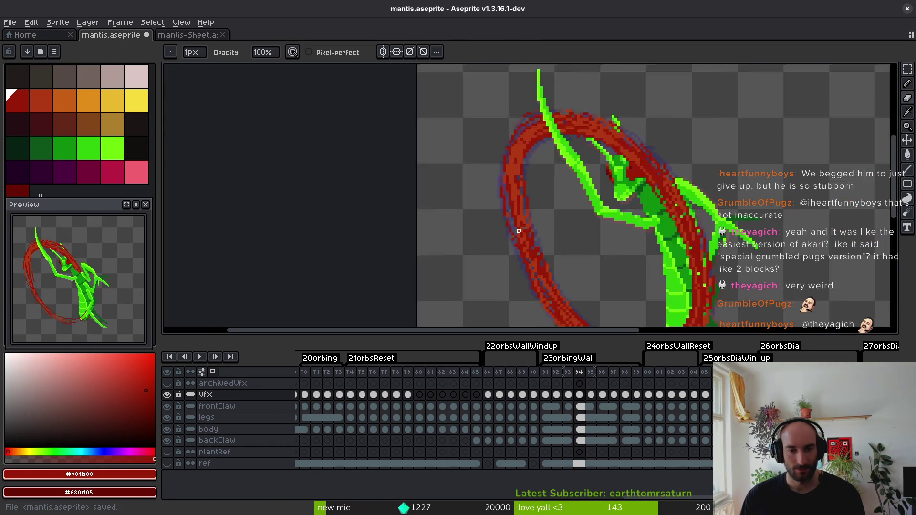
{"action": "scroll", "coordinate": [557, 253], "scroll_direction": "up", "scroll_amount": 2}
{"action": "scroll", "coordinate": [512, 201], "scroll_direction": "up", "scroll_amount": 1}
{"action": "left_click_drag", "start_coordinate": [494, 150], "coordinate": [530, 280]}
{"action": "scroll", "coordinate": [499, 142], "scroll_direction": "down", "scroll_amount": 2}
{"action": "key", "text": "ctrl+s"}
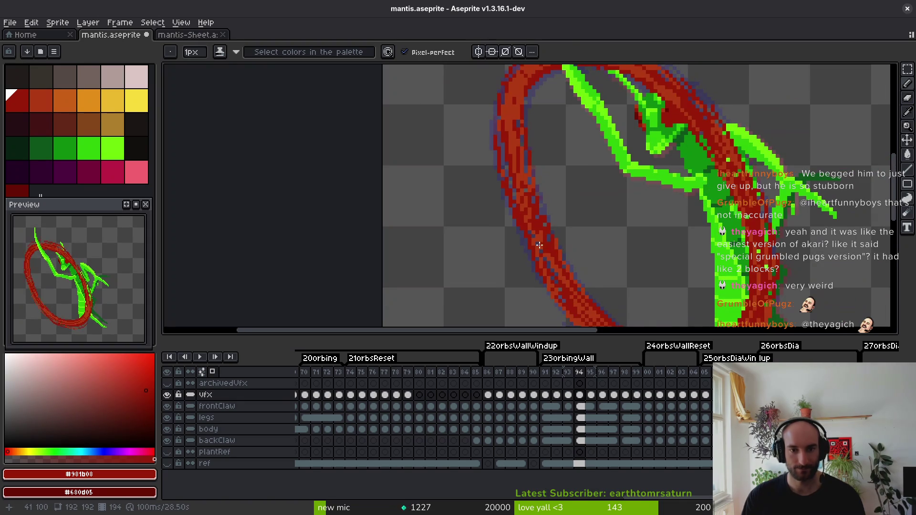
Touch up the ring's left arc with more #af3a13 orange-red pixels, then reselect dark red #981b08.
{"action": "scroll", "coordinate": [535, 241], "scroll_direction": "up", "scroll_amount": 3}
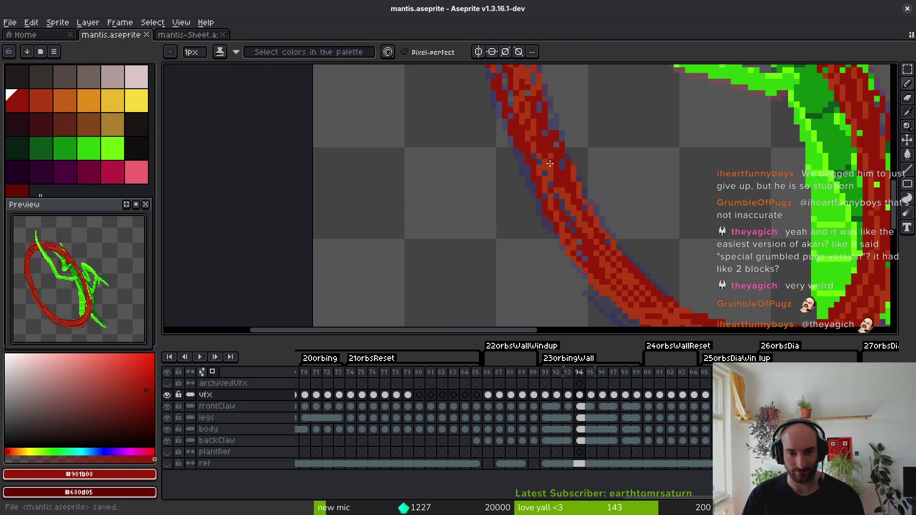
{"action": "left_click_drag", "start_coordinate": [492, 136], "coordinate": [504, 200]}
{"action": "left_click", "coordinate": [528, 176], "text": "alt"}
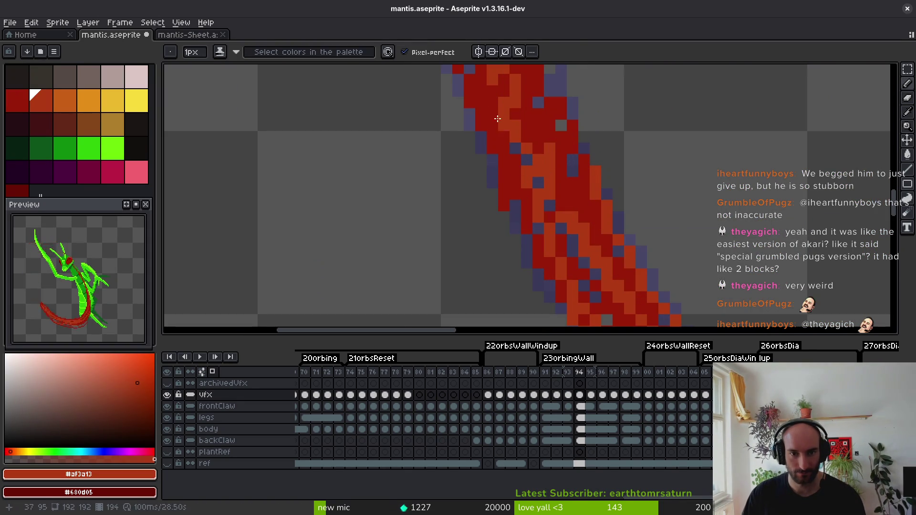
{"action": "left_click_drag", "start_coordinate": [501, 142], "coordinate": [519, 233]}
{"action": "left_click", "coordinate": [530, 217], "text": "alt"}
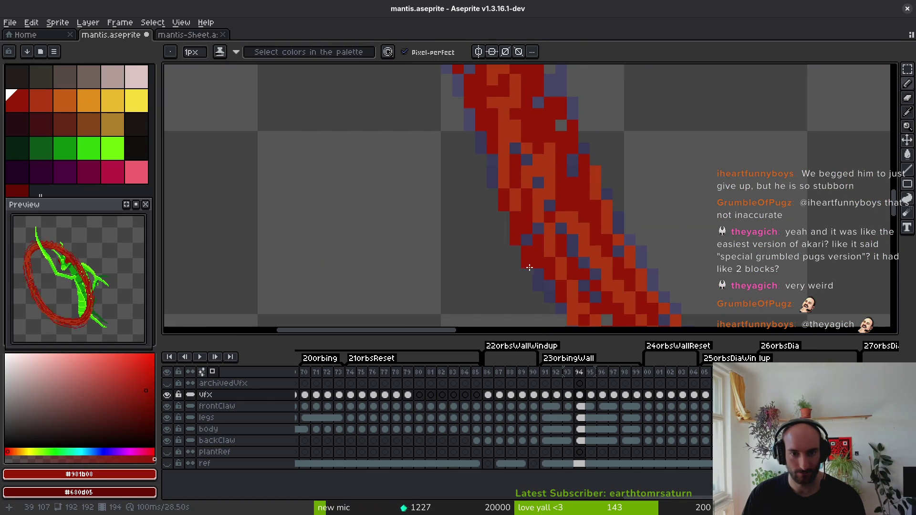